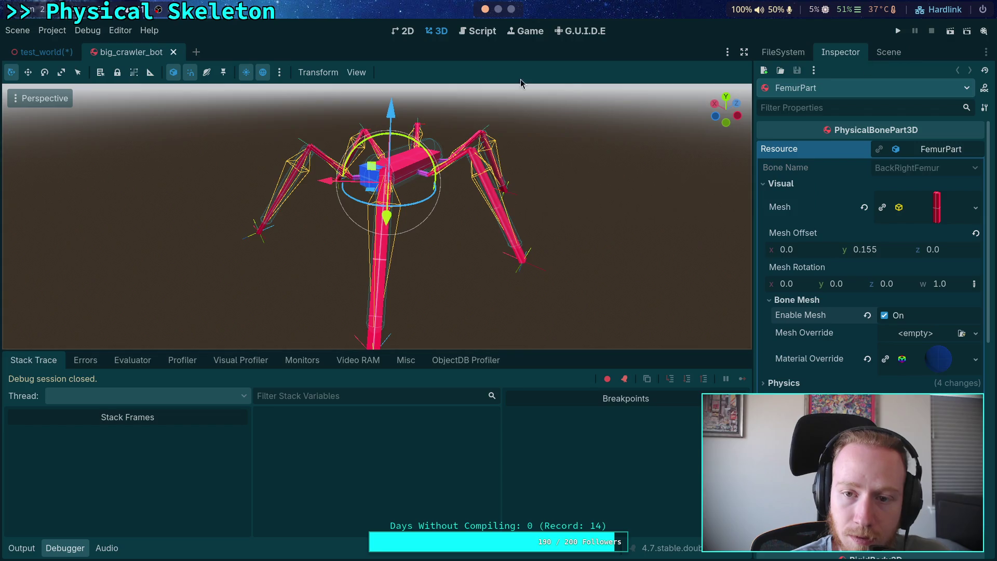
Open FemurPart's part_3d.gd script in the Script editor, with the Scene tree docked alongside
{"action": "left_click", "coordinate": [480, 32]}
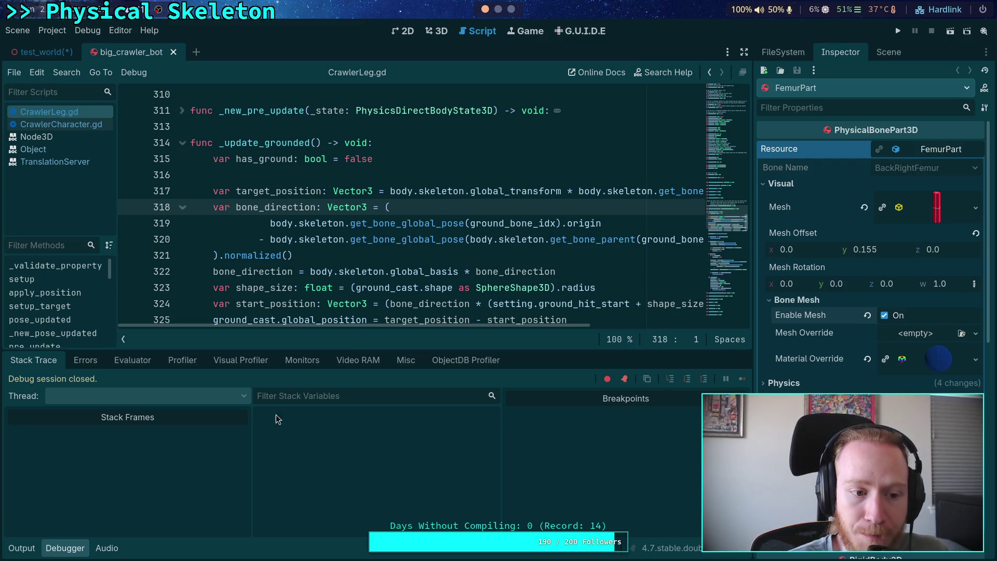
{"action": "left_click", "coordinate": [64, 549]}
{"action": "left_click", "coordinate": [885, 51]}
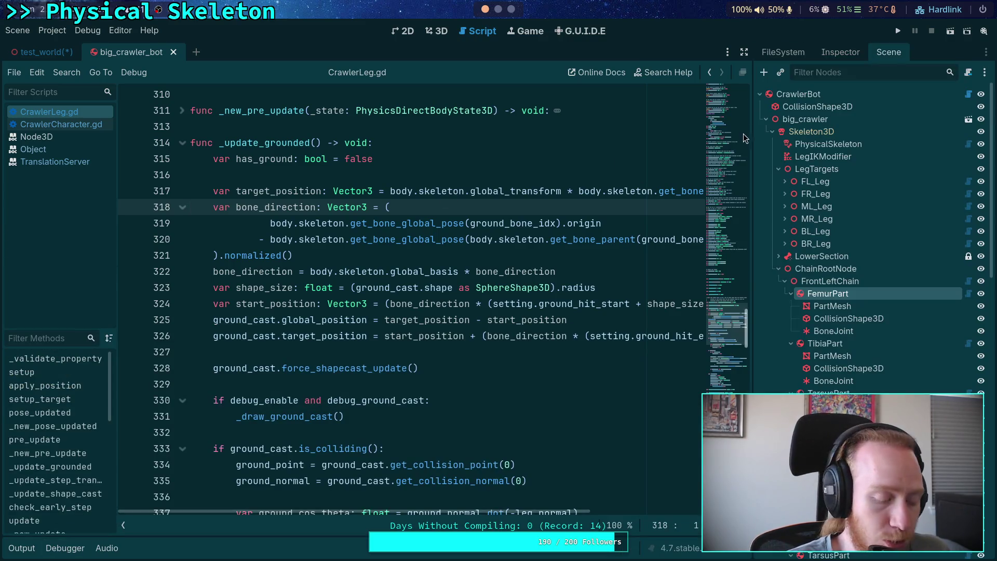
{"action": "left_click", "coordinate": [969, 294]}
{"action": "left_click", "coordinate": [516, 273]}
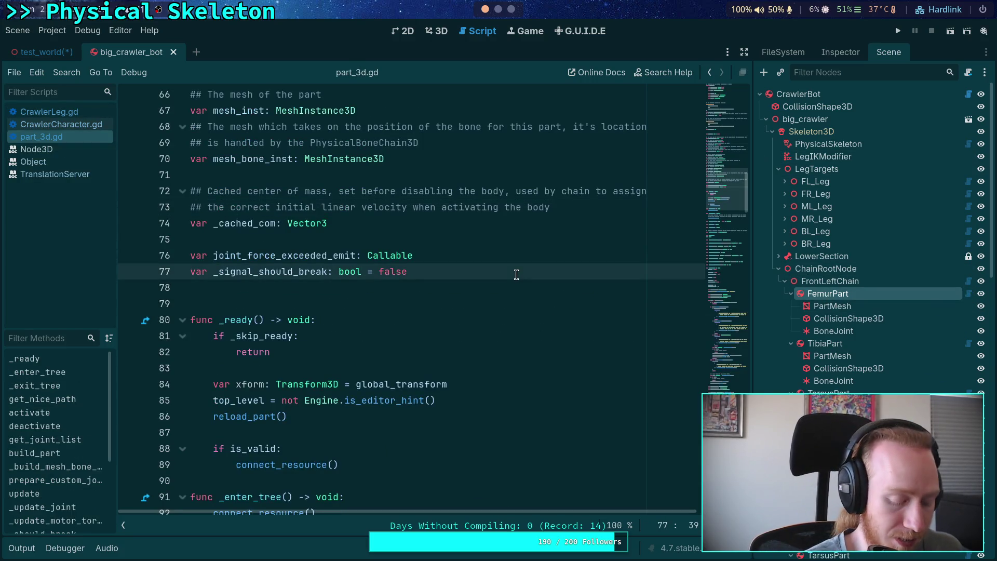
Search part_3d.gd for the variable name mesh_bone_inst
{"action": "key", "text": "ctrl+f"}
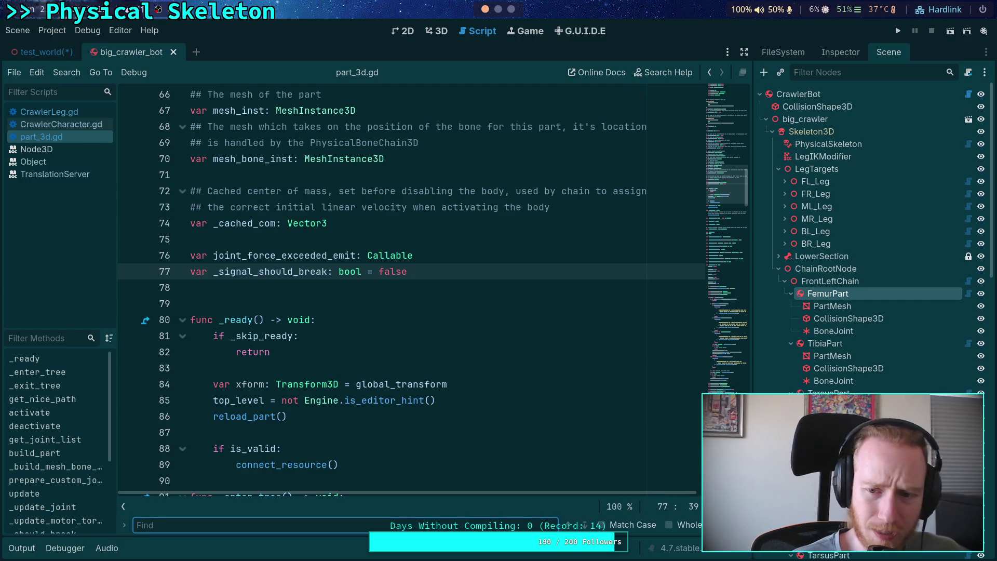
{"action": "scroll", "coordinate": [480, 289], "scroll_direction": "up", "scroll_amount": 2}
{"action": "scroll", "coordinate": [372, 275], "scroll_direction": "up", "scroll_amount": 1}
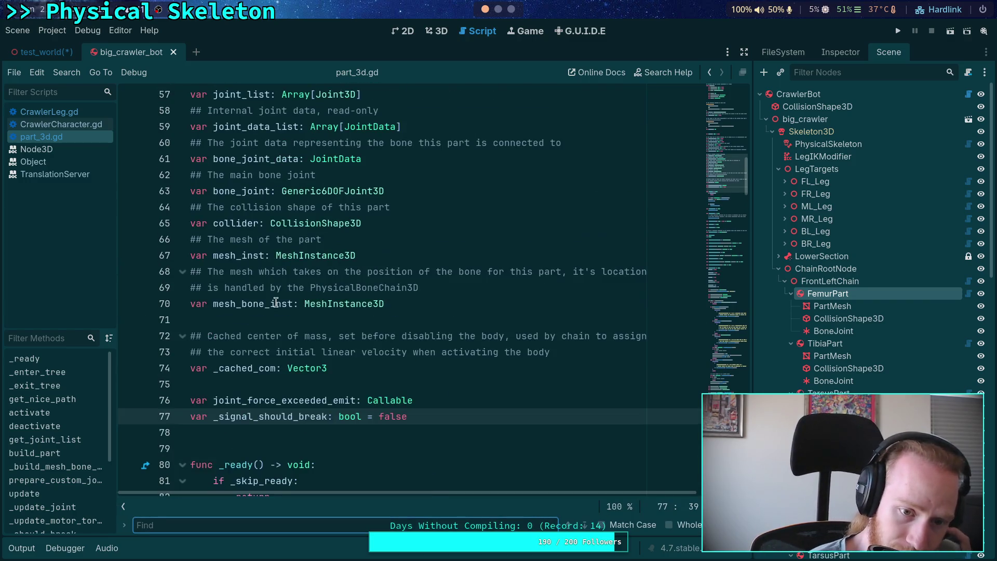
{"action": "double_click", "coordinate": [245, 306]}
{"action": "mouse_move", "coordinate": [245, 305]}
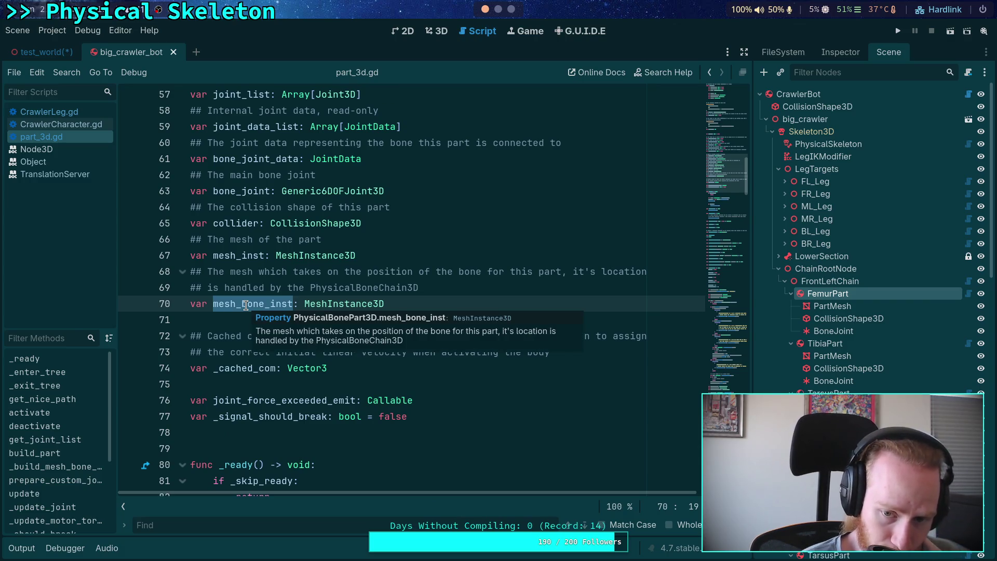
{"action": "key", "text": "ctrl+f"}
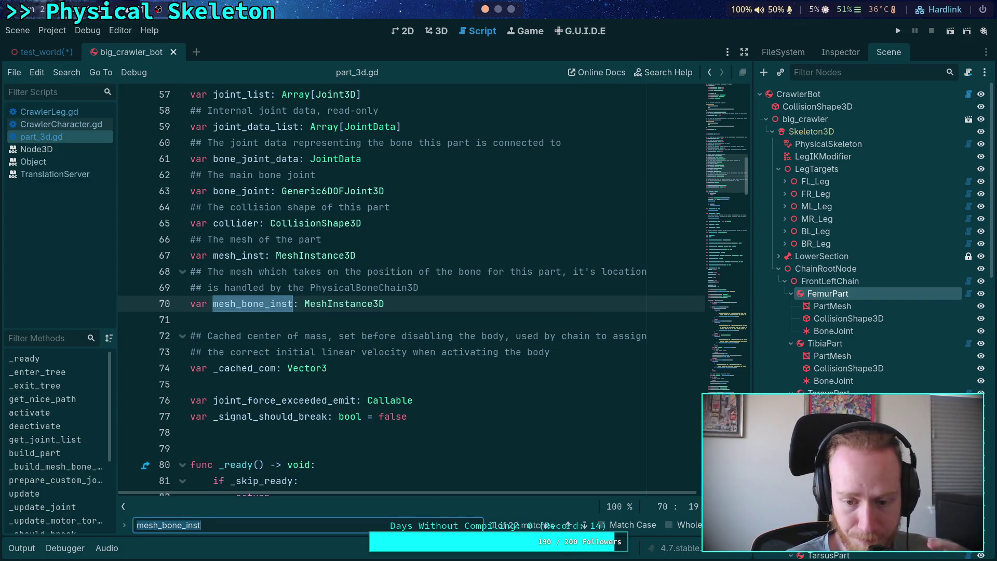
Step through the mesh_bone_inst matches, returning to the one in reload_part
{"action": "left_click", "coordinate": [585, 525]}
{"action": "left_click", "coordinate": [585, 525]}
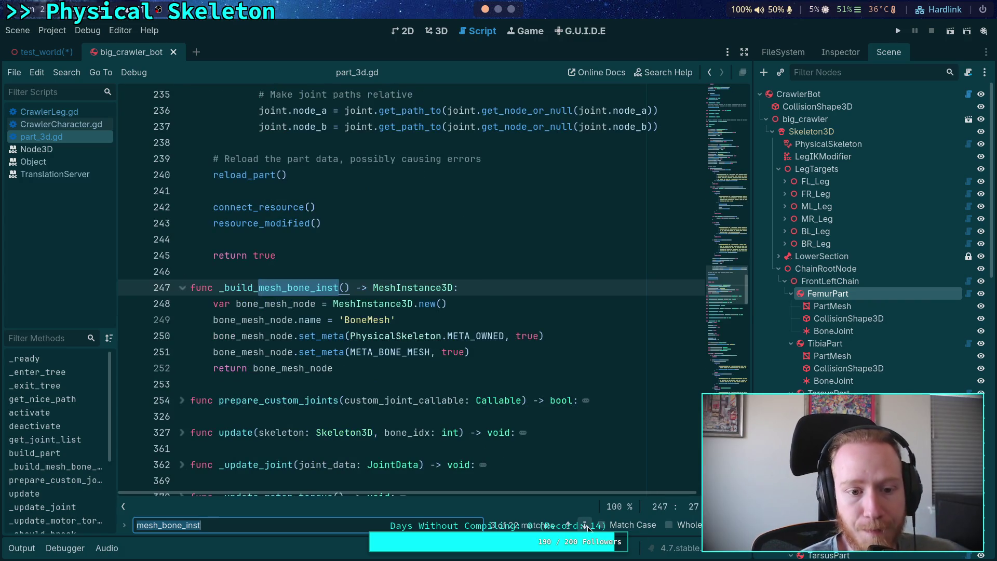
{"action": "left_click", "coordinate": [585, 525]}
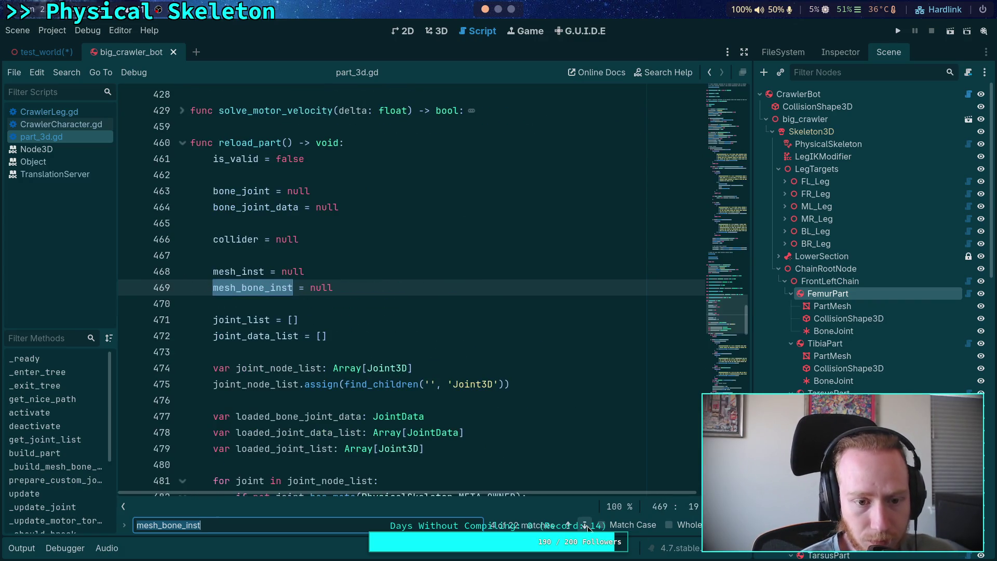
{"action": "left_click", "coordinate": [585, 525]}
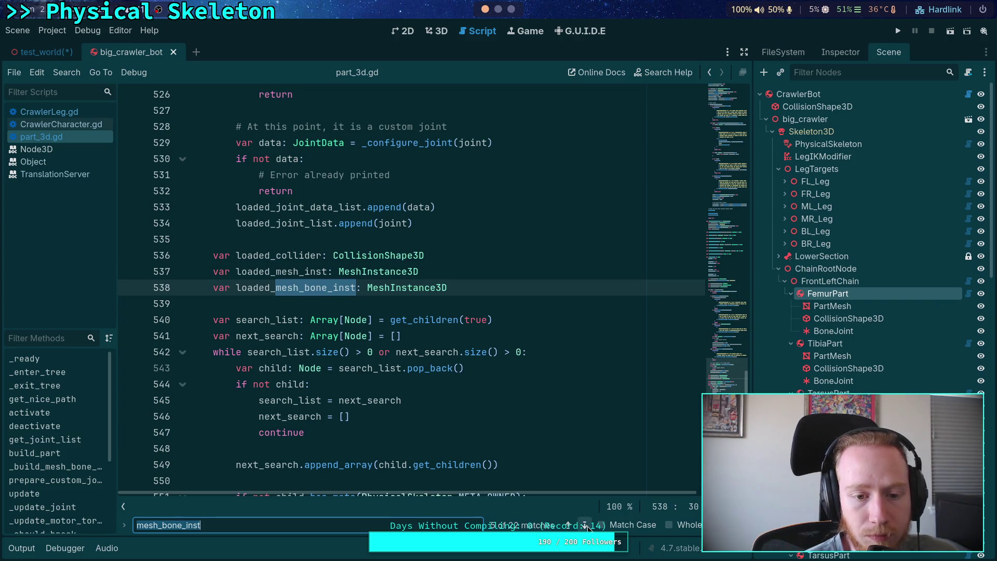
{"action": "left_click", "coordinate": [568, 525]}
{"action": "mouse_move", "coordinate": [409, 381]}
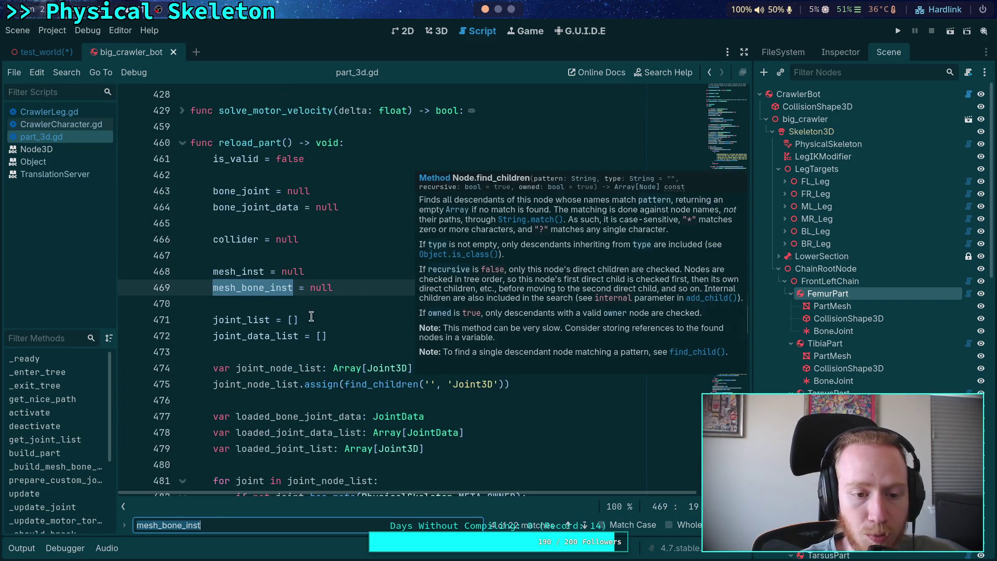
{"action": "mouse_move", "coordinate": [271, 283]}
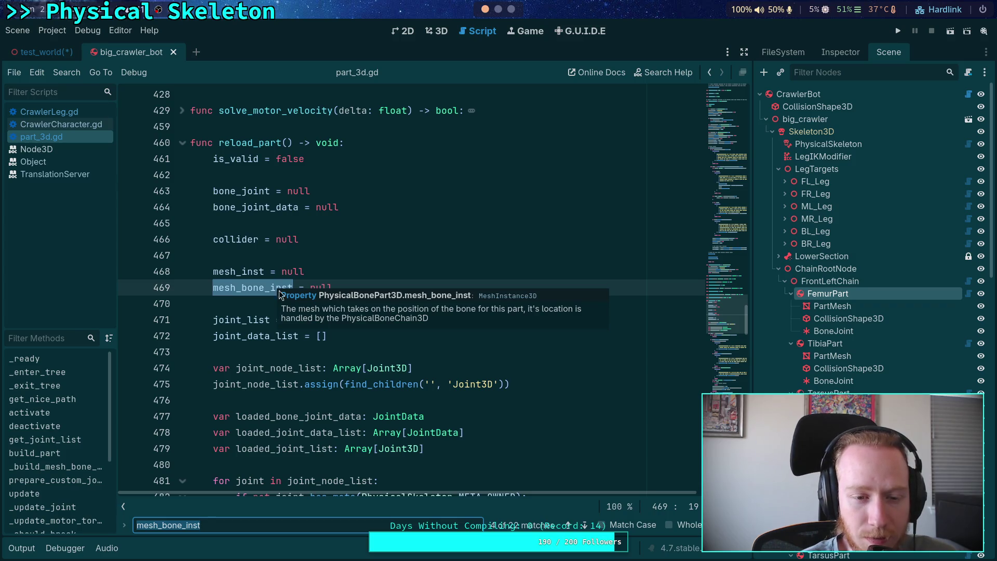
Continue through the remaining matches to the bone mesh block in resource_modified at line 638
{"action": "left_click", "coordinate": [585, 526]}
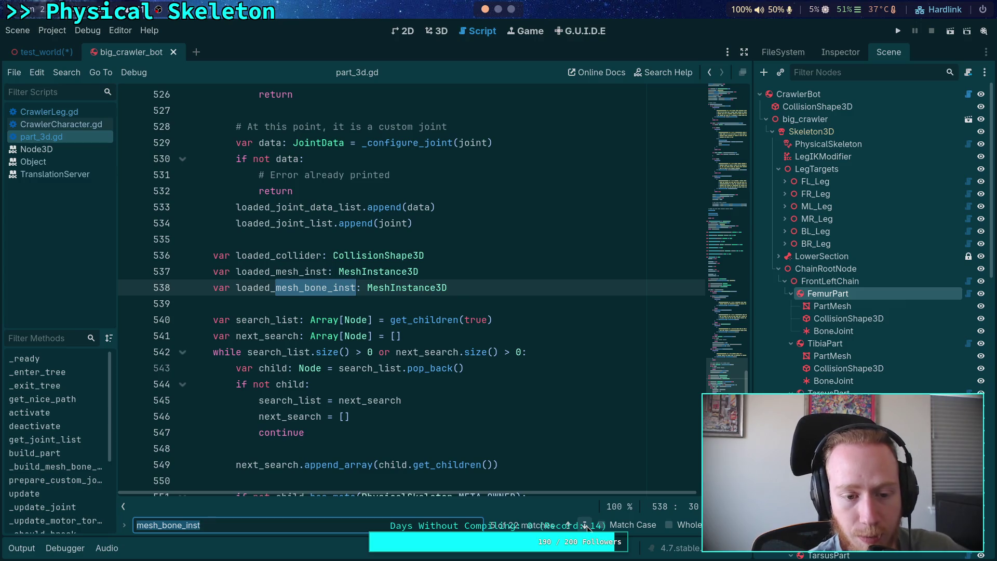
{"action": "left_click", "coordinate": [585, 525]}
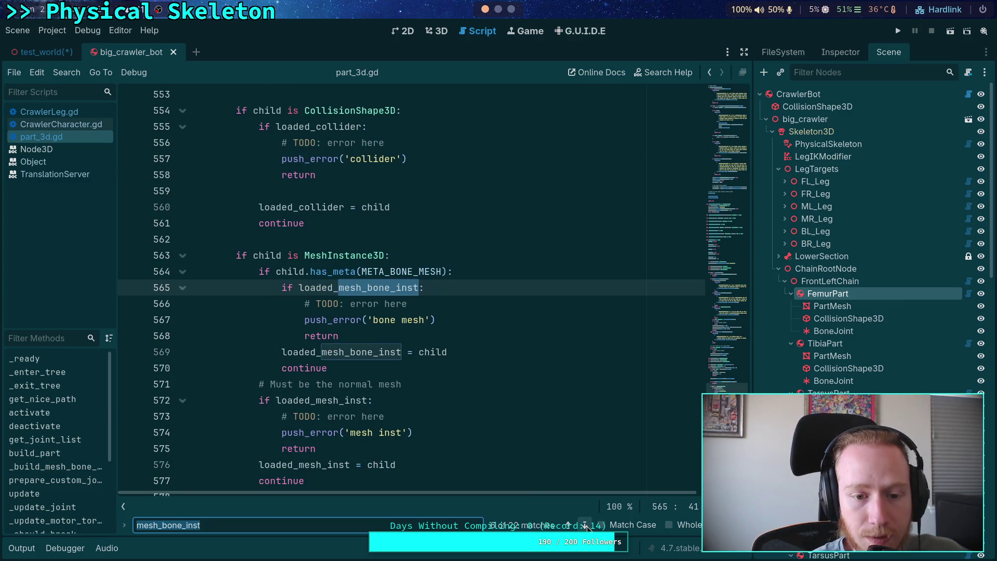
{"action": "left_click", "coordinate": [585, 525]}
{"action": "left_click", "coordinate": [585, 525]}
{"action": "left_click", "coordinate": [585, 526]}
{"action": "left_click", "coordinate": [585, 525]}
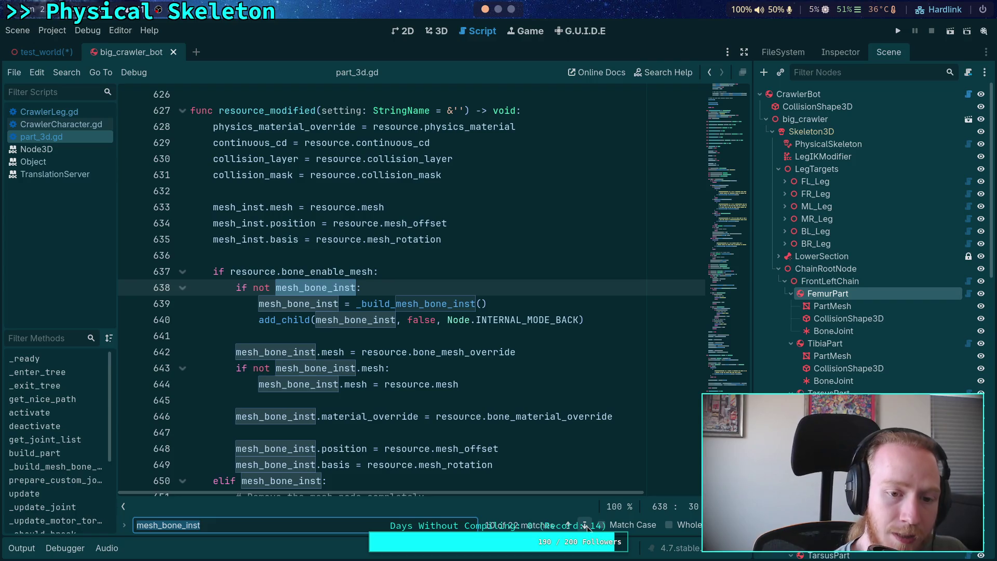
{"action": "scroll", "coordinate": [455, 400], "scroll_direction": "down", "scroll_amount": 1}
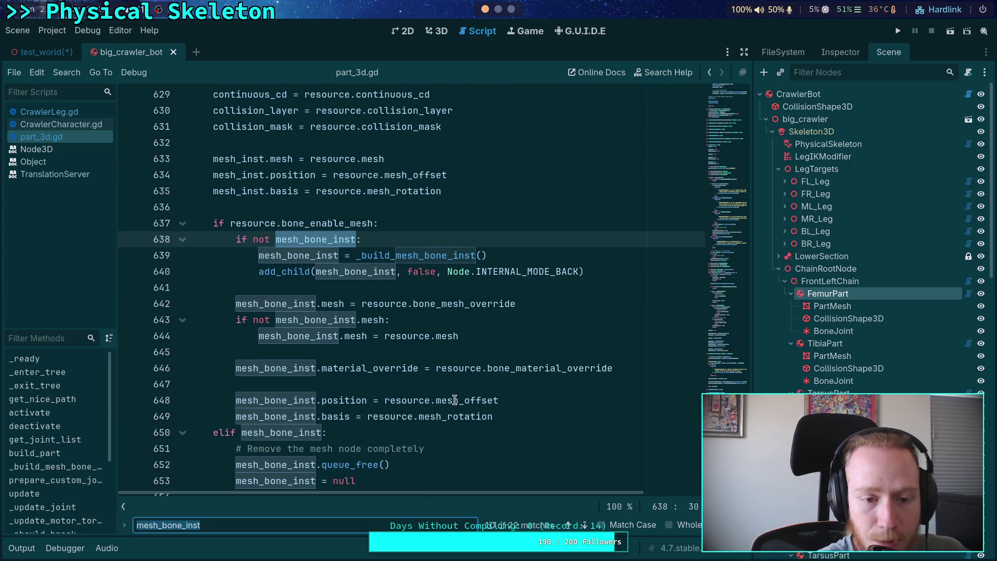
{"action": "mouse_move", "coordinate": [284, 266]}
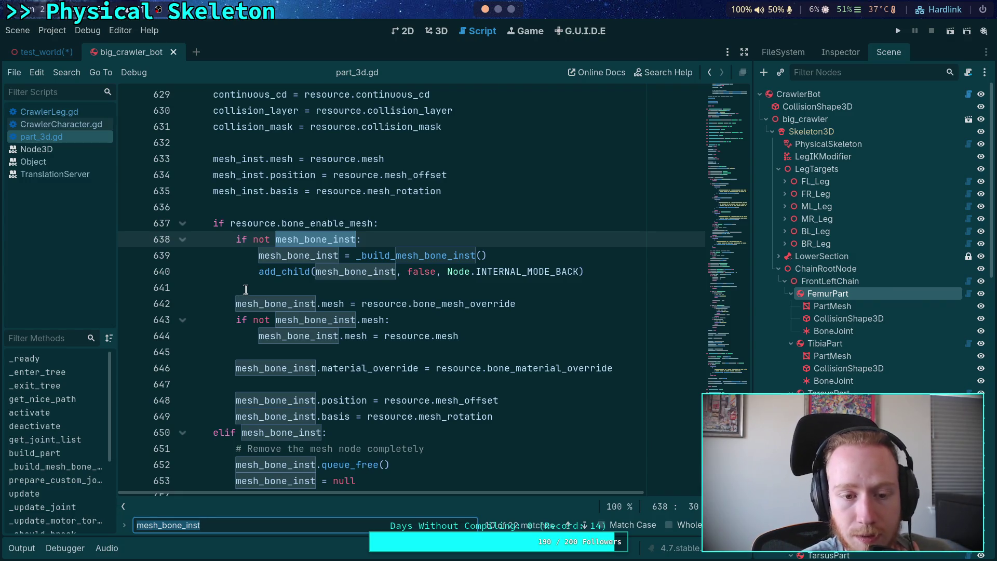
{"action": "scroll", "coordinate": [246, 289], "scroll_direction": "up", "scroll_amount": 3}
{"action": "scroll", "coordinate": [245, 289], "scroll_direction": "down", "scroll_amount": 2}
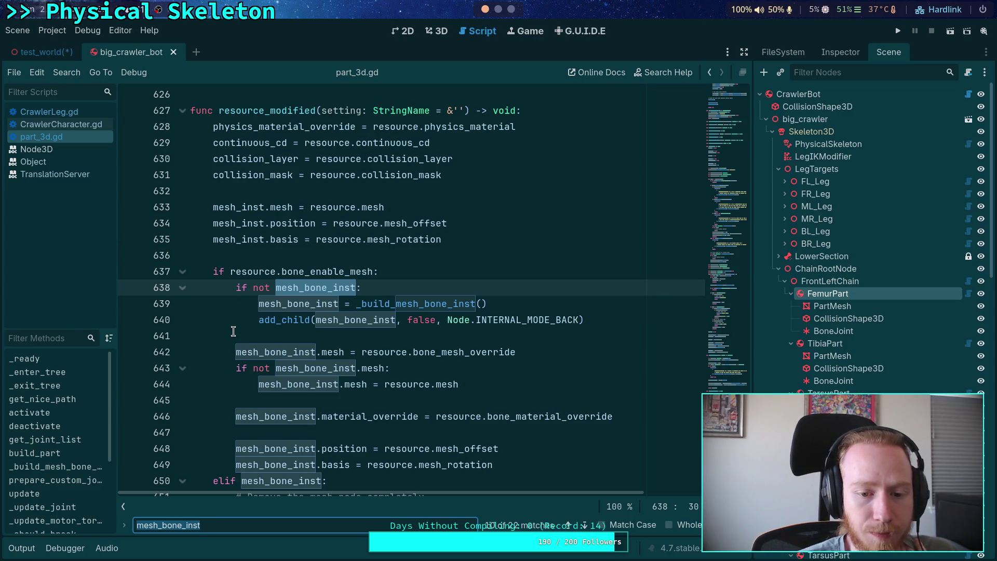
{"action": "scroll", "coordinate": [233, 331], "scroll_direction": "down", "scroll_amount": 1}
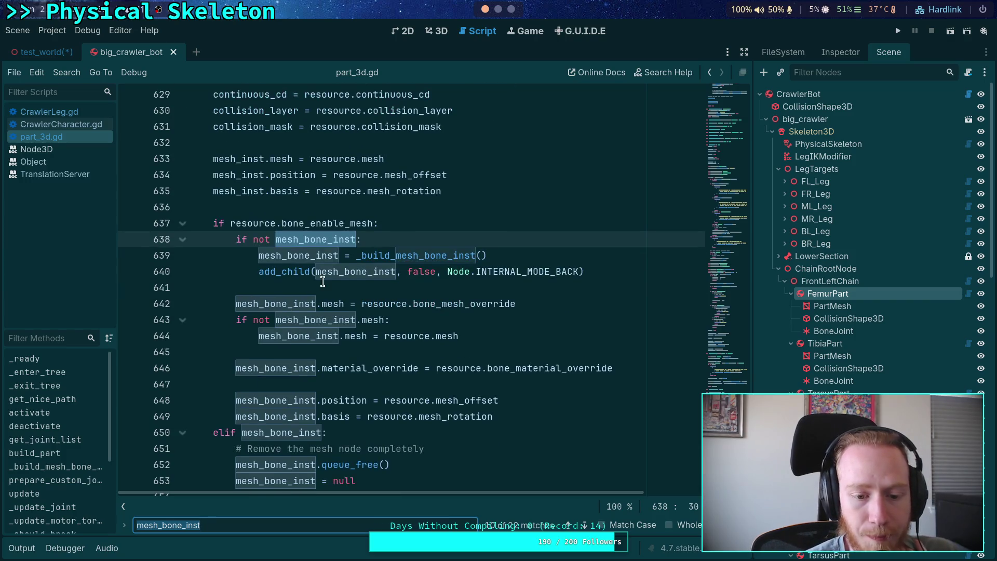
{"action": "mouse_move", "coordinate": [320, 274]}
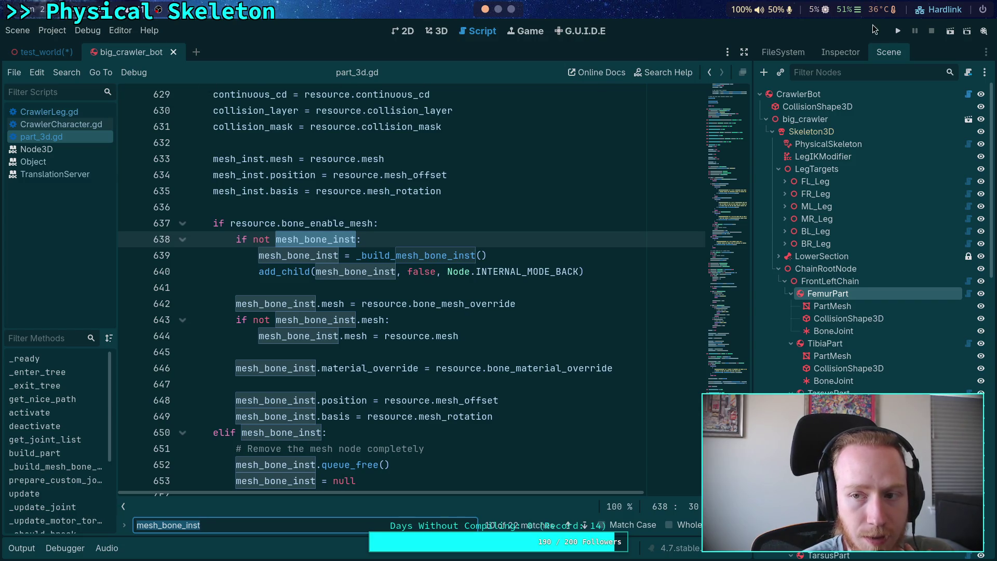
{"action": "left_click", "coordinate": [839, 294]}
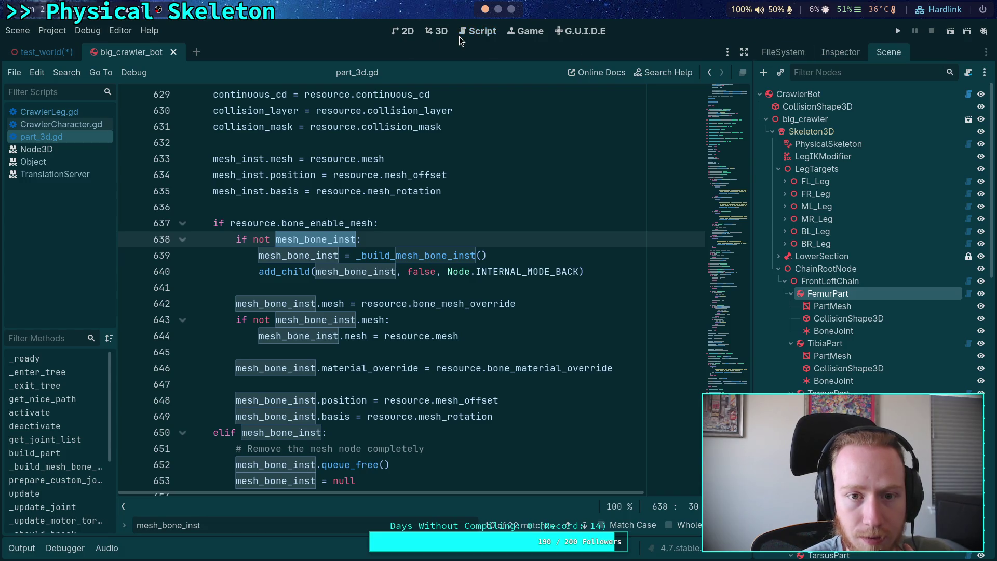
In the 3D view, select TarsusPart and expand its Resource and Visual settings showing Bone Mesh
{"action": "left_click", "coordinate": [438, 32]}
{"action": "left_click_drag", "start_coordinate": [626, 209], "coordinate": [524, 218]}
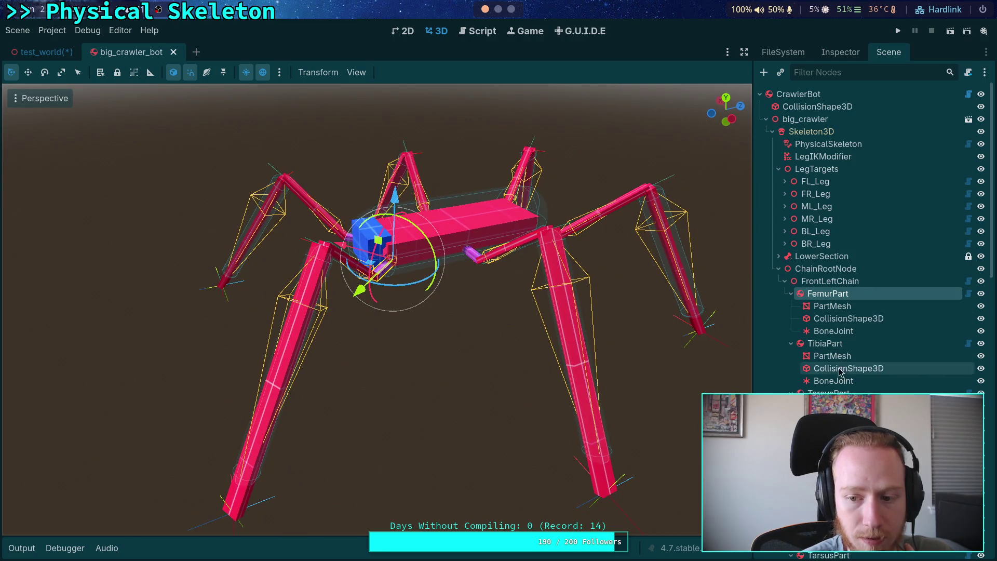
{"action": "left_click", "coordinate": [830, 392]}
{"action": "left_click", "coordinate": [840, 52]}
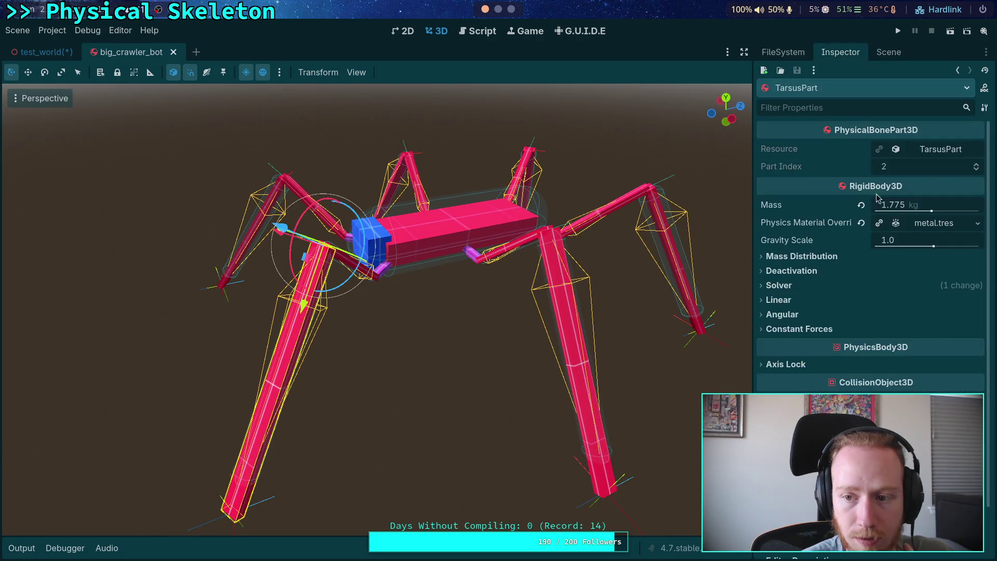
{"action": "left_click", "coordinate": [942, 151]}
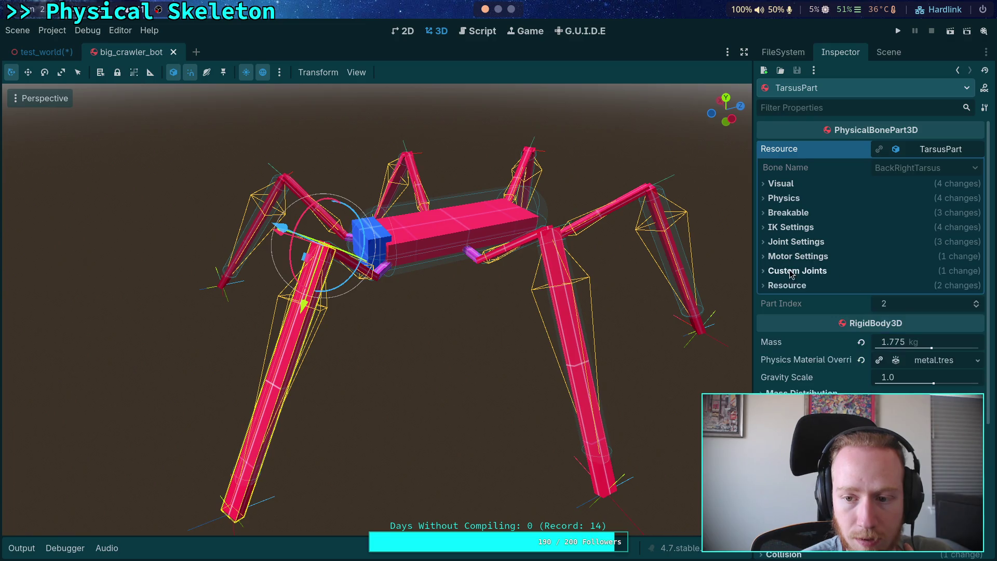
{"action": "left_click", "coordinate": [782, 184]}
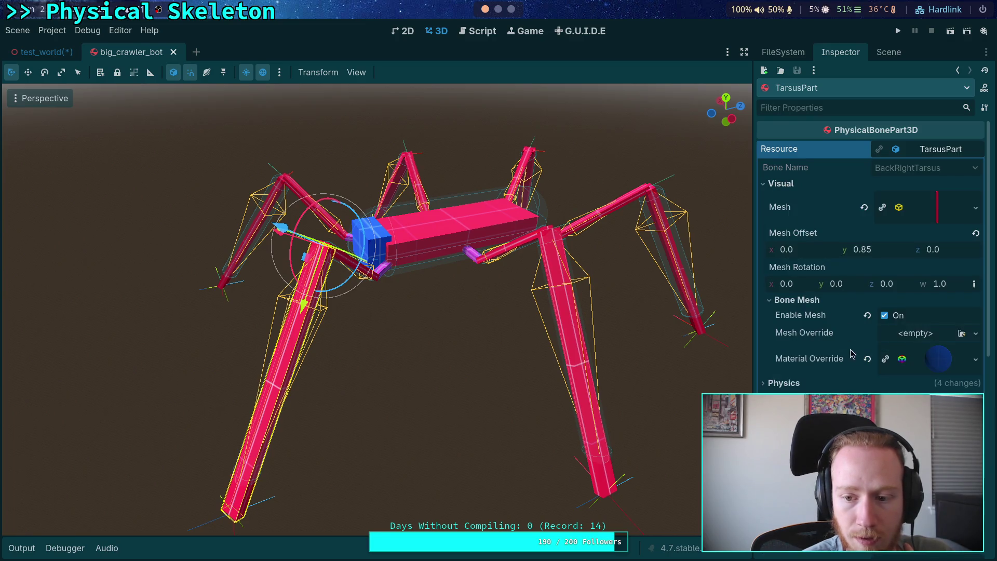
{"action": "left_click", "coordinate": [884, 315]}
{"action": "left_click_drag", "start_coordinate": [490, 283], "coordinate": [525, 271]}
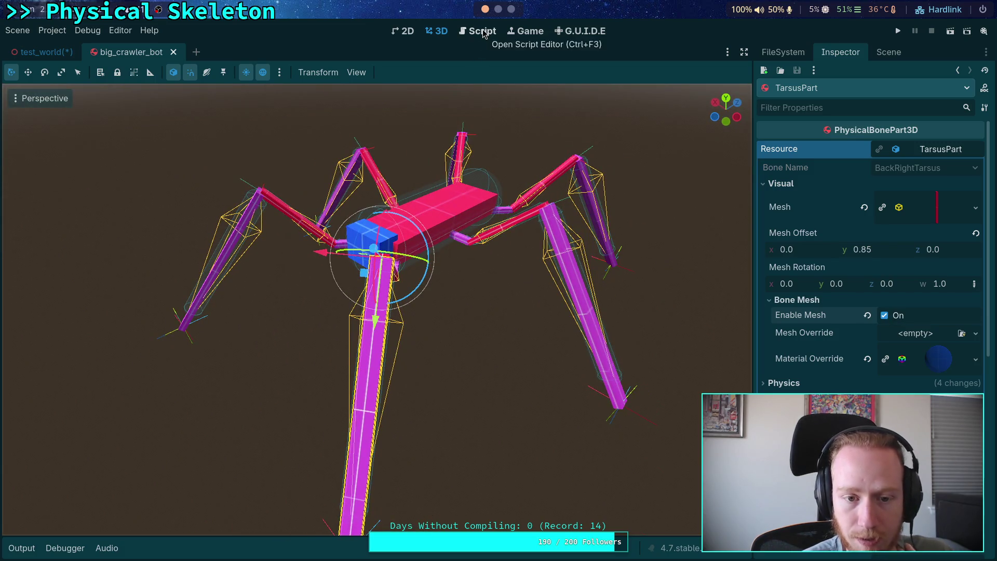
Back in part_3d.gd, search for _build_mesh_bone_inst and step through its uses
{"action": "left_click", "coordinate": [482, 32]}
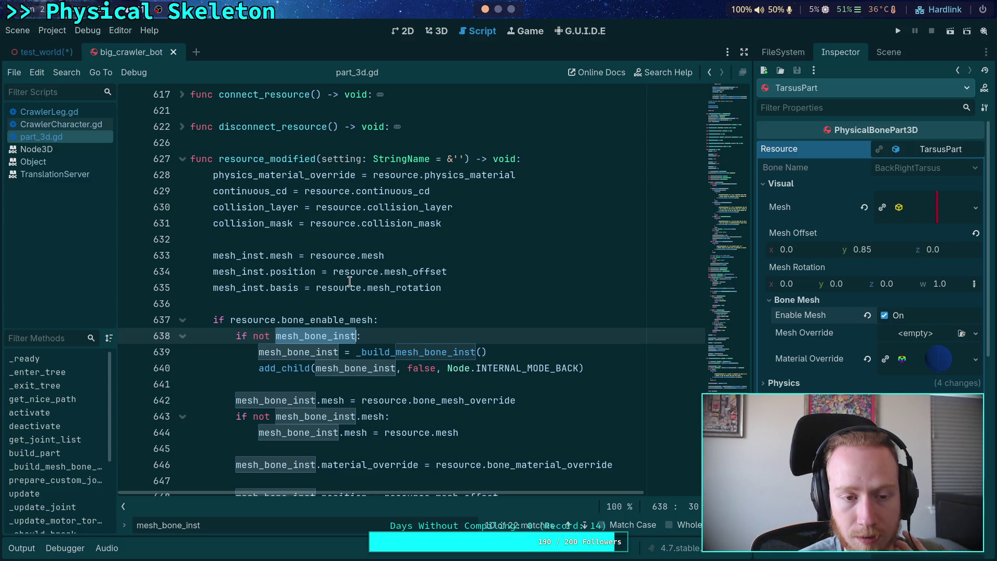
{"action": "scroll", "coordinate": [350, 281], "scroll_direction": "down", "scroll_amount": 5}
{"action": "double_click", "coordinate": [386, 205]}
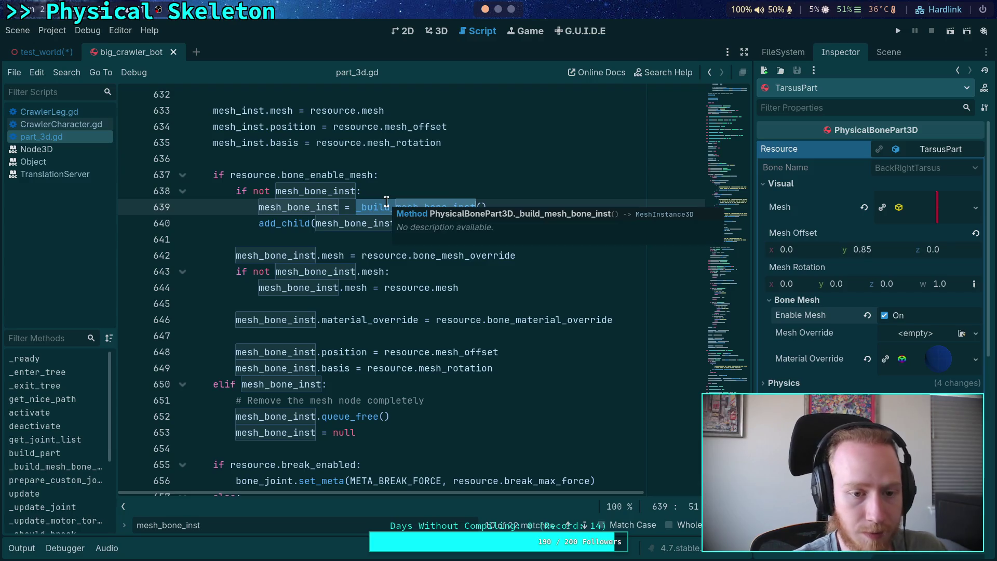
{"action": "key", "text": "ctrl+f"}
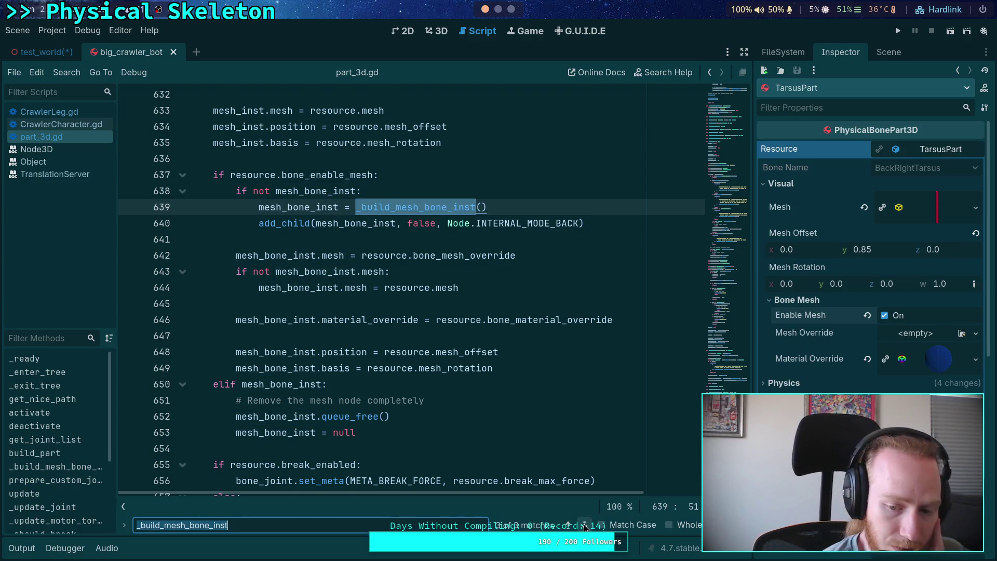
{"action": "left_click", "coordinate": [585, 525]}
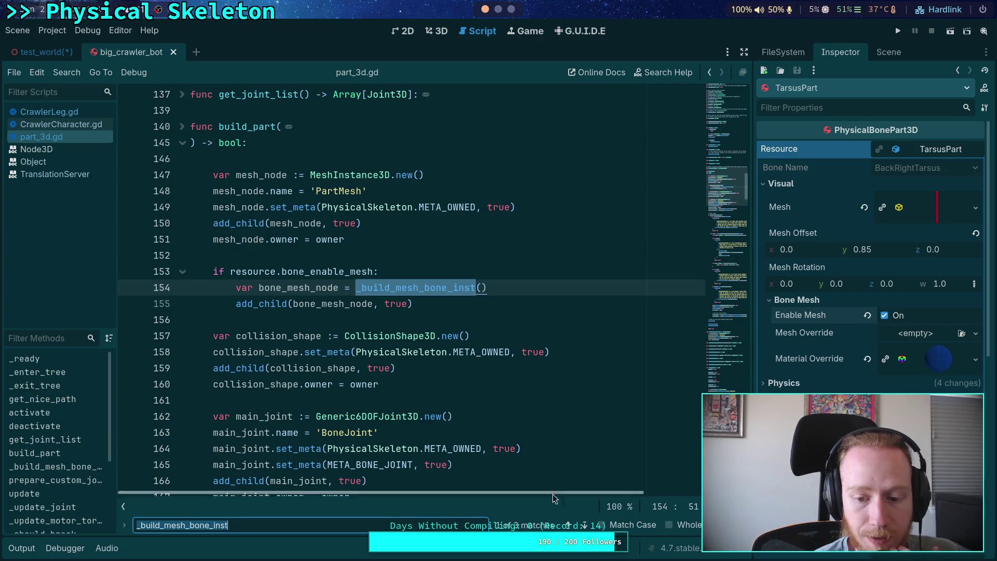
{"action": "left_click", "coordinate": [588, 525]}
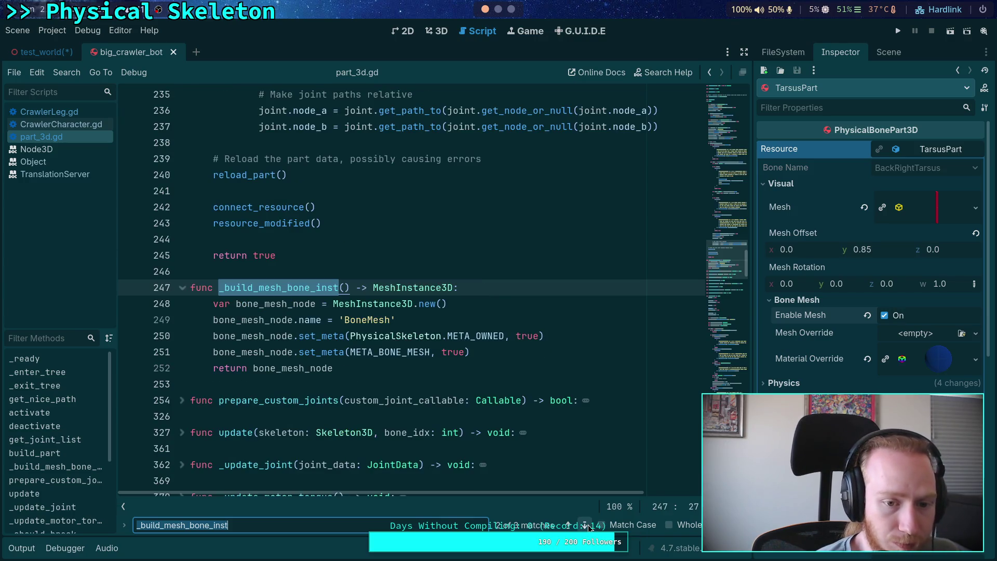
{"action": "left_click", "coordinate": [588, 524]}
Highlight the bone mesh build-and-add lines and the mesh_bone_inst occurrences around line 638
{"action": "scroll", "coordinate": [456, 405], "scroll_direction": "up", "scroll_amount": 2}
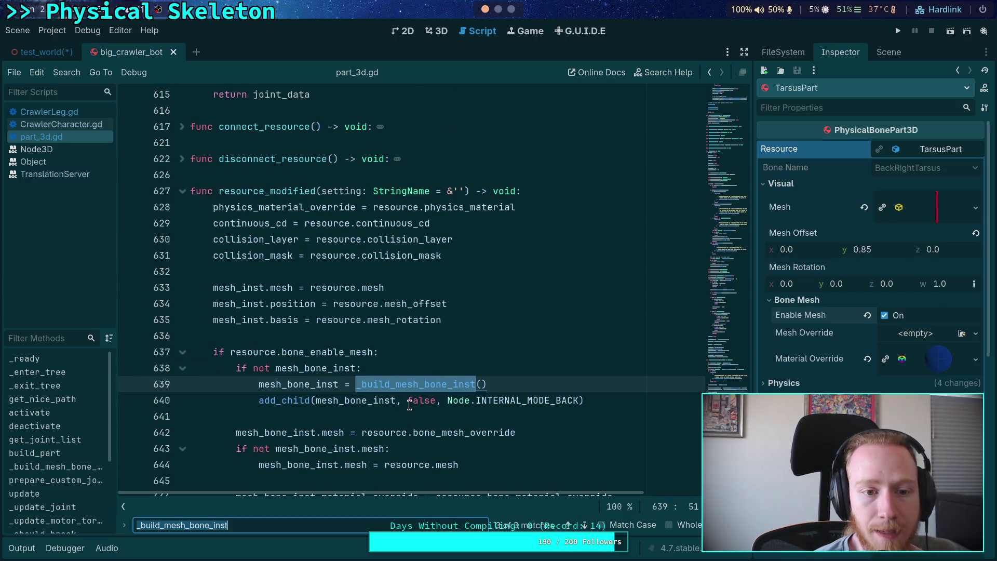
{"action": "scroll", "coordinate": [249, 367], "scroll_direction": "down", "scroll_amount": 4}
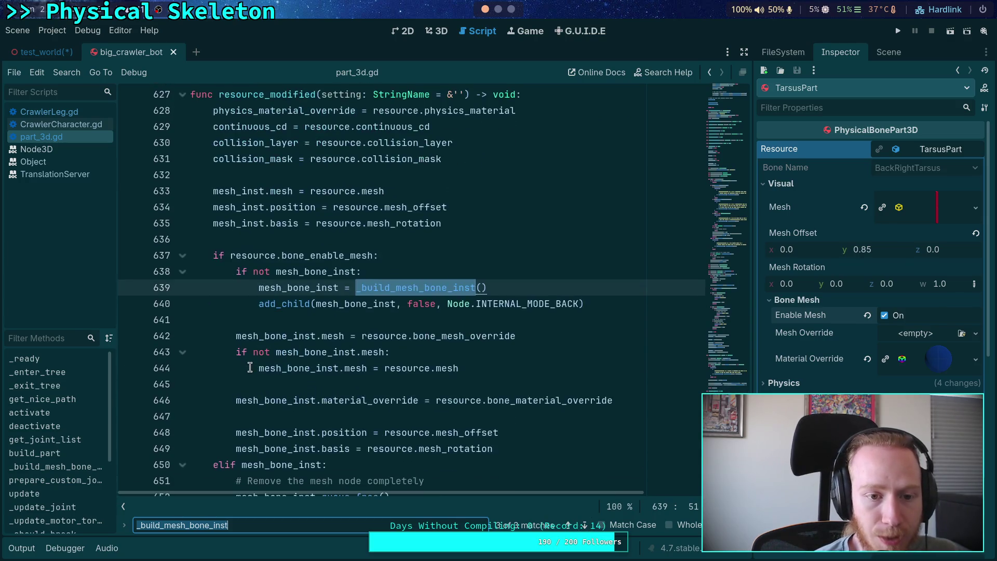
{"action": "scroll", "coordinate": [250, 367], "scroll_direction": "down", "scroll_amount": 10}
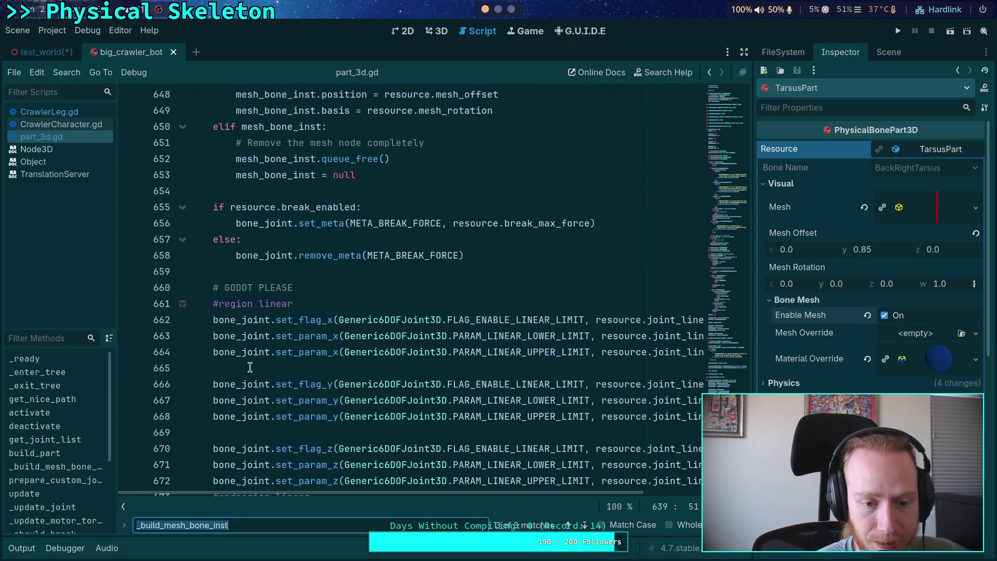
{"action": "scroll", "coordinate": [250, 367], "scroll_direction": "up", "scroll_amount": 14}
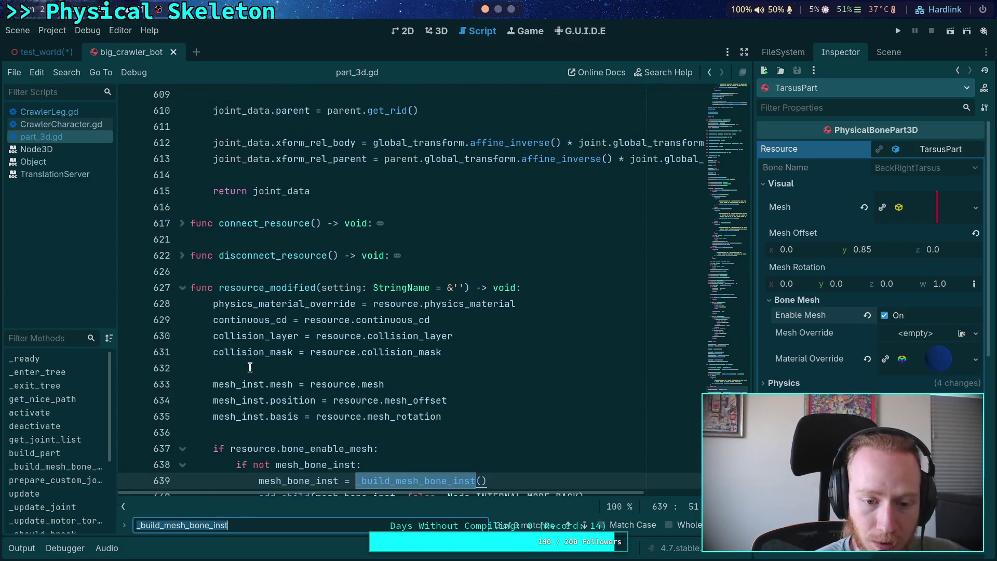
{"action": "scroll", "coordinate": [266, 371], "scroll_direction": "down", "scroll_amount": 4}
{"action": "mouse_move", "coordinate": [592, 304]}
{"action": "left_mouse_down"}
{"action": "mouse_move", "coordinate": [238, 280]}
{"action": "mouse_move", "coordinate": [237, 272]}
{"action": "left_mouse_up"}
{"action": "right_click", "coordinate": [264, 273]}
{"action": "left_click", "coordinate": [288, 331]}
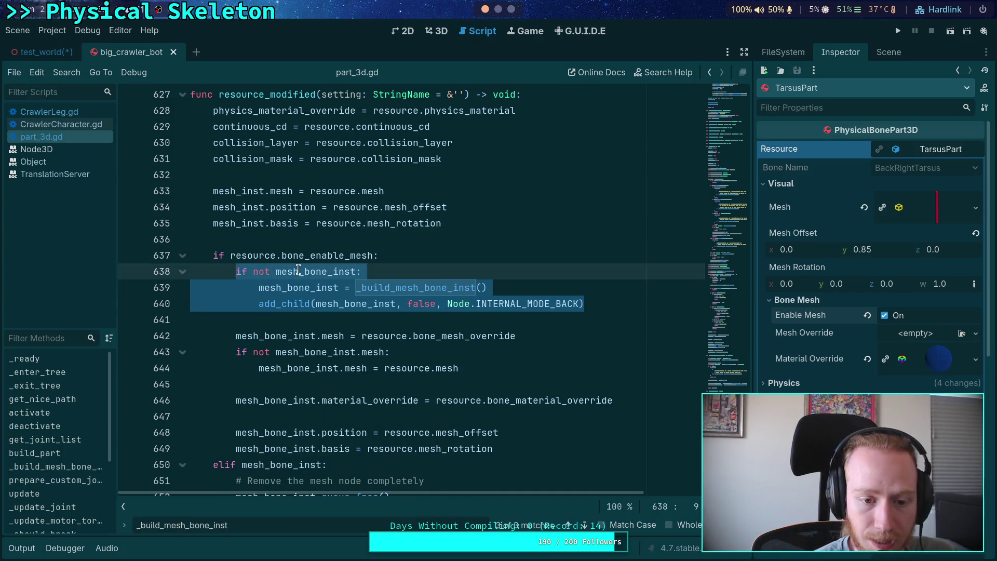
{"action": "left_click", "coordinate": [299, 270]}
{"action": "double_click", "coordinate": [285, 270]}
{"action": "scroll", "coordinate": [424, 305], "scroll_direction": "up", "scroll_amount": 1}
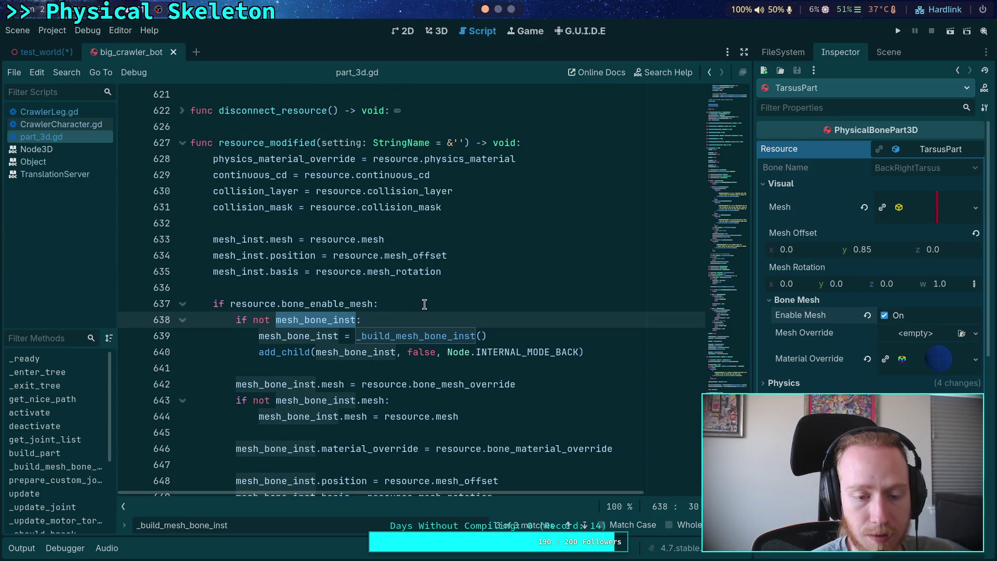
{"action": "key", "text": "ctrl+f"}
Search for reload_part and jump to its function definition at line 460
{"action": "type", "text": "ro"}
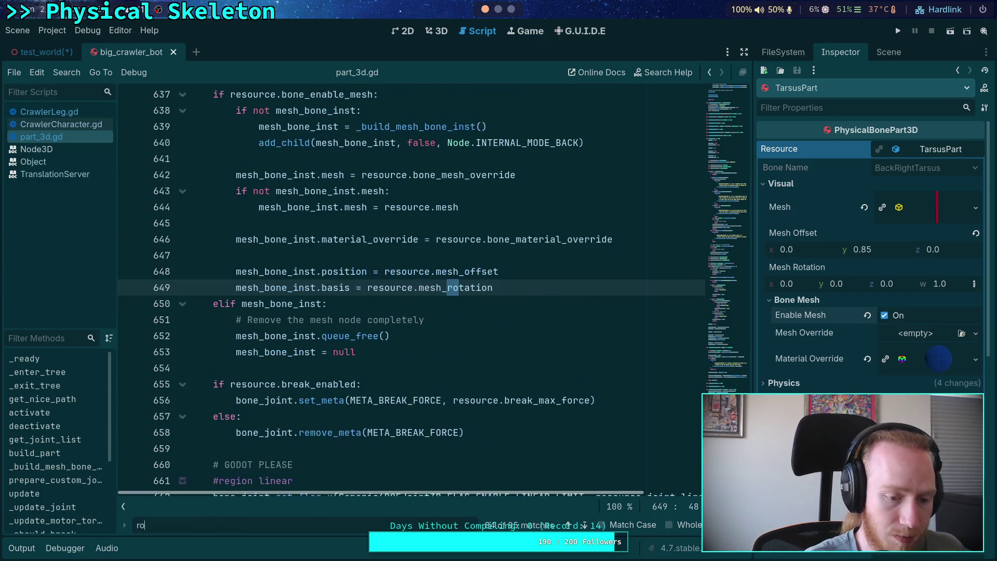
{"action": "key", "text": "BackSpace"}
{"action": "type", "text": "eload_part"}
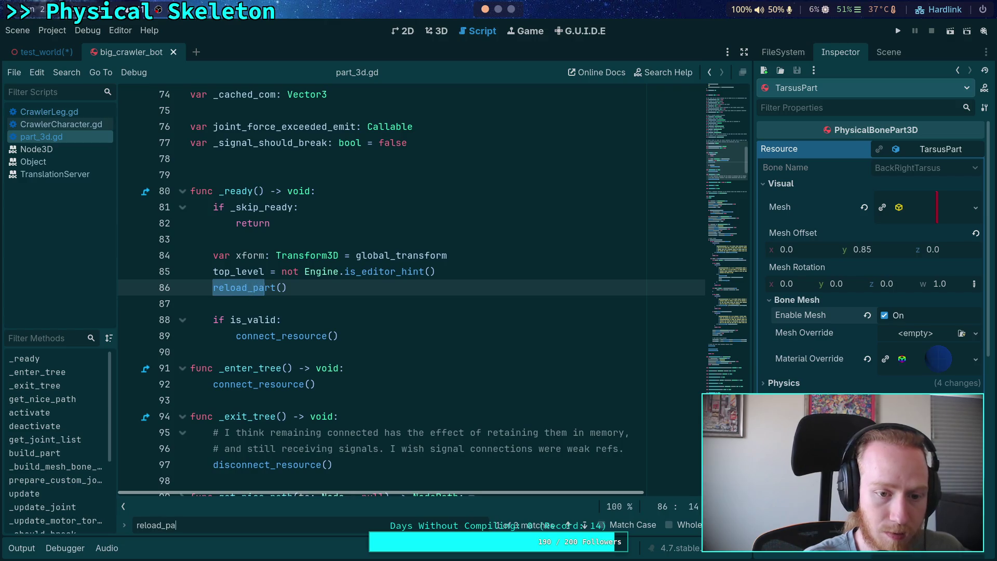
{"action": "left_click", "coordinate": [587, 525]}
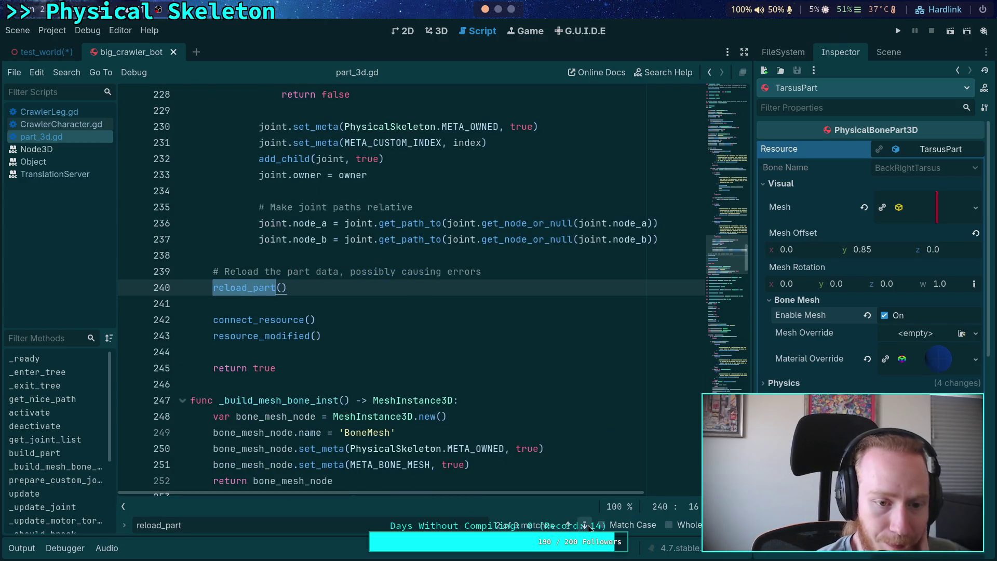
{"action": "left_click", "coordinate": [587, 525]}
{"action": "scroll", "coordinate": [469, 422], "scroll_direction": "down", "scroll_amount": 5}
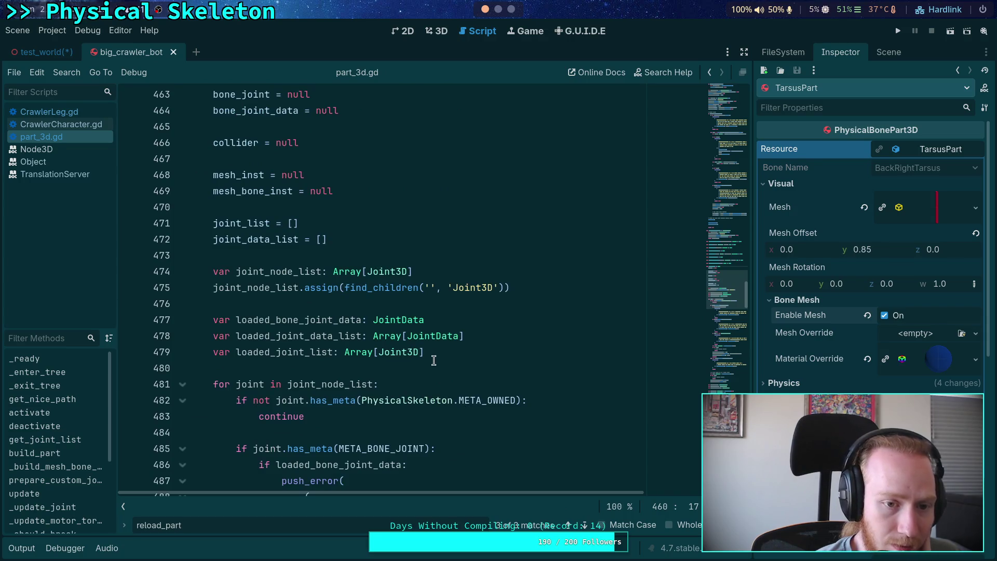
{"action": "scroll", "coordinate": [428, 332], "scroll_direction": "up", "scroll_amount": 3}
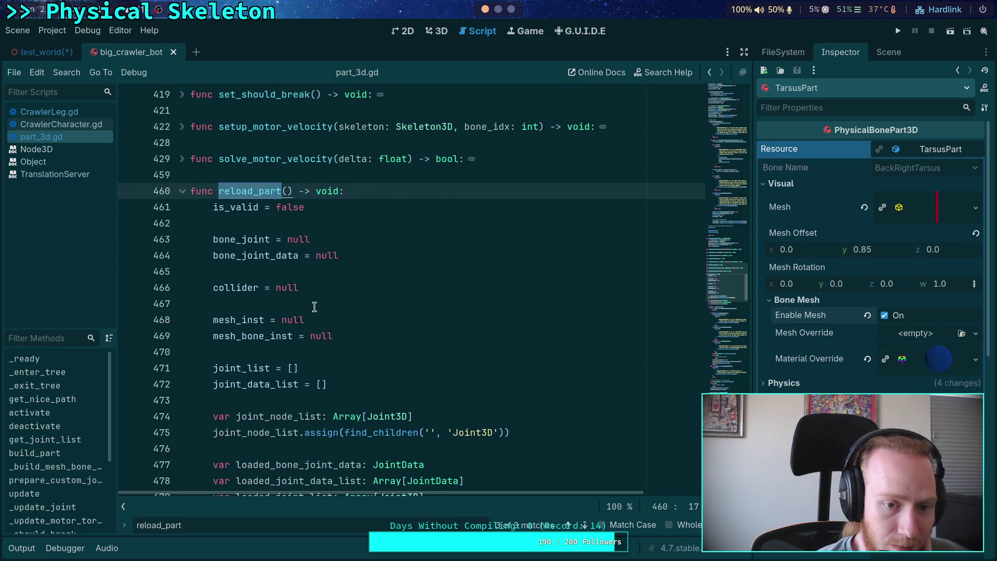
Scroll through reload_part and highlight the uses of loaded_mesh_bone_inst
{"action": "left_click", "coordinate": [398, 317]}
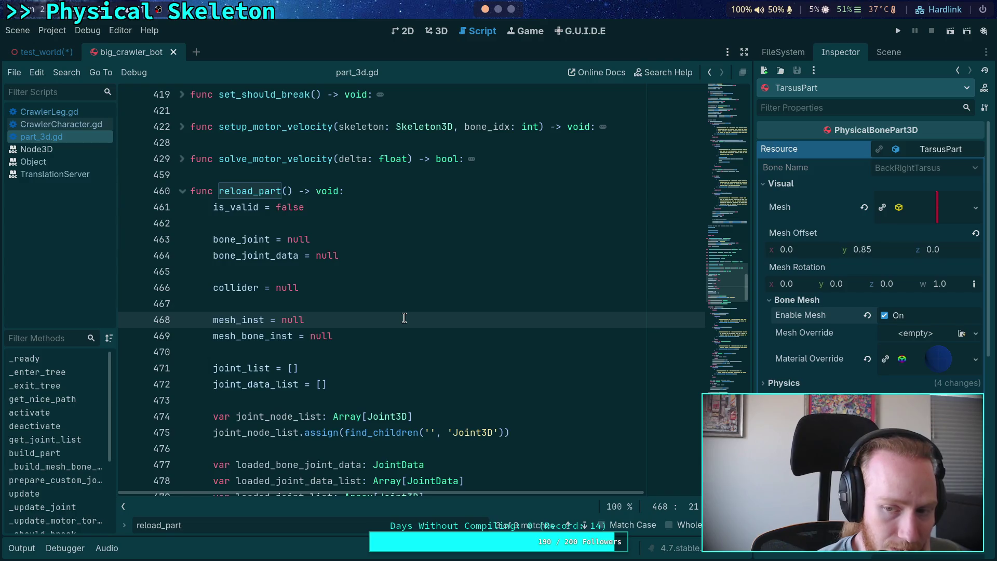
{"action": "scroll", "coordinate": [384, 306], "scroll_direction": "down", "scroll_amount": 20}
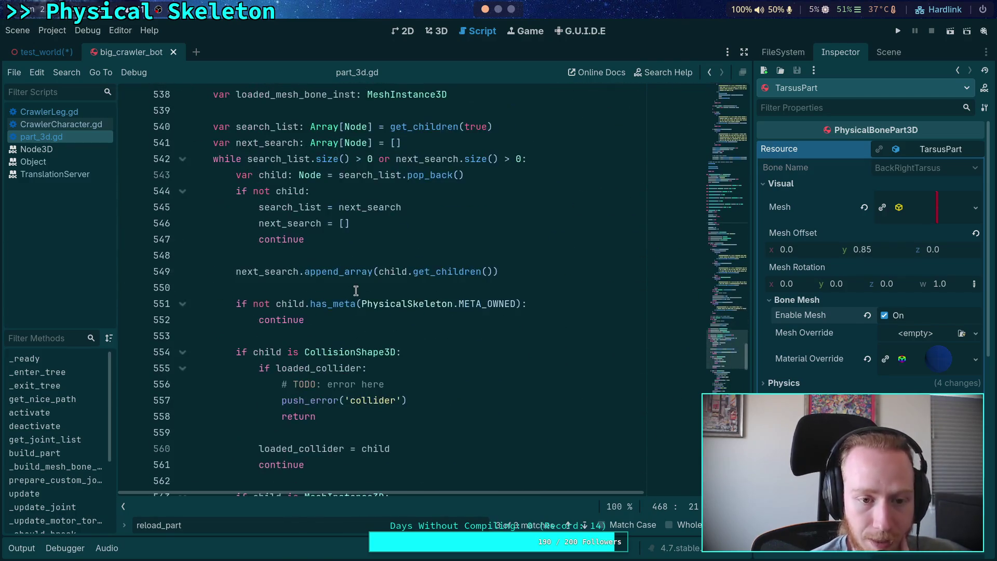
{"action": "scroll", "coordinate": [356, 290], "scroll_direction": "down", "scroll_amount": 2}
{"action": "scroll", "coordinate": [355, 291], "scroll_direction": "down", "scroll_amount": 4}
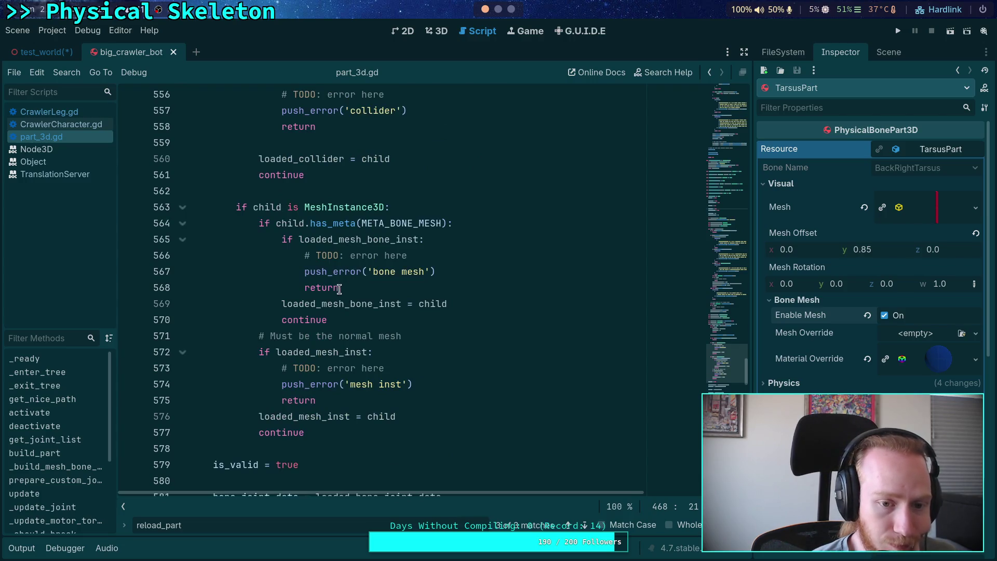
{"action": "double_click", "coordinate": [335, 305]}
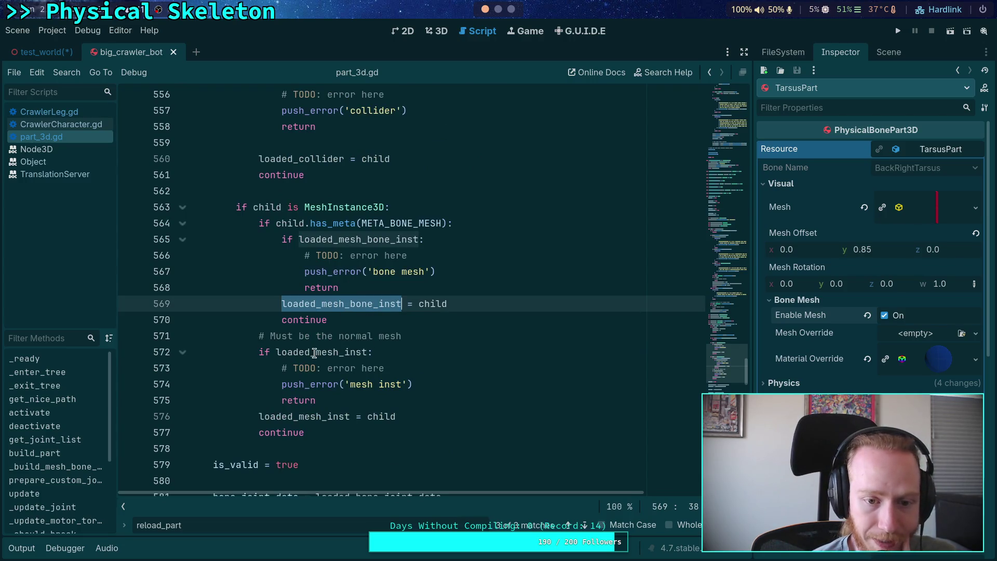
{"action": "scroll", "coordinate": [314, 349], "scroll_direction": "down", "scroll_amount": 6}
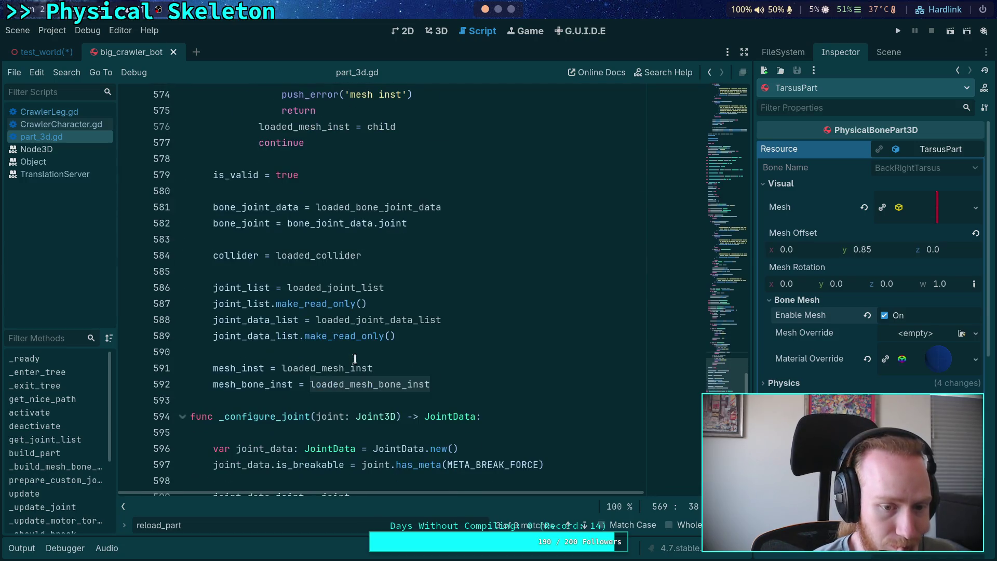
{"action": "left_click", "coordinate": [459, 387]}
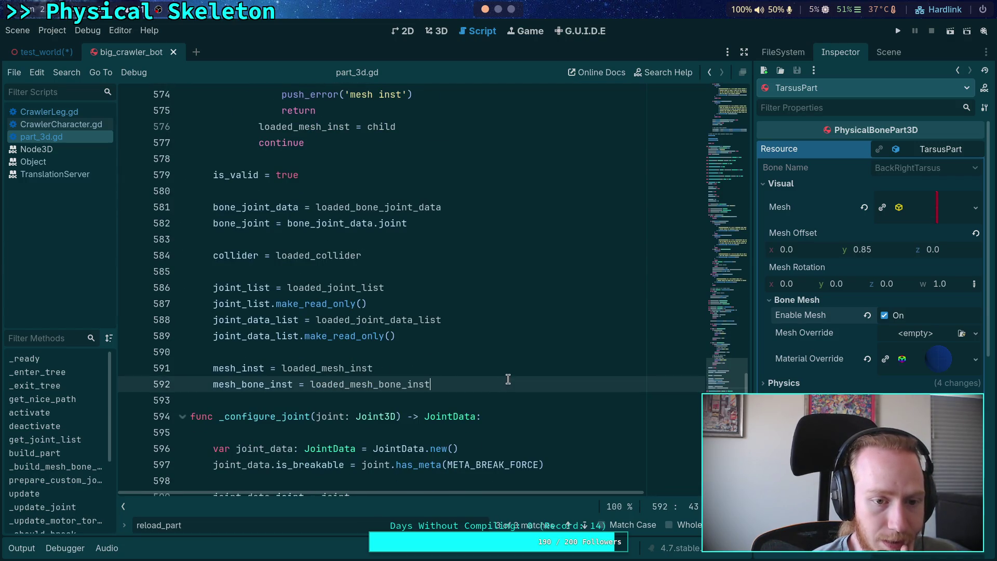
Insert new blank lines after the continue on line 577
{"action": "scroll", "coordinate": [508, 376], "scroll_direction": "up", "scroll_amount": 10}
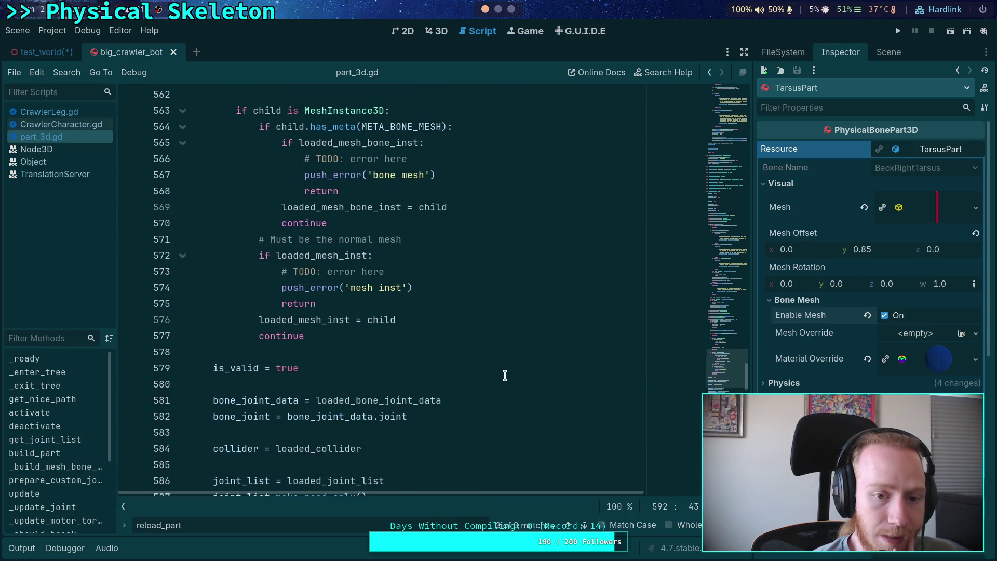
{"action": "scroll", "coordinate": [448, 361], "scroll_direction": "down", "scroll_amount": 12}
{"action": "left_click", "coordinate": [383, 147]}
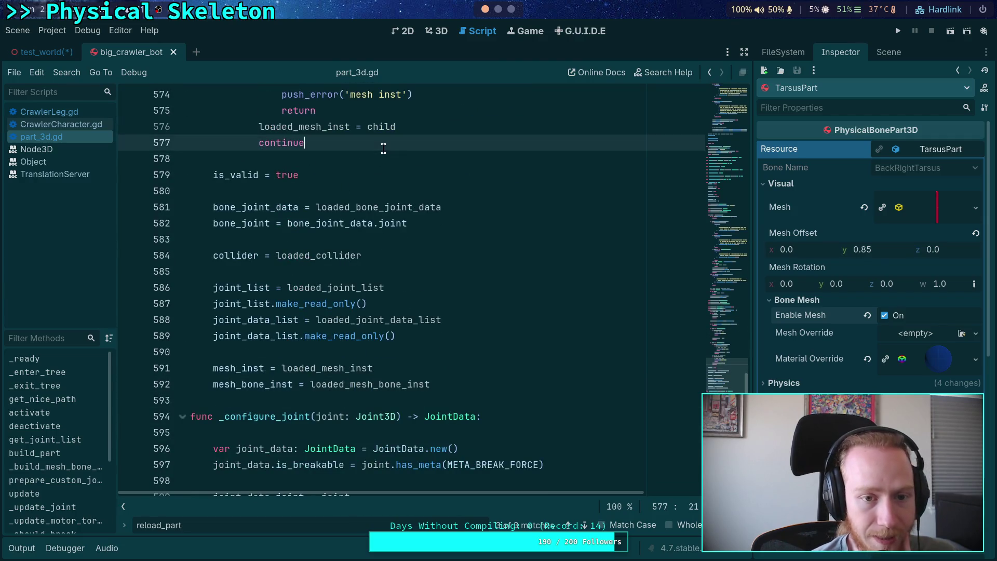
{"action": "key", "text": "Return"}
{"action": "key", "text": "Return"}
Outdent the new line and write the comment 'We need to create the bone mesh if it is enabled but was not found'
{"action": "key", "text": "BackSpace"}
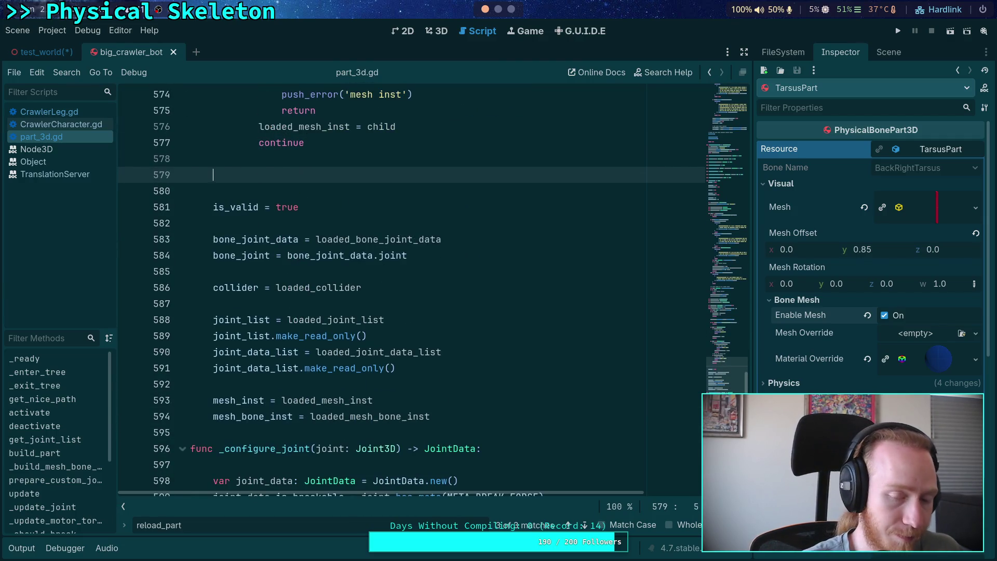
{"action": "type", "text": "#We need to create "}
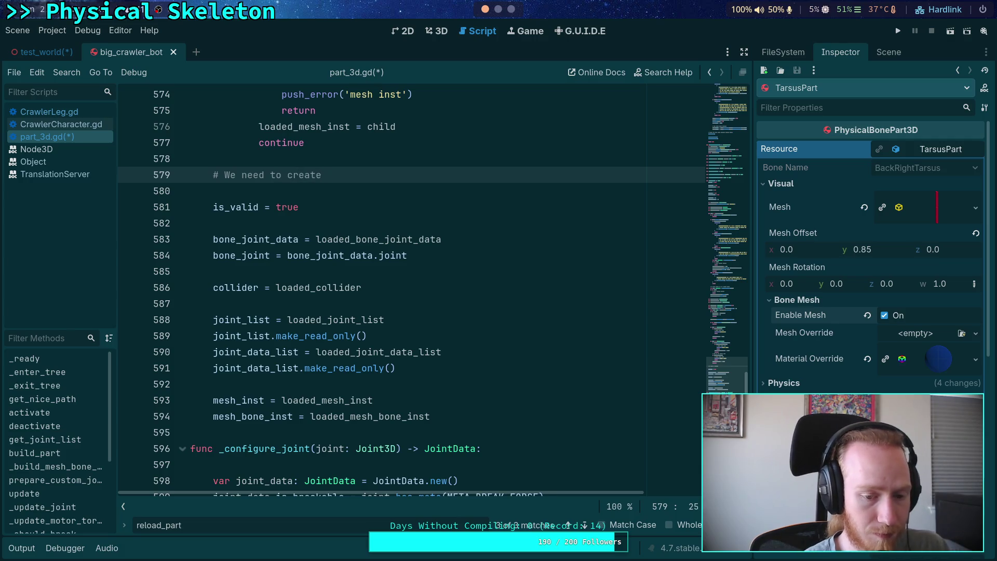
{"action": "type", "text": "the bone mesh "}
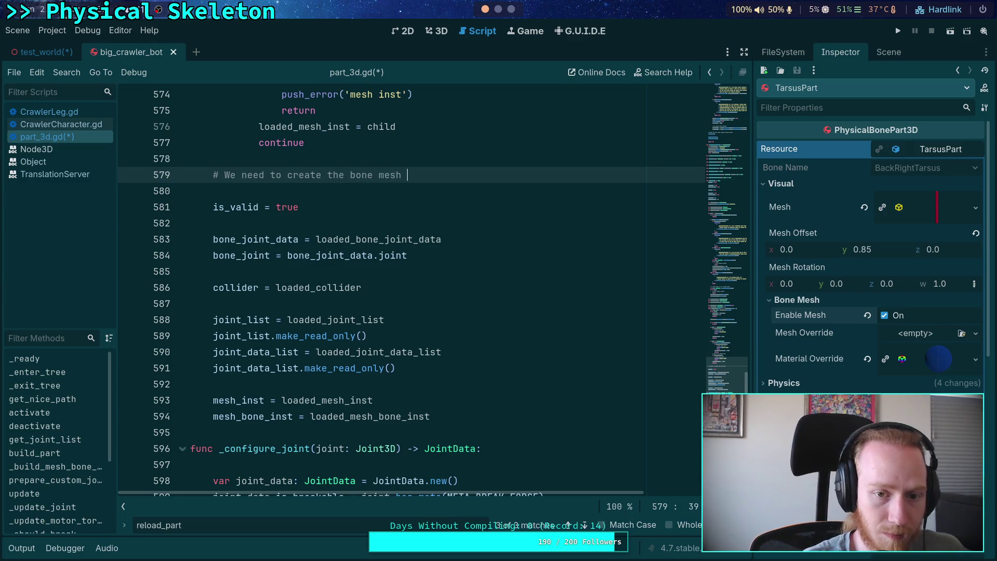
{"action": "type", "text": "if it is enabled but"}
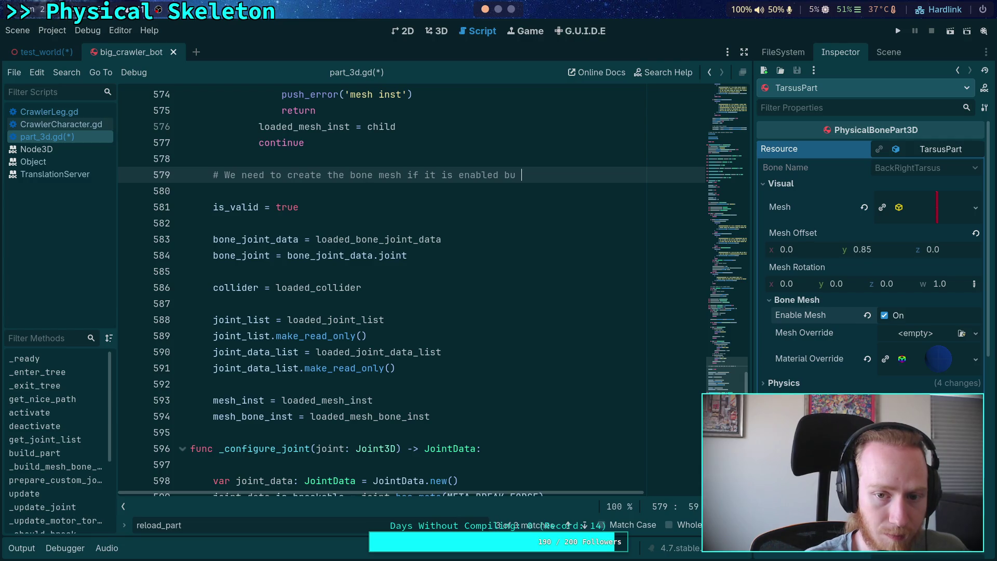
{"action": "type", "text": " was not found"}
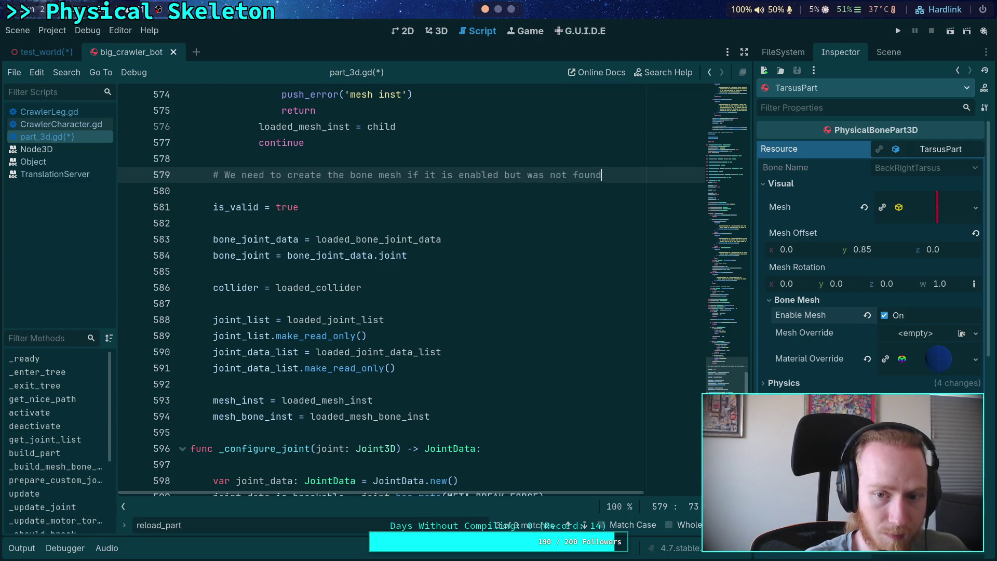
{"action": "scroll", "coordinate": [394, 149], "scroll_direction": "up", "scroll_amount": 12}
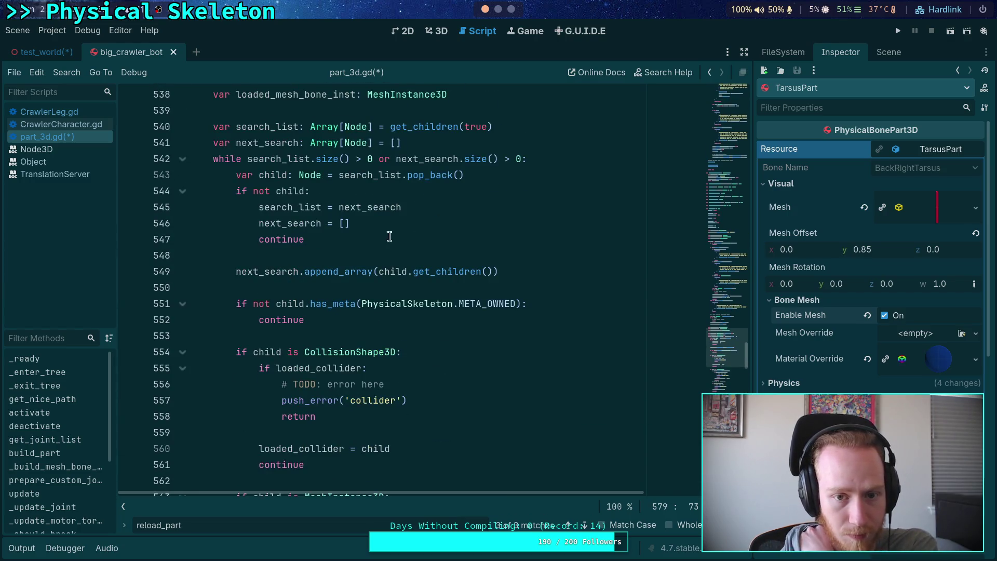
{"action": "mouse_move", "coordinate": [431, 122]}
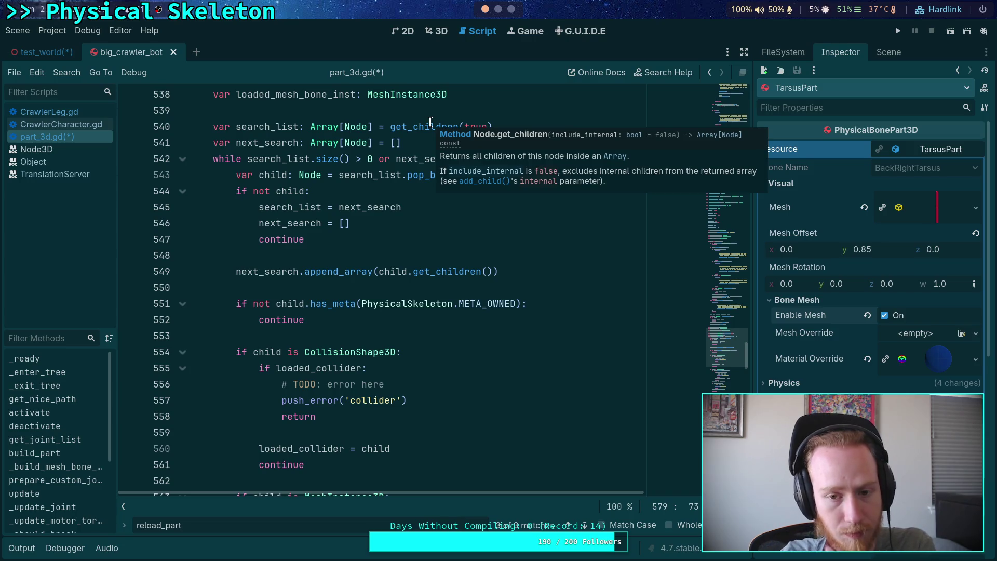
{"action": "scroll", "coordinate": [374, 254], "scroll_direction": "down", "scroll_amount": 10}
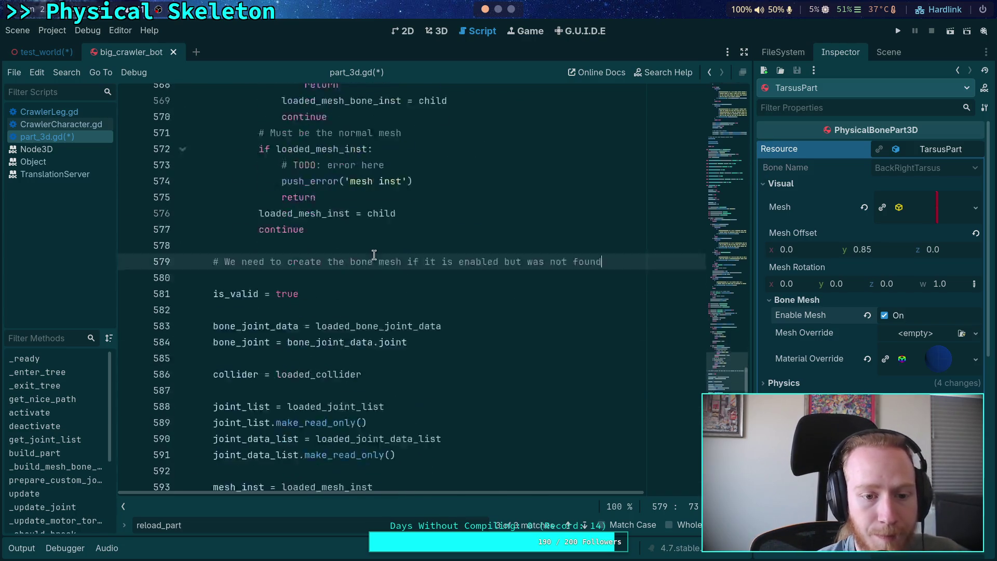
{"action": "scroll", "coordinate": [374, 254], "scroll_direction": "down", "scroll_amount": 2}
{"action": "mouse_move", "coordinate": [372, 253]}
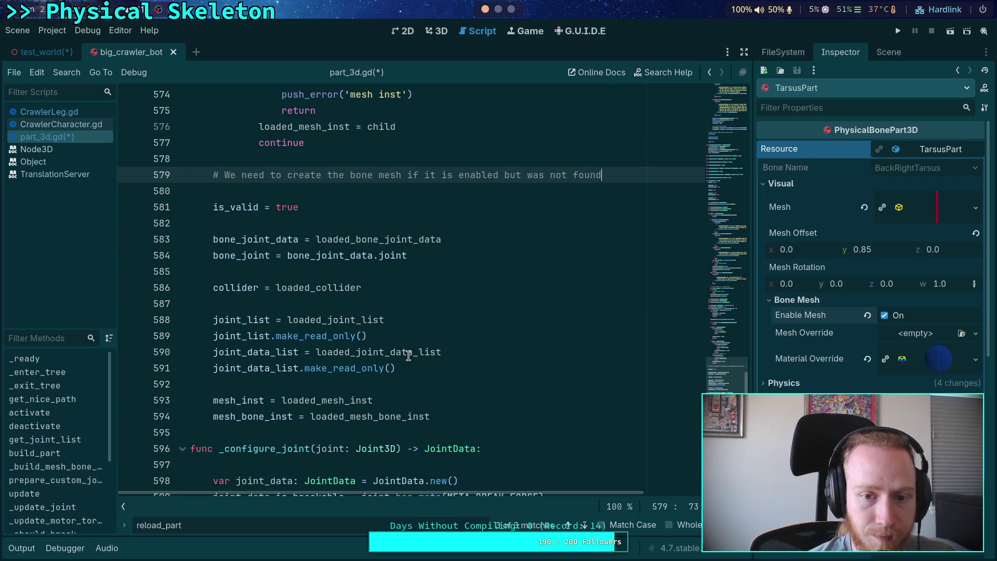
Write the condition 'if resource.bone_enable_mesh and (not loaded_mesh_bone_inst)' below the comment
{"action": "key", "text": "Return"}
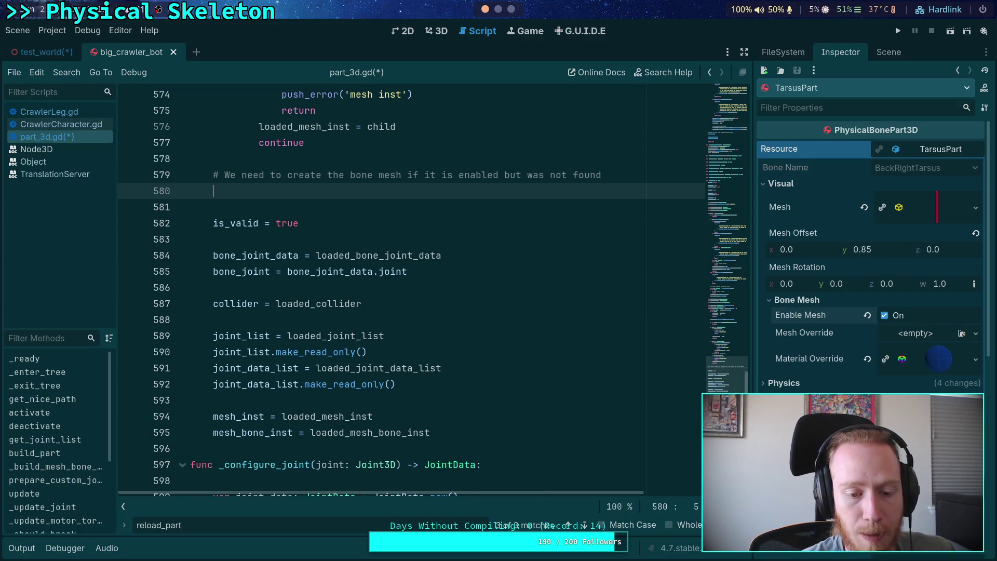
{"action": "type", "text": "if "}
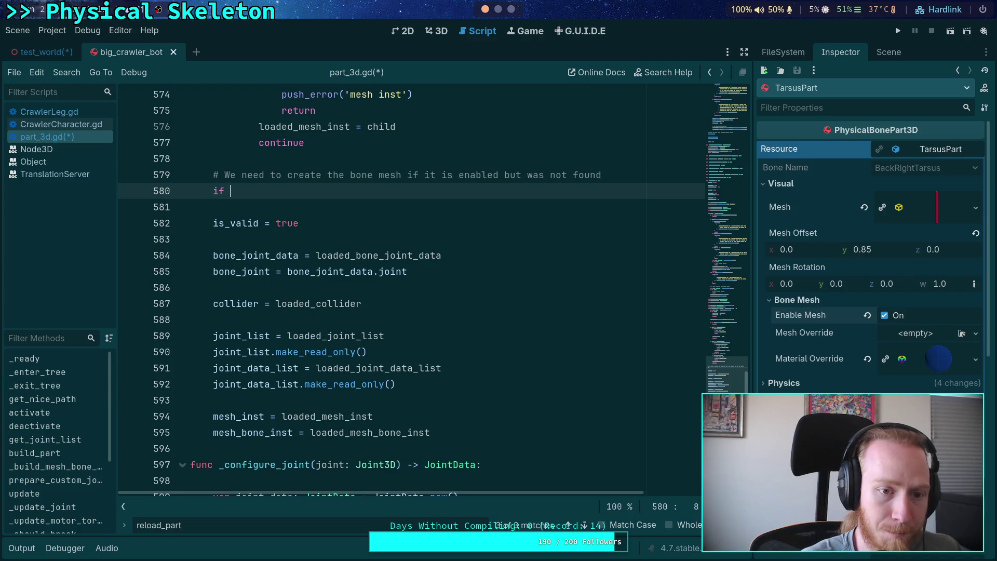
{"action": "type", "text": "resource.en"}
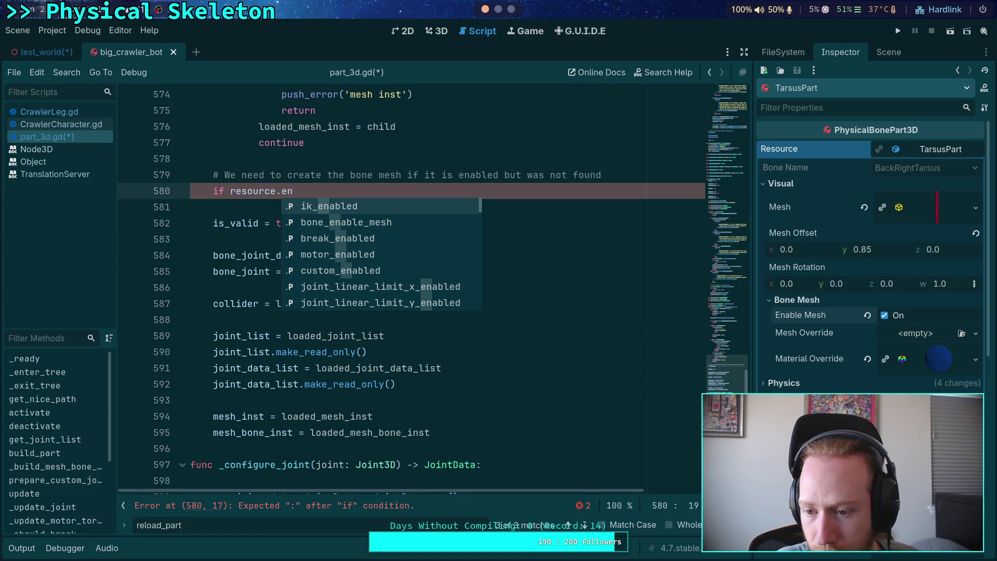
{"action": "key", "text": "Down"}
{"action": "key", "text": "Return"}
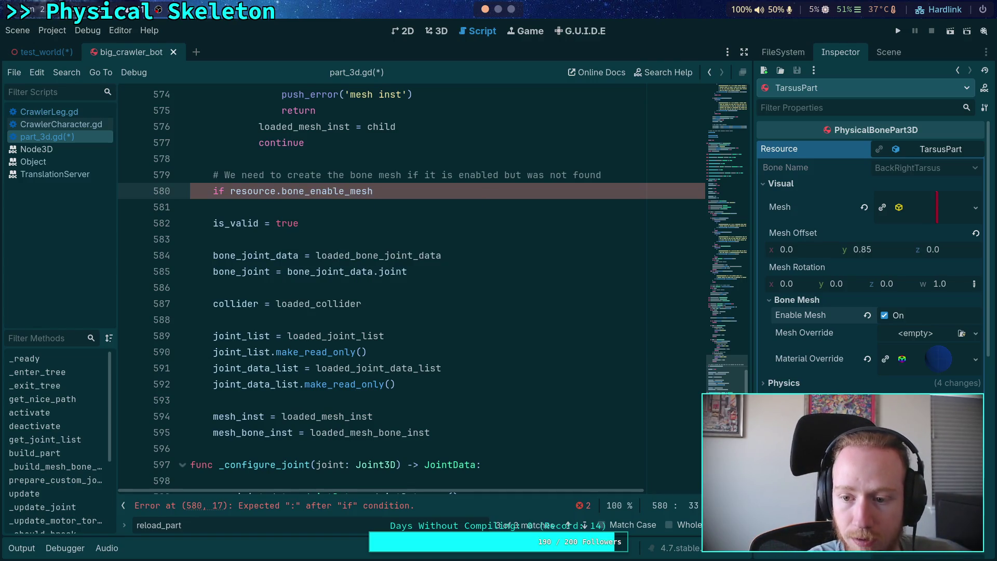
{"action": "mouse_move", "coordinate": [812, 316]}
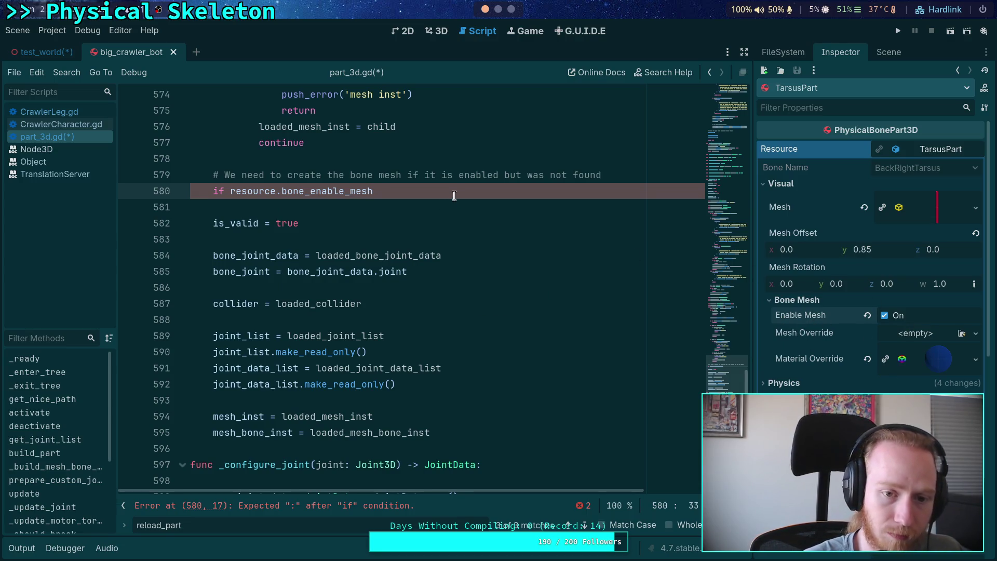
{"action": "type", "text": " and "}
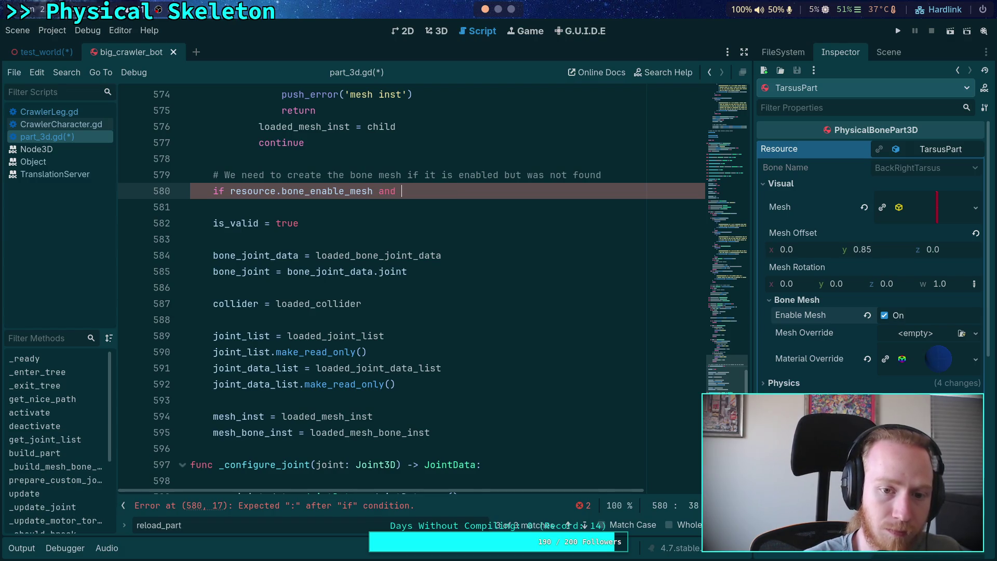
{"action": "type", "text": "(not load"}
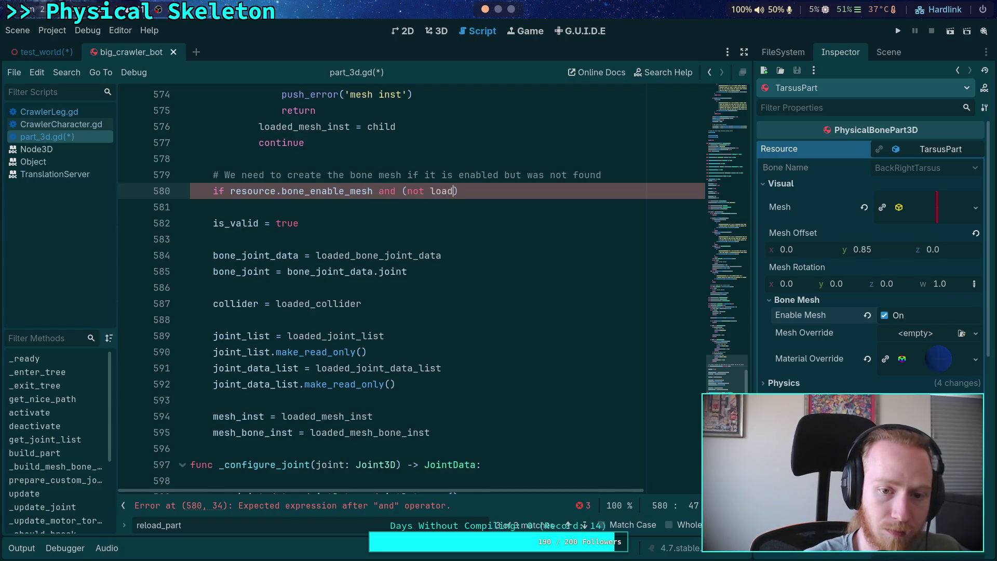
{"action": "key", "text": "Down"}
{"action": "key", "text": "Down"}
{"action": "key", "text": "Down"}
{"action": "key", "text": "Return"}
{"action": "key", "text": "End"}
{"action": "key", "text": "Return"}
In its body, assign loaded_mesh_bone_inst = _build_mesh_bone_inst() and start an add_child() call
{"action": "type", "text": "load"}
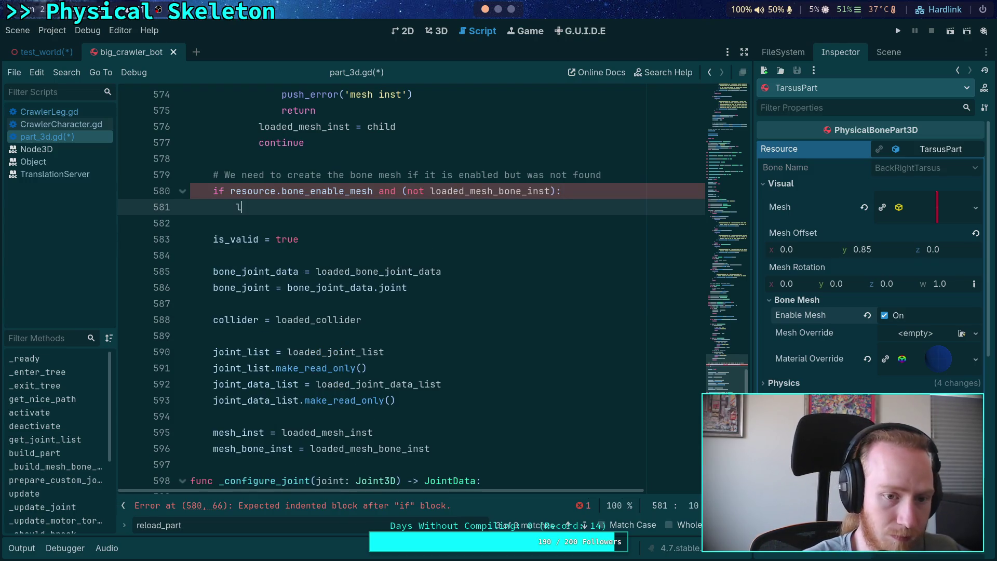
{"action": "key", "text": "Return"}
{"action": "type", "text": "= "}
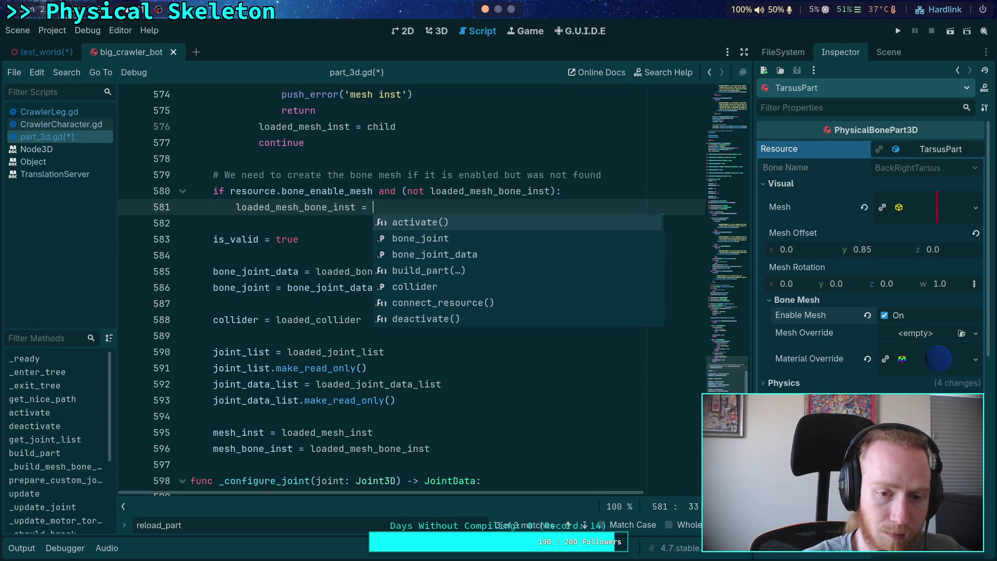
{"action": "type", "text": "_b"}
{"action": "key", "text": "Return"}
{"action": "key", "text": "Return"}
{"action": "type", "text": "add_child("}
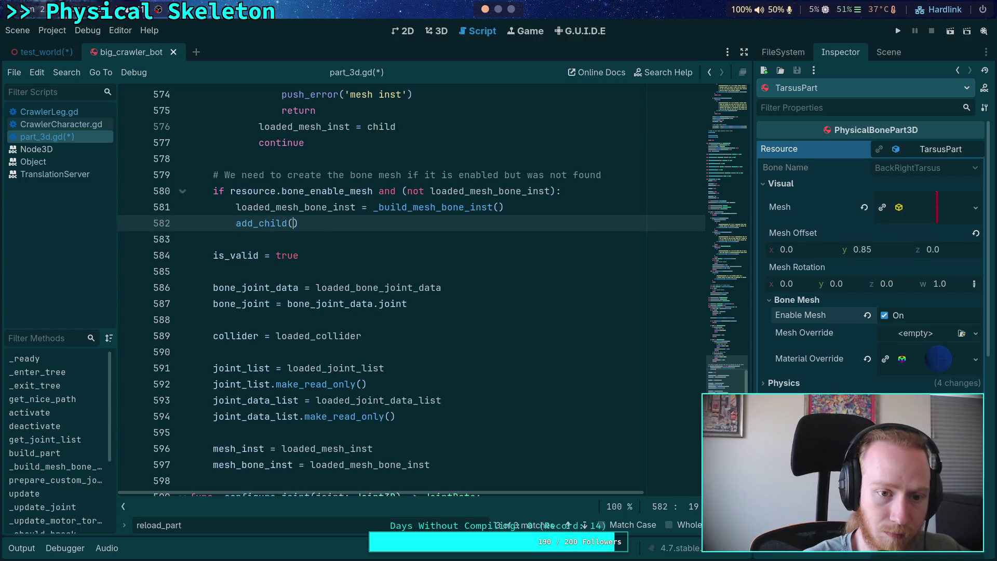
{"action": "type", "text": "l"}
{"action": "key", "text": "BackSpace"}
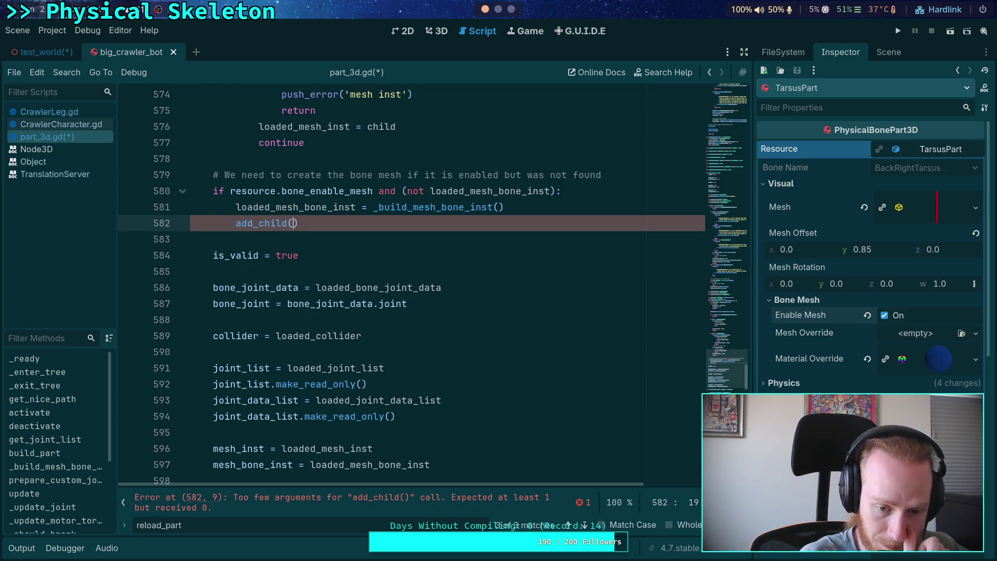
Move the comment and if block to just after the mesh_inst assignment and fix its indentation
{"action": "left_click_drag", "start_coordinate": [319, 223], "coordinate": [165, 174]}
{"action": "key", "text": "ctrl+c"}
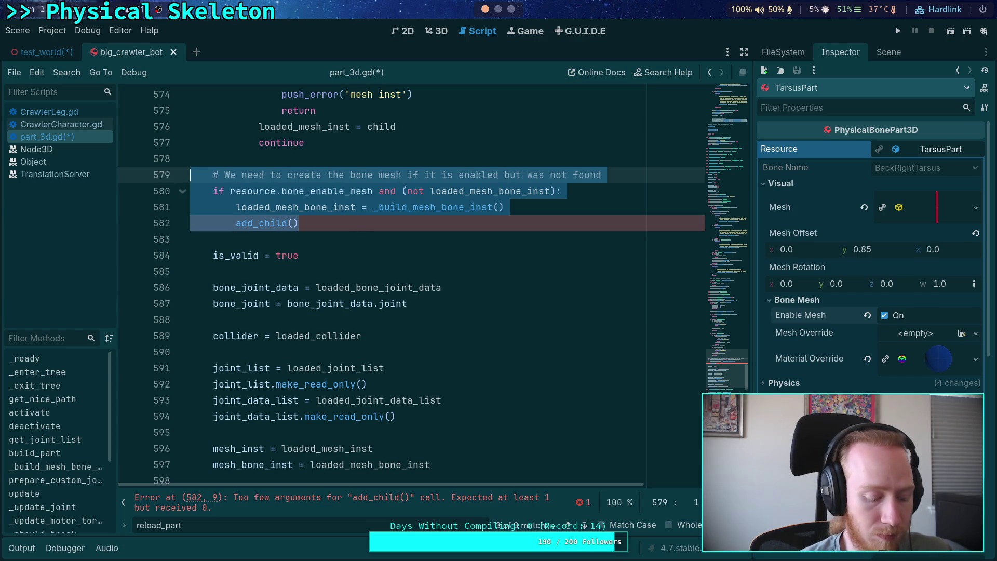
{"action": "key", "text": "BackSpace"}
{"action": "key", "text": "BackSpace"}
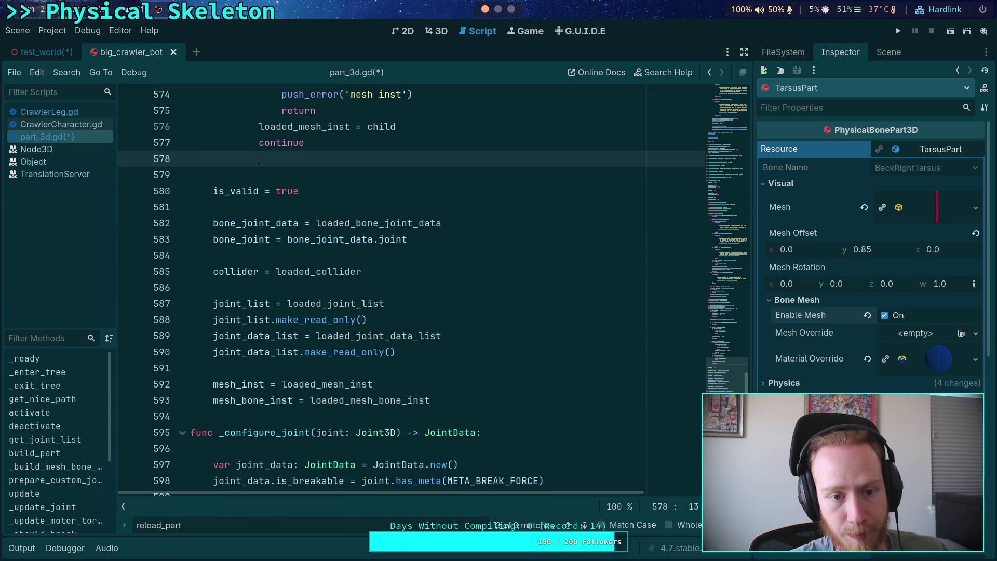
{"action": "key", "text": "BackSpace"}
{"action": "key", "text": "BackSpace"}
{"action": "key", "text": "BackSpace"}
{"action": "left_click", "coordinate": [468, 368]}
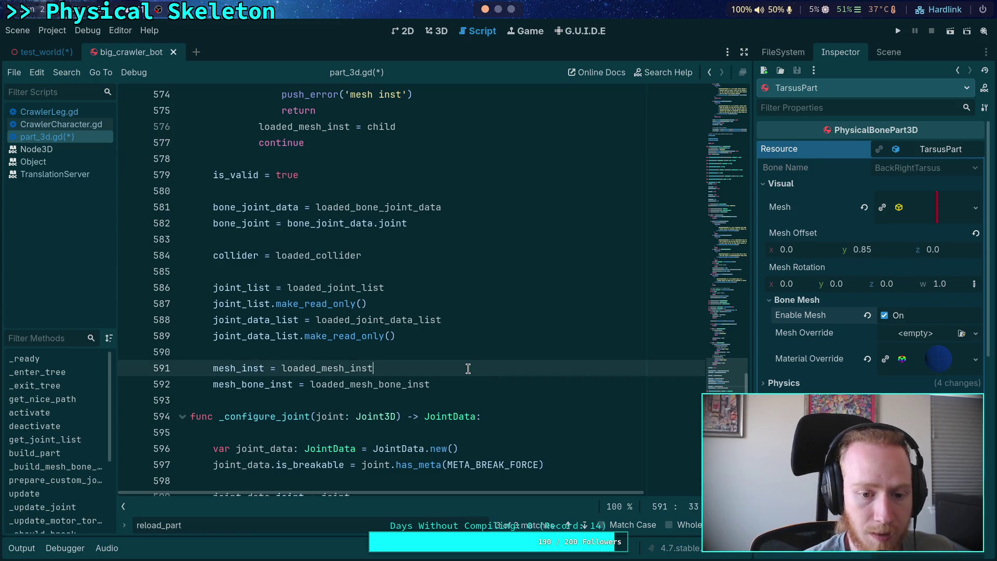
{"action": "key", "text": "Return"}
{"action": "key", "text": "ctrl+v"}
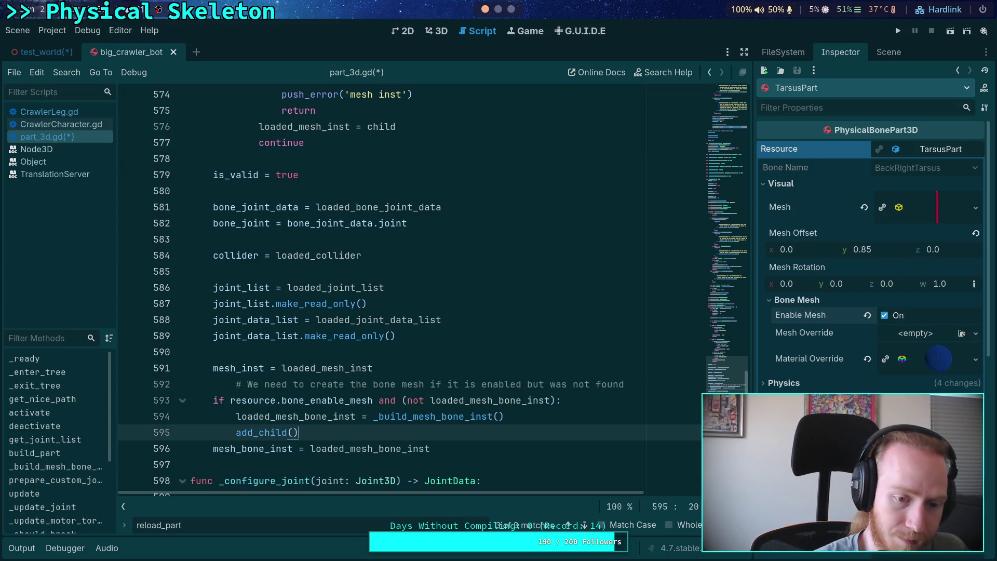
{"action": "left_click", "coordinate": [436, 384]}
{"action": "key", "text": "shift+Tab"}
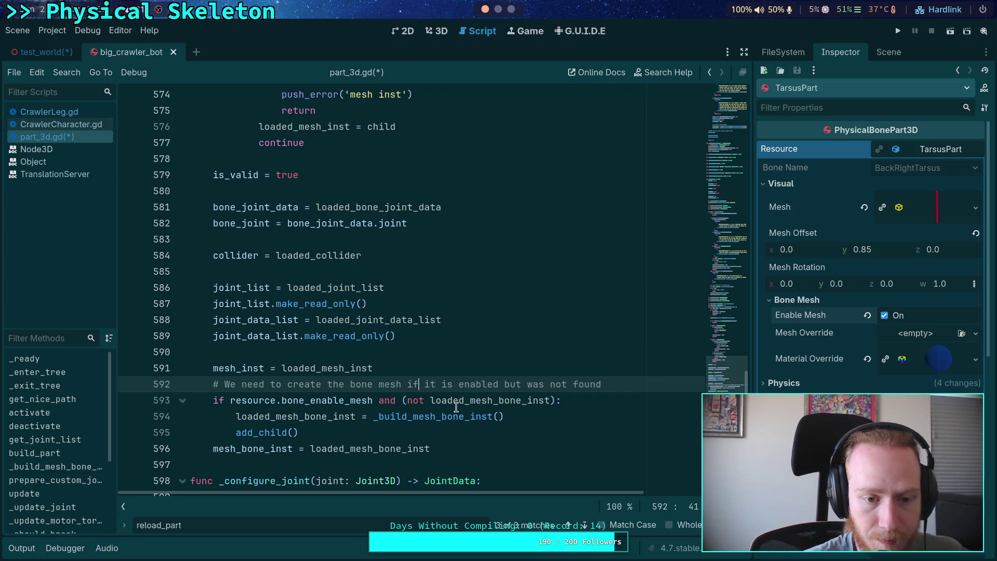
Add a second comment 'This is is not an owned node, and is for debugging, so this is okay.'
{"action": "scroll", "coordinate": [396, 382], "scroll_direction": "up", "scroll_amount": 12}
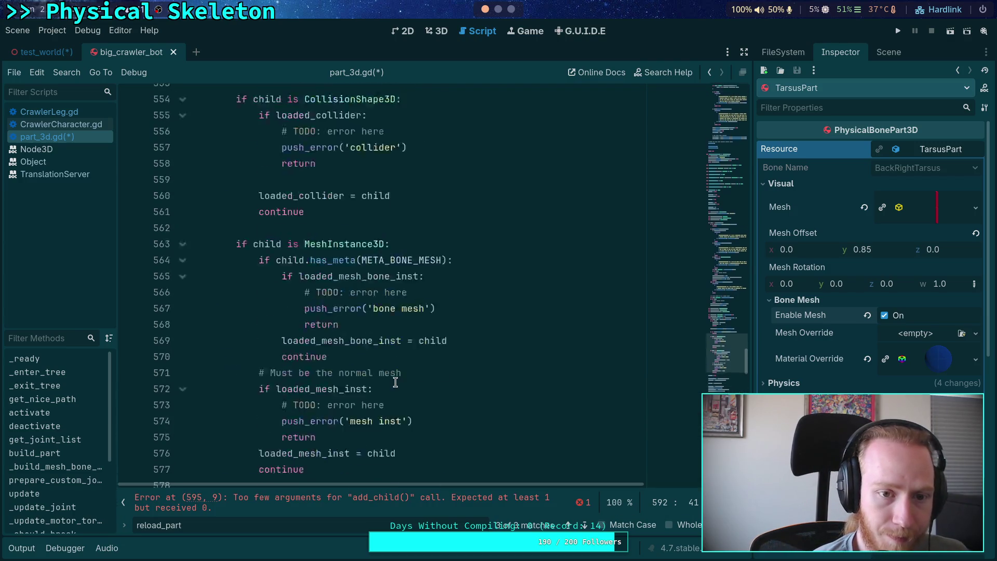
{"action": "scroll", "coordinate": [395, 382], "scroll_direction": "down", "scroll_amount": 13}
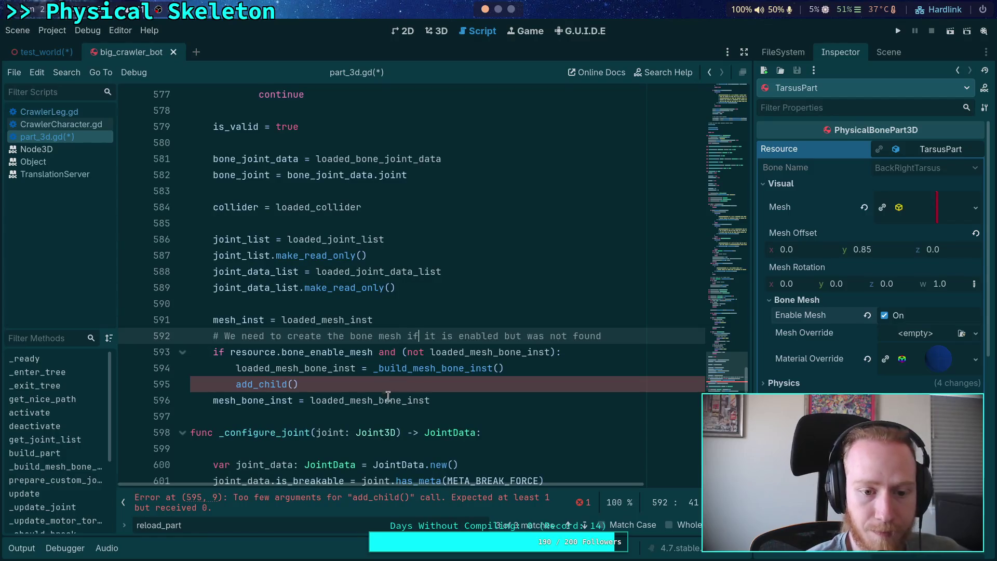
{"action": "left_click", "coordinate": [432, 322]}
{"action": "key", "text": "Return"}
{"action": "left_click", "coordinate": [623, 352]}
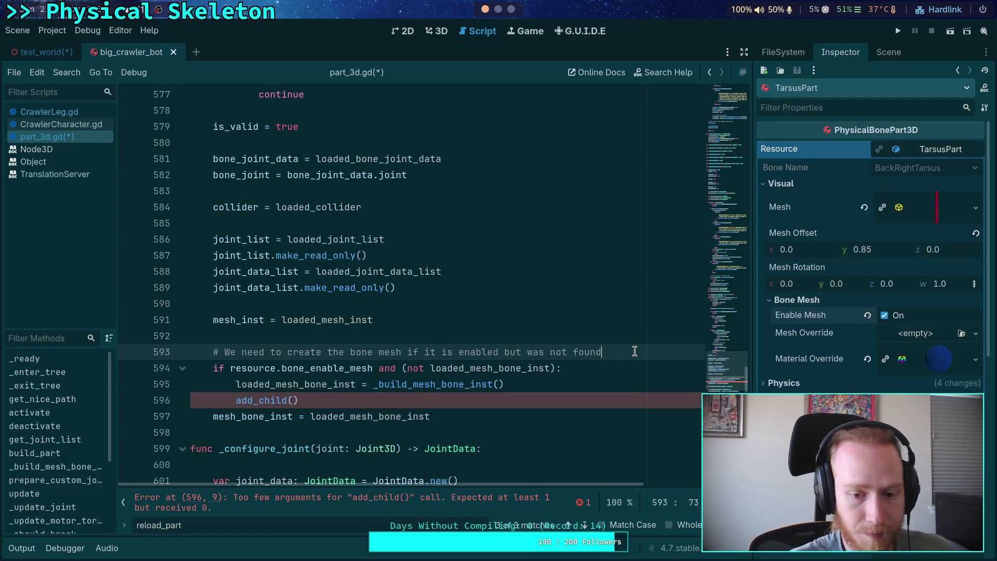
{"action": "key", "text": "Return"}
{"action": "type", "text": "# This"}
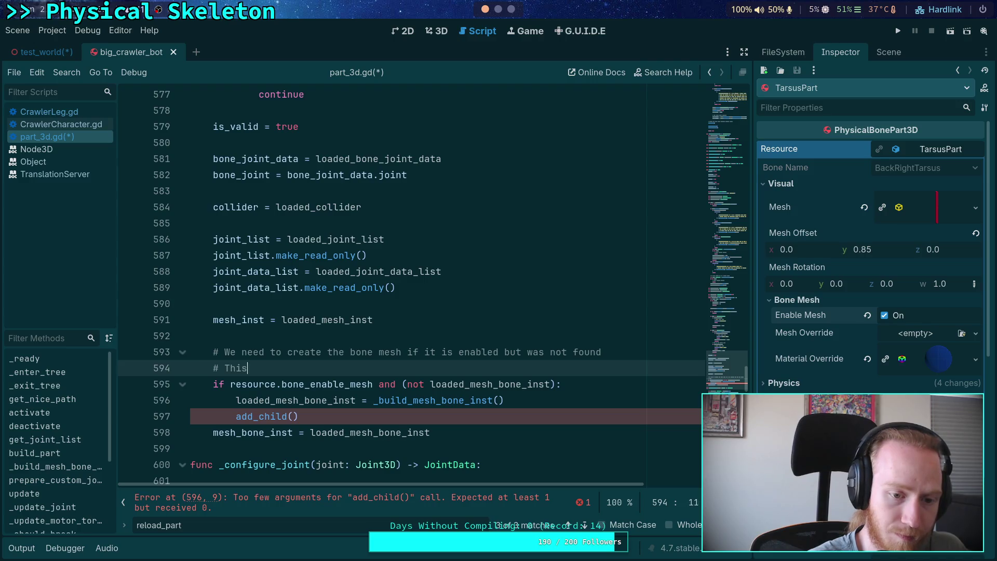
{"action": "type", "text": " is is not an "}
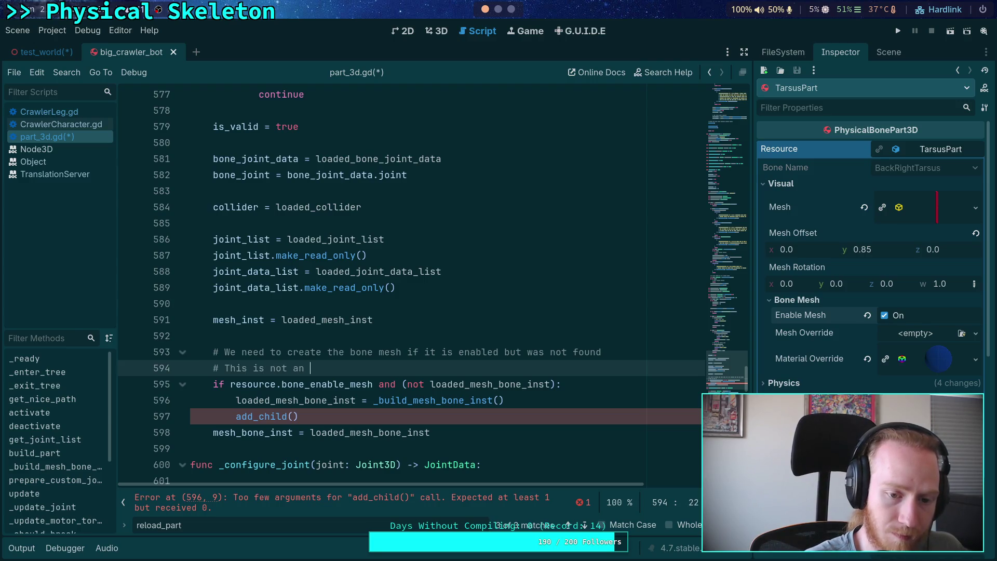
{"action": "type", "text": "owned node, only"}
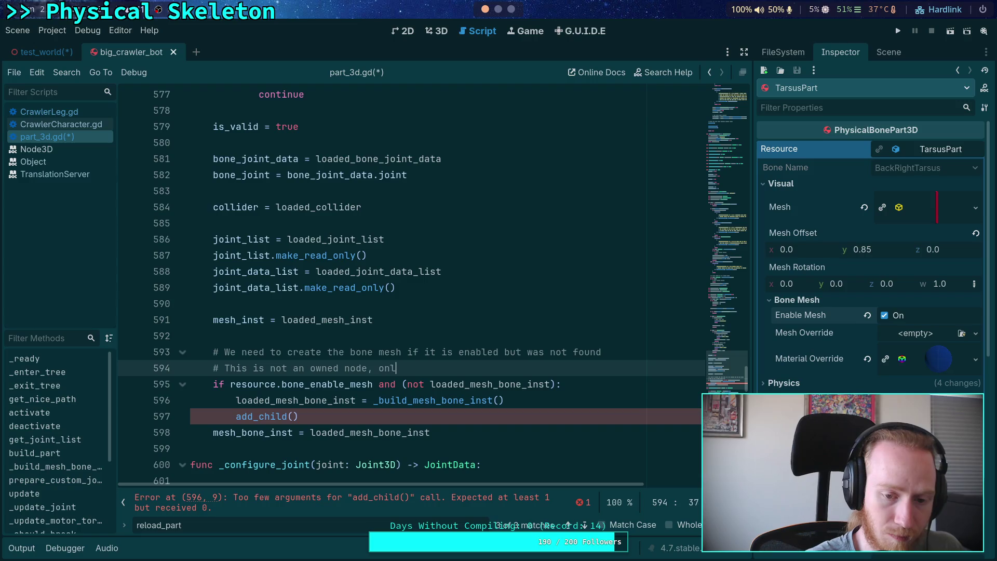
{"action": "key", "text": "BackSpace"}
{"action": "key", "text": "BackSpace"}
{"action": "key", "text": "BackSpace"}
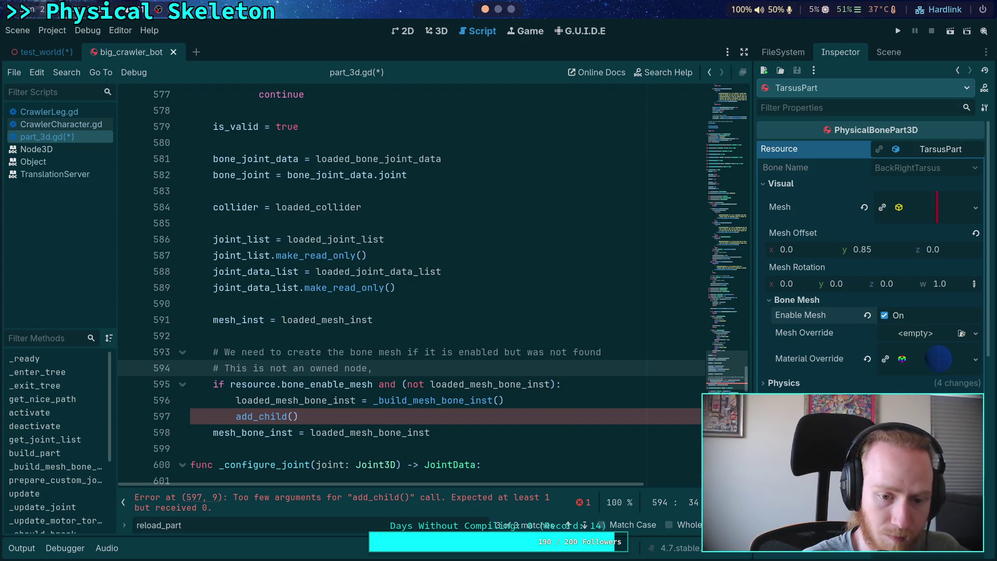
{"action": "type", "text": "and is "}
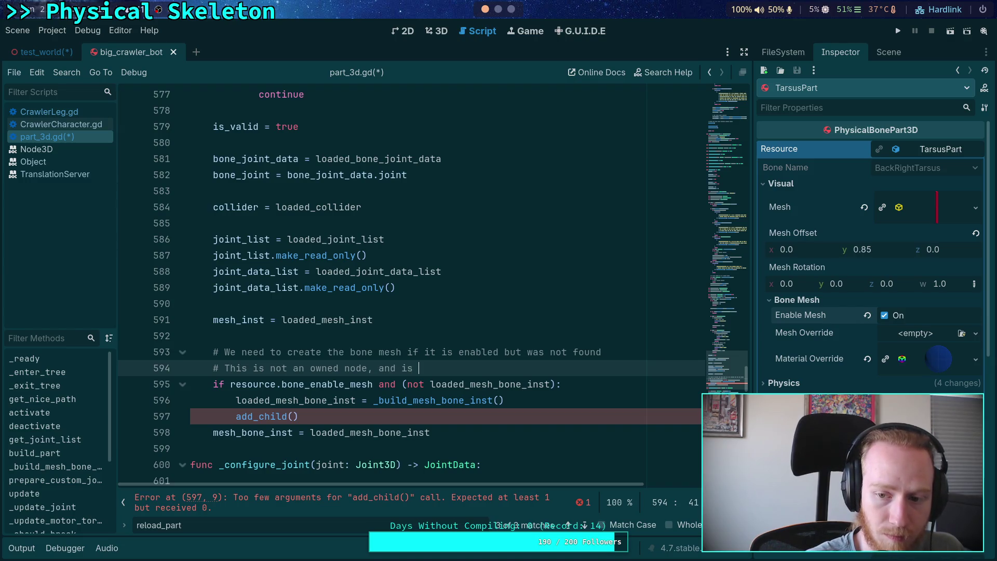
{"action": "type", "text": "for debuggin"}
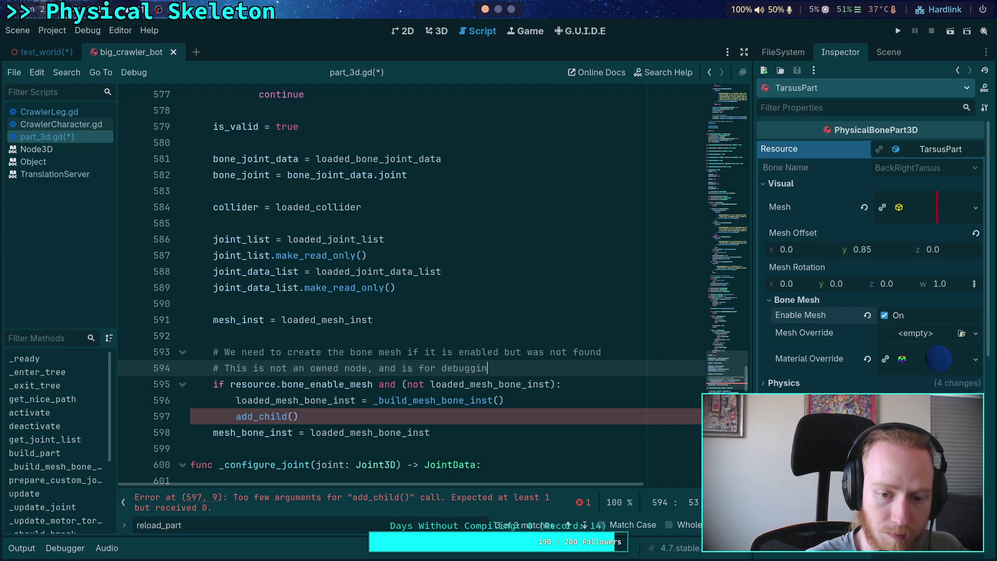
{"action": "type", "text": "g, so this is okay."}
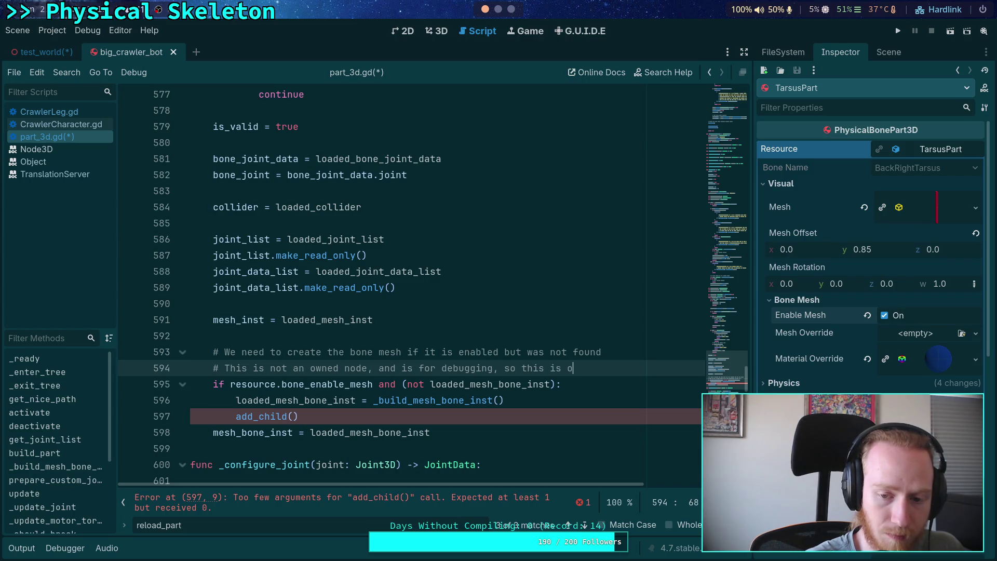
{"action": "scroll", "coordinate": [497, 325], "scroll_direction": "down", "scroll_amount": 1}
{"action": "left_click", "coordinate": [627, 307]}
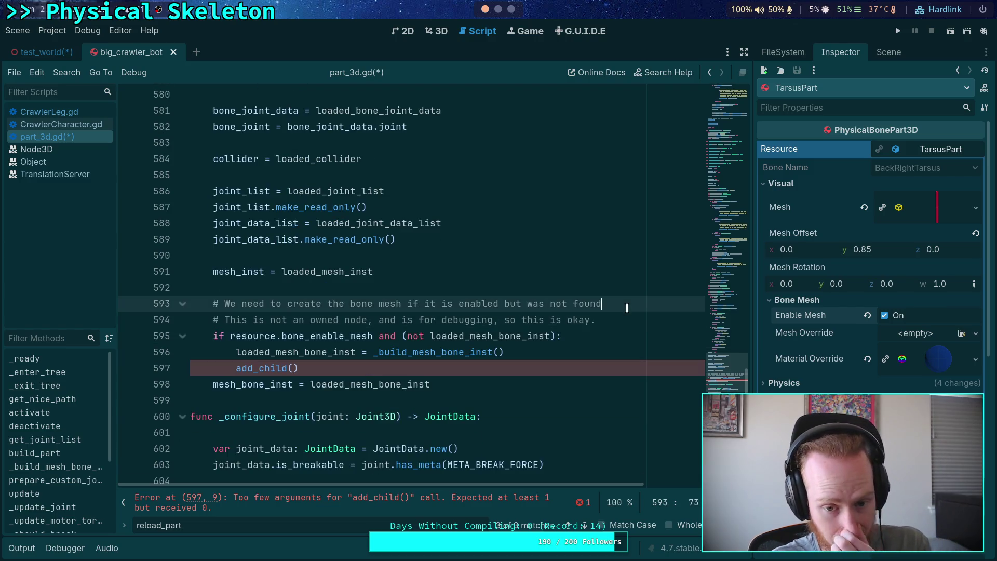
{"action": "type", "text": "."}
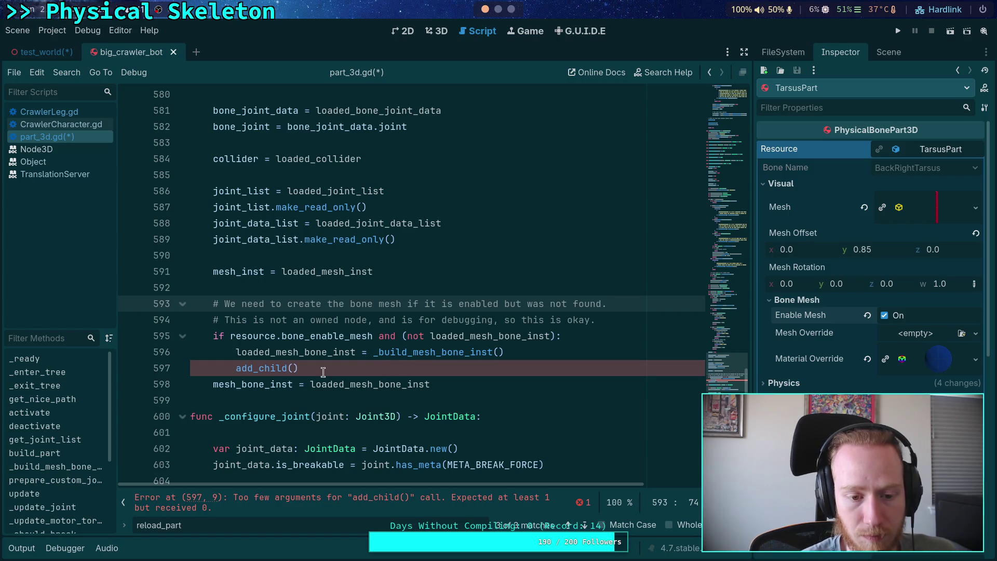
Make line 596 assign the built bone mesh to loaded_mesh_bone_inst
{"action": "left_click", "coordinate": [299, 368]}
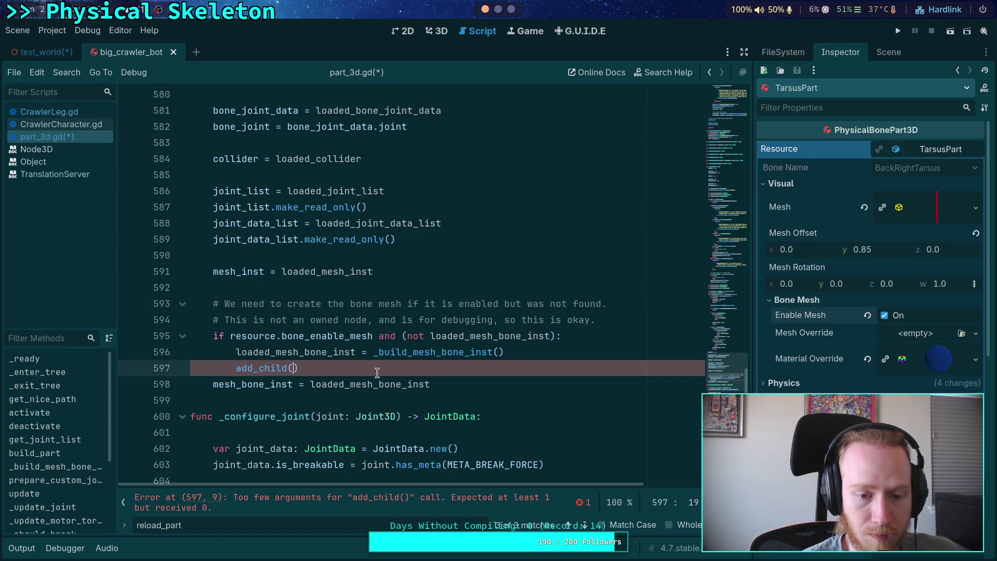
{"action": "double_click", "coordinate": [315, 356]}
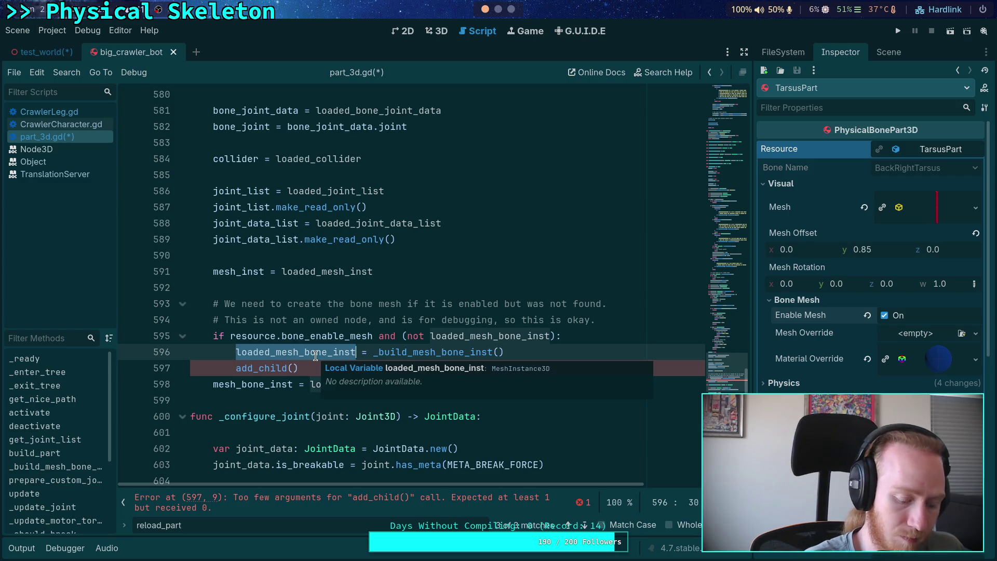
{"action": "type", "text": "mesh_"}
{"action": "key", "text": "Return"}
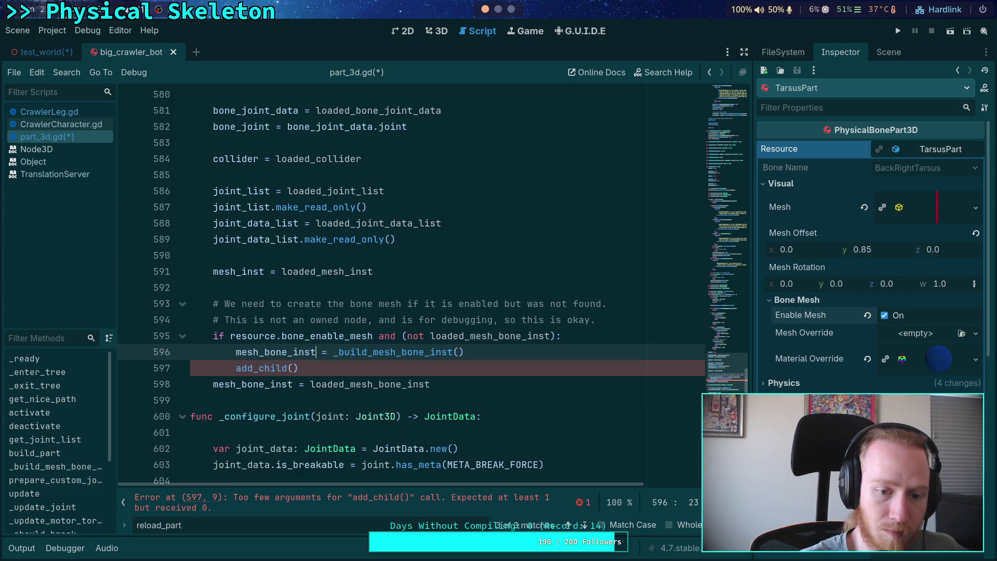
{"action": "double_click", "coordinate": [349, 384]}
{"action": "key", "text": "ctrl+c"}
{"action": "right_click", "coordinate": [349, 385]}
{"action": "left_click", "coordinate": [378, 396]}
{"action": "double_click", "coordinate": [275, 352]}
{"action": "key", "text": "ctrl+v"}
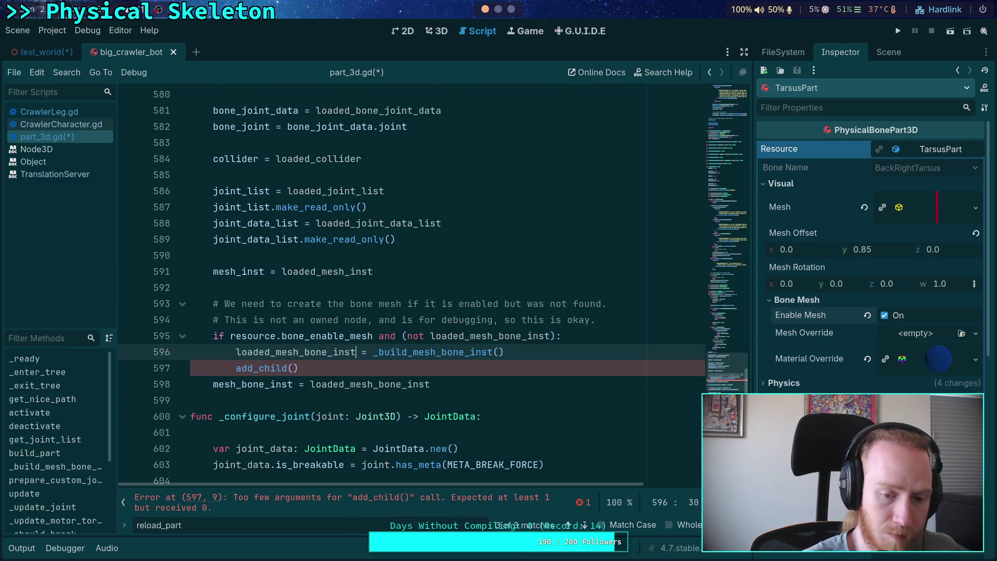
Pass loaded_mesh_bone_inst, false and Node.INTERNAL_MODE_BACK as add_child's arguments
{"action": "left_click", "coordinate": [293, 367]}
{"action": "key", "text": "ctrl+v"}
{"action": "type", "text": ", "}
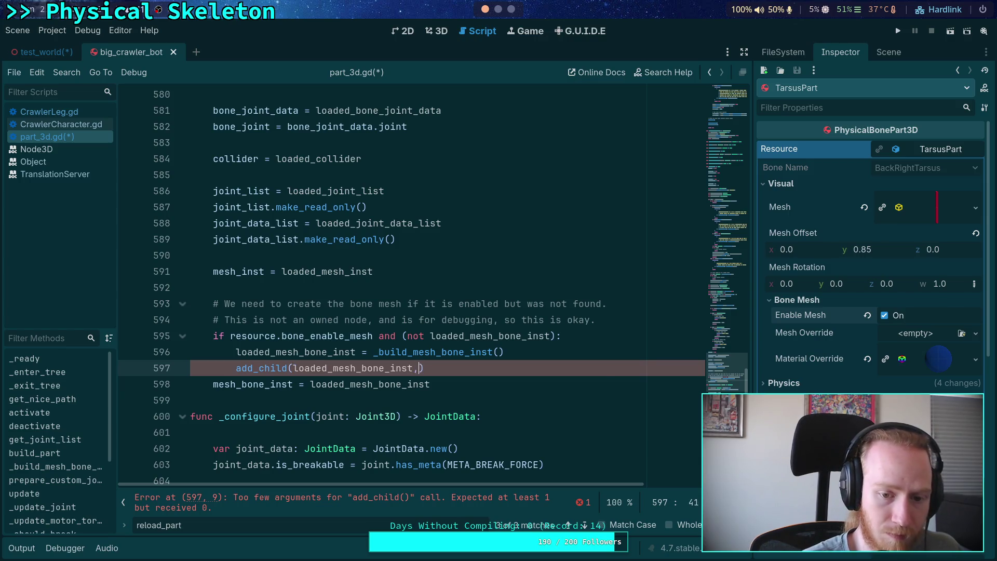
{"action": "type", "text": "false,"}
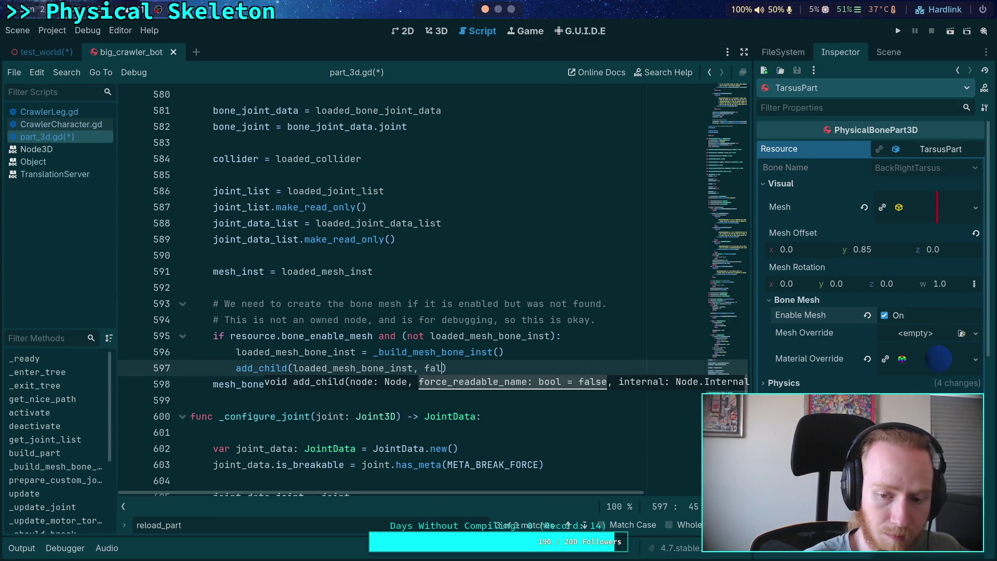
{"action": "key", "text": "Return"}
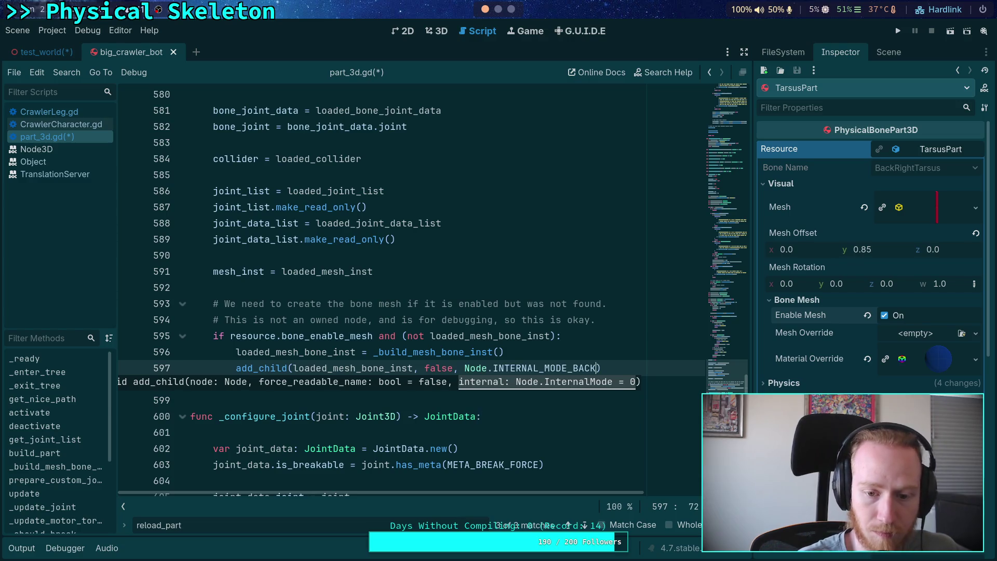
{"action": "scroll", "coordinate": [497, 351], "scroll_direction": "up", "scroll_amount": 1}
{"action": "left_click", "coordinate": [497, 352]}
{"action": "left_click_drag", "start_coordinate": [182, 525], "coordinate": [136, 525]}
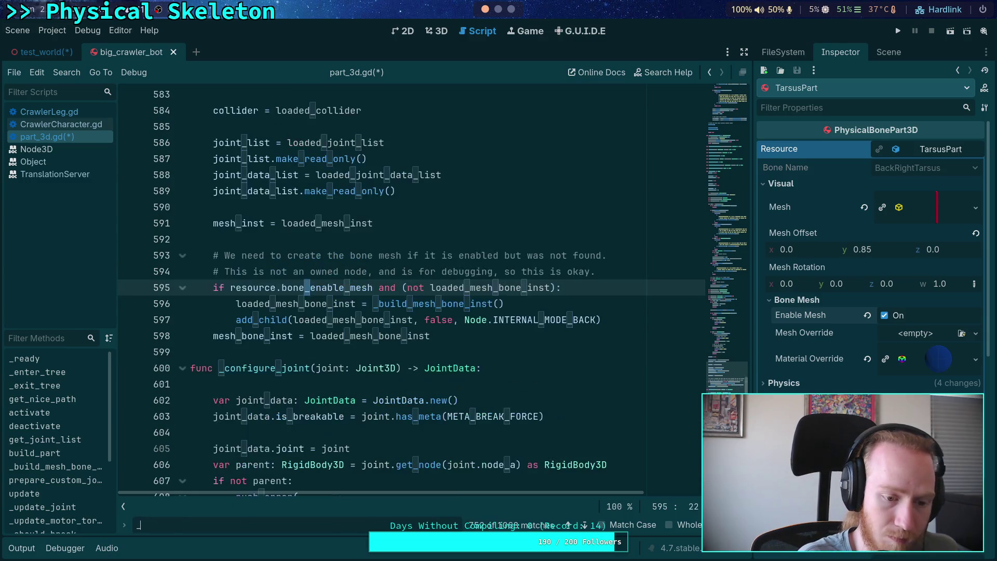
Search for _build_mesh_bone and step through its matches in resource_modified and build_part
{"action": "type", "text": "_build_mesh_bone"}
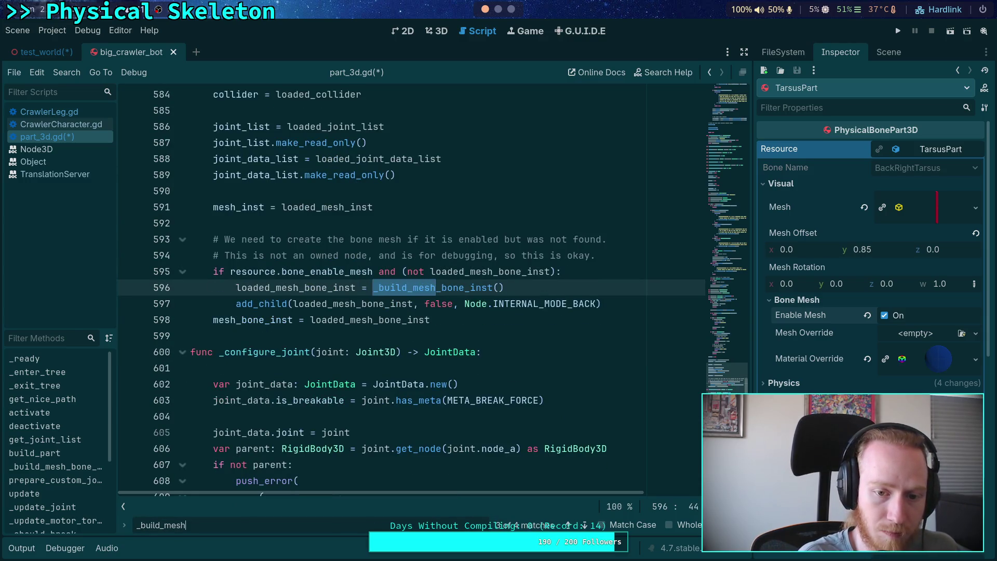
{"action": "left_click", "coordinate": [584, 525]}
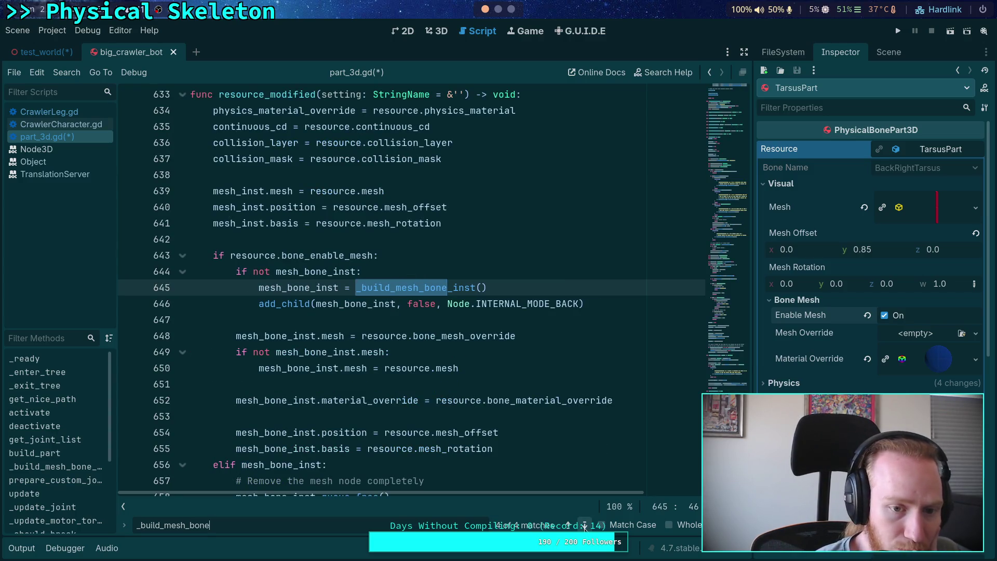
{"action": "scroll", "coordinate": [528, 475], "scroll_direction": "up", "scroll_amount": 1}
{"action": "scroll", "coordinate": [528, 475], "scroll_direction": "down", "scroll_amount": 1}
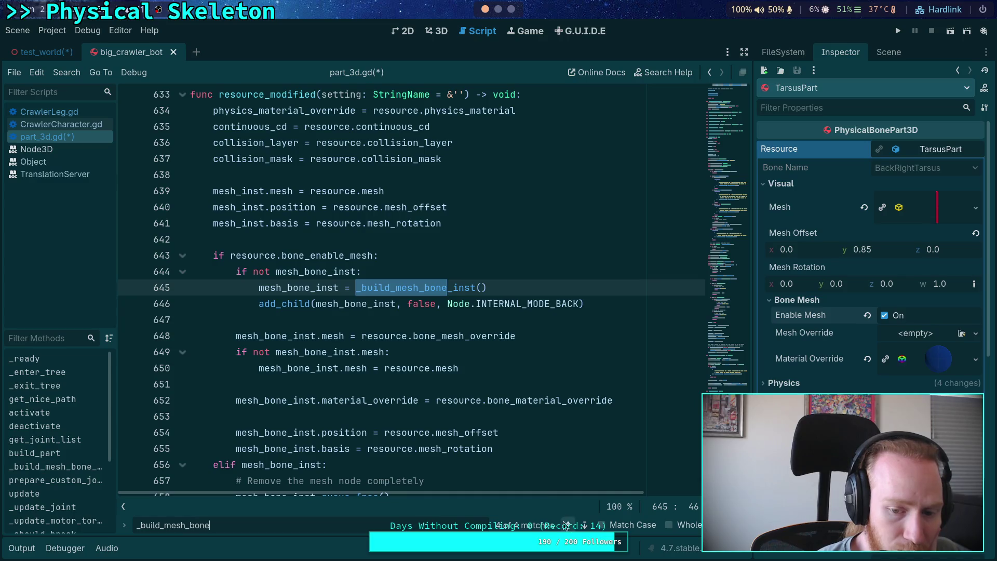
{"action": "left_click", "coordinate": [585, 525]}
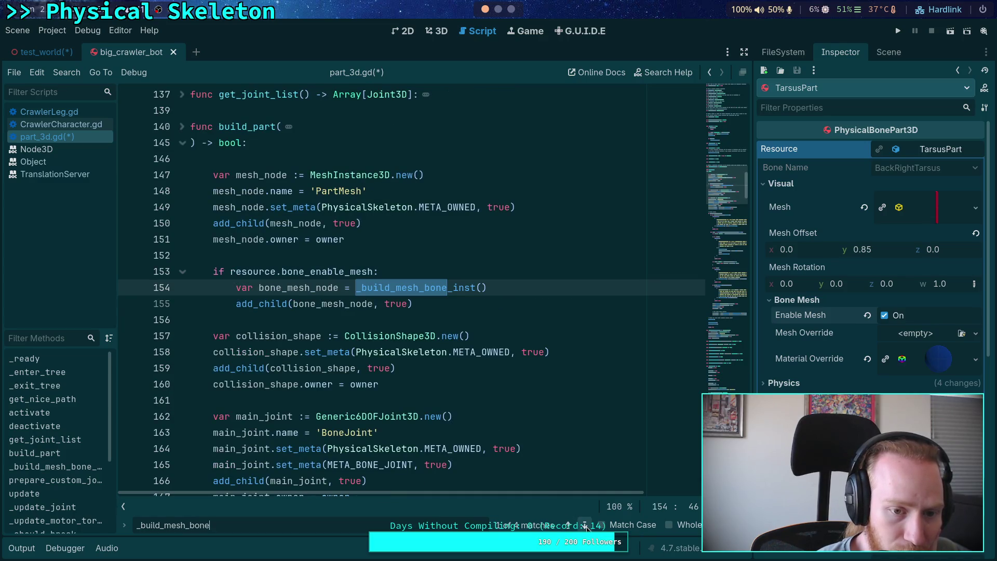
{"action": "left_click", "coordinate": [570, 525]}
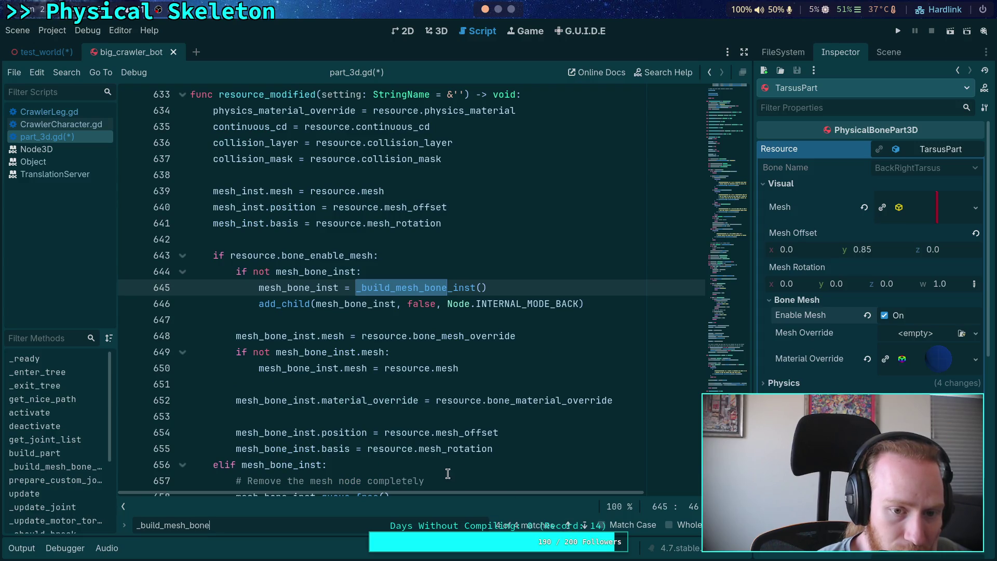
{"action": "scroll", "coordinate": [446, 472], "scroll_direction": "down", "scroll_amount": 1}
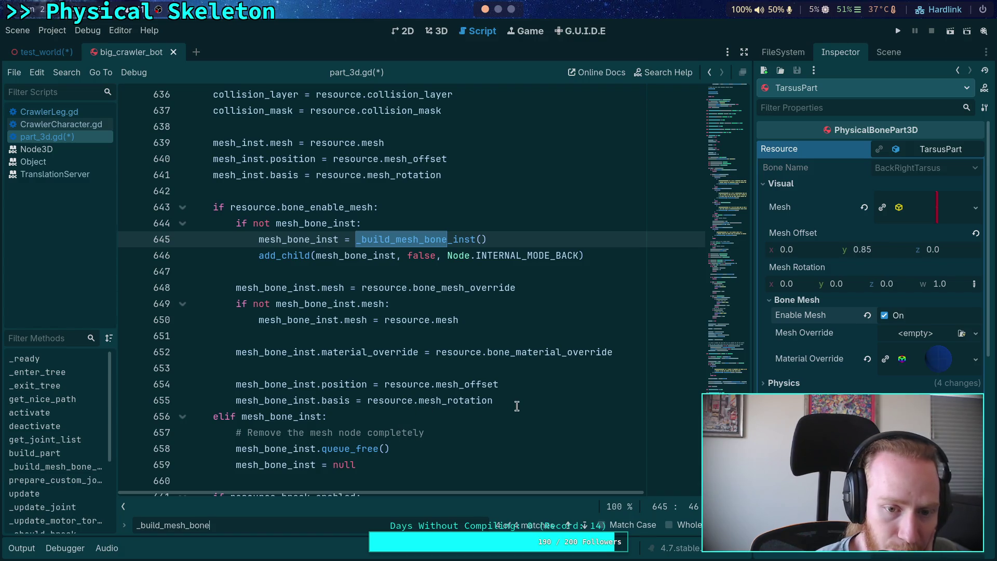
Insert a blank line under resource_modified's `if resource.bone_enable_mesh:` condition
{"action": "left_click", "coordinate": [442, 220]}
{"action": "left_click", "coordinate": [431, 202]}
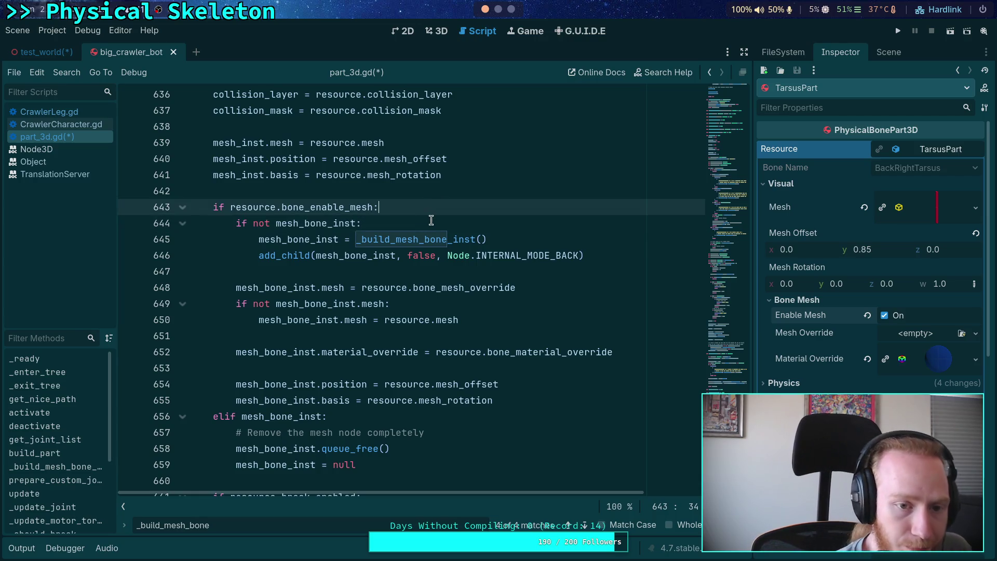
{"action": "scroll", "coordinate": [431, 214], "scroll_direction": "down", "scroll_amount": 2}
{"action": "scroll", "coordinate": [431, 214], "scroll_direction": "up", "scroll_amount": 2}
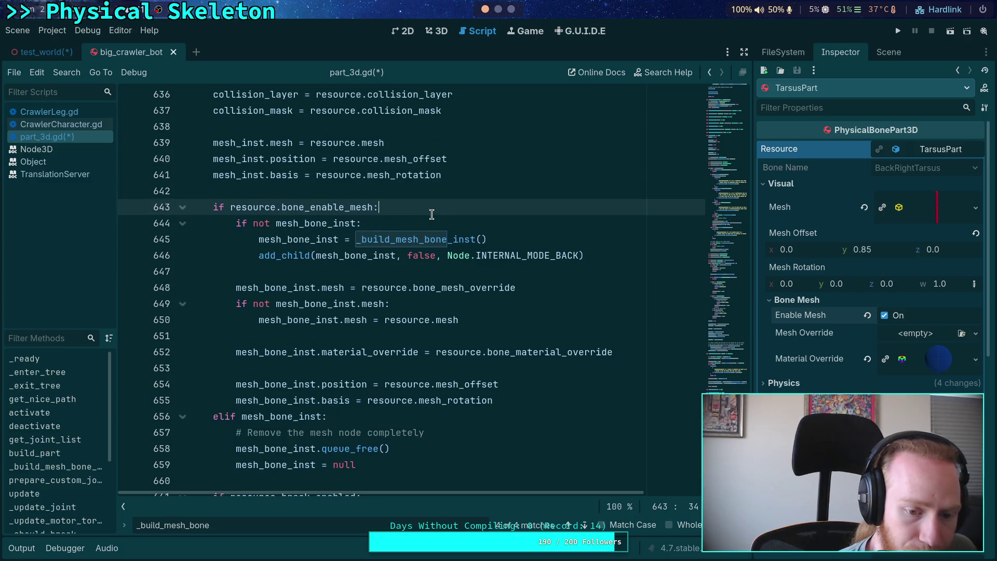
{"action": "key", "text": "Return"}
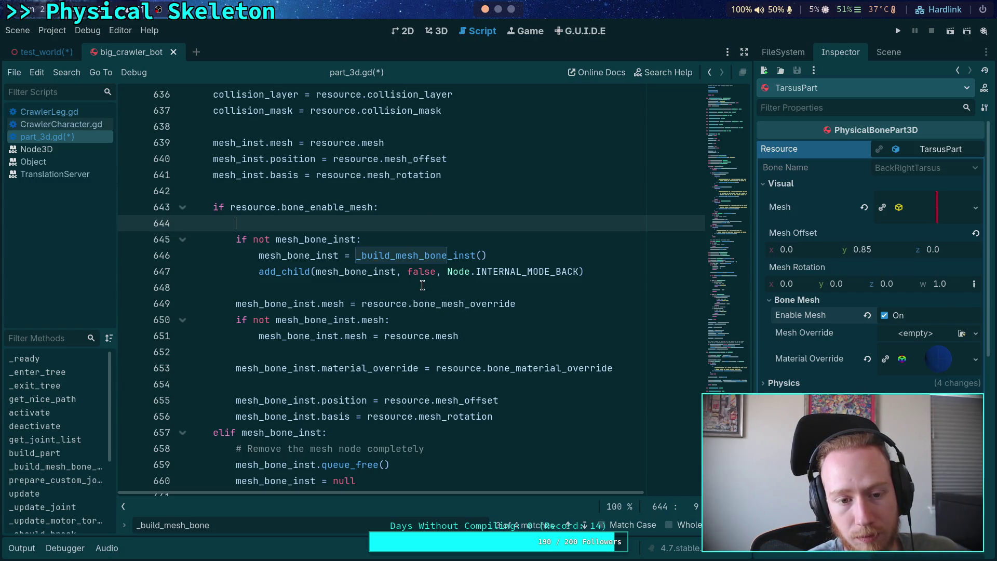
{"action": "scroll", "coordinate": [422, 285], "scroll_direction": "up", "scroll_amount": 4}
{"action": "scroll", "coordinate": [422, 284], "scroll_direction": "down", "scroll_amount": 5}
{"action": "scroll", "coordinate": [422, 284], "scroll_direction": "up", "scroll_amount": 1}
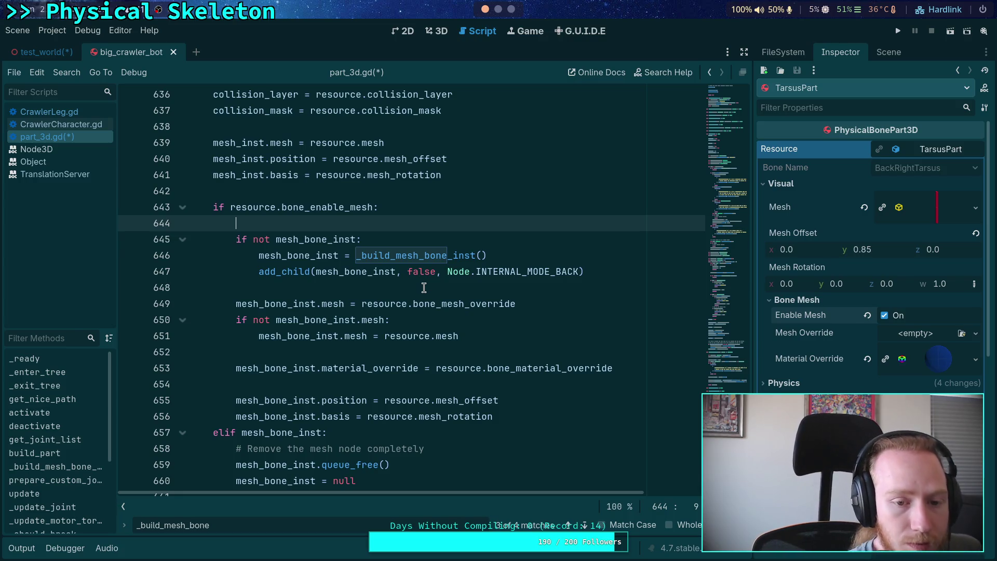
{"action": "mouse_move", "coordinate": [449, 340]}
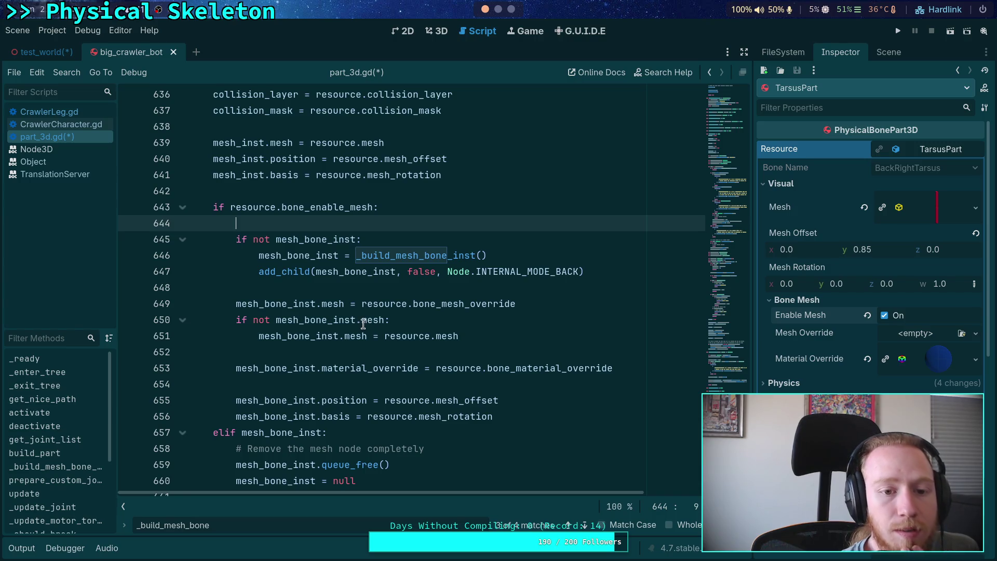
{"action": "mouse_move", "coordinate": [355, 324]}
{"action": "scroll", "coordinate": [257, 298], "scroll_direction": "down", "scroll_amount": 2}
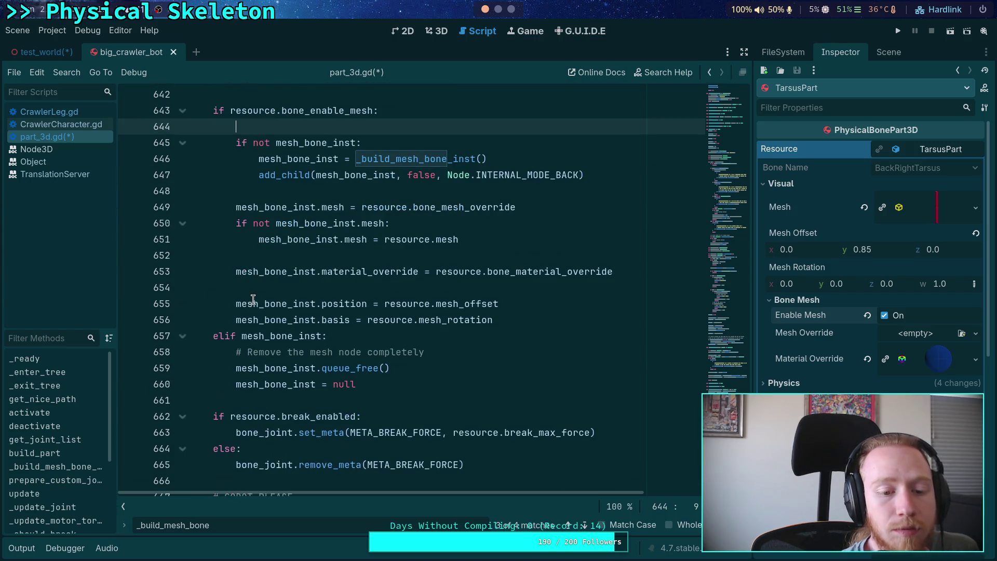
{"action": "scroll", "coordinate": [253, 299], "scroll_direction": "up", "scroll_amount": 1}
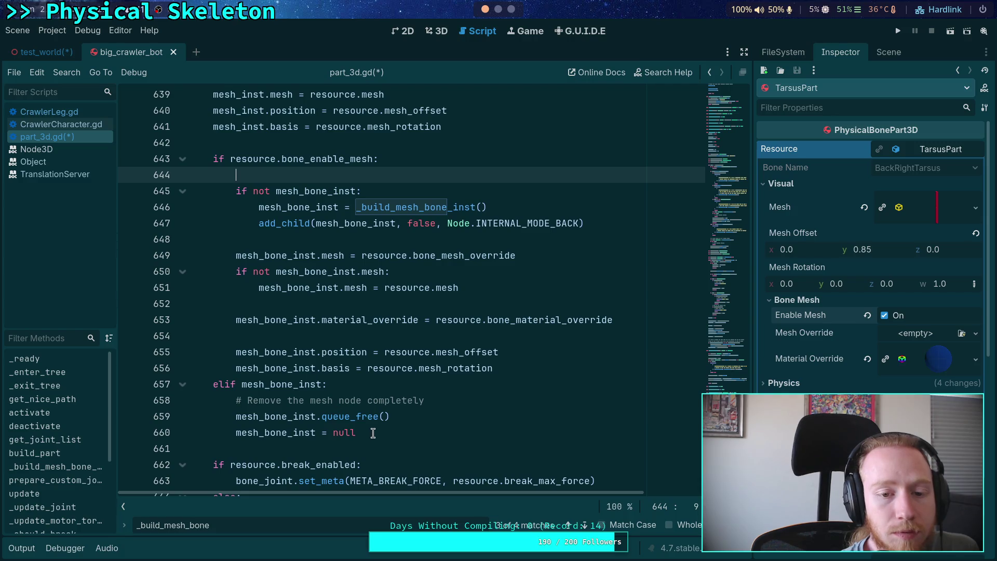
Write _ensure_mesh_bone_inst() on blank line 644 in resource_modified
{"action": "mouse_move", "coordinate": [372, 433]}
{"action": "left_mouse_down"}
{"action": "mouse_move", "coordinate": [224, 291]}
{"action": "mouse_move", "coordinate": [154, 158]}
{"action": "left_mouse_up"}
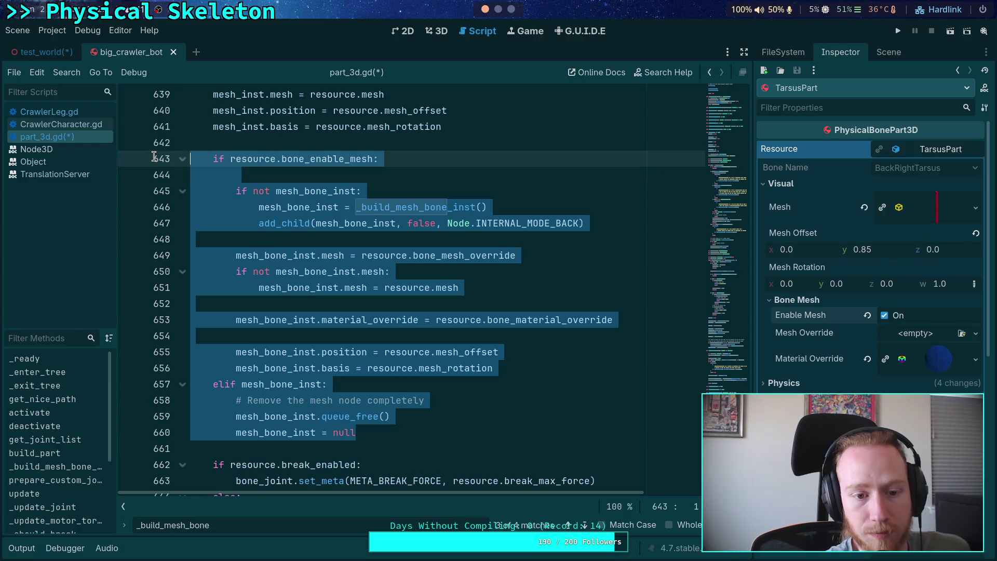
{"action": "left_click", "coordinate": [350, 238]}
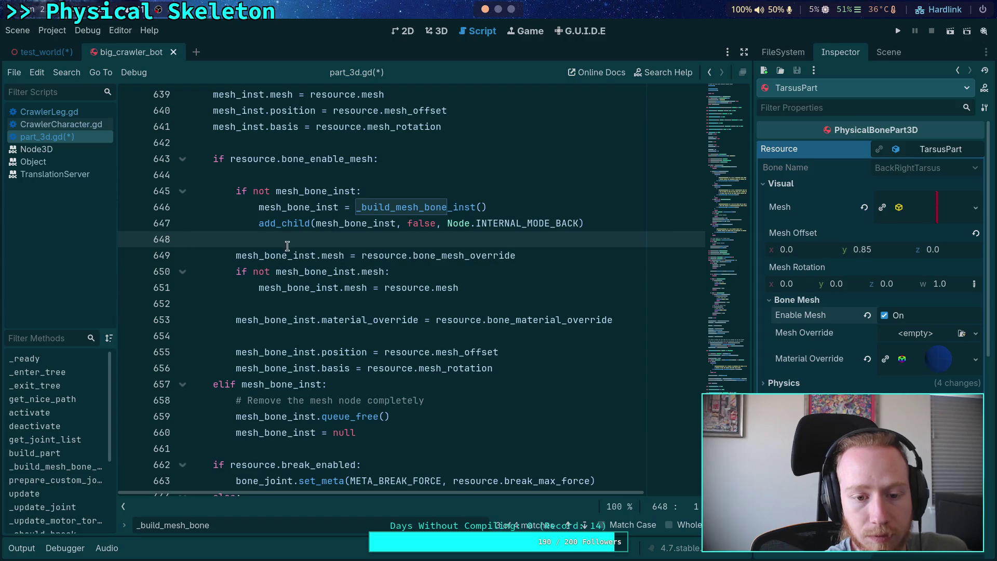
{"action": "left_click", "coordinate": [348, 178]}
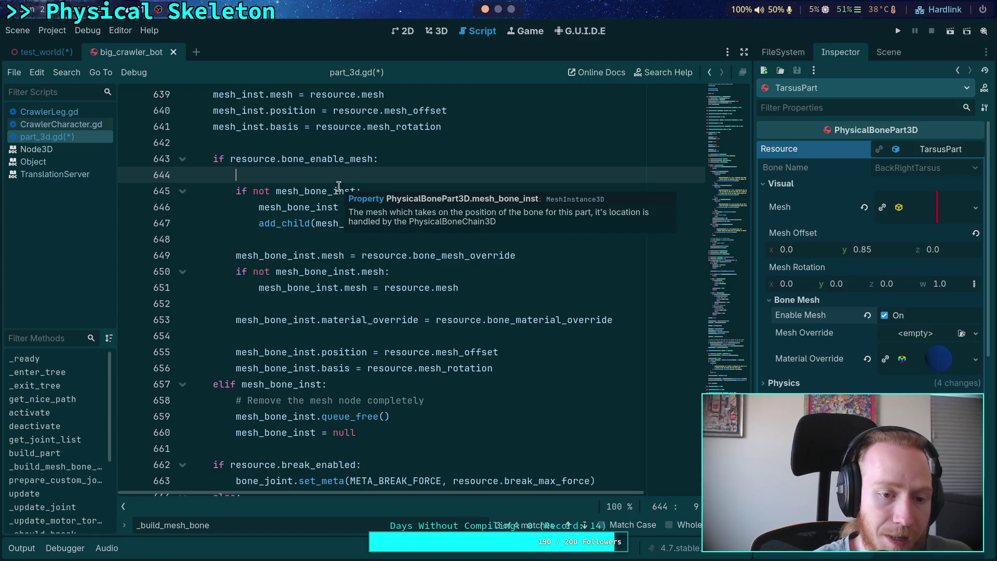
{"action": "type", "text": "_ensure_mesh_bone_inst()"}
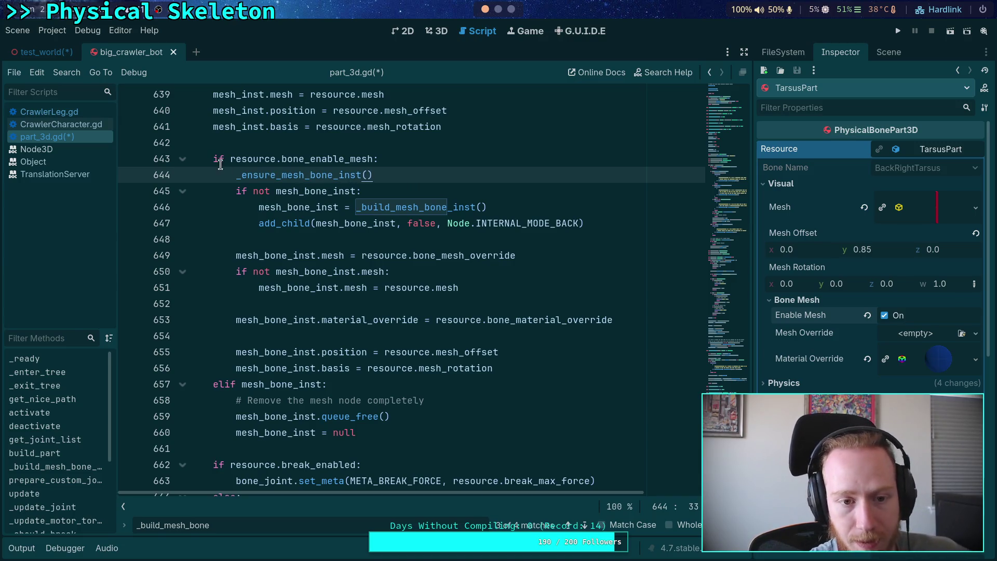
Delete the inline 'if not mesh_bone_inst' create-and-add block on lines 645–647
{"action": "left_click_drag", "start_coordinate": [235, 191], "coordinate": [632, 229]}
{"action": "key", "text": "ctrl+c"}
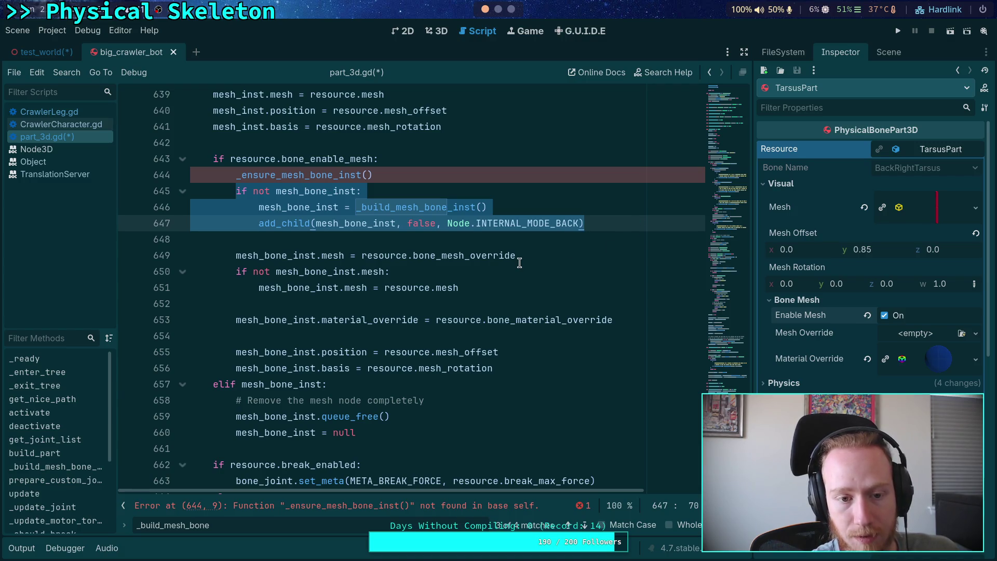
{"action": "key", "text": "BackSpace"}
{"action": "key", "text": "ctrl+shift+k"}
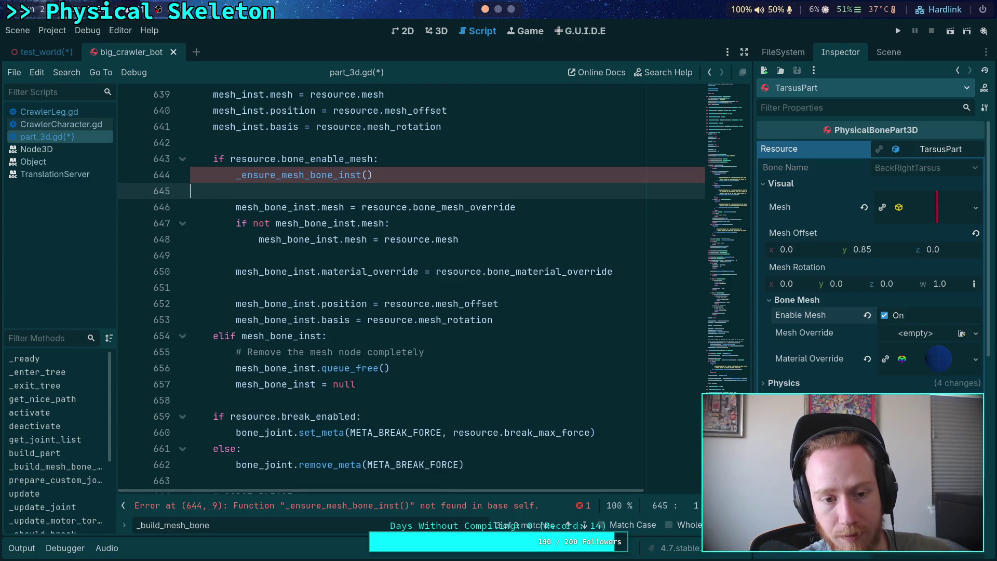
{"action": "key", "text": "BackSpace"}
{"action": "key", "text": "ctrl+z"}
{"action": "left_click", "coordinate": [391, 207]}
{"action": "scroll", "coordinate": [494, 272], "scroll_direction": "down", "scroll_amount": 1}
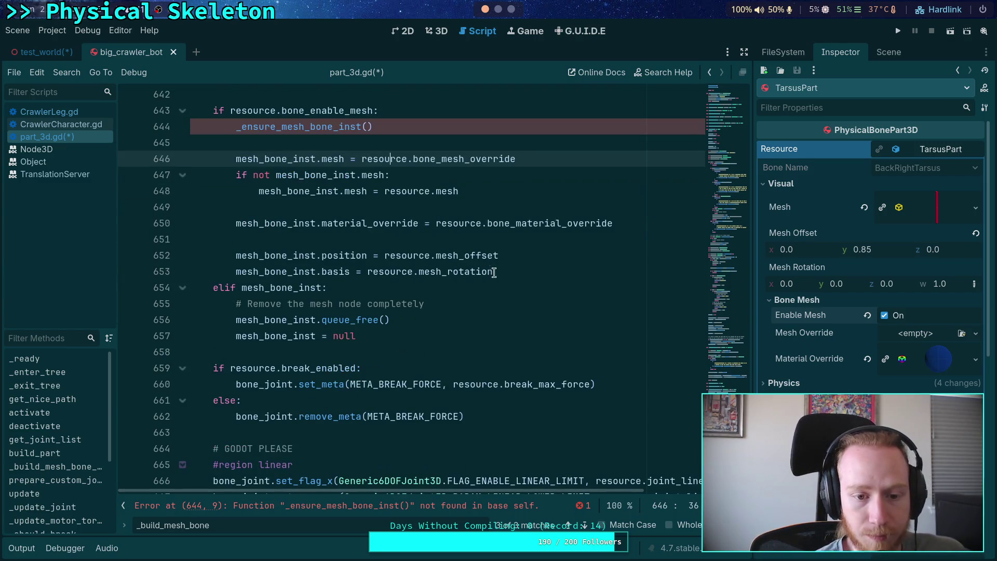
{"action": "scroll", "coordinate": [433, 289], "scroll_direction": "down", "scroll_amount": 3}
{"action": "scroll", "coordinate": [433, 288], "scroll_direction": "up", "scroll_amount": 12}
{"action": "mouse_move", "coordinate": [739, 388]}
{"action": "left_mouse_down"}
{"action": "mouse_move", "coordinate": [722, 271]}
{"action": "mouse_move", "coordinate": [699, 390]}
{"action": "left_mouse_up"}
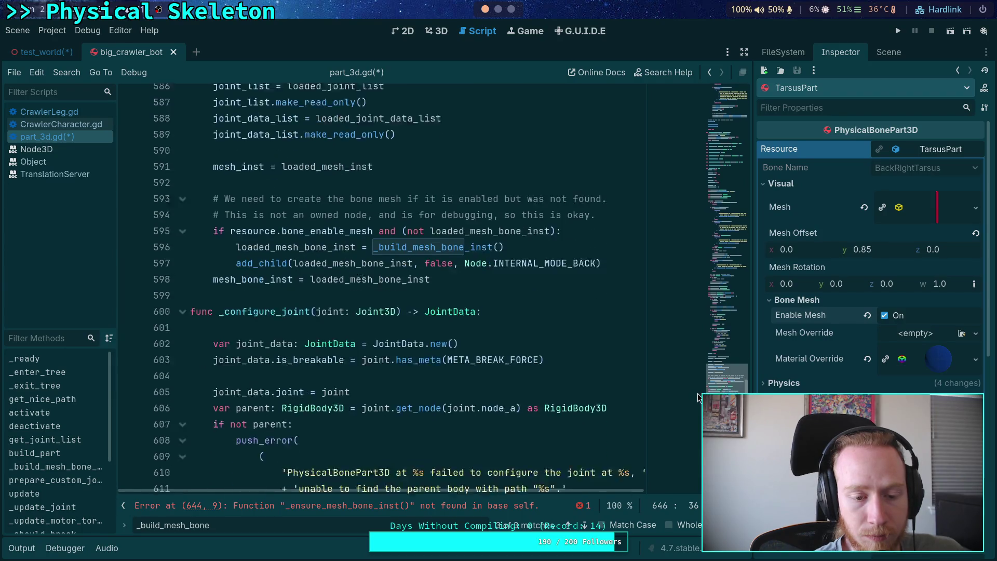
Add 'func _ensure_mesh_bone_inst() -> void:' after reload_part and paste the create-if-missing lines into it
{"action": "left_click", "coordinate": [334, 256]}
{"action": "key", "text": "Return"}
{"action": "key", "text": "Return"}
{"action": "key", "text": "Up"}
{"action": "type", "text": "func "}
{"action": "type", "text": "_ensure"}
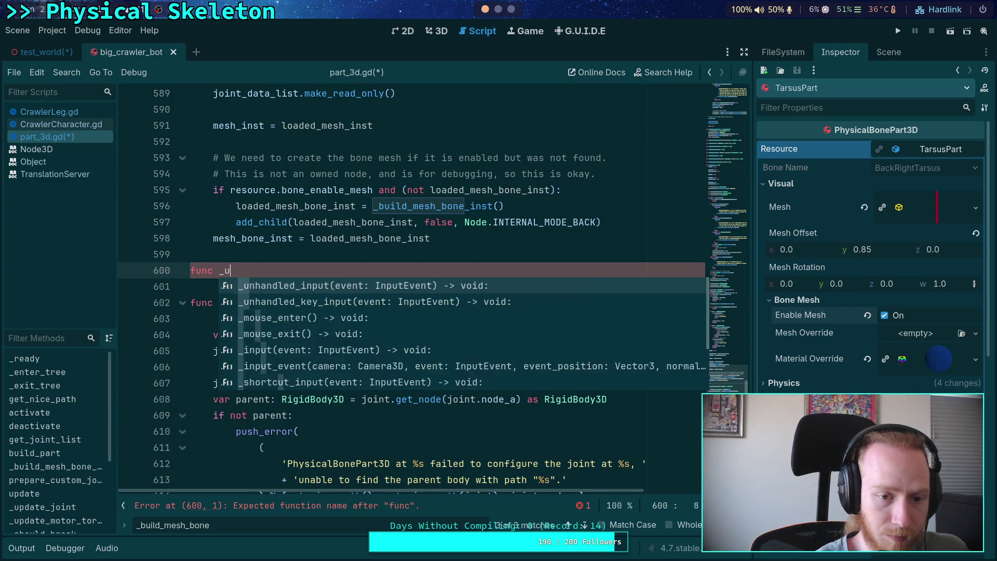
{"action": "type", "text": "_mesh_bone_in"}
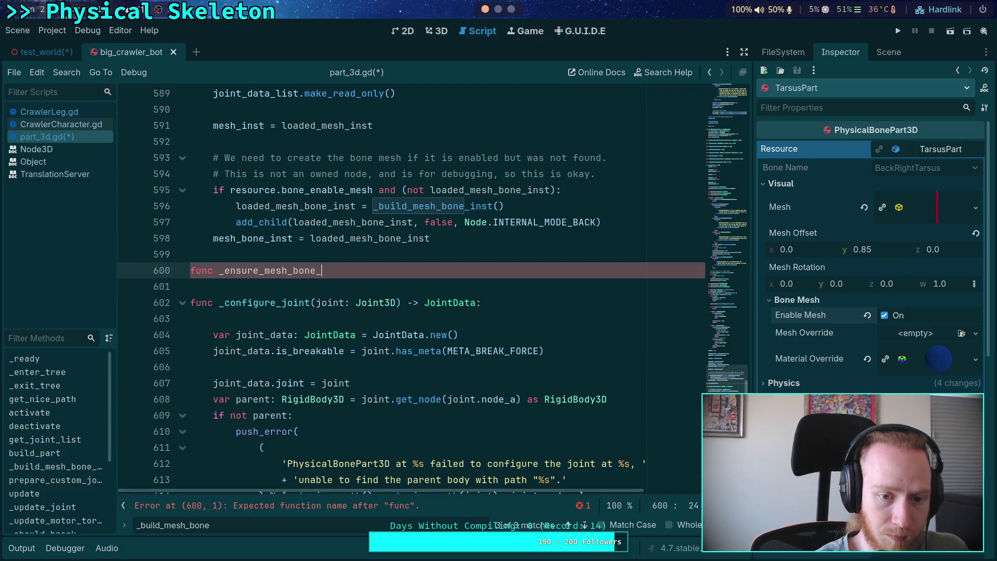
{"action": "type", "text": "st() -> void"}
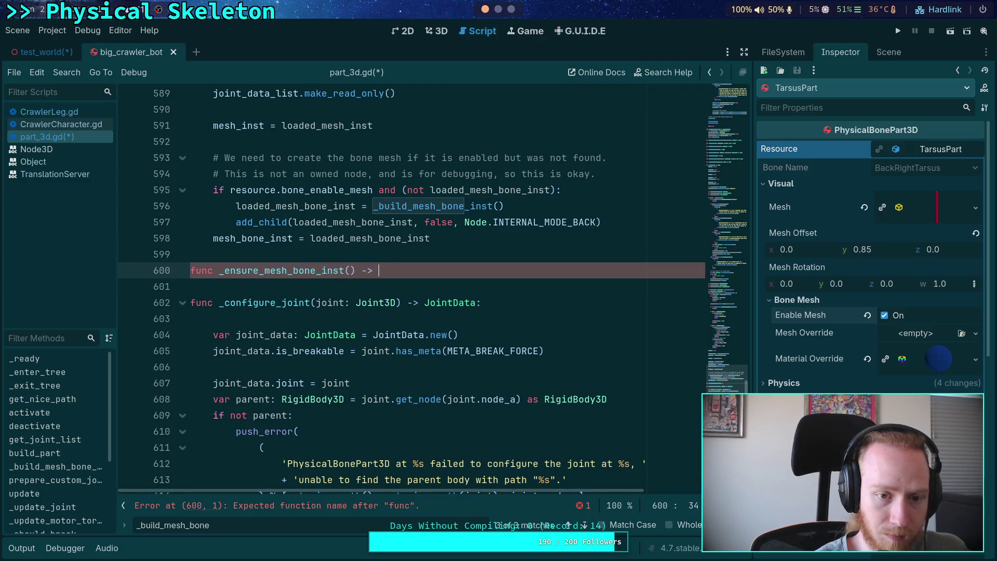
{"action": "type", "text": ":"}
{"action": "key", "text": "Return"}
{"action": "key", "text": "ctrl+v"}
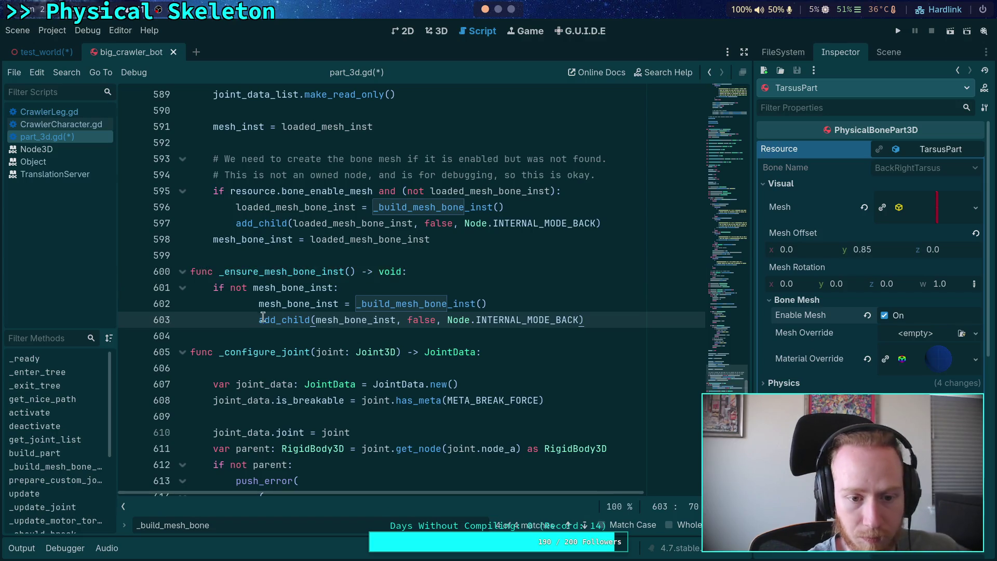
{"action": "left_click_drag", "start_coordinate": [298, 304], "coordinate": [296, 319]}
{"action": "key", "text": "shift+Tab"}
Change the check to 'if mesh_bone_inst: return' and un-indent the build and add_child lines
{"action": "left_click", "coordinate": [342, 294]}
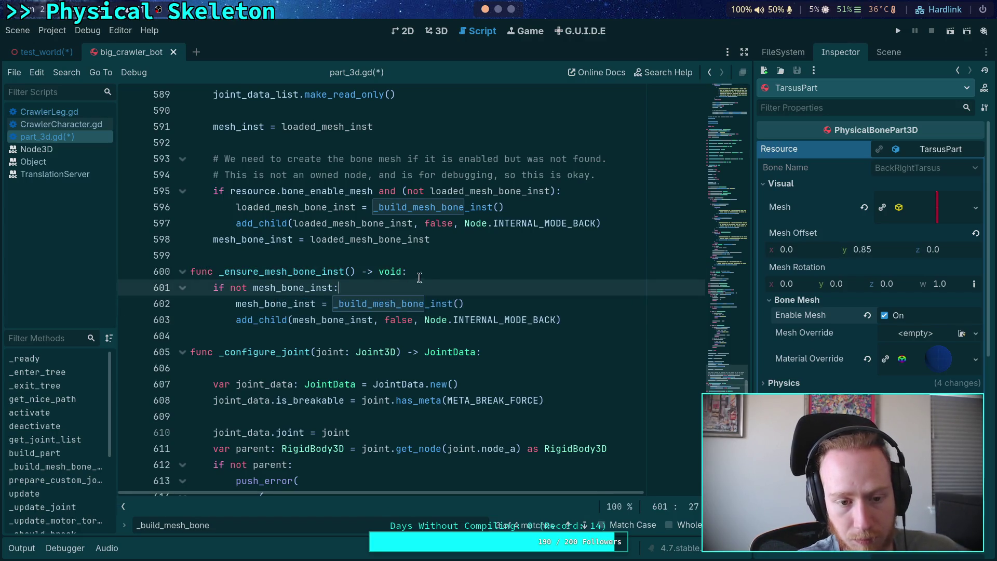
{"action": "left_click_drag", "start_coordinate": [253, 287], "coordinate": [230, 287]}
{"action": "key", "text": "BackSpace"}
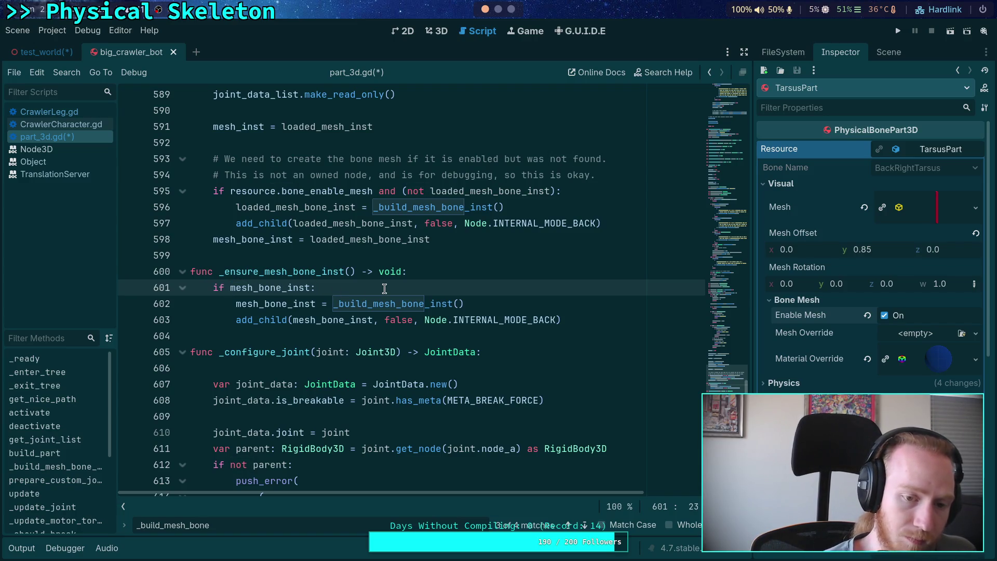
{"action": "key", "text": "Return"}
{"action": "type", "text": "return"}
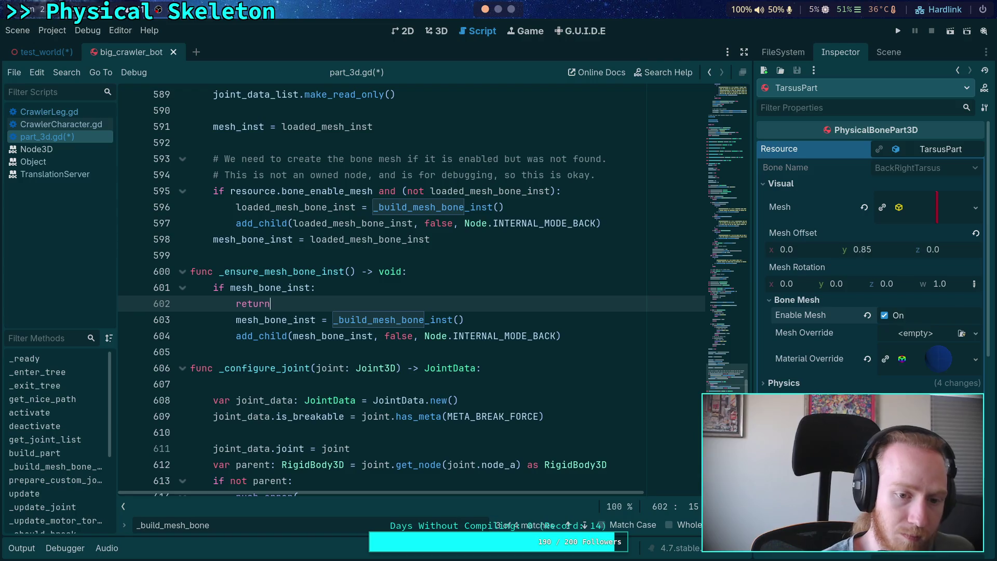
{"action": "left_click_drag", "start_coordinate": [303, 320], "coordinate": [295, 334]}
{"action": "key", "text": "shift+Tab"}
{"action": "left_click", "coordinate": [341, 300]}
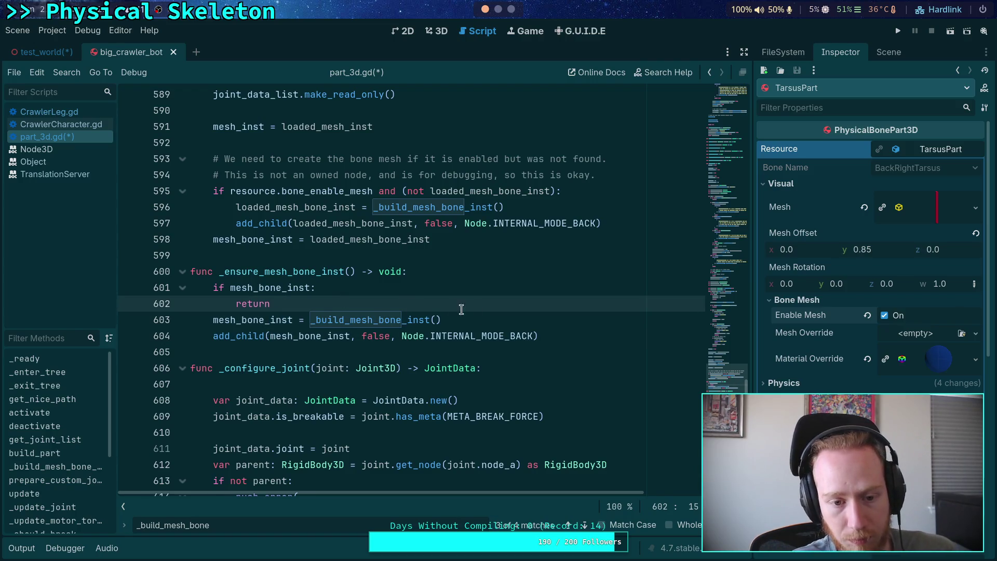
{"action": "key", "text": "Return"}
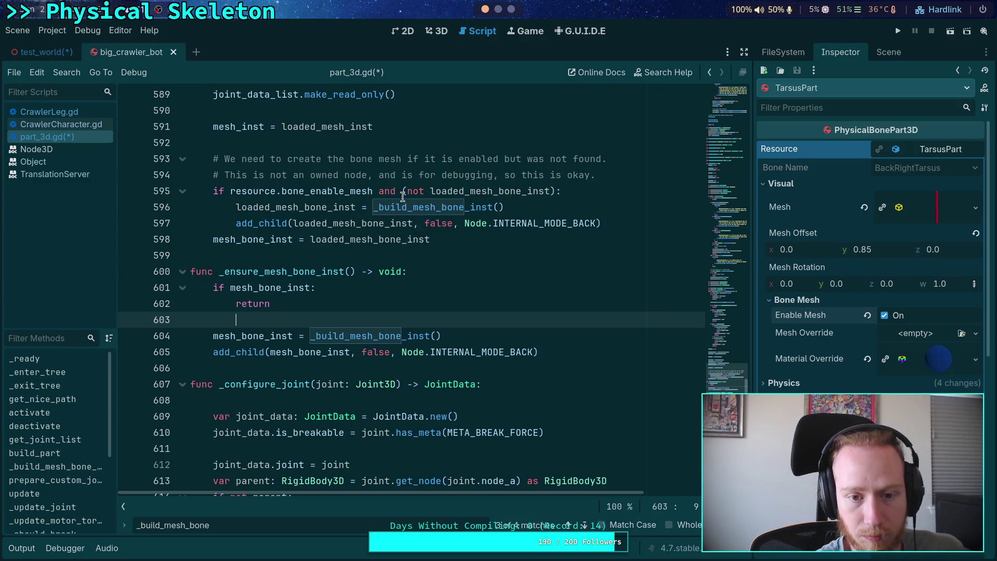
{"action": "double_click", "coordinate": [439, 190]}
In reload_part, test mesh_bone_inst and replace the inline build lines with _ensure_mesh_bone_inst()
{"action": "type", "text": "mesh_bon"}
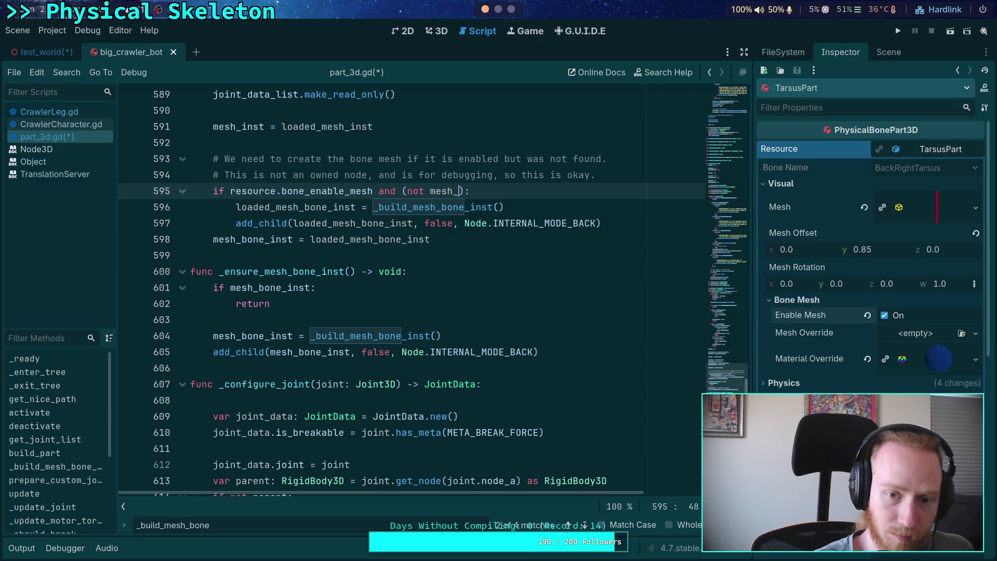
{"action": "key", "text": "Return"}
{"action": "left_click_drag", "start_coordinate": [601, 223], "coordinate": [237, 207]}
{"action": "key", "text": "BackSpace"}
{"action": "type", "text": "en"}
{"action": "key", "text": "Return"}
Move the comment and condition block below the mesh_bone_inst assignment, fix its indent, and save
{"action": "scroll", "coordinate": [296, 265], "scroll_direction": "up", "scroll_amount": 2}
{"action": "mouse_move", "coordinate": [299, 307]}
{"action": "left_mouse_down"}
{"action": "mouse_move", "coordinate": [290, 244]}
{"action": "mouse_move", "coordinate": [310, 282]}
{"action": "mouse_move", "coordinate": [99, 248]}
{"action": "left_mouse_up"}
{"action": "key", "text": "ctrl+c"}
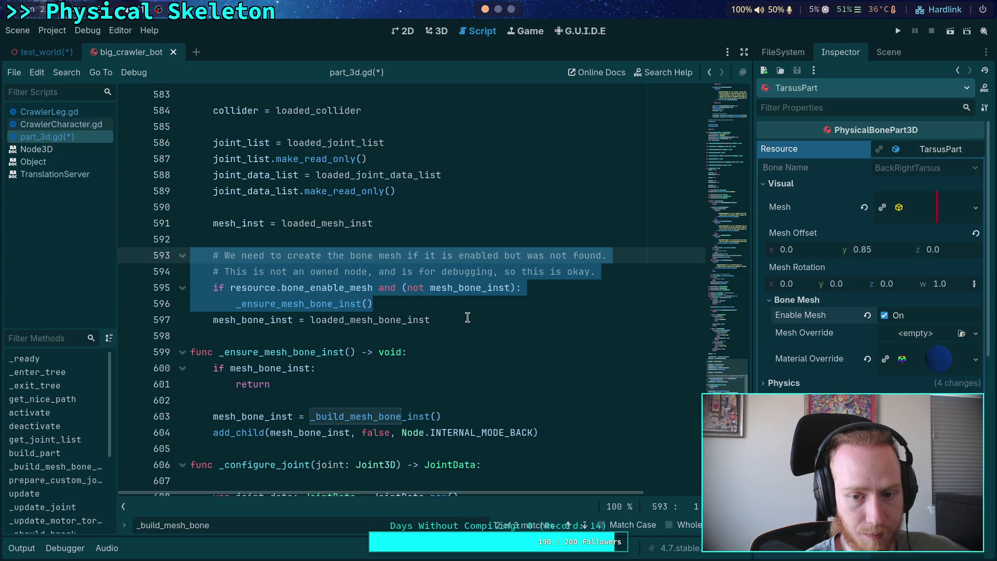
{"action": "key", "text": "BackSpace"}
{"action": "key", "text": "BackSpace"}
{"action": "key", "text": "BackSpace"}
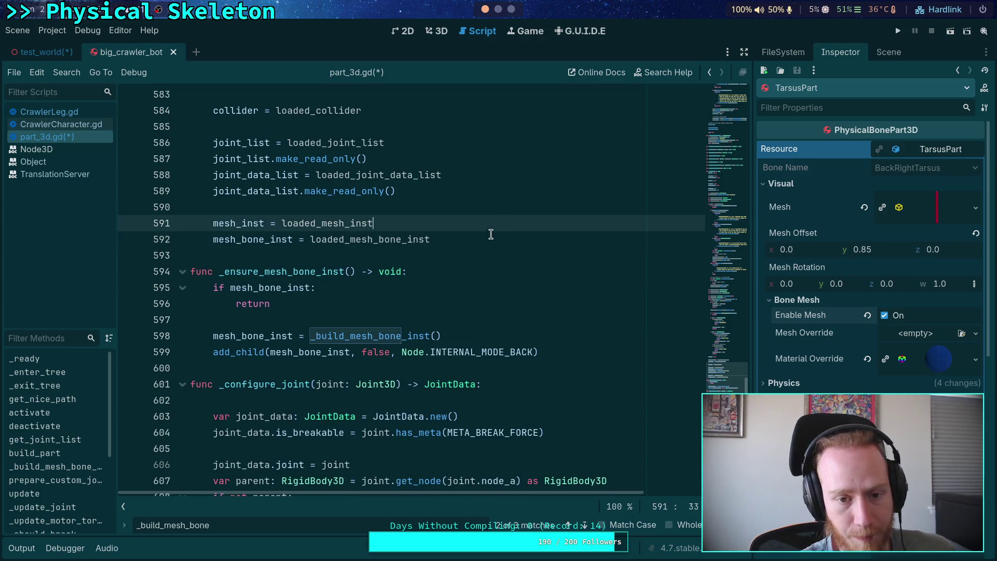
{"action": "left_click", "coordinate": [486, 240]}
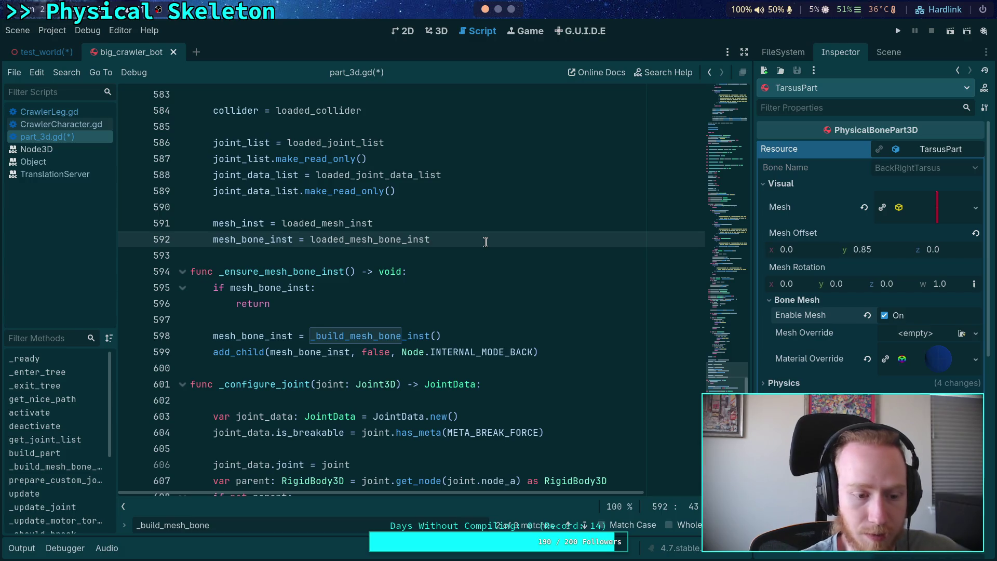
{"action": "key", "text": "Return"}
{"action": "key", "text": "Return"}
{"action": "key", "text": "ctrl+v"}
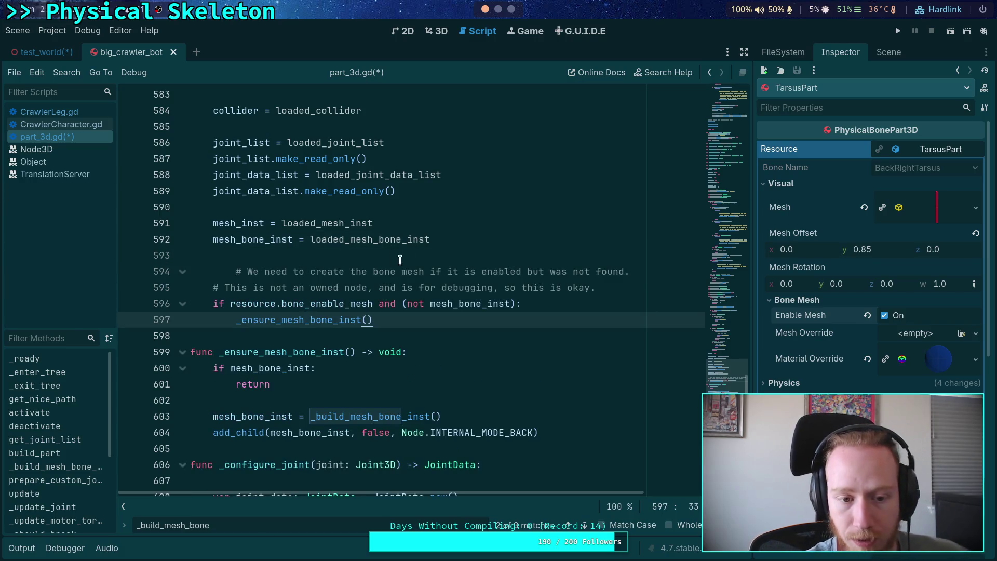
{"action": "left_click", "coordinate": [342, 273]}
{"action": "key", "text": "shift+Tab"}
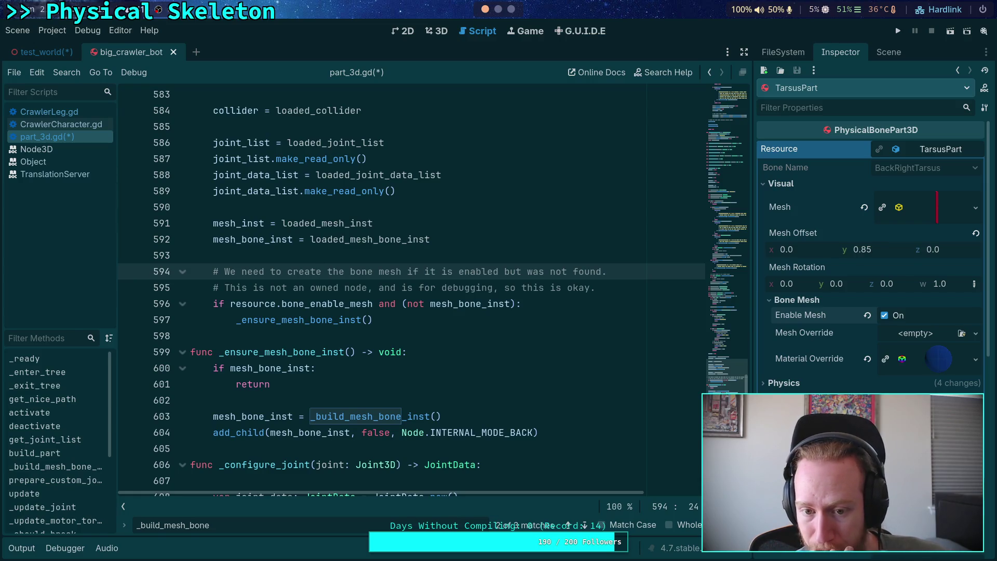
{"action": "left_click", "coordinate": [344, 400]}
{"action": "key", "text": "ctrl+s"}
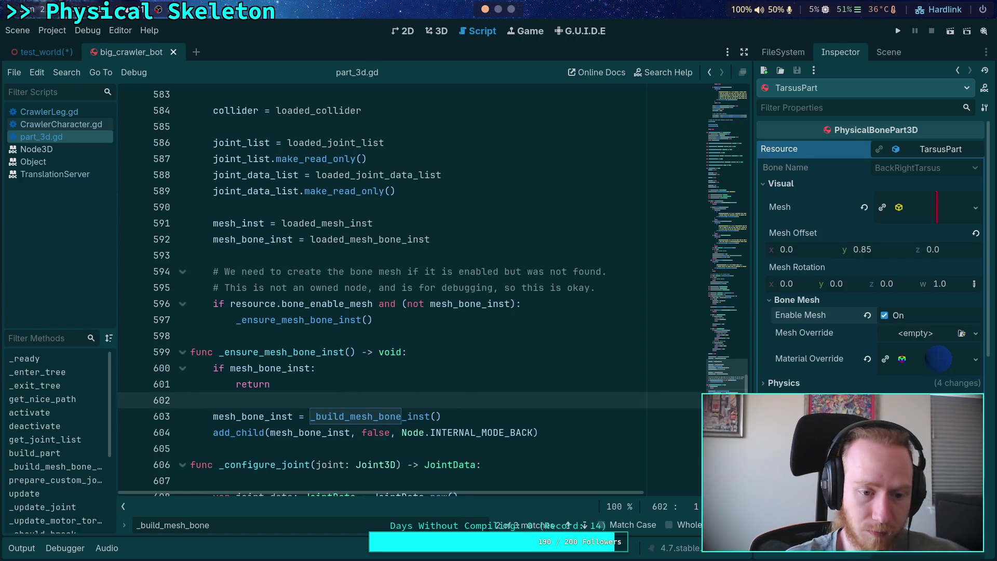
{"action": "left_click", "coordinate": [259, 336]}
Add the comment 'Creates and adds the mesh bone instance as an internal, unowned child if needed' above the function
{"action": "key", "text": "Return"}
{"action": "type", "text": "# Creates and adds the mesh bone i"}
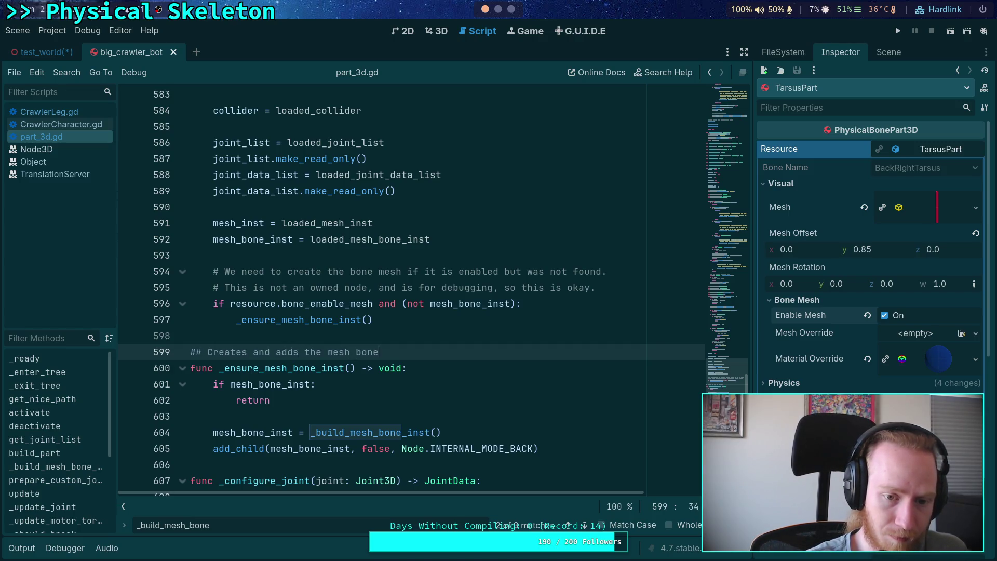
{"action": "type", "text": "nstance if"}
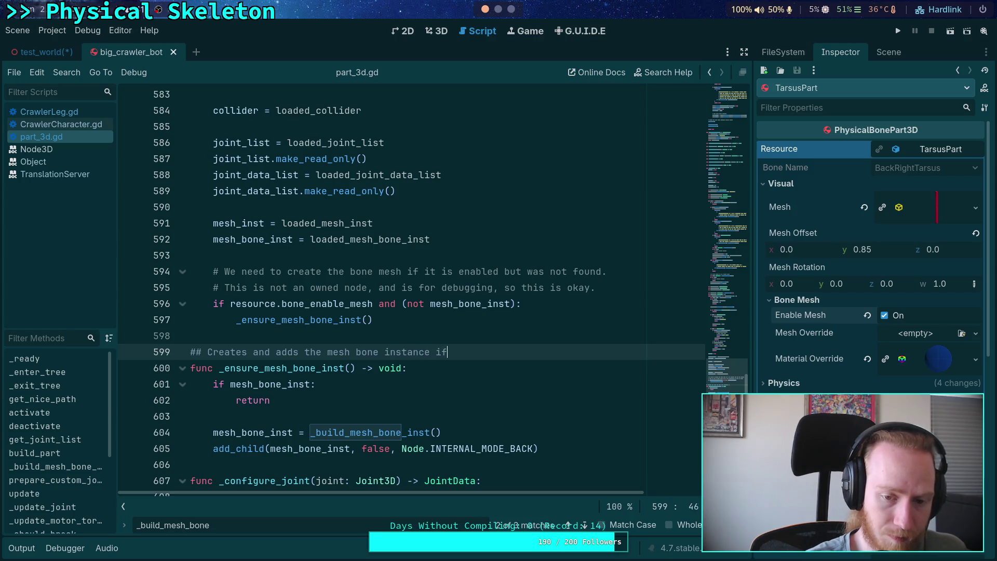
{"action": "type", "text": " it is null"}
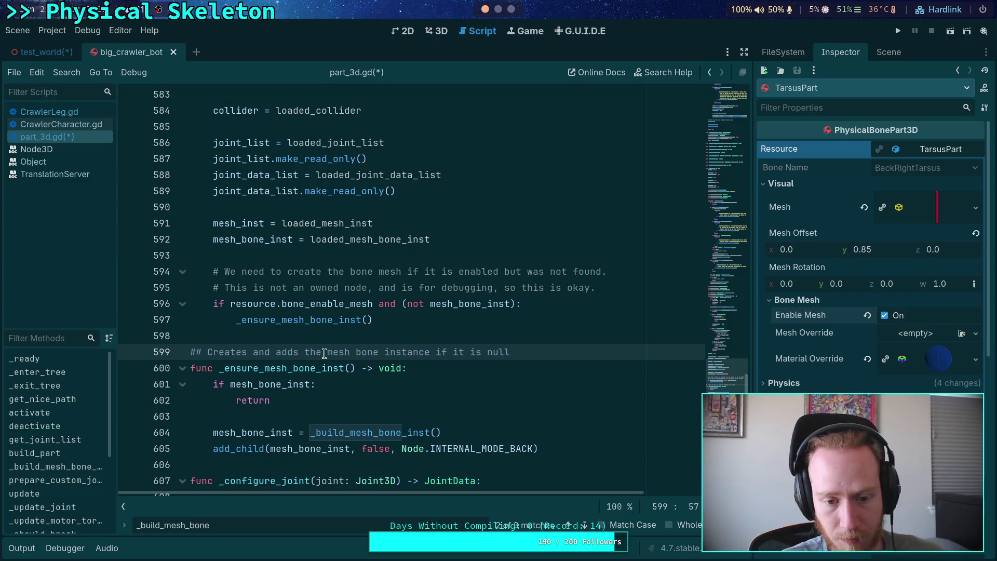
{"action": "left_click", "coordinate": [303, 353]}
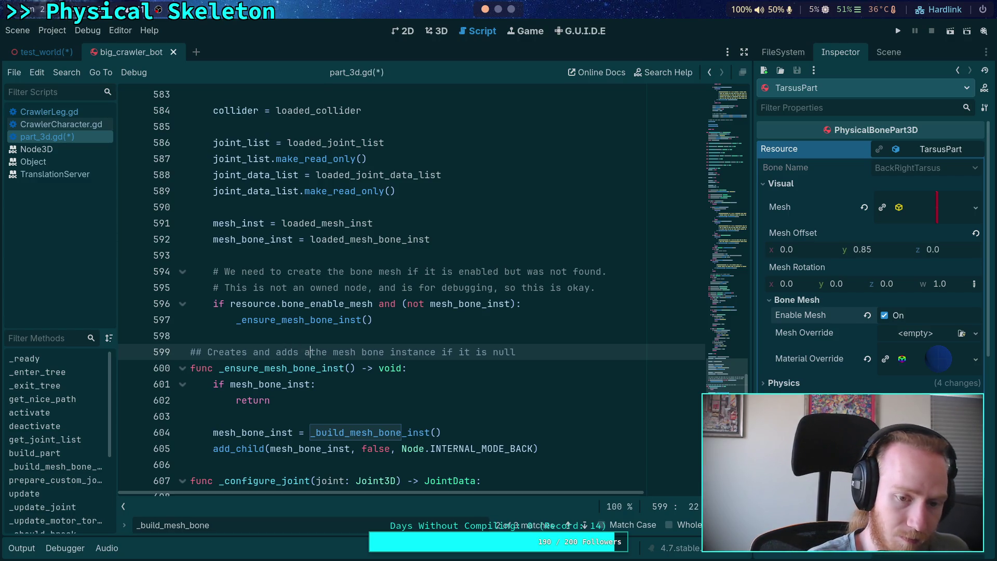
{"action": "type", "text": "as an internal child"}
{"action": "left_click", "coordinate": [452, 366]}
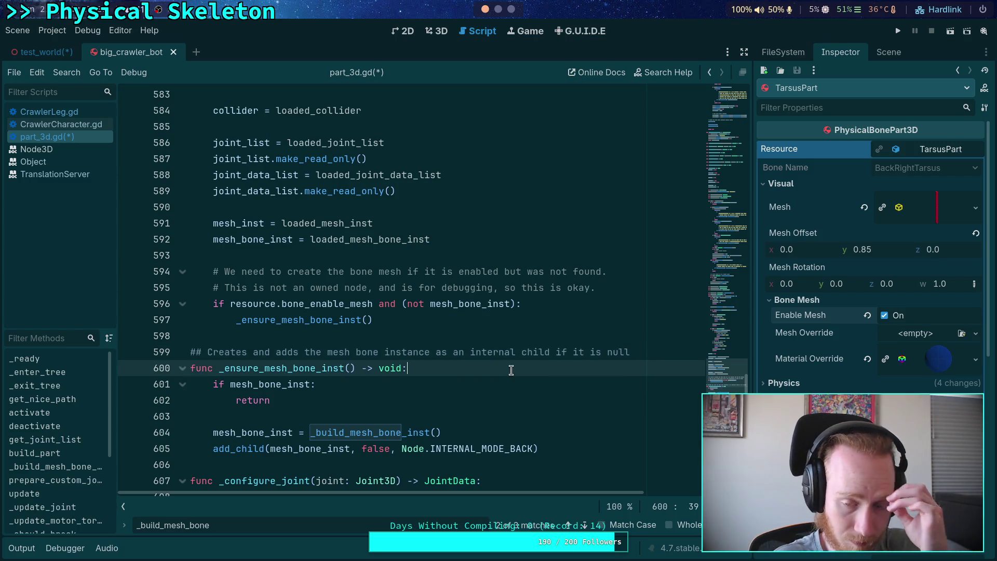
{"action": "left_click", "coordinate": [517, 351]}
{"action": "type", "text": ", unon"}
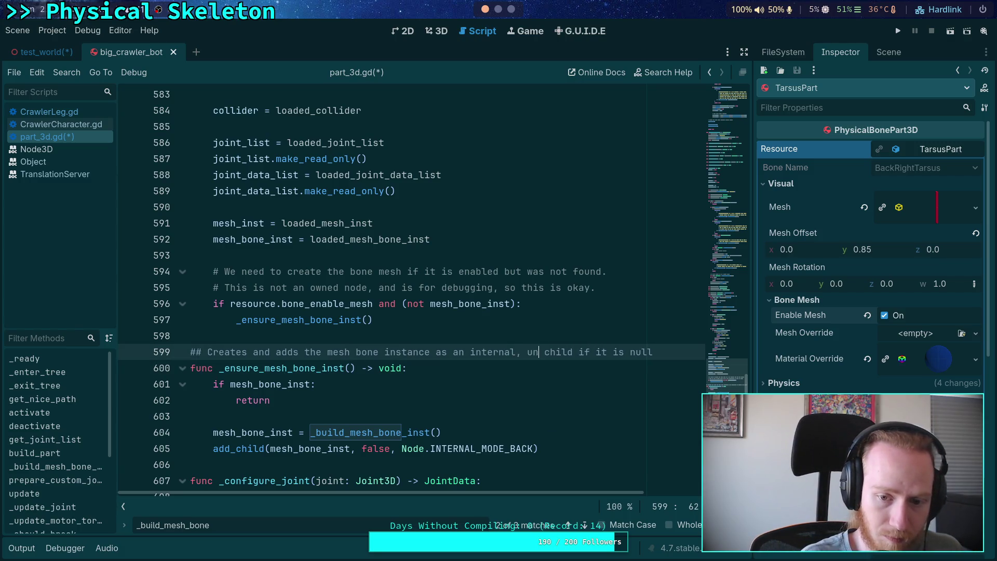
{"action": "key", "text": "BackSpace"}
{"action": "type", "text": "wned"}
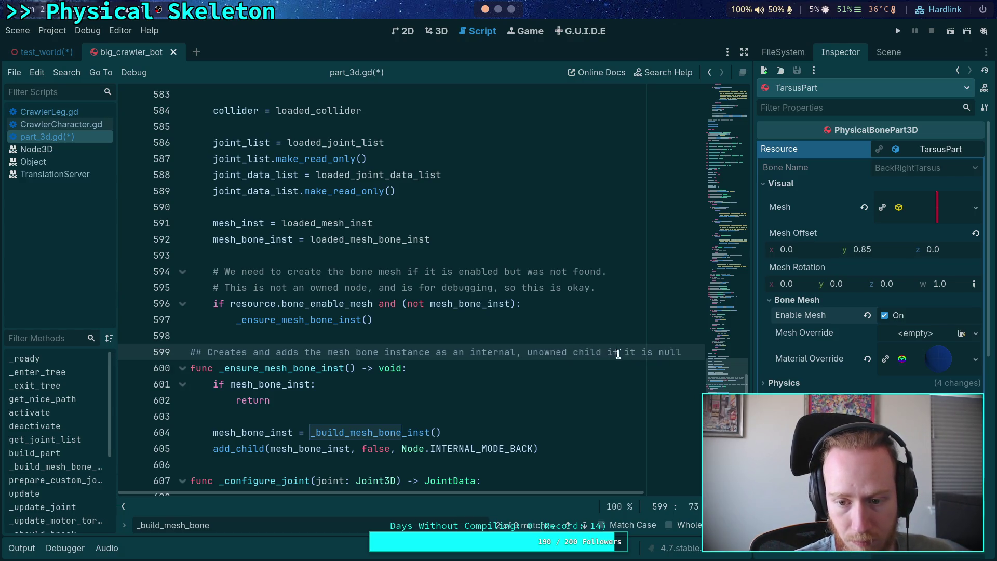
{"action": "left_click_drag", "start_coordinate": [624, 352], "coordinate": [683, 353]}
{"action": "type", "text": "needed"}
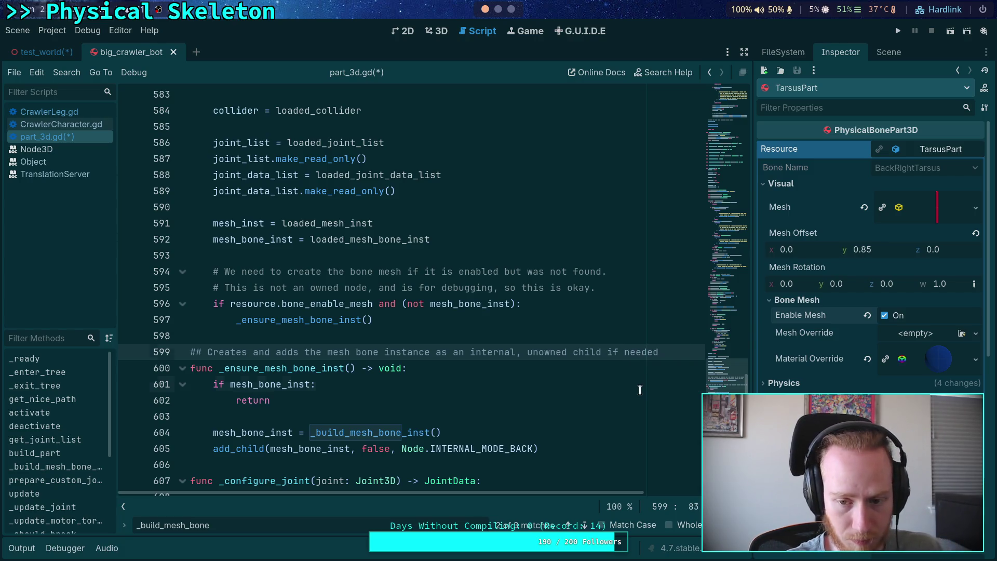
{"action": "left_click", "coordinate": [639, 390]}
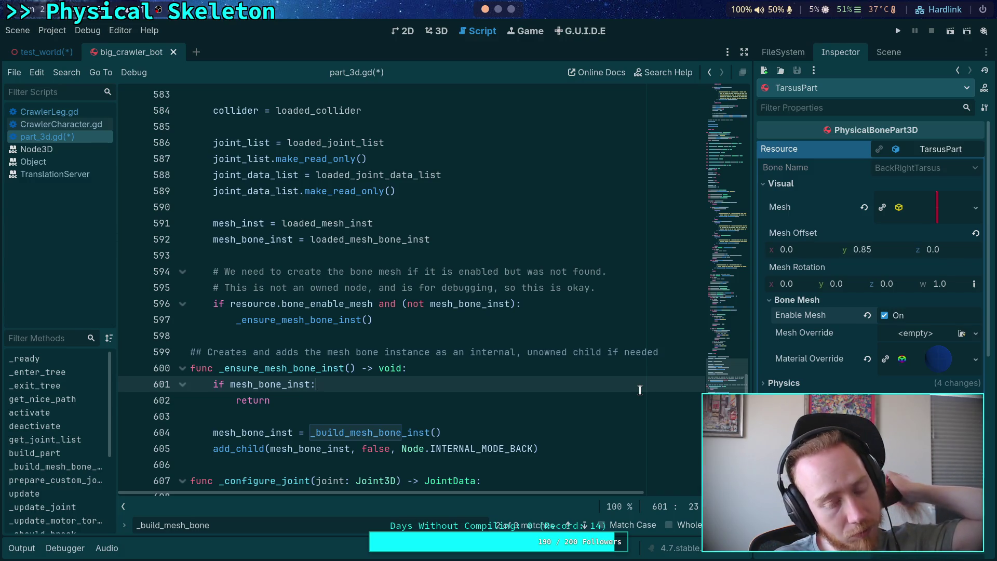
{"action": "left_click", "coordinate": [563, 400]}
Save, then replace build_part's inline bone mesh build-and-add lines with _ensure_mesh_bone_inst()
{"action": "key", "text": "ctrl+s"}
{"action": "scroll", "coordinate": [272, 363], "scroll_direction": "down", "scroll_amount": 2}
{"action": "double_click", "coordinate": [251, 353]}
{"action": "mouse_move", "coordinate": [250, 359]}
{"action": "key", "text": "ctrl+f"}
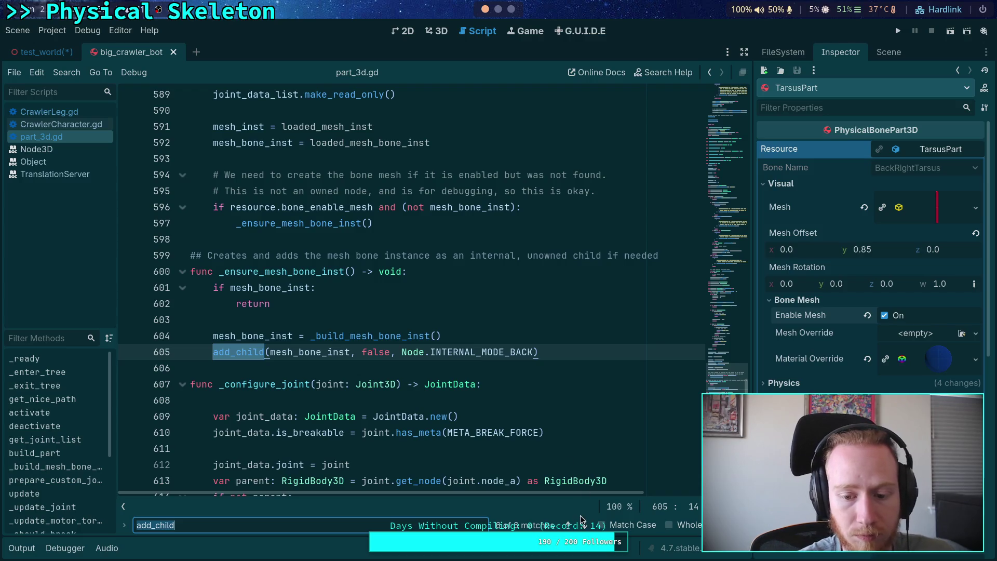
{"action": "left_click", "coordinate": [584, 525]}
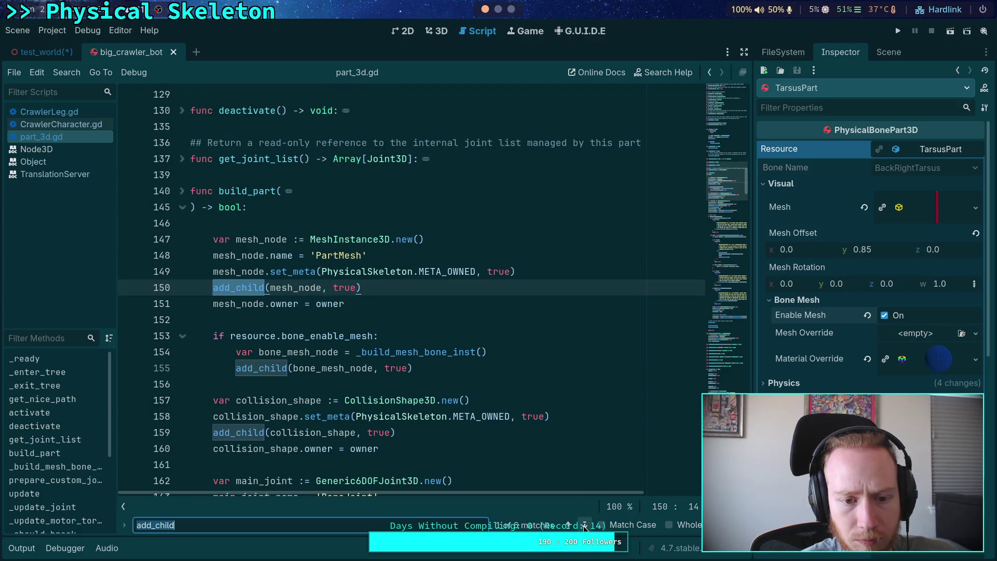
{"action": "scroll", "coordinate": [397, 377], "scroll_direction": "down", "scroll_amount": 1}
{"action": "left_click_drag", "start_coordinate": [436, 320], "coordinate": [236, 307]}
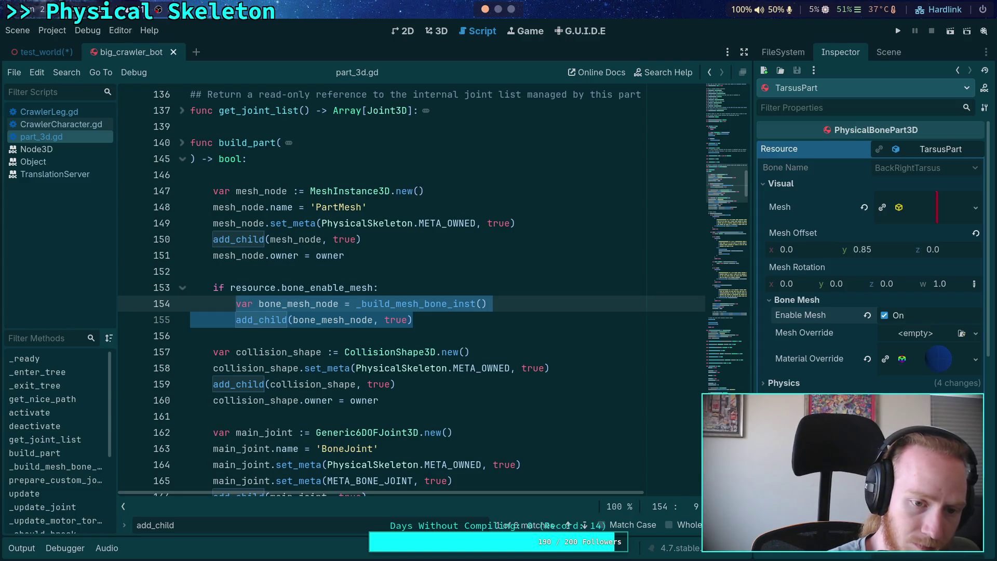
{"action": "type", "text": "_en"}
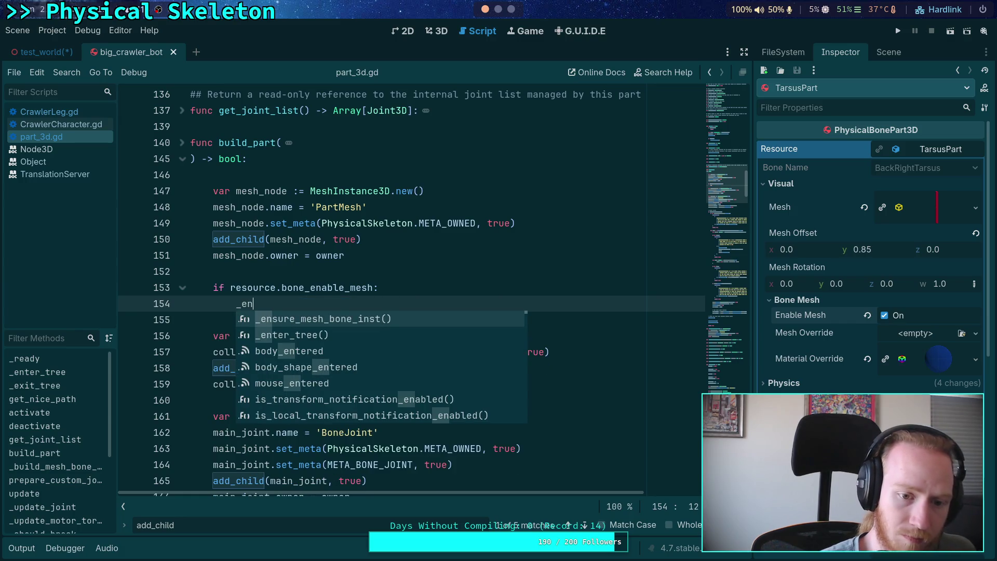
{"action": "key", "text": "Return"}
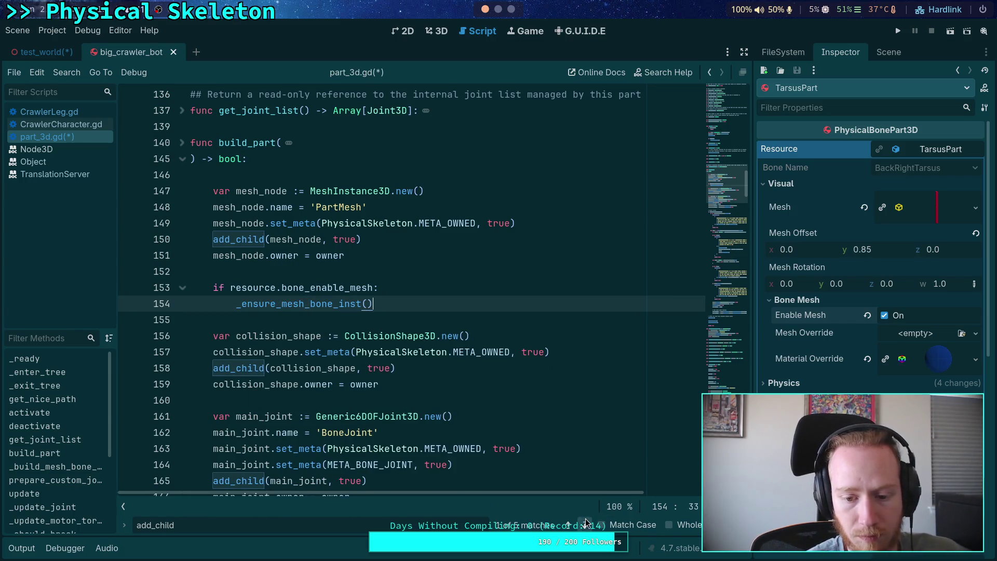
Check the remaining add_child matches and select the _ensure_mesh_bone_inst function lines
{"action": "left_click", "coordinate": [584, 523]}
{"action": "left_click", "coordinate": [584, 523]}
{"action": "left_click", "coordinate": [585, 524]}
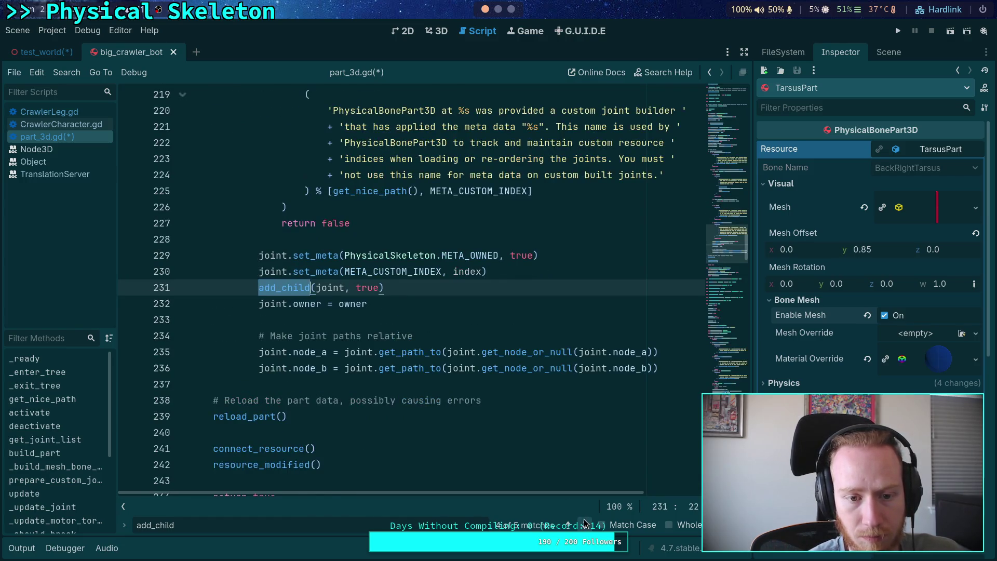
{"action": "left_click", "coordinate": [584, 523]}
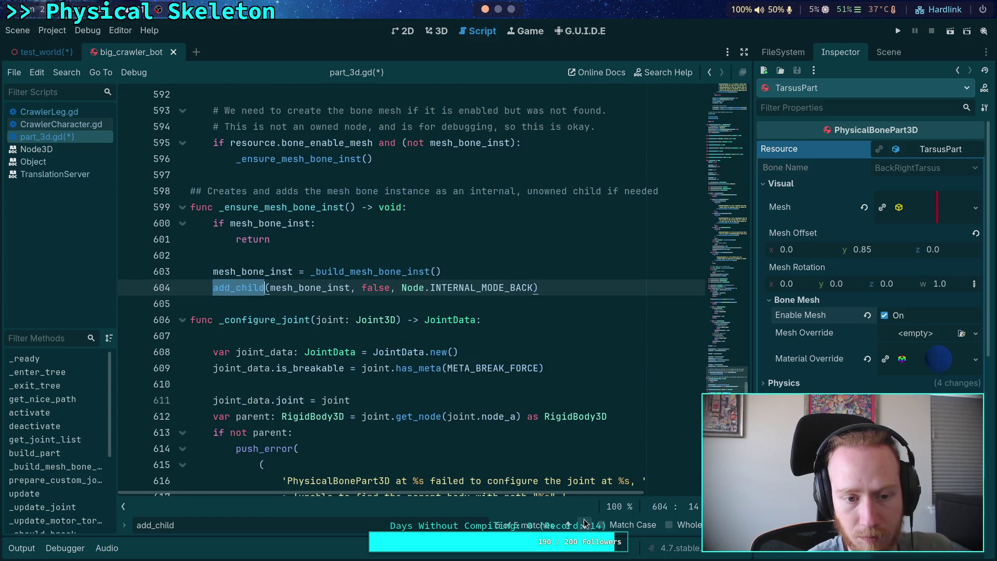
{"action": "scroll", "coordinate": [384, 320], "scroll_direction": "down", "scroll_amount": 10}
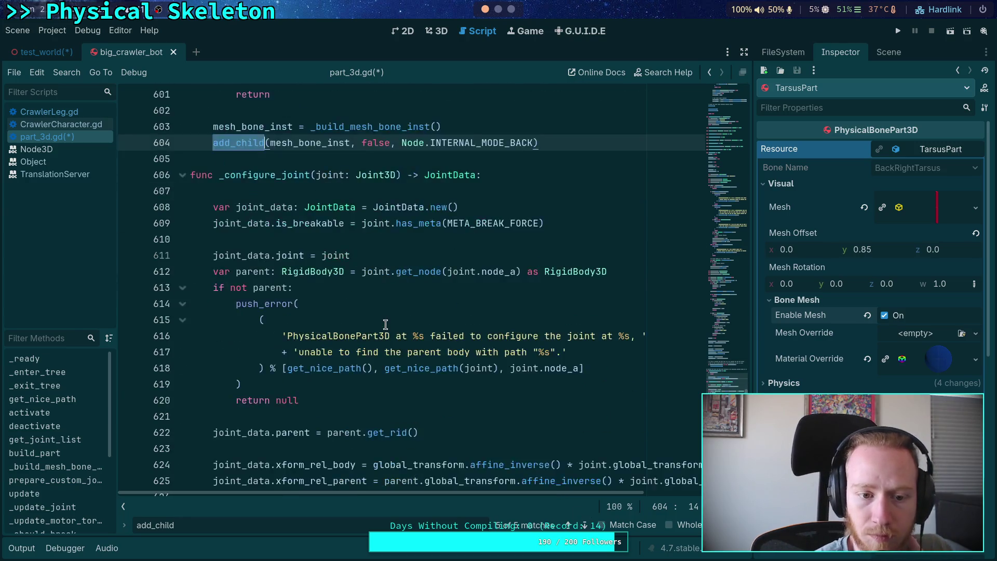
{"action": "scroll", "coordinate": [385, 324], "scroll_direction": "up", "scroll_amount": 20}
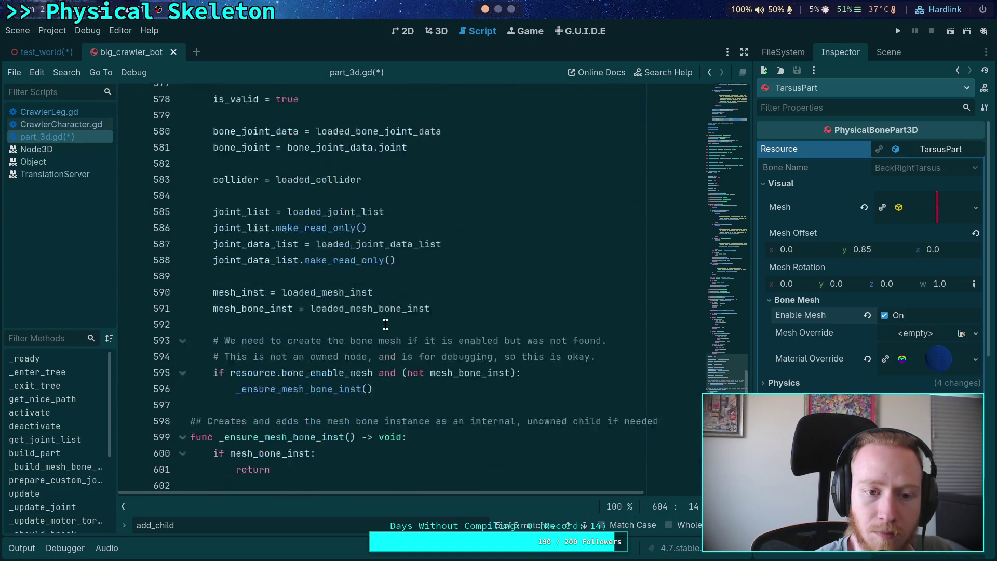
{"action": "scroll", "coordinate": [385, 324], "scroll_direction": "up", "scroll_amount": 15}
{"action": "scroll", "coordinate": [385, 324], "scroll_direction": "down", "scroll_amount": 20}
{"action": "scroll", "coordinate": [385, 324], "scroll_direction": "down", "scroll_amount": 12}
{"action": "mouse_move", "coordinate": [550, 239]}
{"action": "left_mouse_down"}
{"action": "mouse_move", "coordinate": [329, 208]}
{"action": "mouse_move", "coordinate": [312, 127]}
{"action": "left_mouse_up"}
{"action": "key", "text": "ctrl+c"}
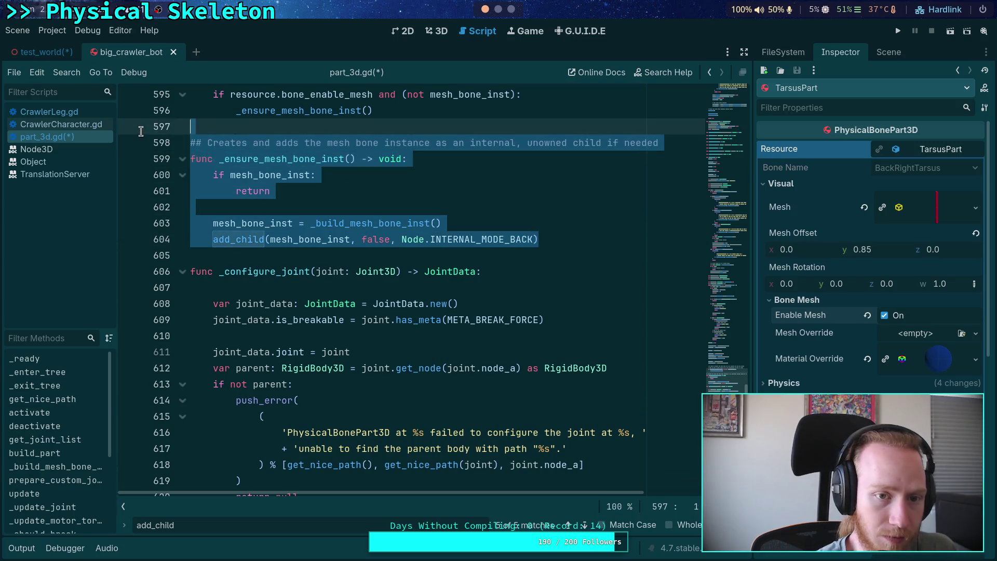
Cut _ensure_mesh_bone_inst and paste it directly below _build_mesh_bone_inst
{"action": "scroll", "coordinate": [415, 265], "scroll_direction": "up", "scroll_amount": 3}
{"action": "key", "text": "Delete"}
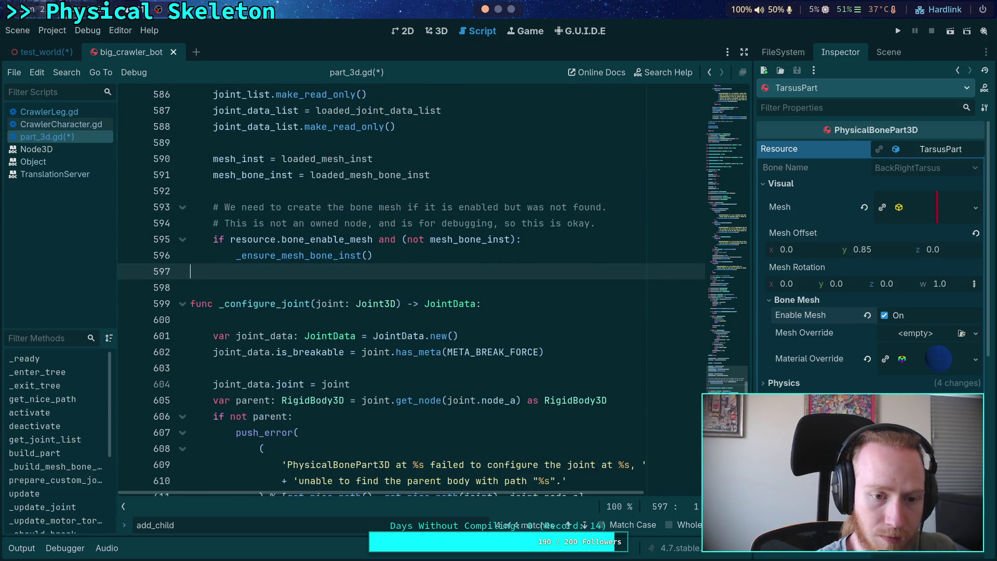
{"action": "key", "text": "BackSpace"}
{"action": "key", "text": "ctrl+f"}
{"action": "type", "text": "_"}
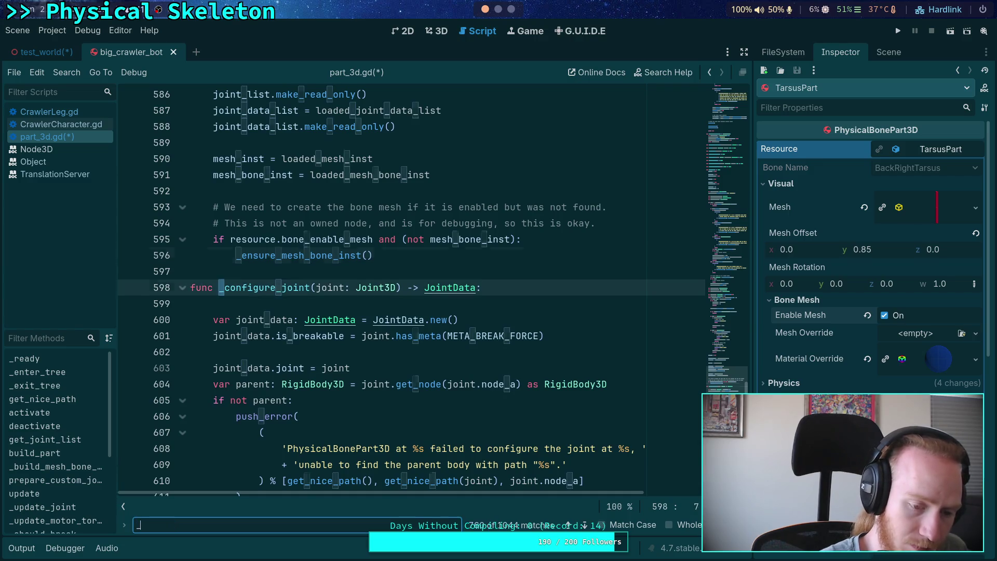
{"action": "type", "text": "build"}
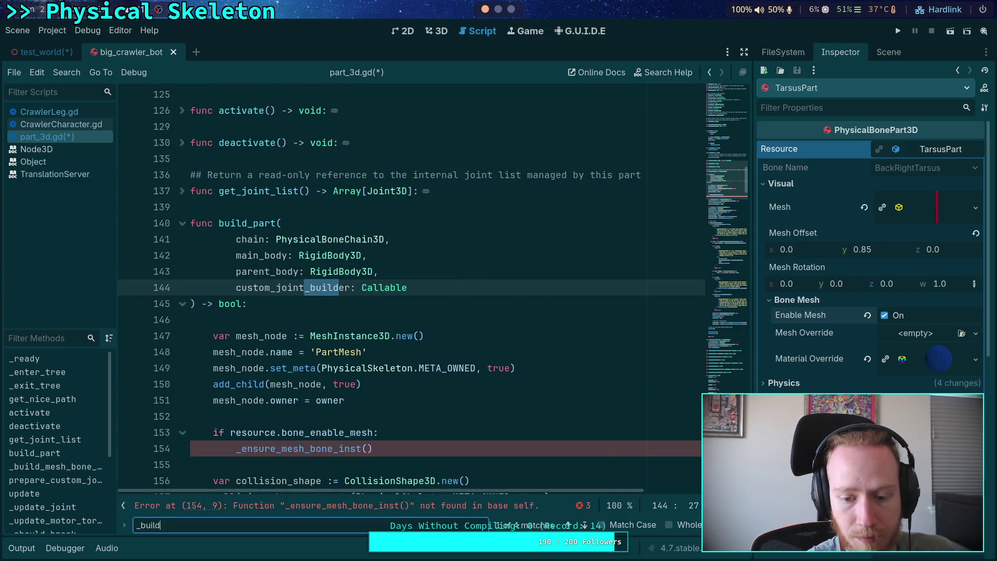
{"action": "left_click", "coordinate": [585, 525]}
{"action": "left_click", "coordinate": [586, 525]}
{"action": "left_click", "coordinate": [585, 525]}
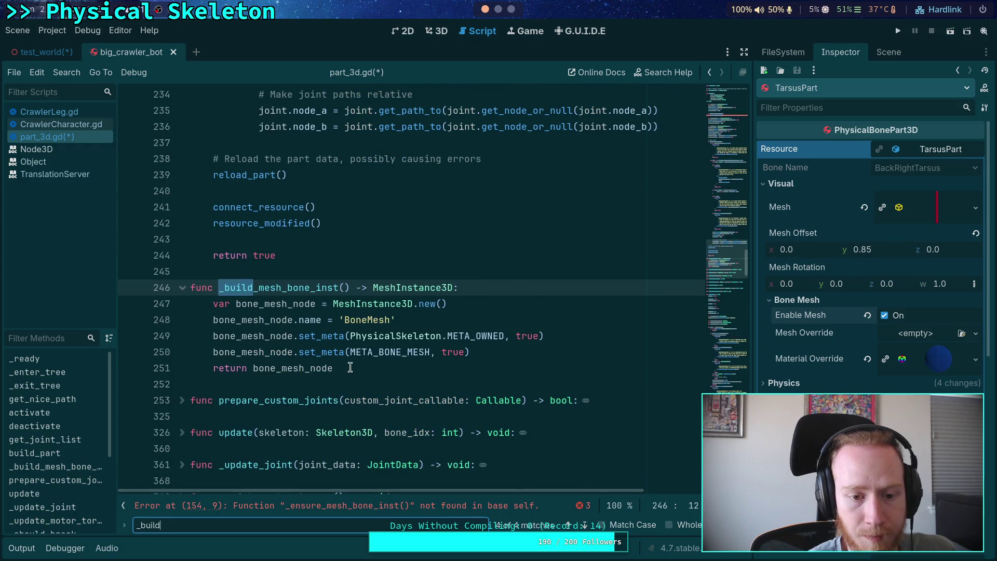
{"action": "left_click", "coordinate": [394, 373]}
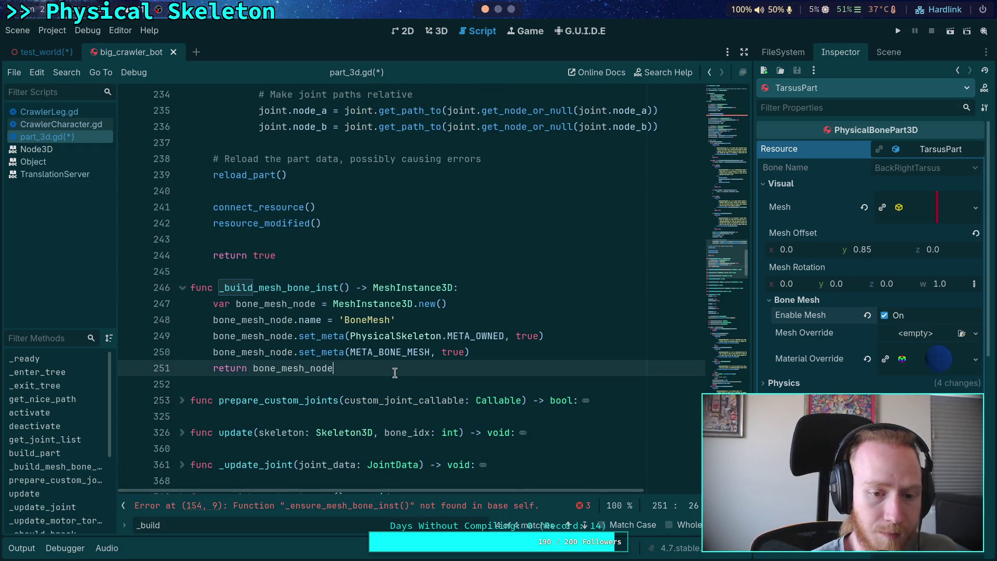
{"action": "key", "text": "Return"}
{"action": "key", "text": "Return"}
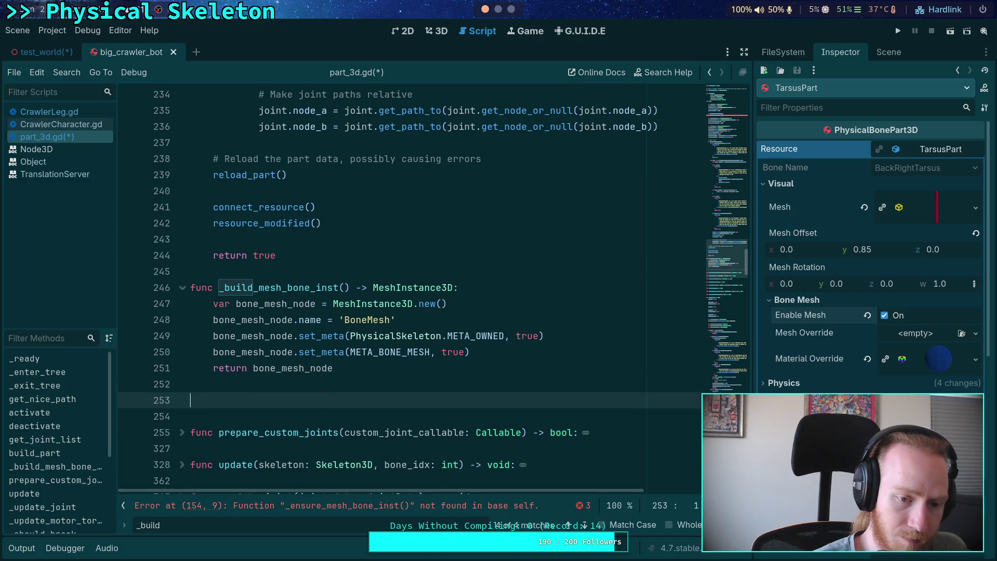
{"action": "key", "text": "ctrl+v"}
Change the call to add_child(mesh_bone_inst, true) and remove 'internal' from the doc comment
{"action": "scroll", "coordinate": [371, 363], "scroll_direction": "down", "scroll_amount": 2}
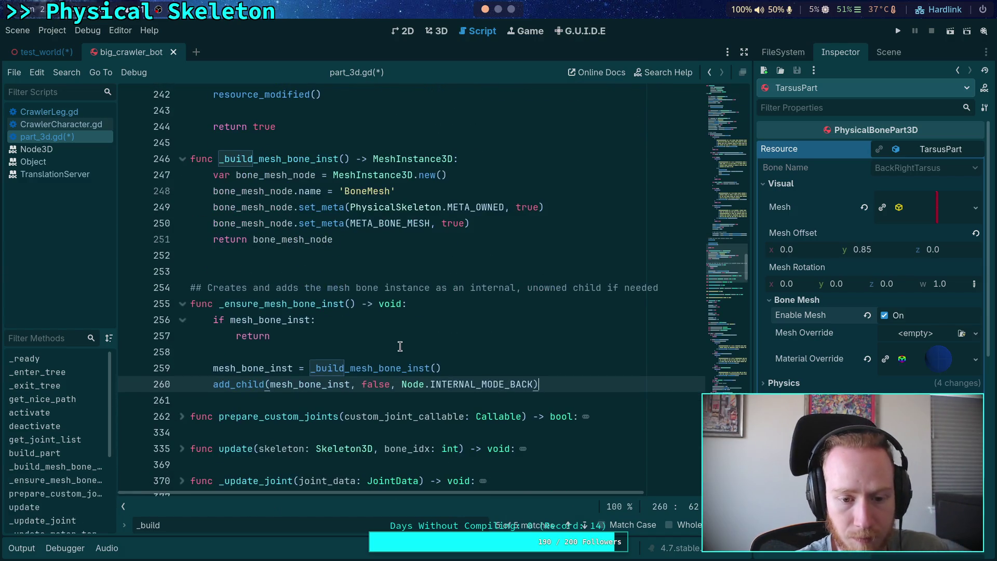
{"action": "double_click", "coordinate": [375, 384]}
{"action": "type", "text": "true"}
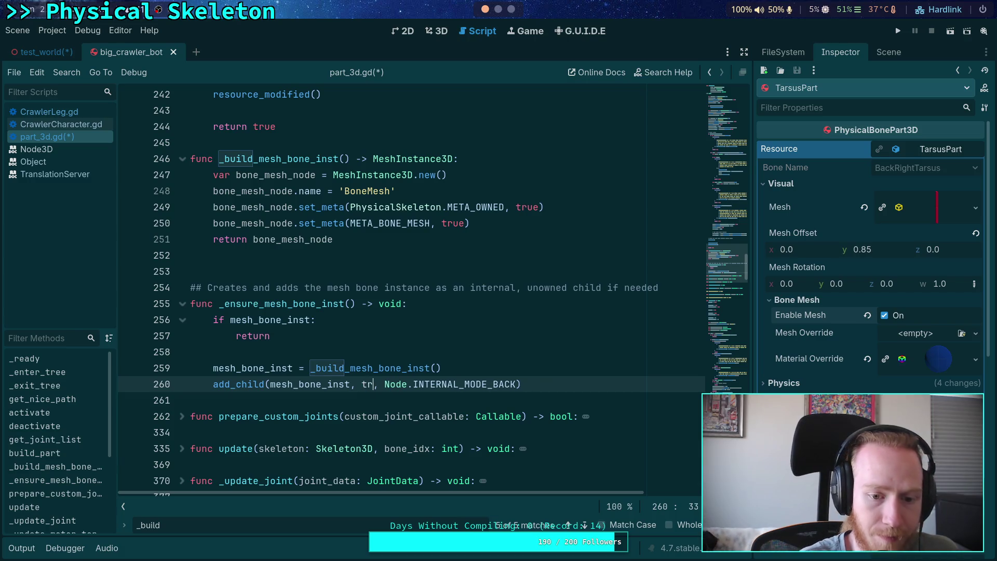
{"action": "left_click_drag", "start_coordinate": [388, 384], "coordinate": [528, 384]}
{"action": "key", "text": "BackSpace"}
{"action": "left_click", "coordinate": [519, 337]}
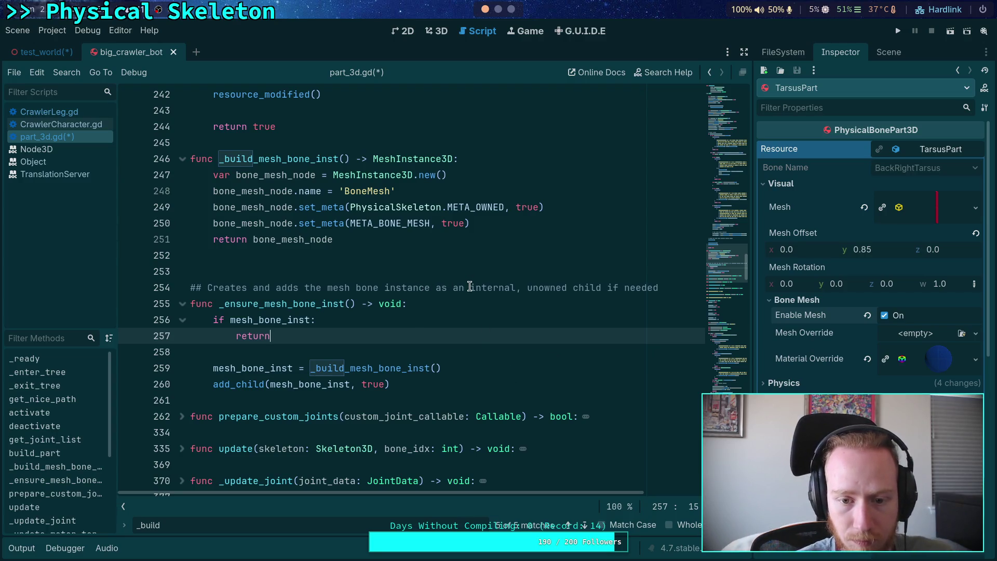
{"action": "left_click_drag", "start_coordinate": [470, 288], "coordinate": [528, 288]}
{"action": "key", "text": "BackSpace"}
{"action": "left_click", "coordinate": [542, 318]}
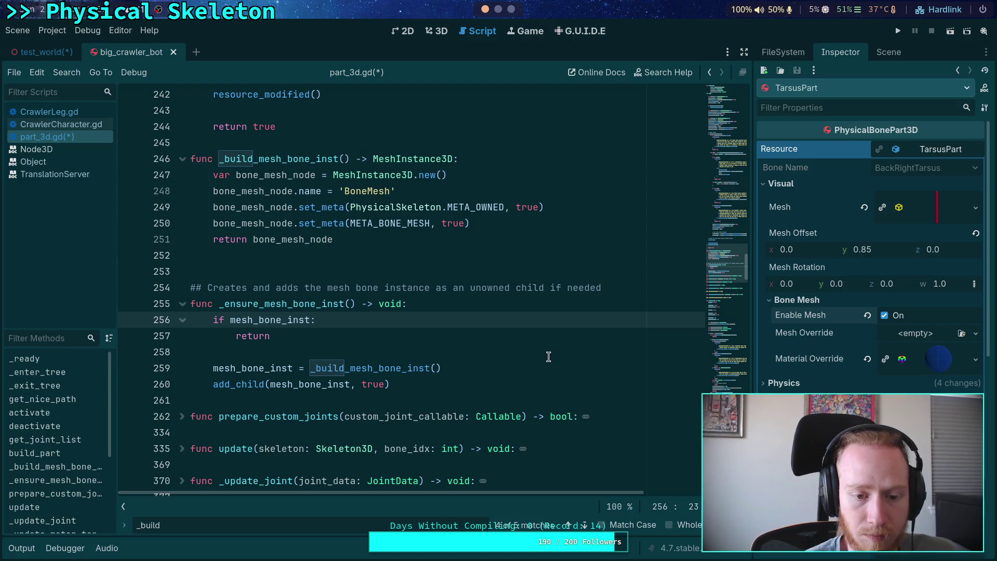
{"action": "left_click", "coordinate": [509, 387]}
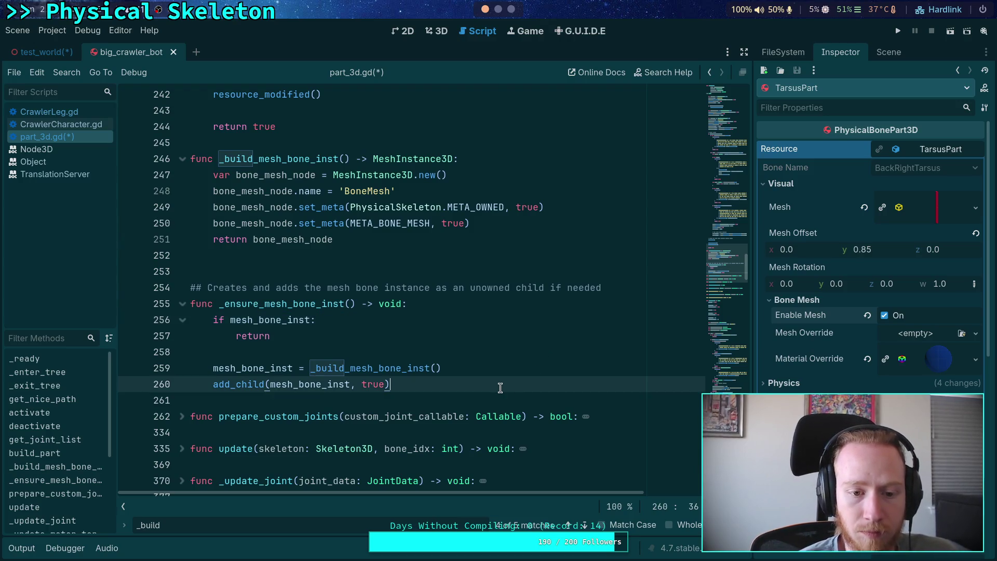
{"action": "left_click", "coordinate": [309, 258]}
{"action": "key", "text": "BackSpace"}
{"action": "left_click", "coordinate": [509, 317]}
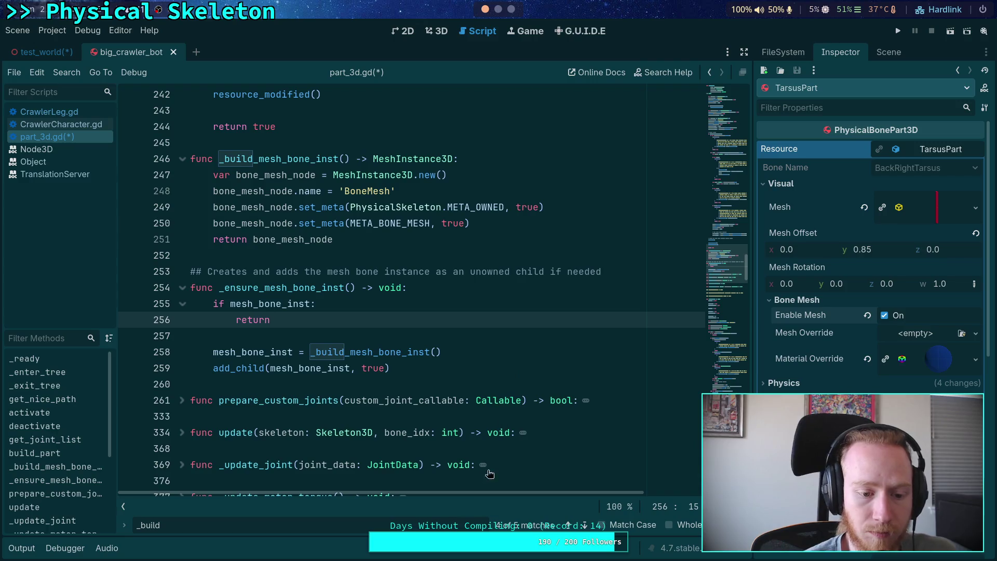
{"action": "left_click", "coordinate": [583, 524]}
{"action": "left_click", "coordinate": [307, 521]}
{"action": "type", "text": "Smehs"}
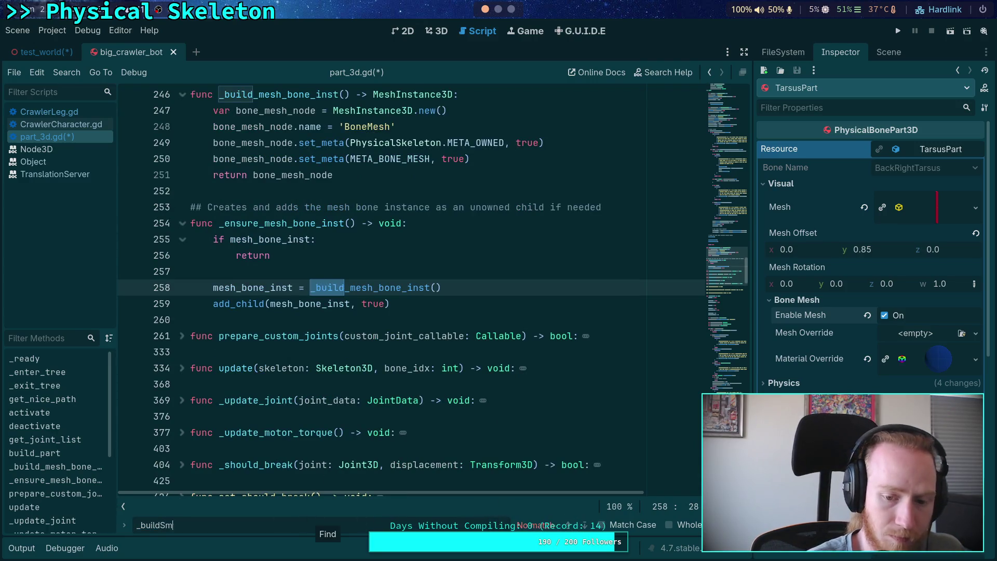
{"action": "key", "text": "BackSpace"}
{"action": "key", "text": "BackSpace"}
{"action": "type", "text": "_mesh"}
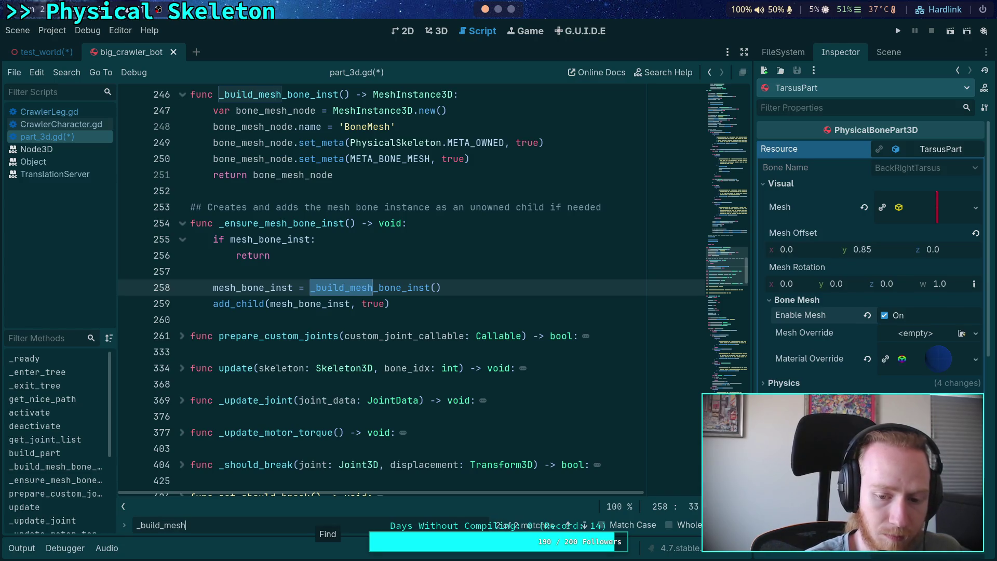
{"action": "left_click", "coordinate": [584, 524]}
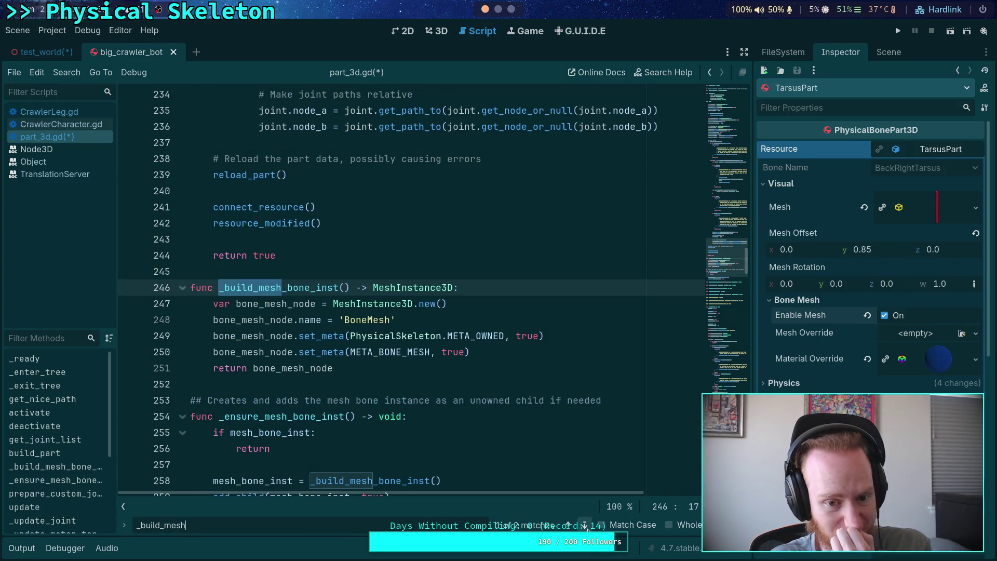
{"action": "left_click", "coordinate": [585, 524]}
{"action": "left_click_drag", "start_coordinate": [186, 525], "coordinate": [140, 526]}
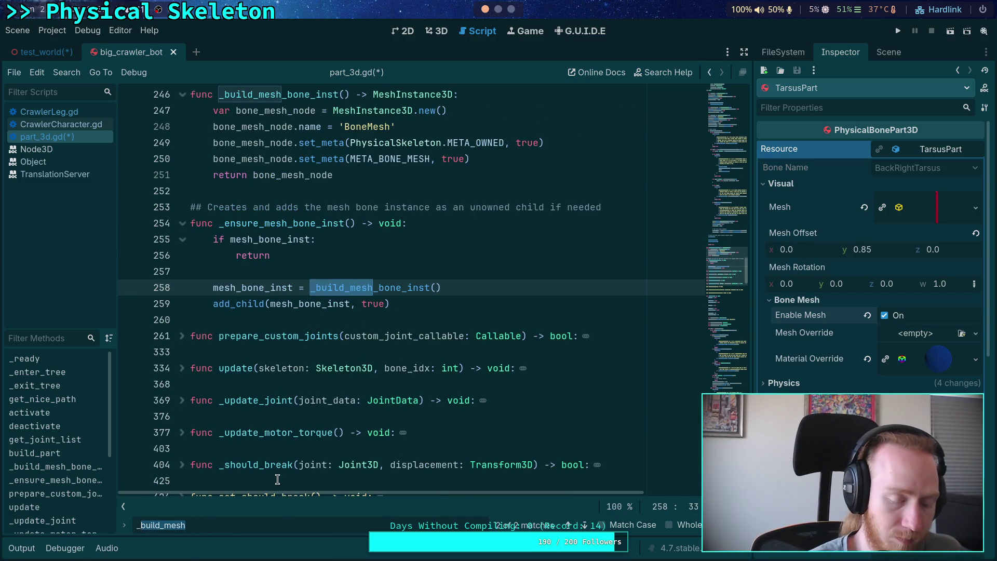
{"action": "type", "text": "_ensure"}
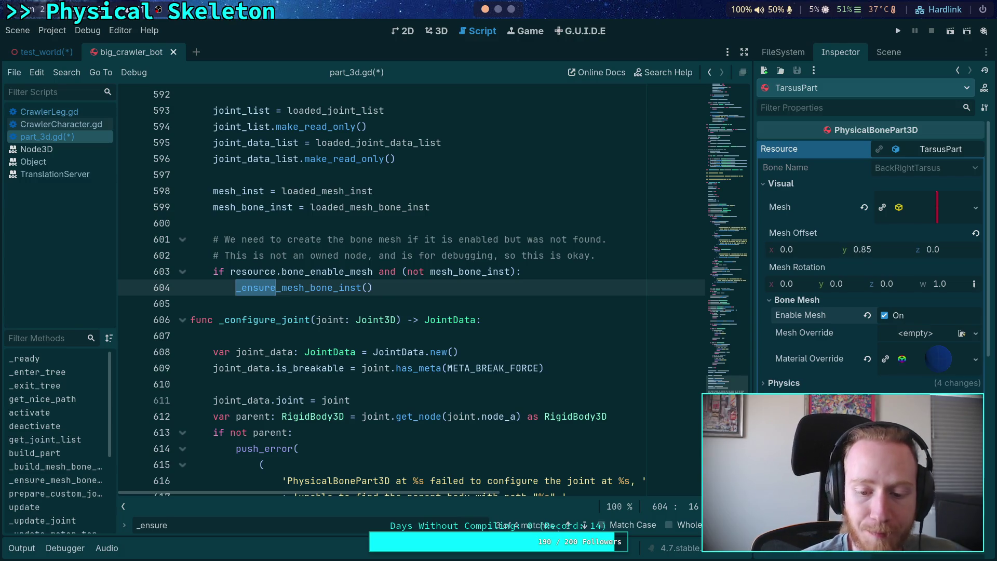
{"action": "left_click", "coordinate": [585, 525]}
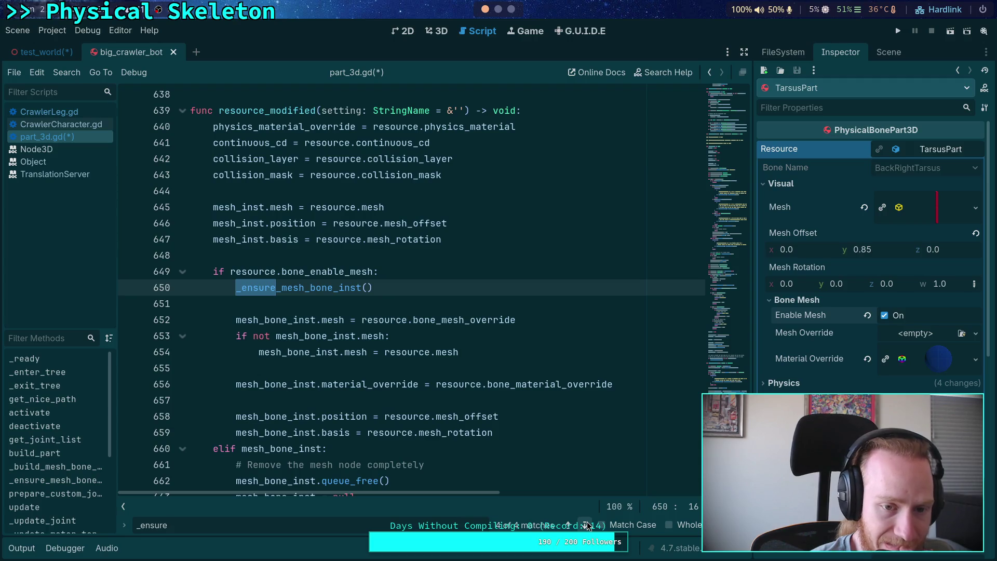
{"action": "scroll", "coordinate": [515, 455], "scroll_direction": "down", "scroll_amount": 2}
{"action": "scroll", "coordinate": [515, 455], "scroll_direction": "up", "scroll_amount": 1}
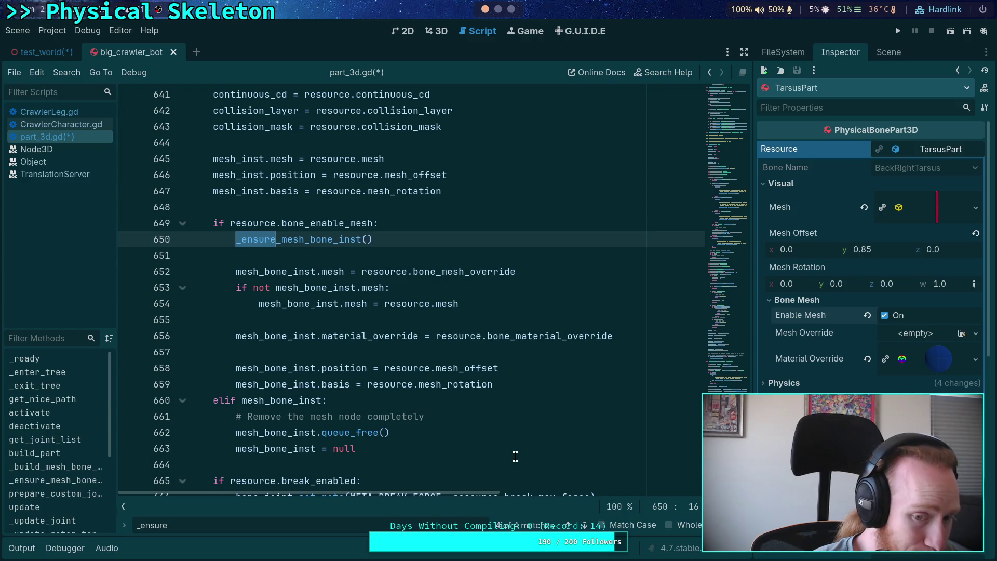
{"action": "scroll", "coordinate": [515, 456], "scroll_direction": "up", "scroll_amount": 1}
{"action": "scroll", "coordinate": [515, 455], "scroll_direction": "down", "scroll_amount": 1}
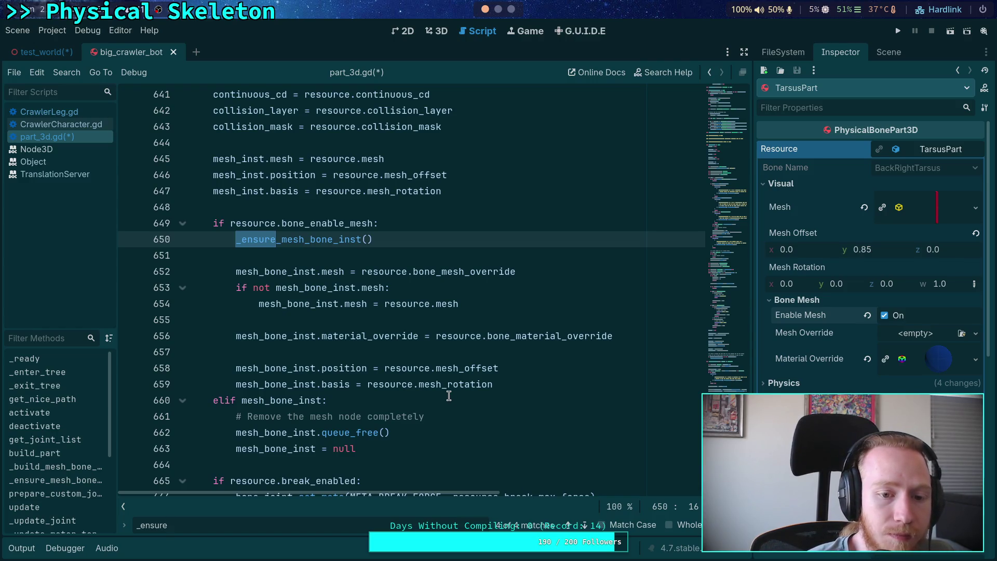
{"action": "left_click", "coordinate": [589, 525]}
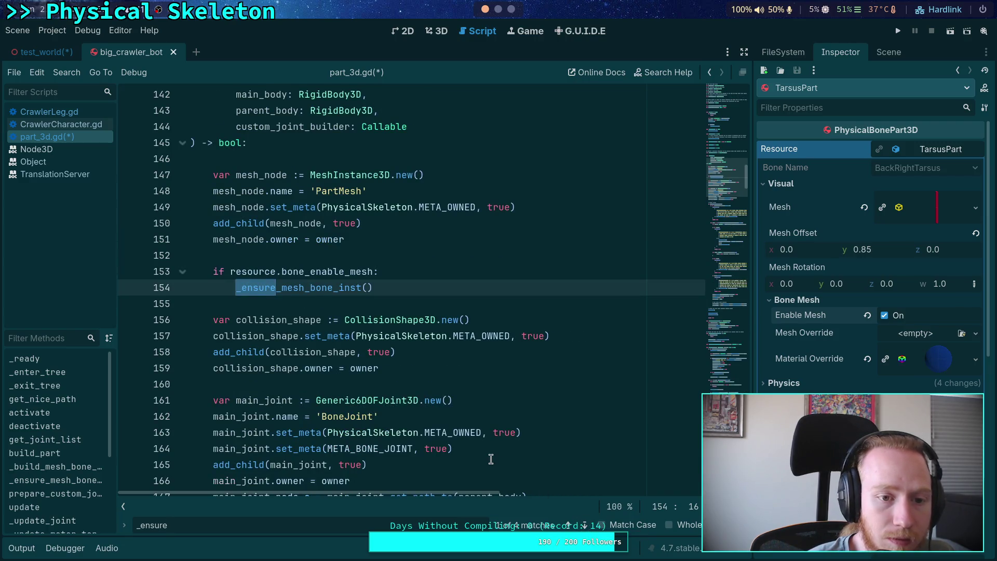
{"action": "left_click", "coordinate": [583, 525]}
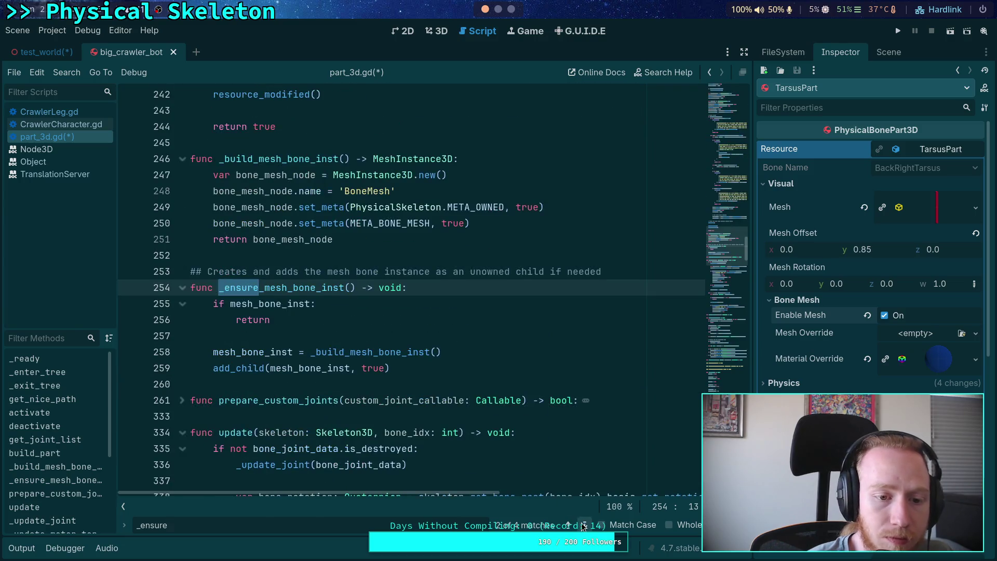
{"action": "left_click", "coordinate": [584, 525]}
{"action": "scroll", "coordinate": [562, 477], "scroll_direction": "up", "scroll_amount": 2}
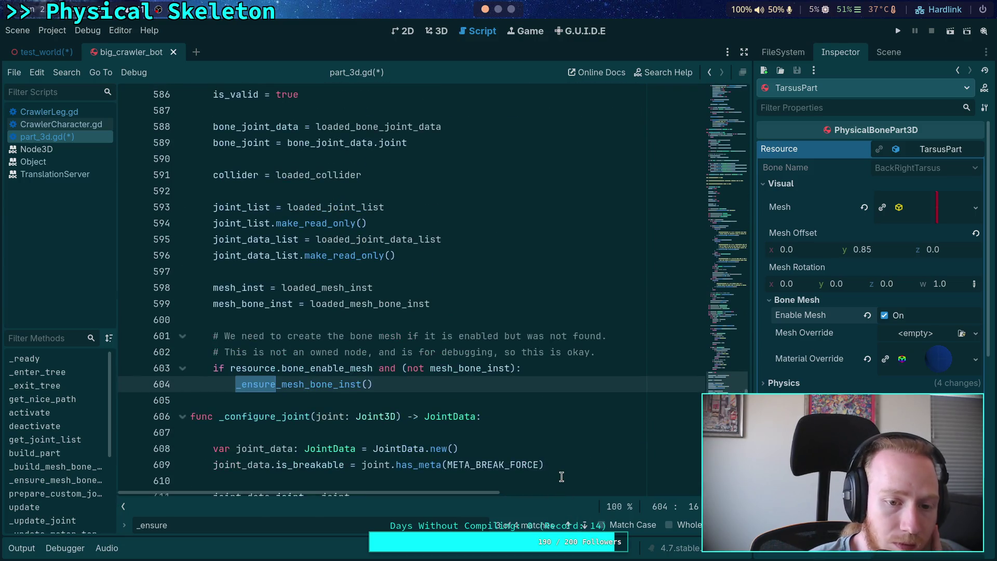
{"action": "scroll", "coordinate": [558, 472], "scroll_direction": "down", "scroll_amount": 1}
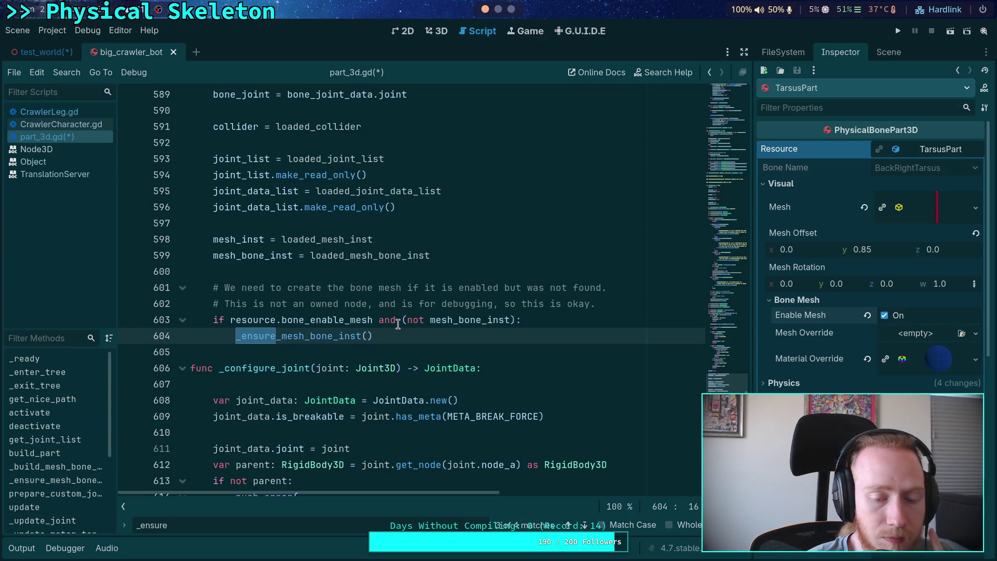
{"action": "left_click", "coordinate": [615, 298]}
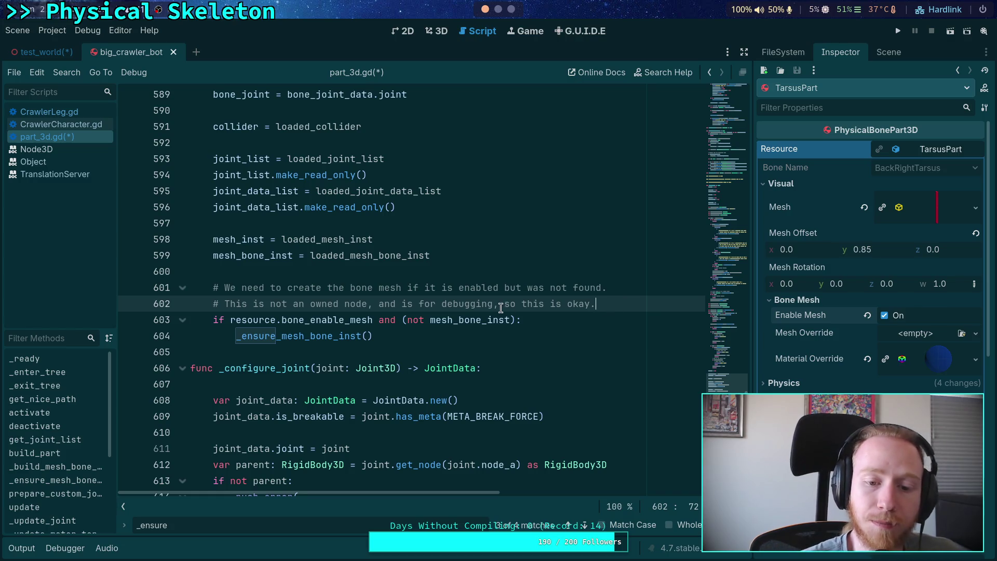
{"action": "left_click", "coordinate": [372, 320]}
Split the combined condition so _ensure_mesh_bone_inst() sits inside a nested 'if not mesh_bone_inst' check
{"action": "type", "text": ":"}
{"action": "key", "text": "Return"}
{"action": "key", "text": "Delete"}
{"action": "key", "text": "Delete"}
{"action": "key", "text": "Delete"}
{"action": "type", "text": "if"}
{"action": "key", "text": "End"}
{"action": "key", "text": "Left"}
{"action": "key", "text": "BackSpace"}
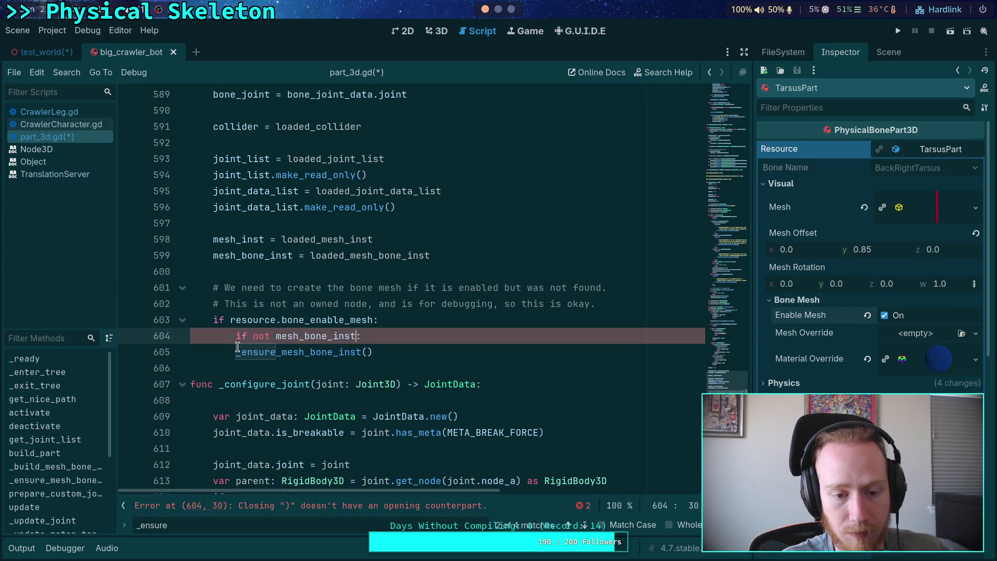
{"action": "left_click", "coordinate": [237, 351]}
{"action": "key", "text": "Tab"}
{"action": "left_click", "coordinate": [468, 354]}
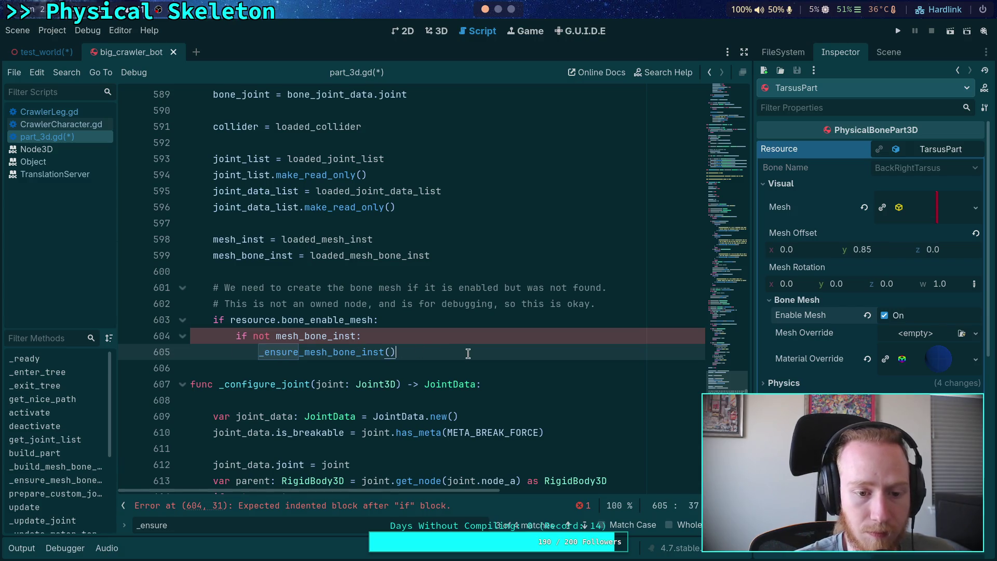
Add an 'elif mesh_bone_inst:' branch that calls queue_free() and sets mesh_bone_inst = null
{"action": "key", "text": "Return"}
{"action": "type", "text": "else"}
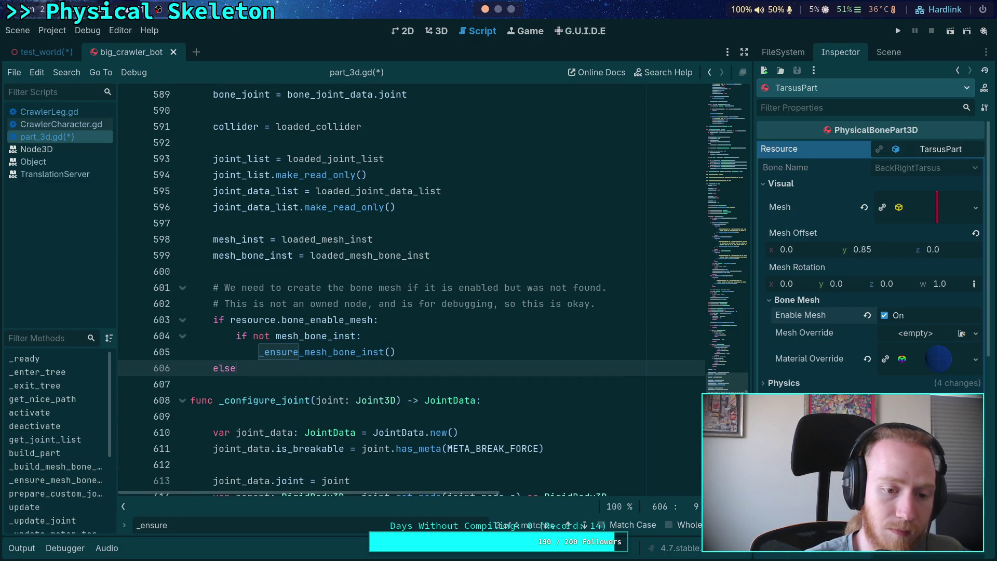
{"action": "key", "text": "BackSpace"}
{"action": "key", "text": "BackSpace"}
{"action": "type", "text": "if "}
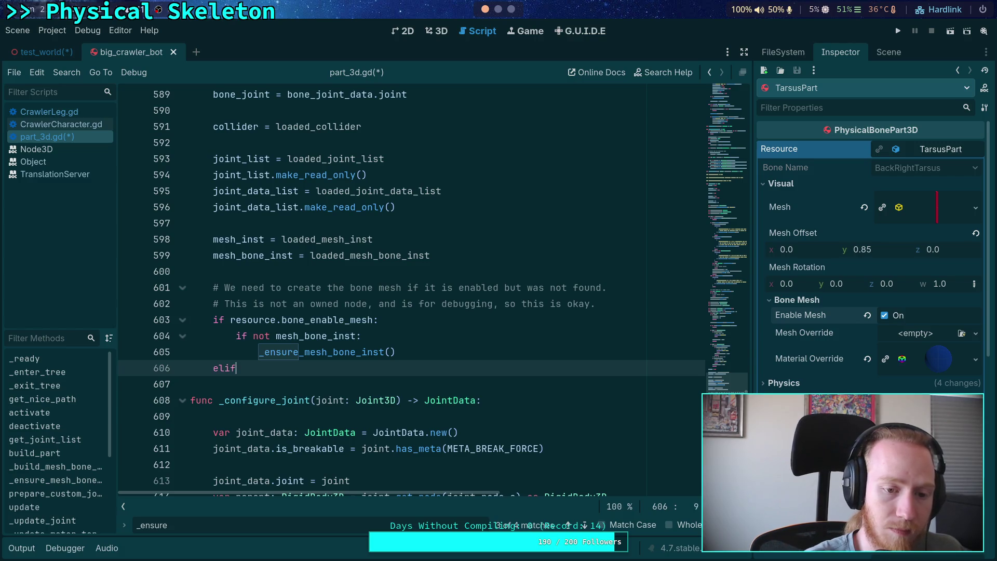
{"action": "type", "text": "mesh_bone_inst:"}
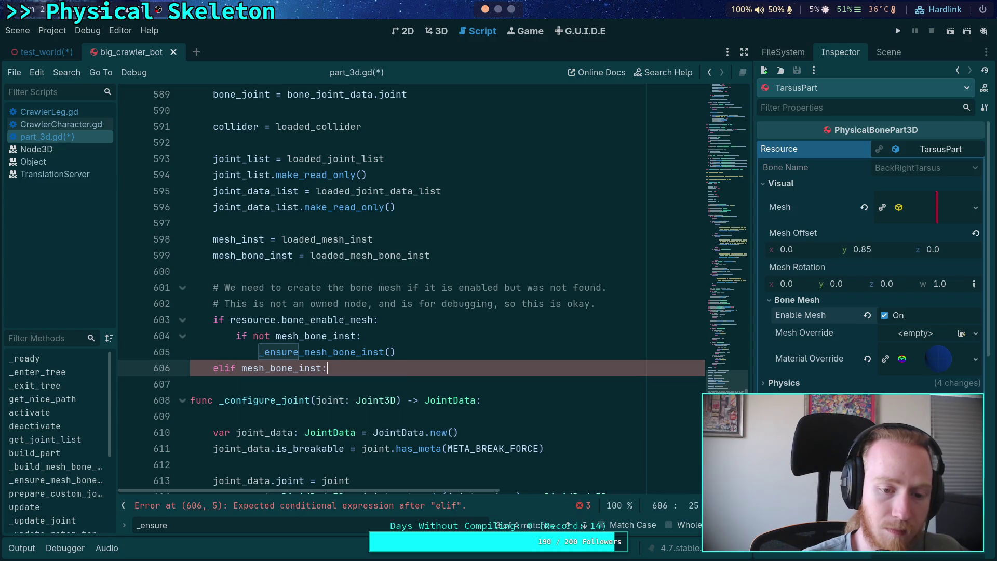
{"action": "key", "text": "Return"}
{"action": "type", "text": "mesh_"}
{"action": "key", "text": "Return"}
{"action": "type", "text": ".qu"}
{"action": "key", "text": "Down"}
{"action": "key", "text": "Down"}
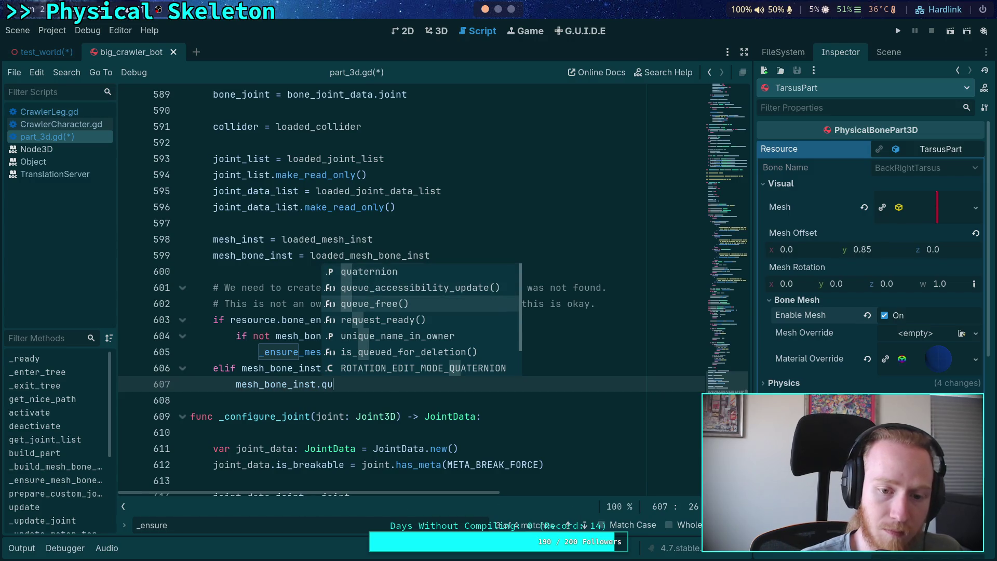
{"action": "key", "text": "Return"}
{"action": "key", "text": "Return"}
{"action": "type", "text": "mesh"}
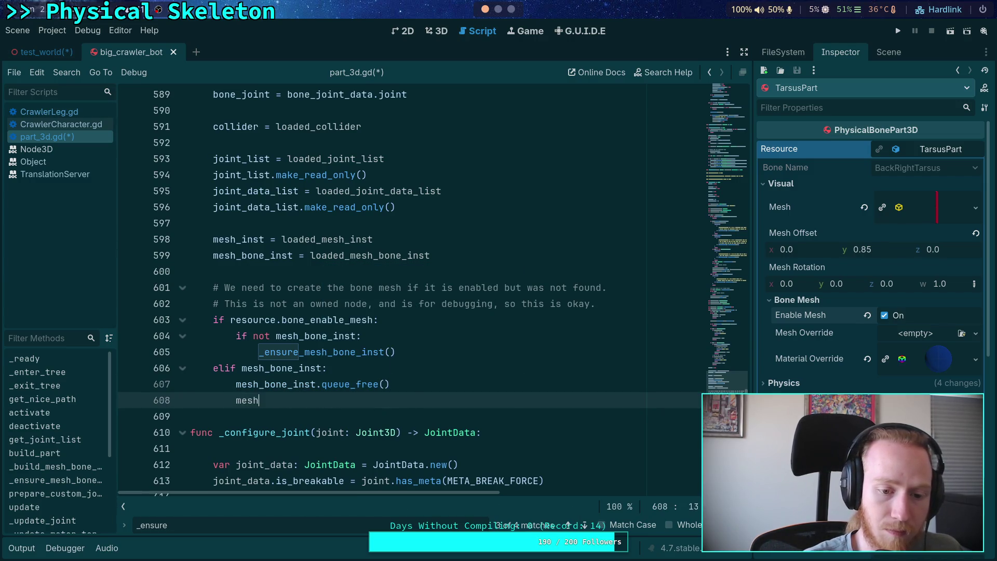
{"action": "key", "text": "Return"}
{"action": "type", "text": "= null"}
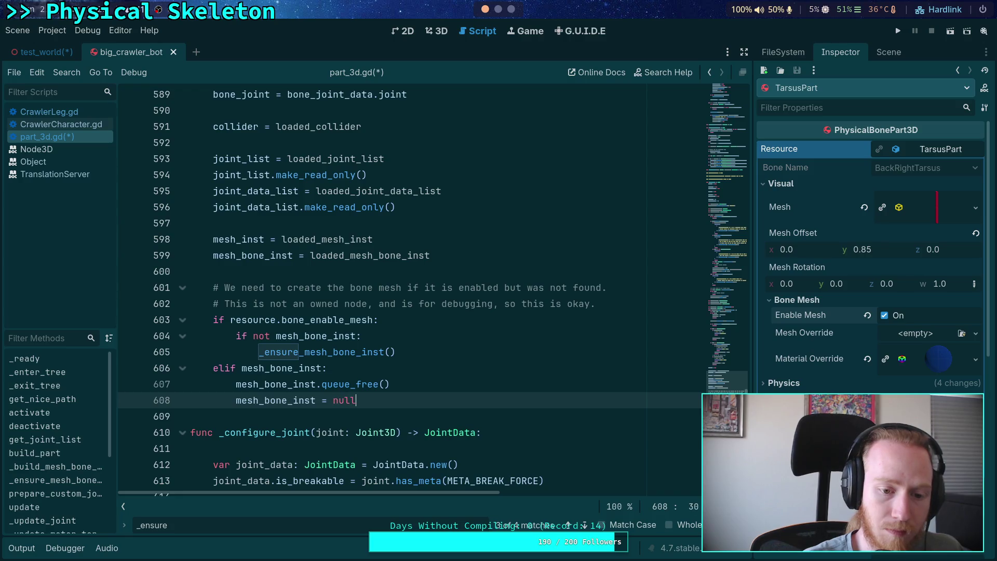
Reword the comment to 'create or destroy the bone mesh here' and save part_3d.gd
{"action": "left_click", "coordinate": [322, 288]}
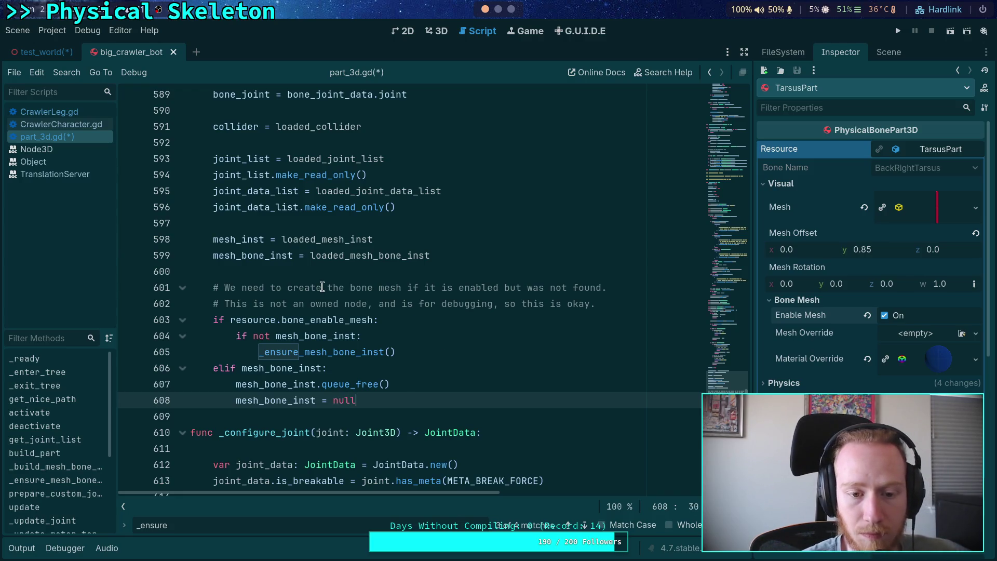
{"action": "type", "text": "or destroy"}
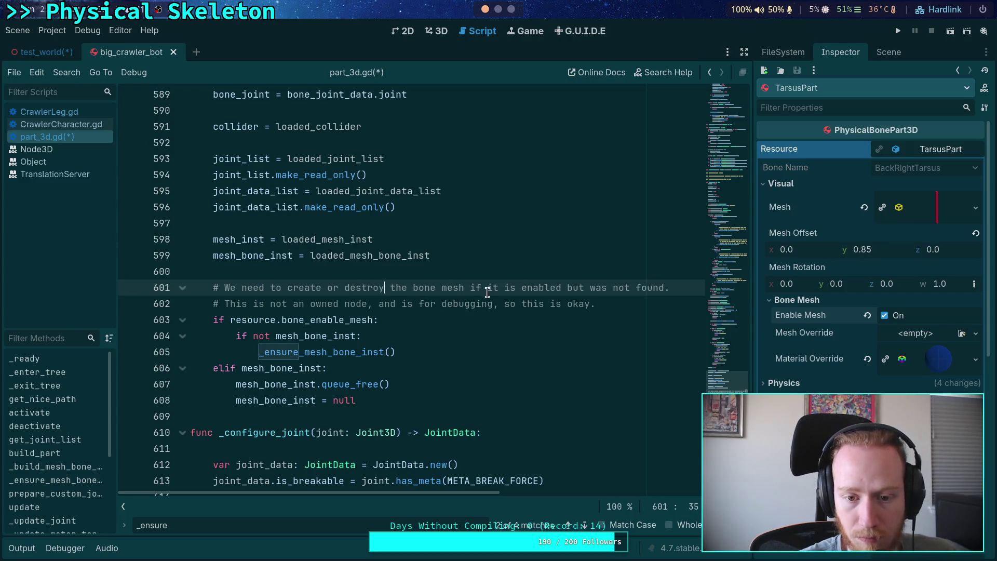
{"action": "left_click_drag", "start_coordinate": [469, 289], "coordinate": [664, 289]}
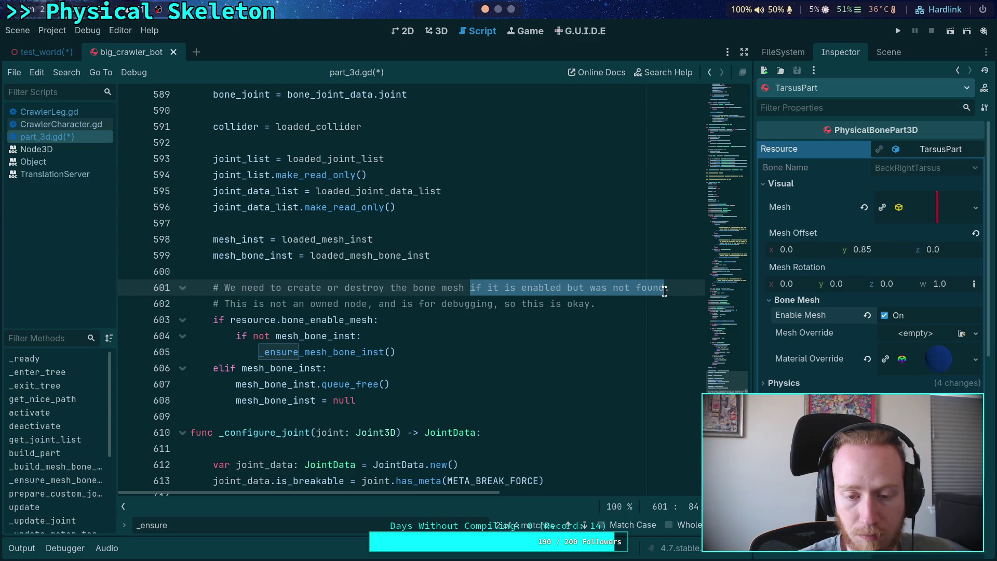
{"action": "key", "text": "BackSpace"}
{"action": "key", "text": "BackSpace"}
{"action": "type", "text": "here"}
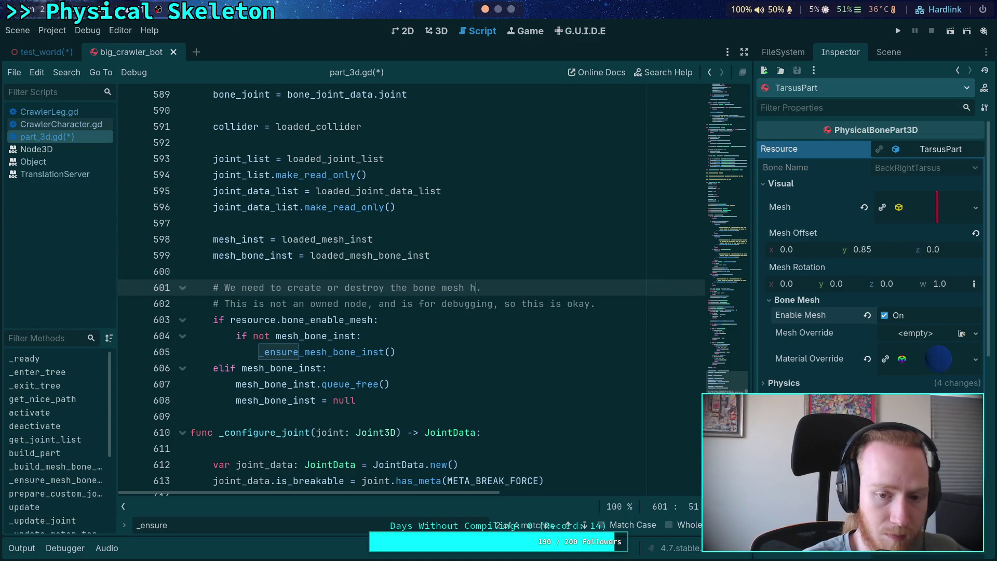
{"action": "left_click", "coordinate": [548, 316]}
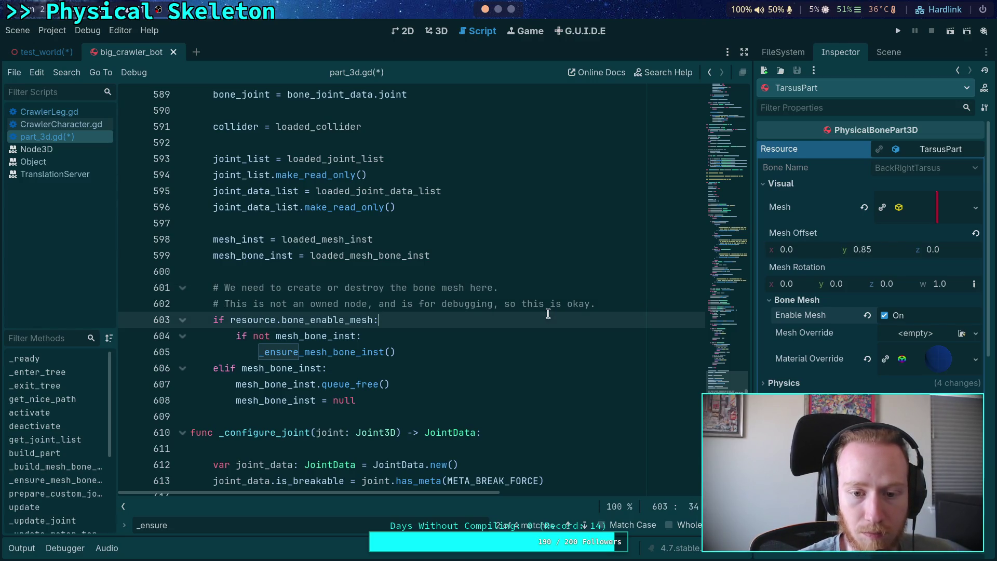
{"action": "left_click", "coordinate": [569, 338]}
{"action": "key", "text": "ctrl+s"}
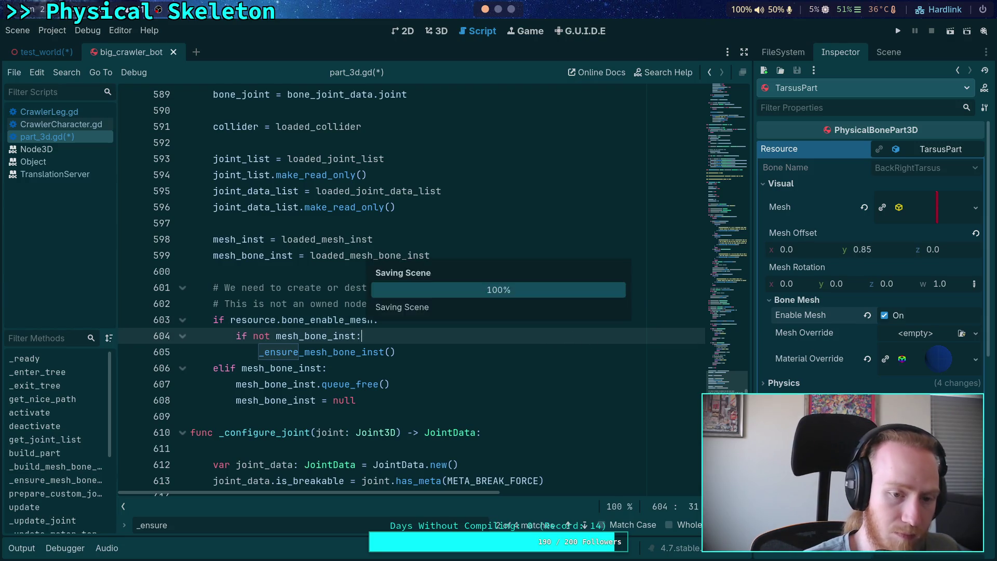
{"action": "scroll", "coordinate": [410, 291], "scroll_direction": "up", "scroll_amount": 4}
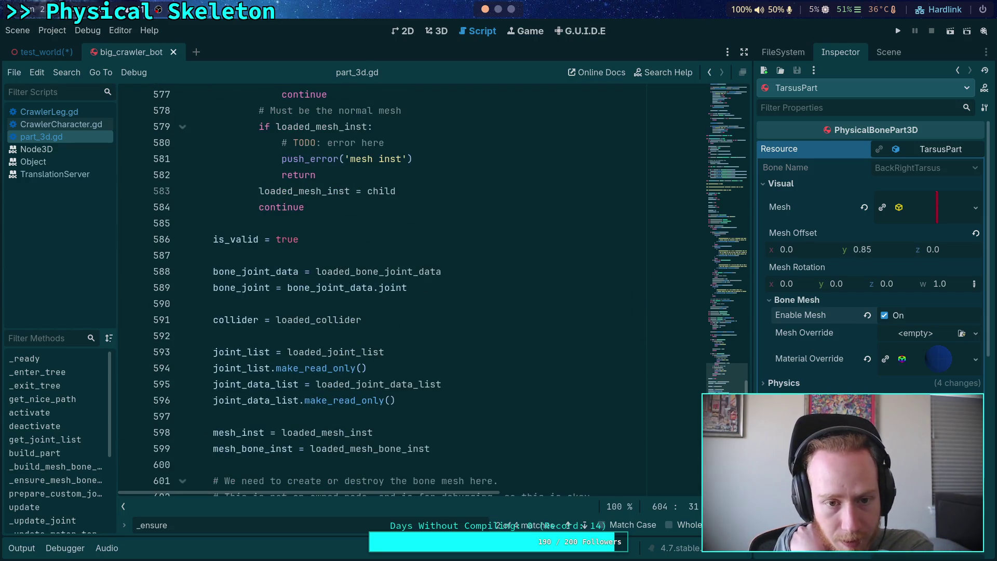
{"action": "scroll", "coordinate": [502, 385], "scroll_direction": "down", "scroll_amount": 5}
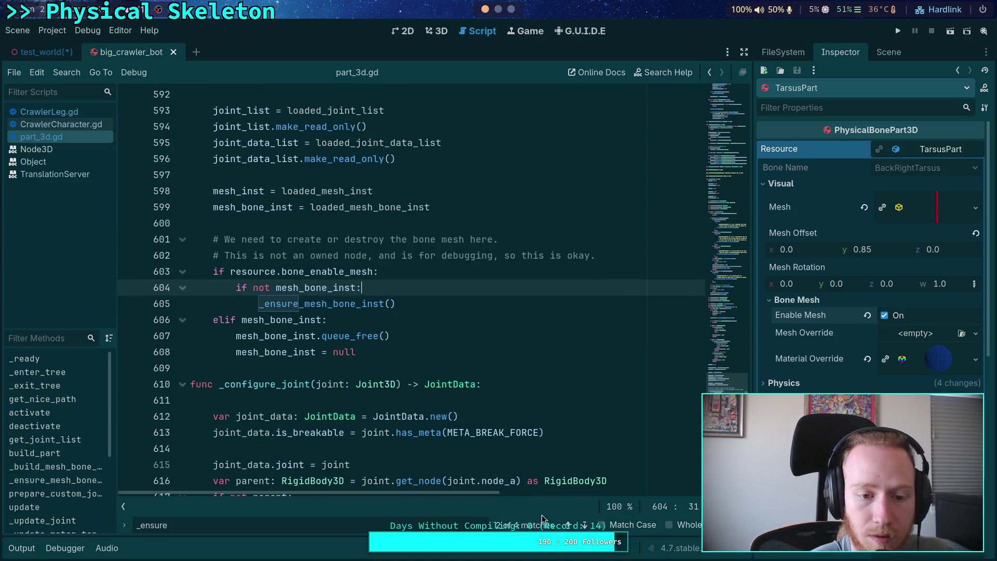
{"action": "left_click", "coordinate": [178, 525]}
{"action": "type", "text": "mesh_bone_inst"}
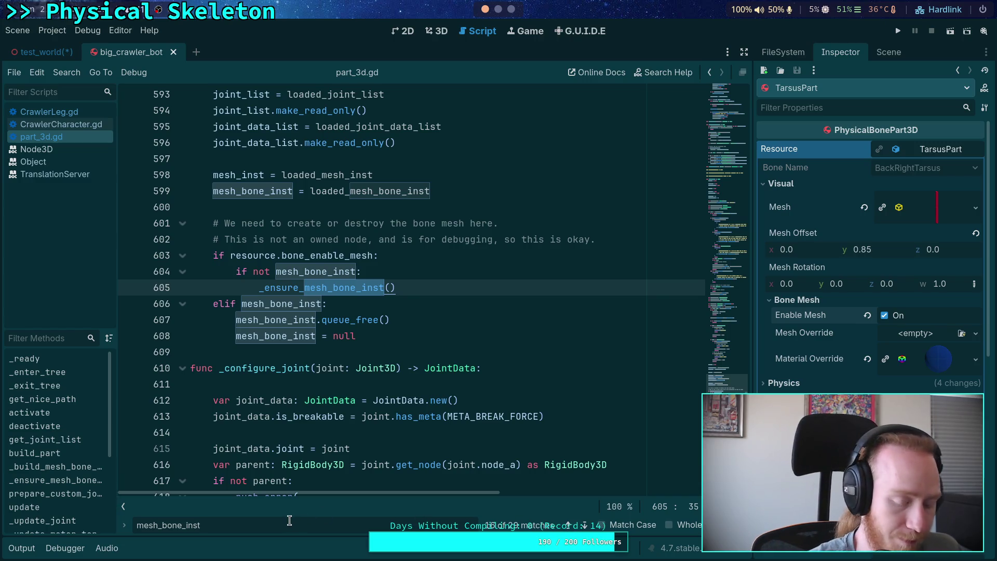
{"action": "type", "text": " ="}
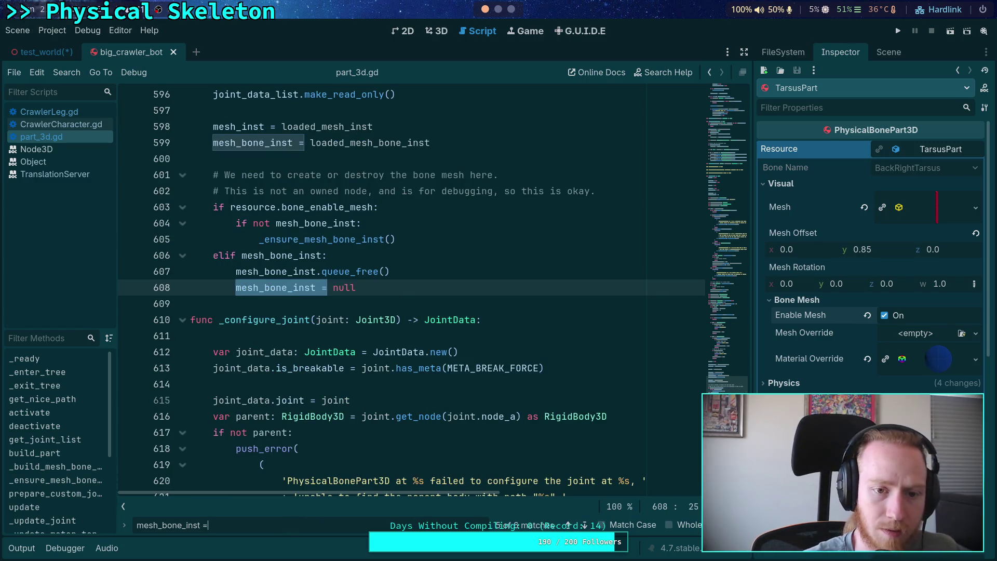
{"action": "left_click", "coordinate": [585, 525]}
{"action": "left_click", "coordinate": [585, 524]}
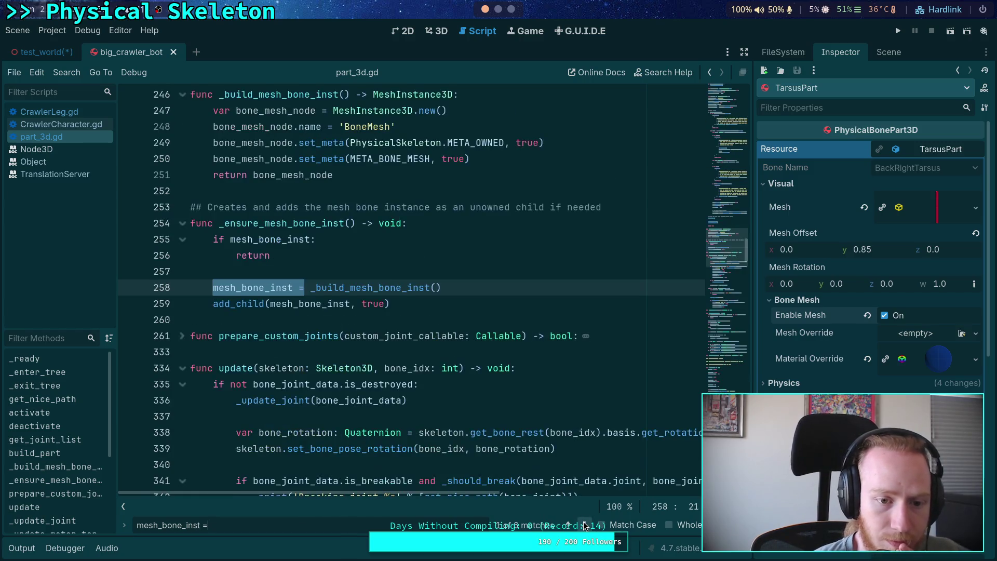
{"action": "left_click", "coordinate": [585, 525]}
{"action": "left_click", "coordinate": [583, 525]}
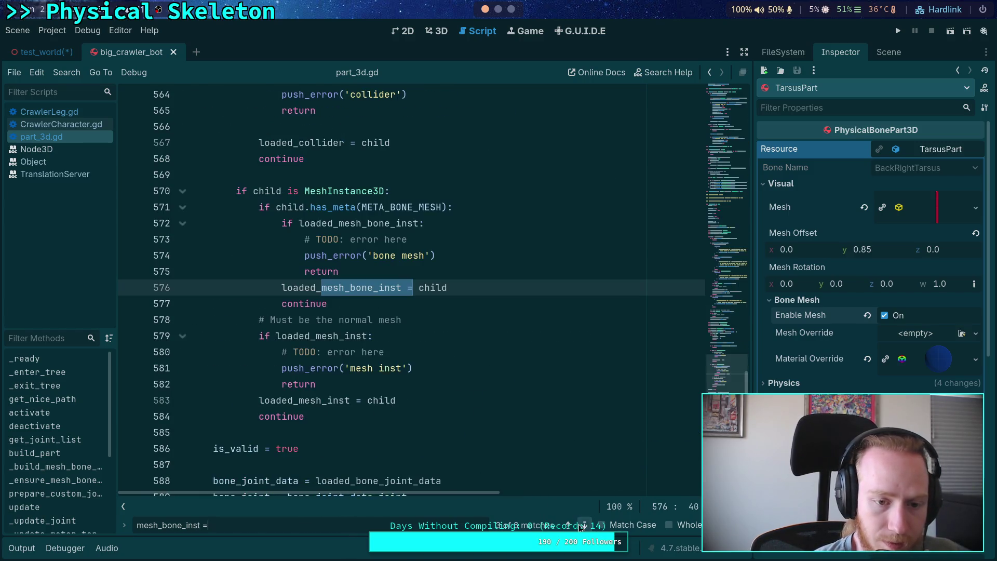
{"action": "left_click", "coordinate": [583, 525]}
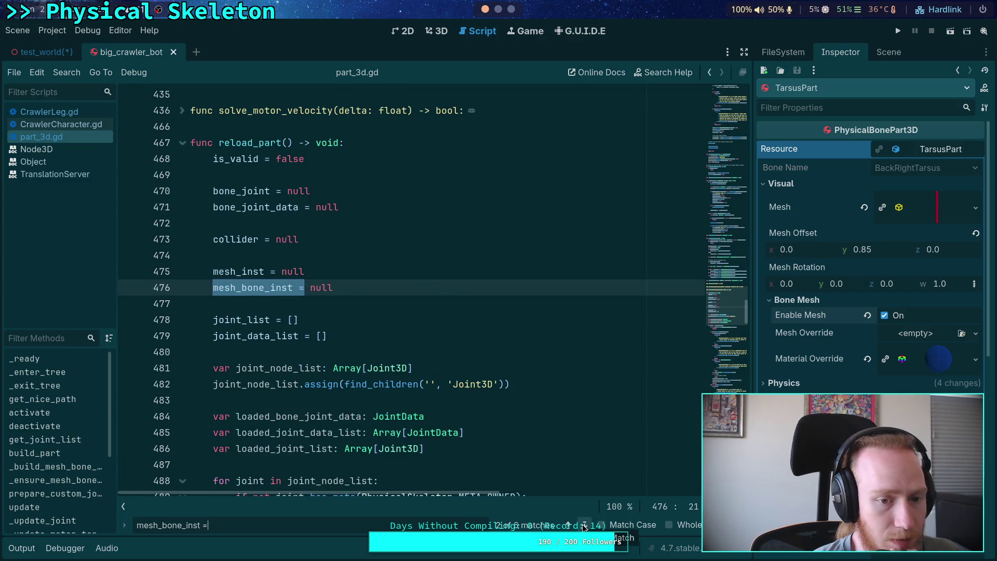
{"action": "left_click", "coordinate": [583, 525]}
{"action": "left_click", "coordinate": [584, 525]}
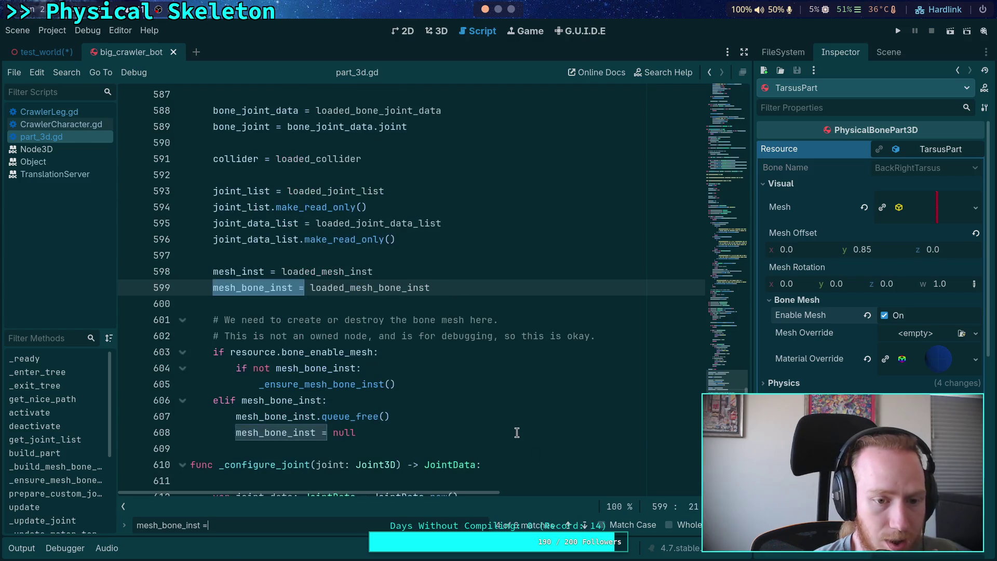
{"action": "left_click", "coordinate": [584, 525]}
{"action": "key", "text": "Escape"}
{"action": "left_click", "coordinate": [560, 414]}
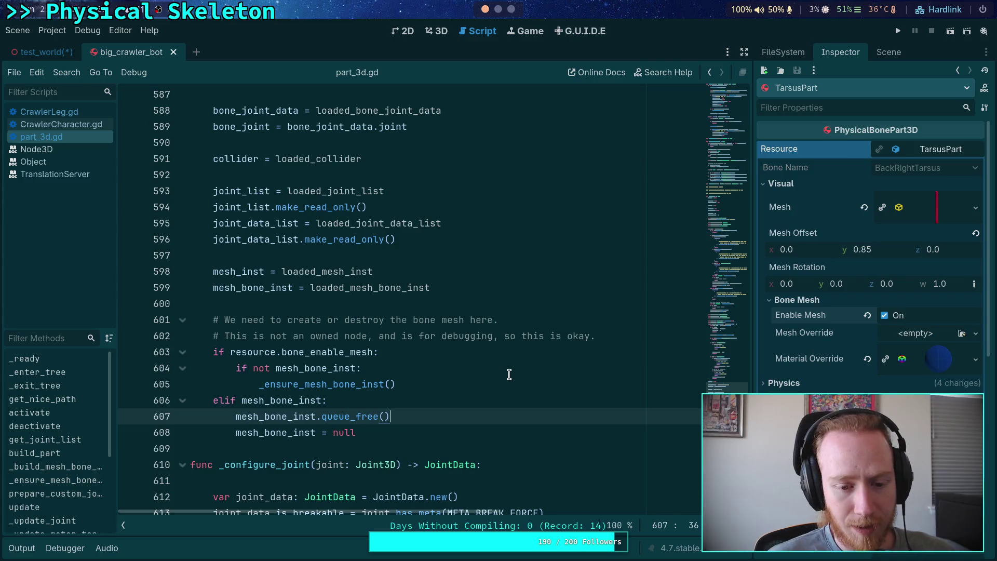
Select the _ensure_mesh_bone_inst method name in the call on line 605
{"action": "left_click", "coordinate": [509, 376]}
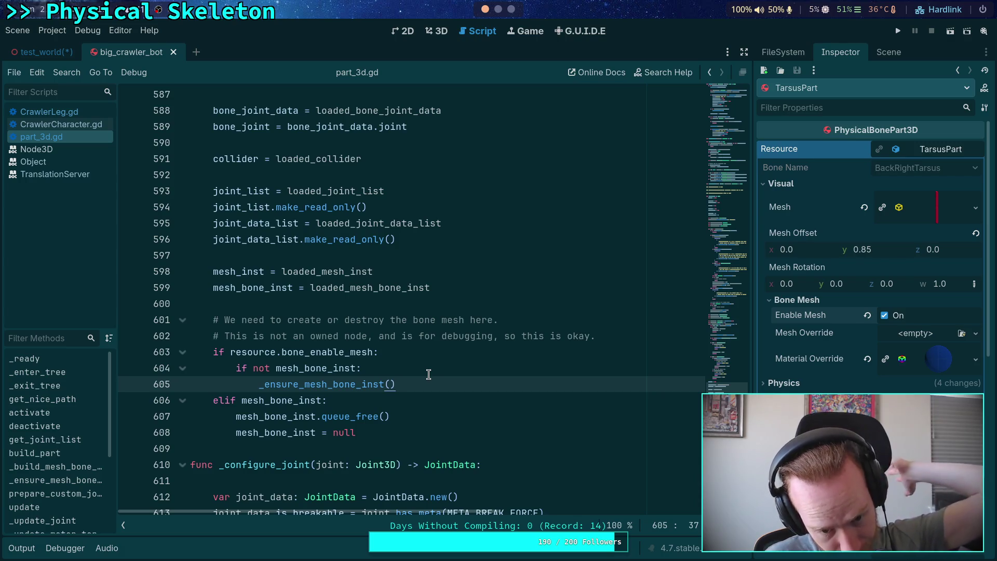
{"action": "double_click", "coordinate": [327, 383]}
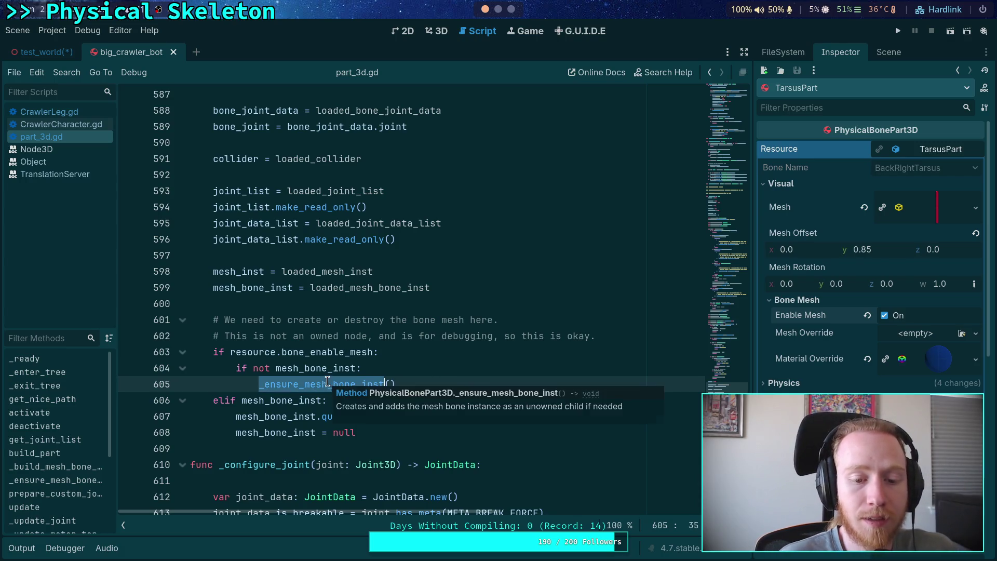
Search for _ensure_mesh_bone_inst and review its use near line 654 and the freeing branch
{"action": "right_click", "coordinate": [329, 383]}
{"action": "key", "text": "Escape"}
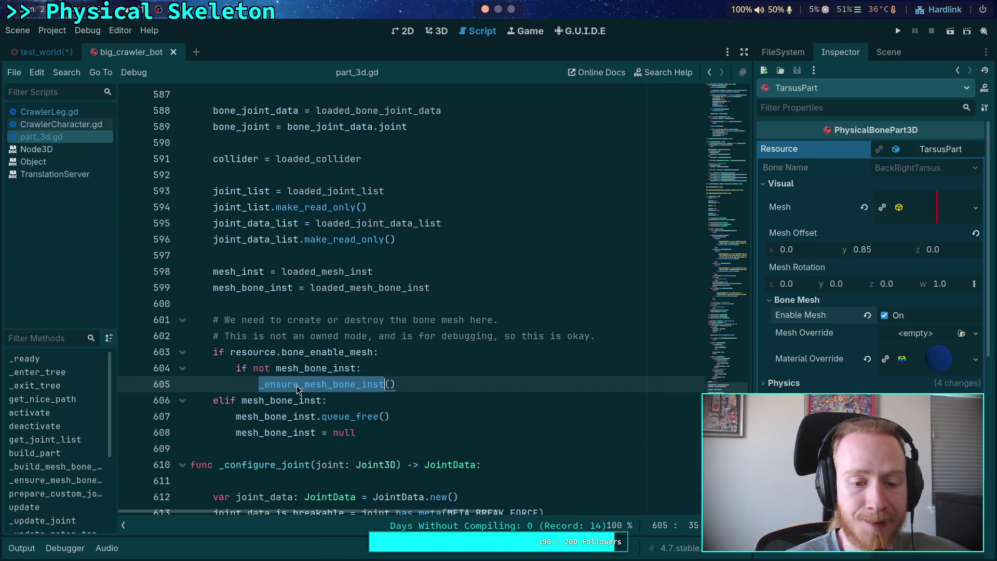
{"action": "right_click", "coordinate": [301, 384]}
{"action": "key", "text": "Escape"}
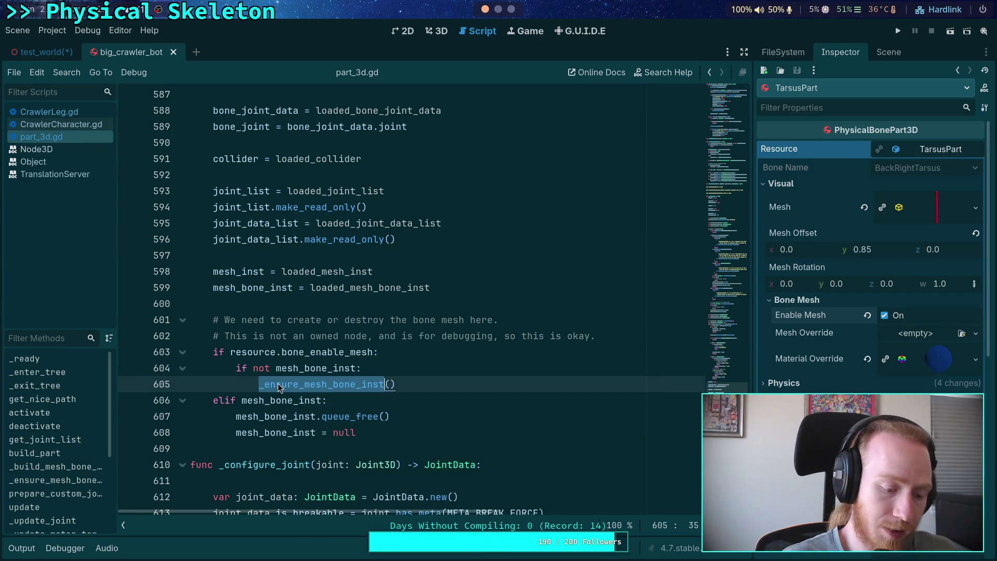
{"action": "key", "text": "ctrl+f"}
{"action": "left_click", "coordinate": [582, 525]}
{"action": "scroll", "coordinate": [334, 300], "scroll_direction": "down", "scroll_amount": 2}
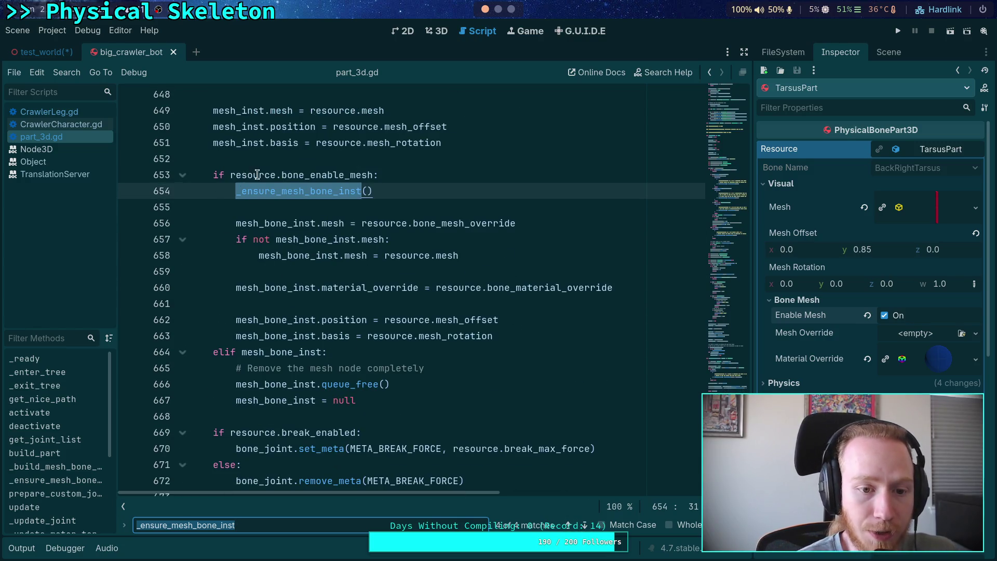
{"action": "left_click_drag", "start_coordinate": [216, 352], "coordinate": [349, 384]}
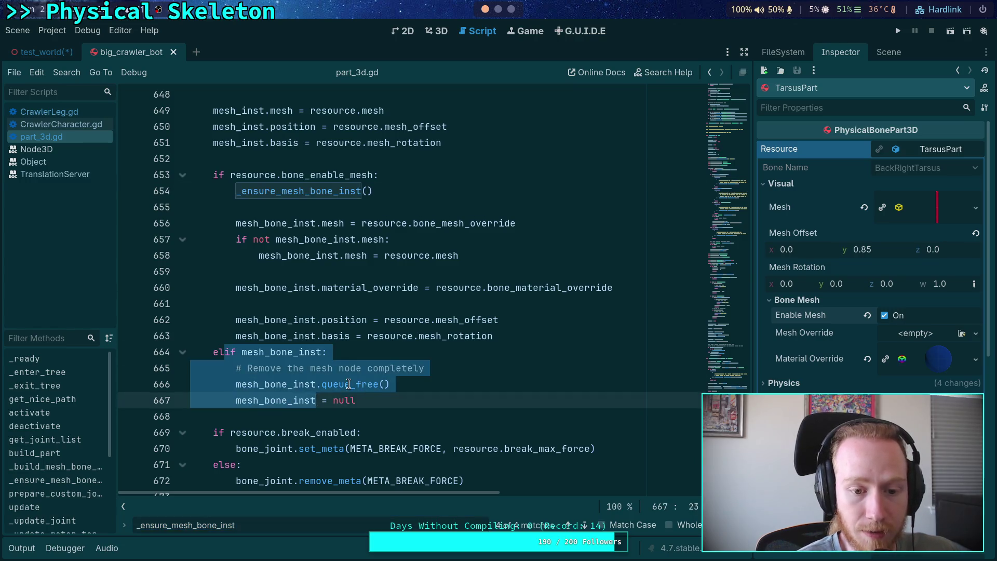
{"action": "left_click", "coordinate": [349, 384]}
{"action": "left_click", "coordinate": [362, 175]}
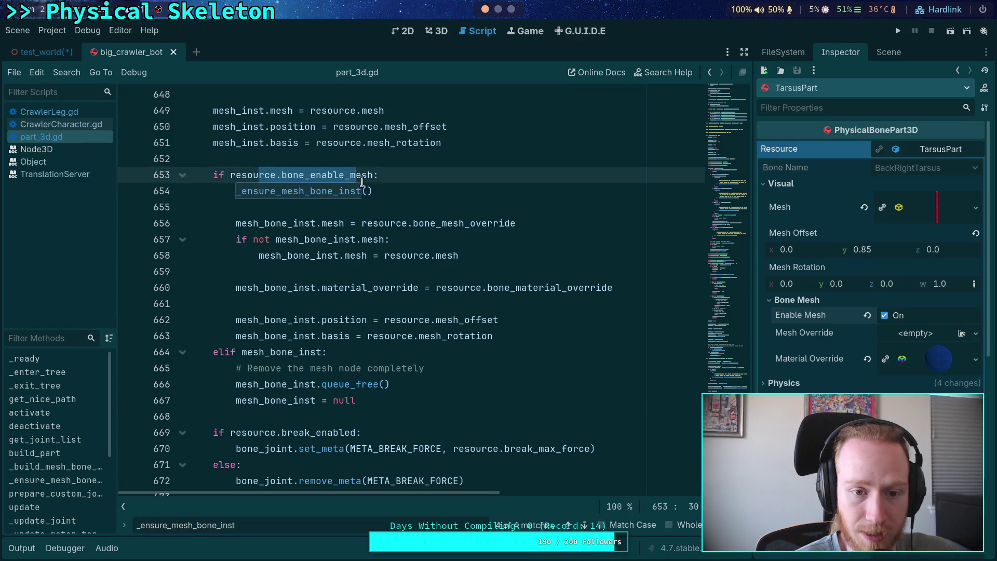
{"action": "left_click", "coordinate": [435, 336]}
Step to the next match and review the bone_enable_mesh check on lines 153–154
{"action": "left_click", "coordinate": [586, 526]}
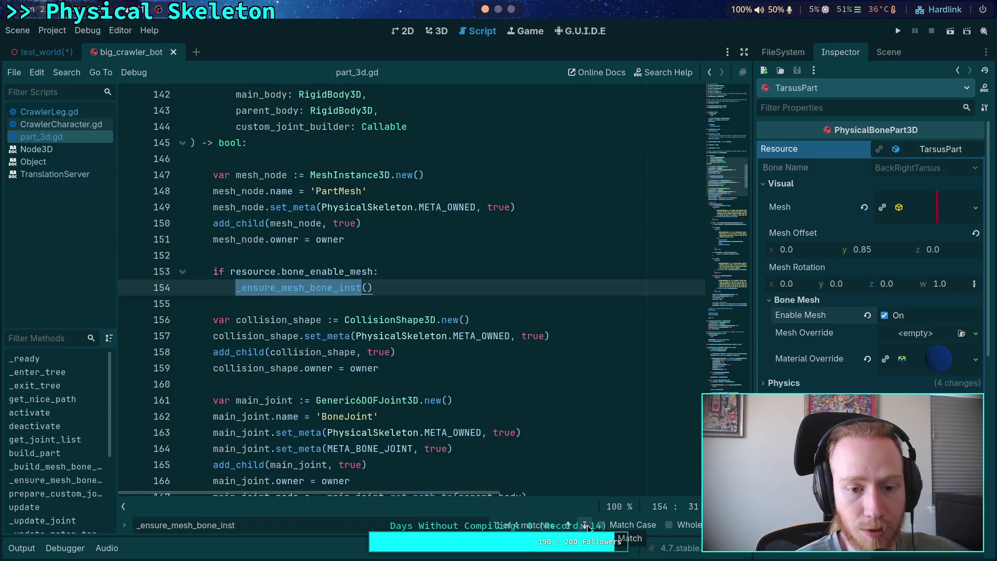
{"action": "left_click", "coordinate": [373, 287]}
{"action": "left_click_drag", "start_coordinate": [373, 288], "coordinate": [211, 271]}
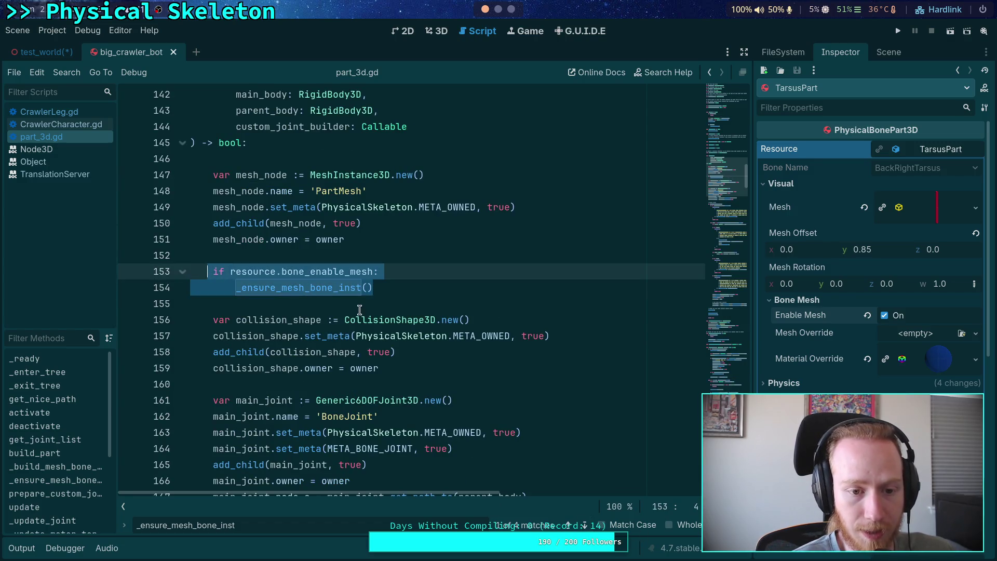
{"action": "left_click", "coordinate": [318, 291]}
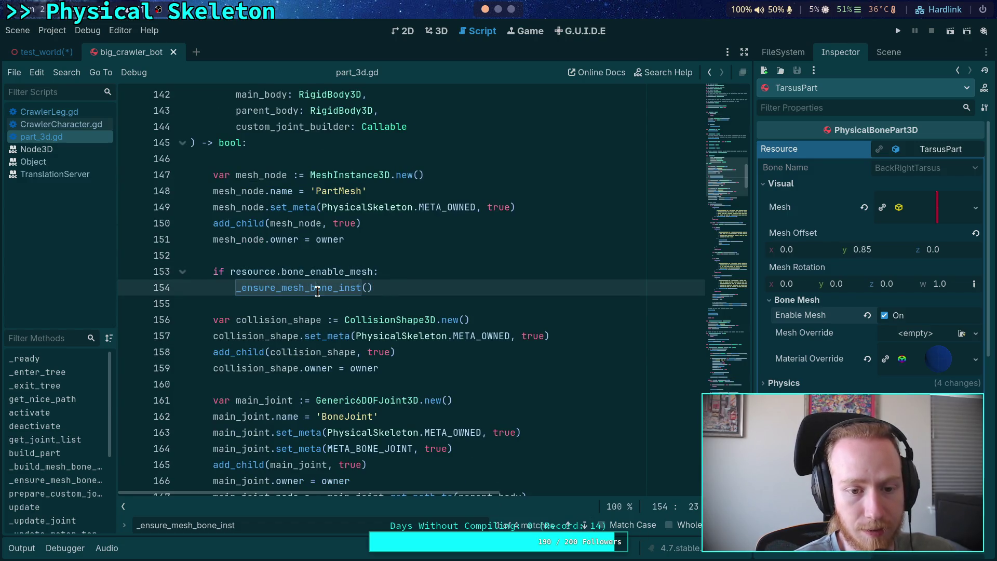
{"action": "left_click", "coordinate": [584, 525]}
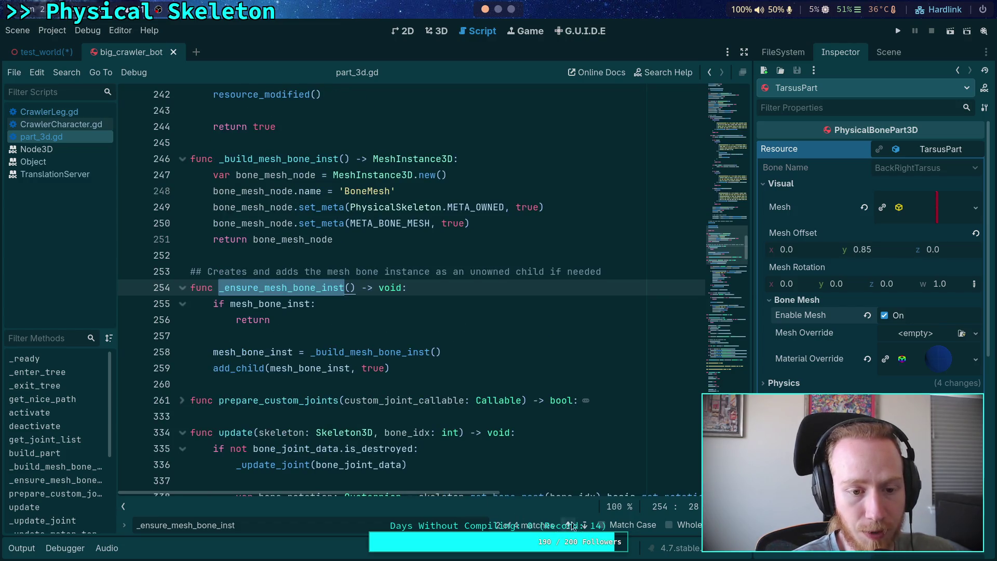
Extend the doc comment with ', or' and '## frees the node if it is not needed'
{"action": "left_click", "coordinate": [259, 290]}
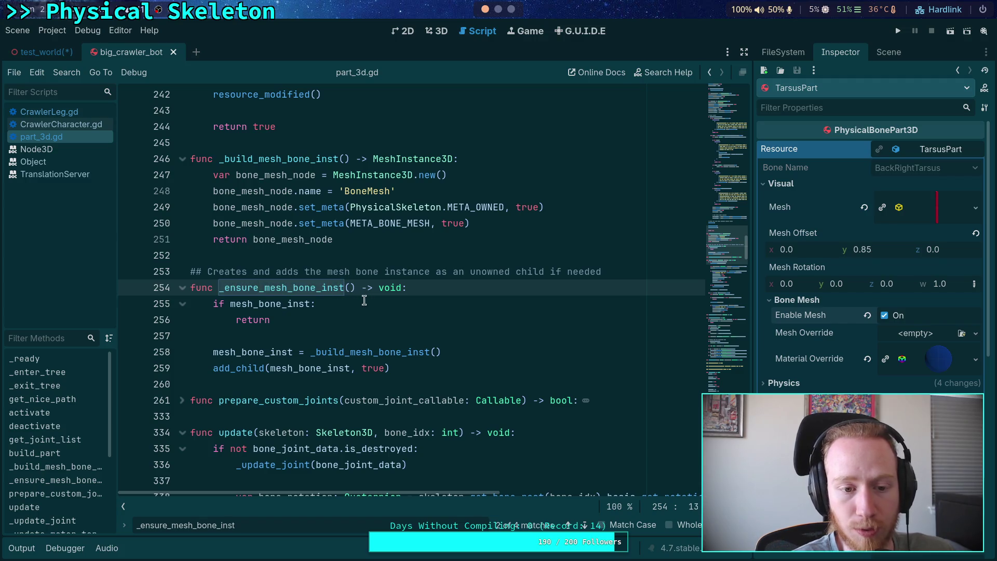
{"action": "left_click", "coordinate": [633, 271]}
{"action": "type", "text": ", or"}
{"action": "key", "text": "Return"}
{"action": "type", "text": "## "}
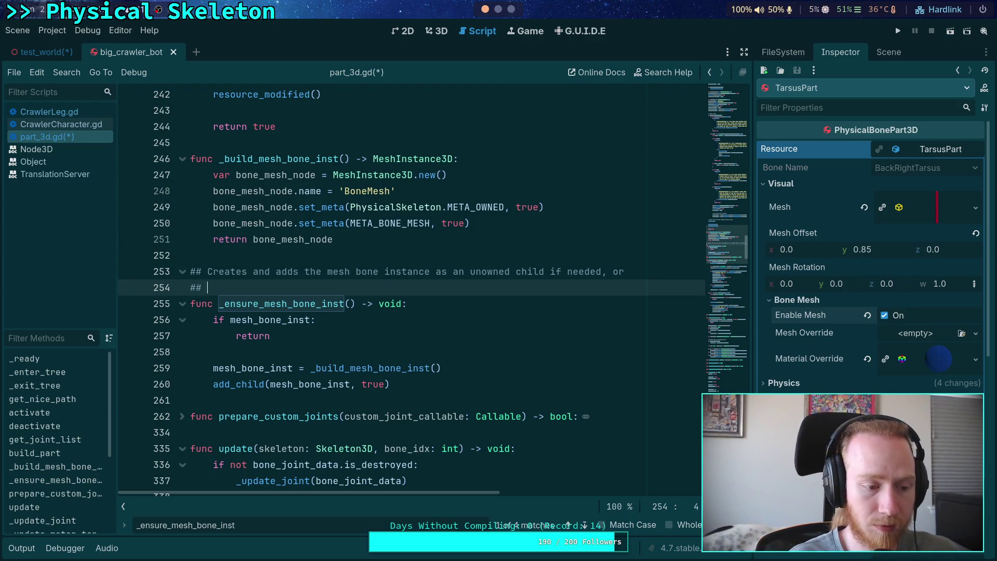
{"action": "type", "text": "frees the node if it is "}
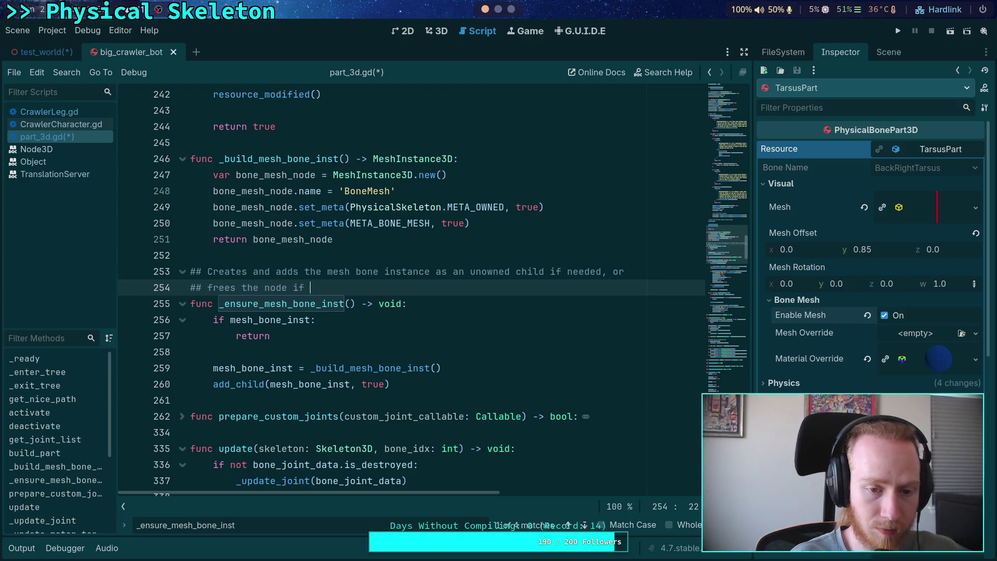
{"action": "type", "text": "not "}
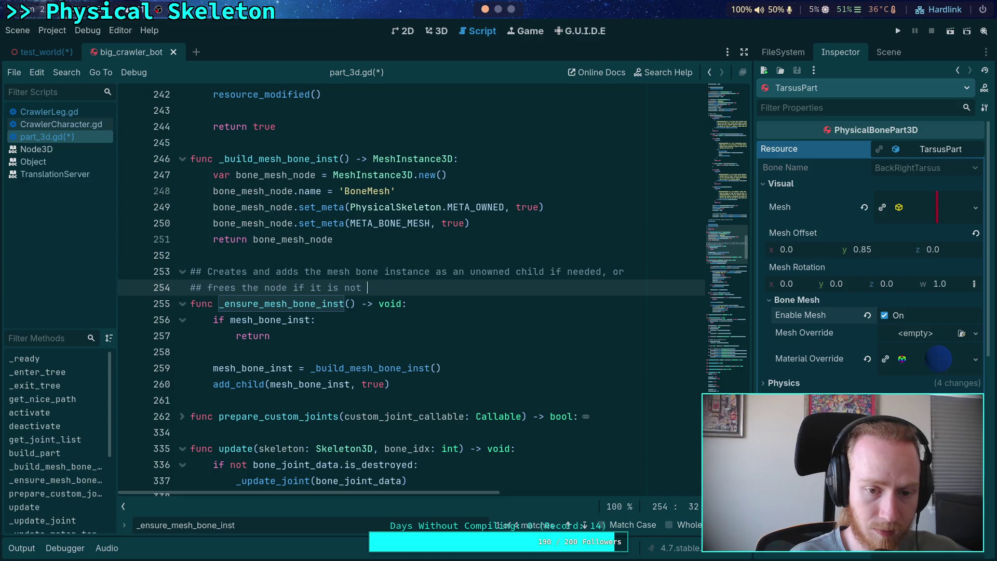
{"action": "type", "text": "needed"}
Wrap the function body in 'if resource.bone_enable_mesh:' and indent the existing lines under it
{"action": "left_click", "coordinate": [476, 299]}
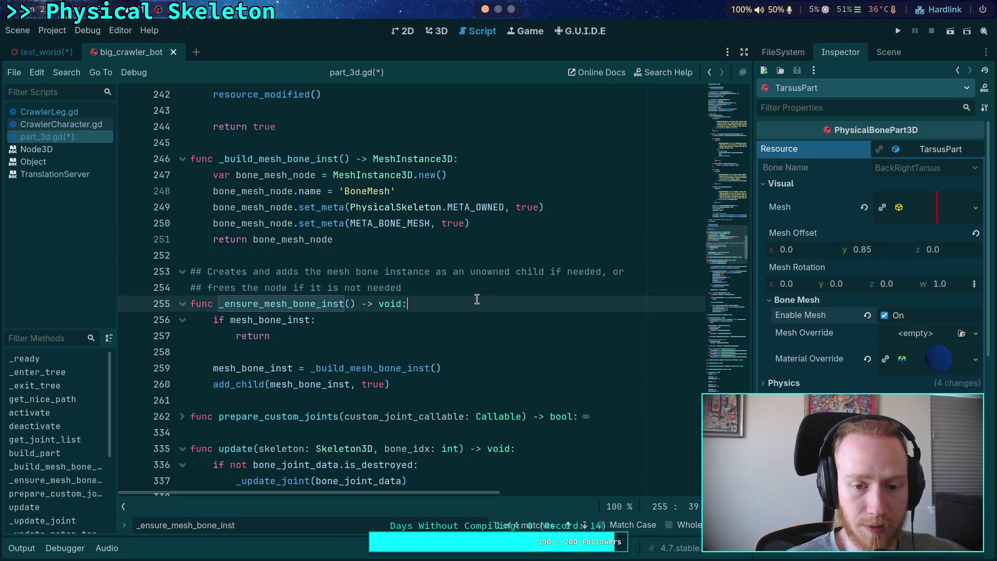
{"action": "key", "text": "Return"}
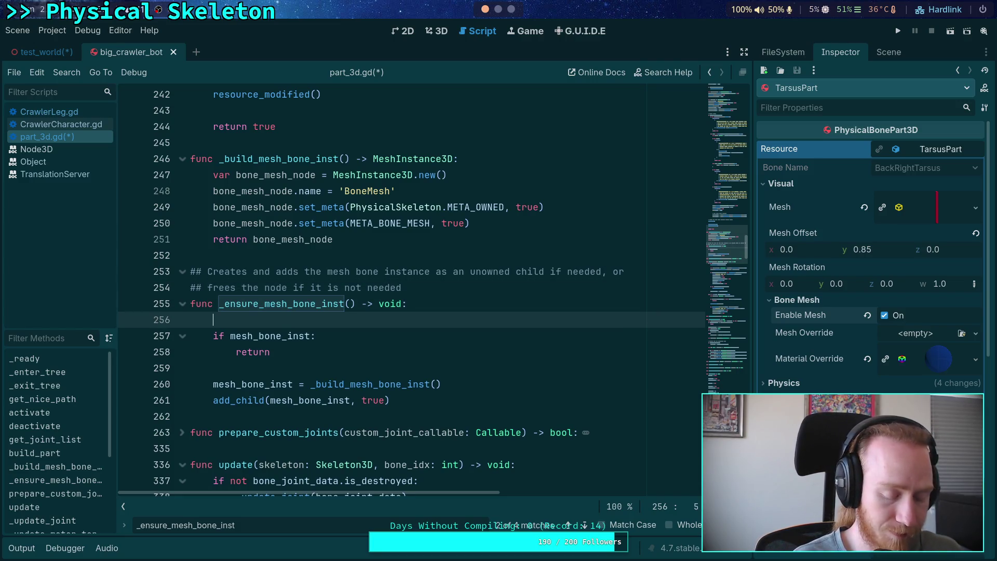
{"action": "type", "text": "if resource."}
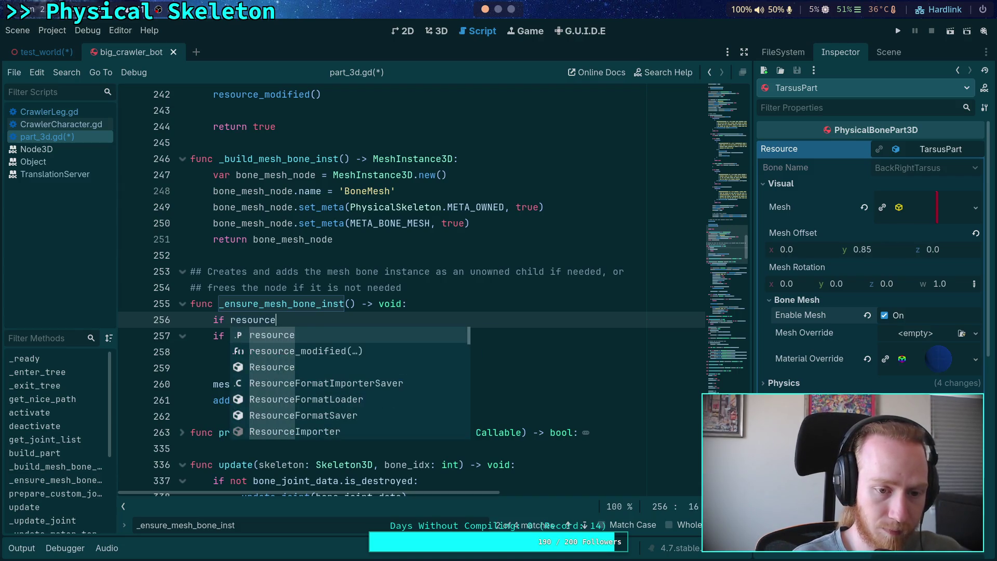
{"action": "key", "text": "Return"}
{"action": "type", "text": ":"}
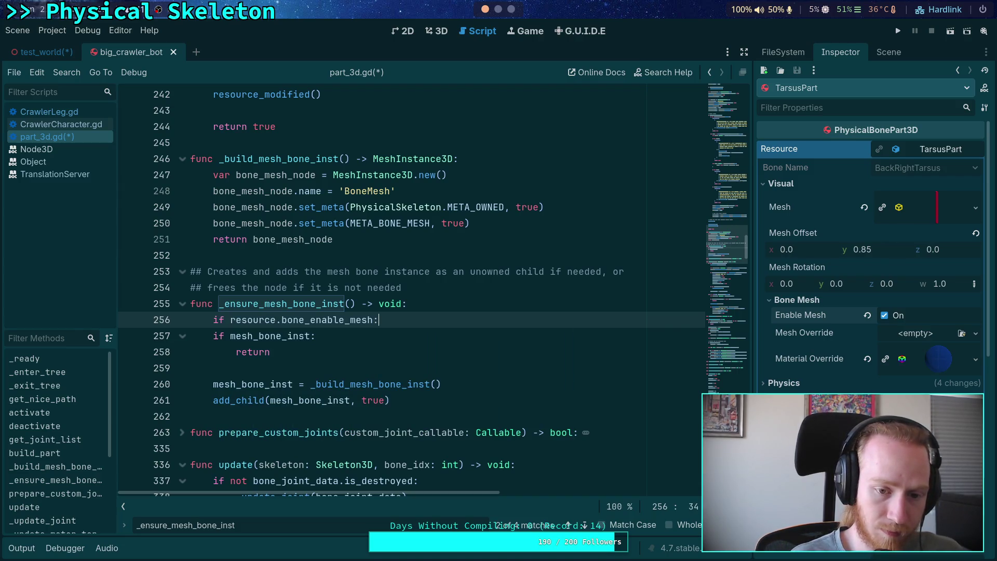
{"action": "left_click_drag", "start_coordinate": [228, 336], "coordinate": [293, 353]}
{"action": "key", "text": "Tab"}
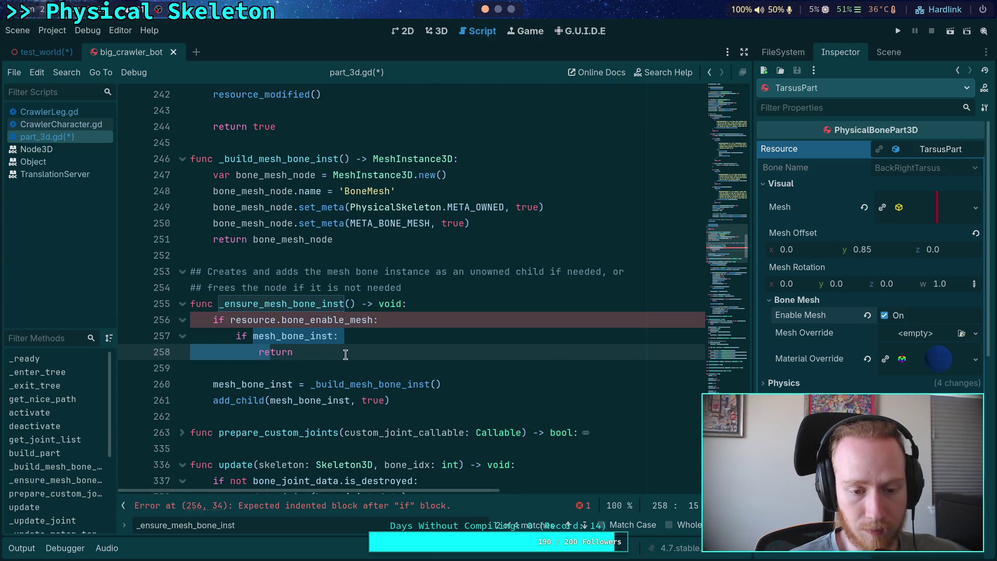
{"action": "left_click", "coordinate": [322, 357]}
{"action": "left_click_drag", "start_coordinate": [214, 384], "coordinate": [391, 401]}
{"action": "key", "text": "Tab"}
{"action": "left_click", "coordinate": [317, 369]}
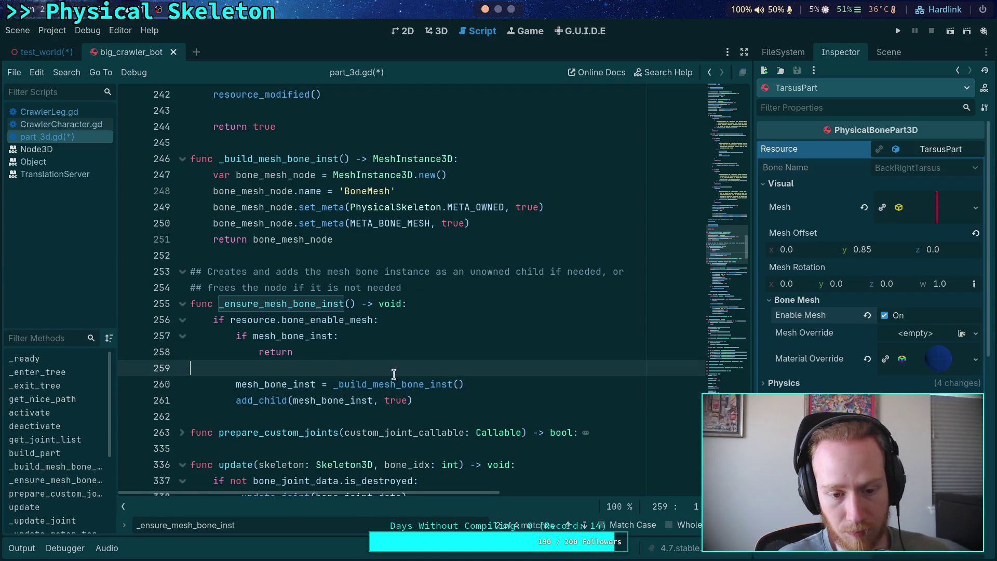
{"action": "key", "text": "BackSpace"}
{"action": "key", "text": "BackSpace"}
{"action": "type", "text": "n"}
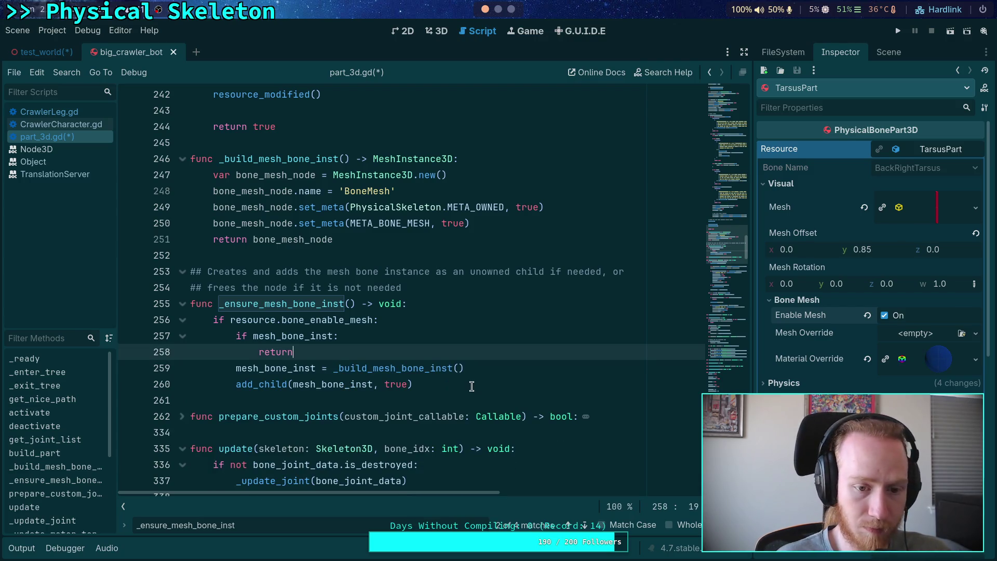
Add an 'elif mesh_bone_inst:' branch calling queue_free() and setting mesh_bone_inst = null, then save
{"action": "left_click", "coordinate": [472, 384]}
{"action": "key", "text": "Return"}
{"action": "type", "text": "els"}
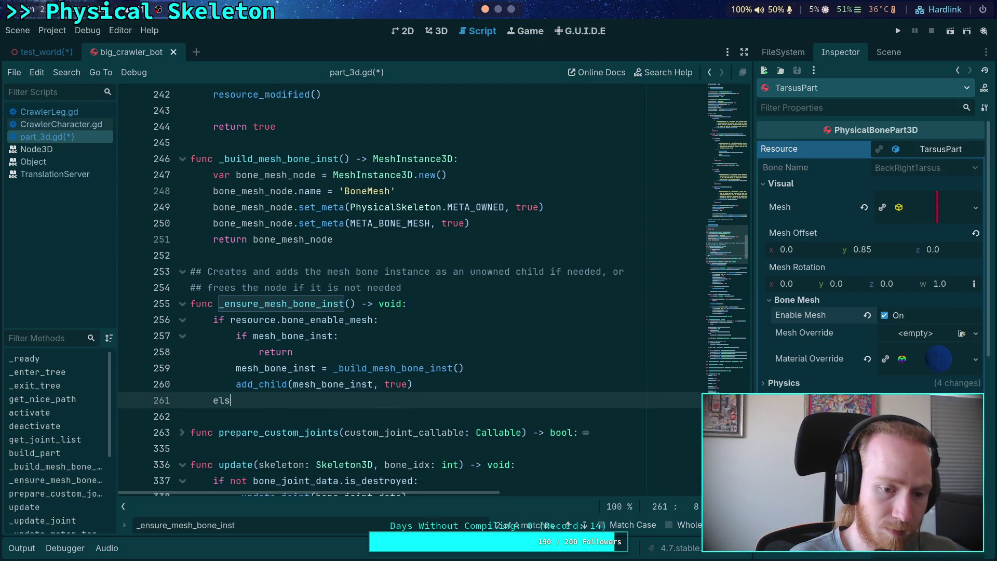
{"action": "key", "text": "BackSpace"}
{"action": "type", "text": "if mesh_bs"}
{"action": "key", "text": "Return"}
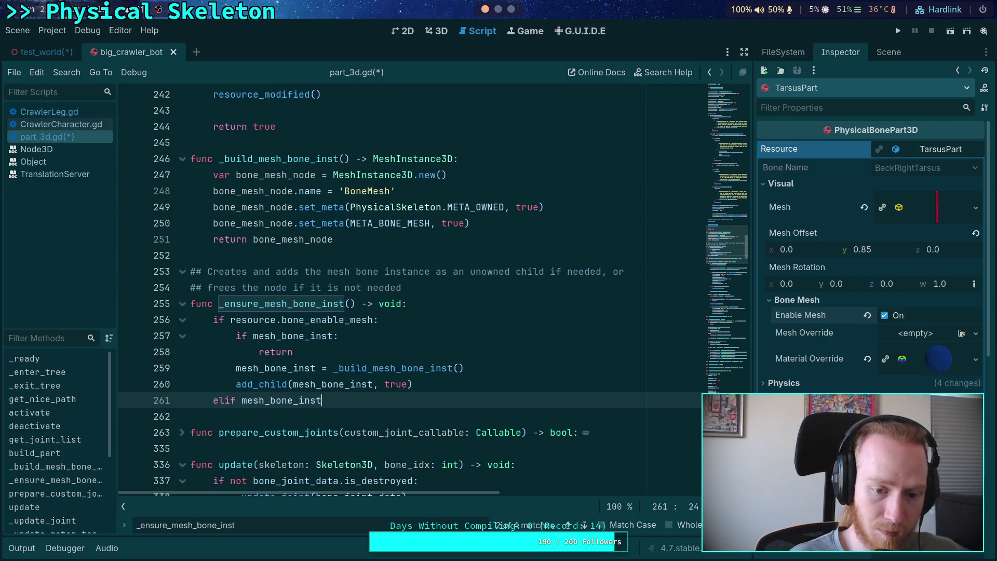
{"action": "type", "text": ":"}
{"action": "key", "text": "Return"}
{"action": "type", "text": "mesh_b"}
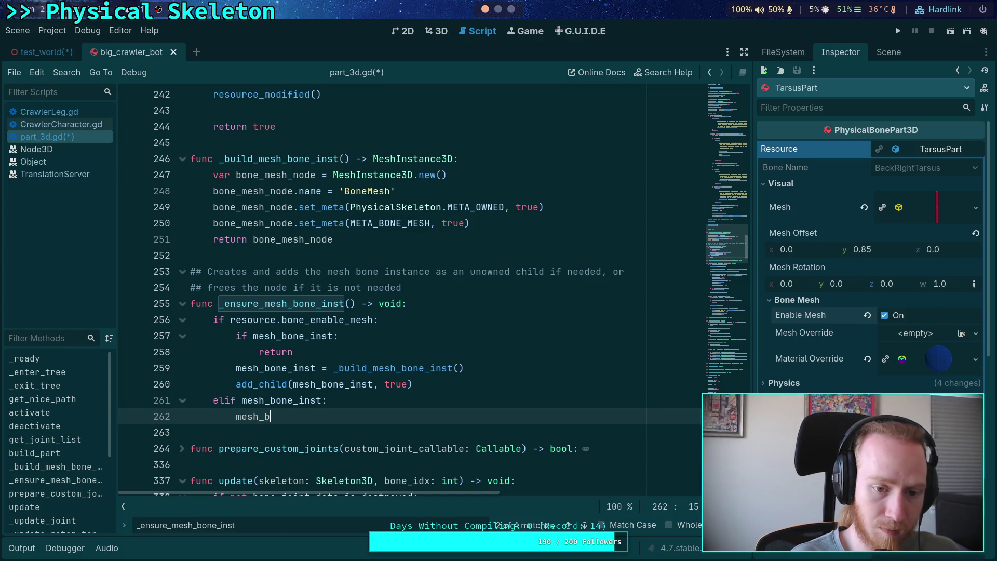
{"action": "key", "text": "Return"}
{"action": "type", "text": ".que"}
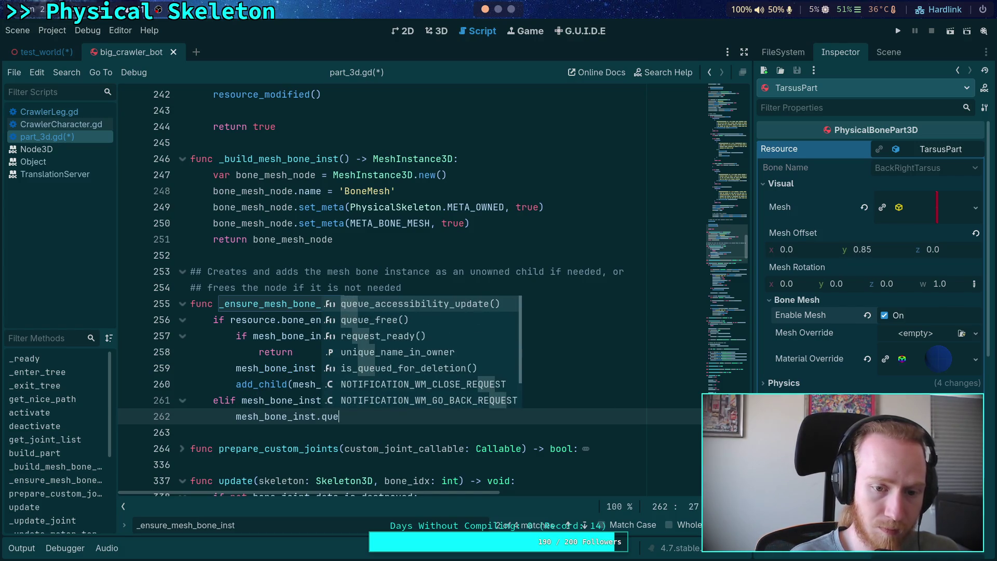
{"action": "key", "text": "Down"}
{"action": "key", "text": "Return"}
{"action": "key", "text": "Return"}
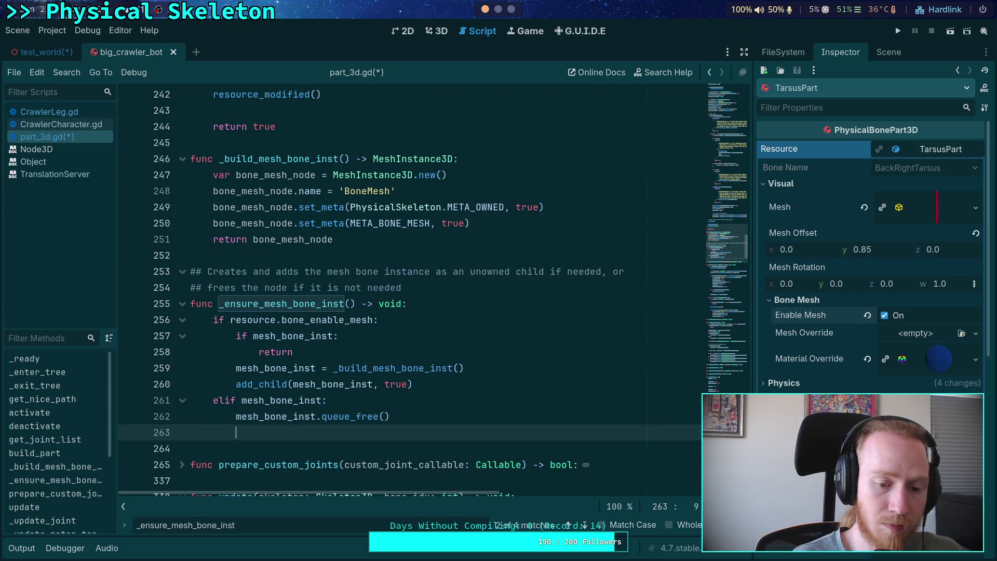
{"action": "type", "text": "mesh"}
{"action": "key", "text": "Return"}
{"action": "type", "text": "= null"}
{"action": "key", "text": "ctrl+s"}
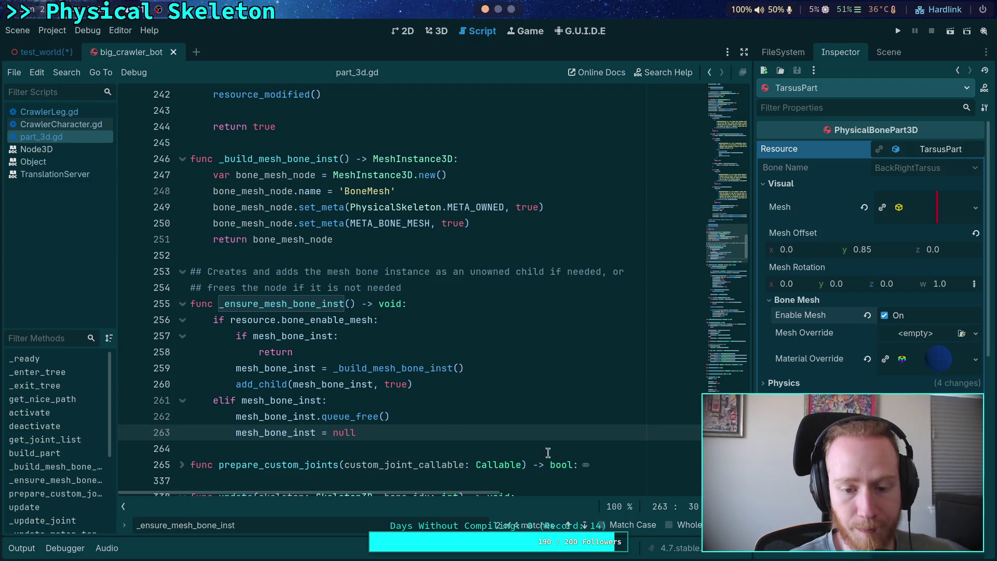
{"action": "left_click", "coordinate": [585, 525]}
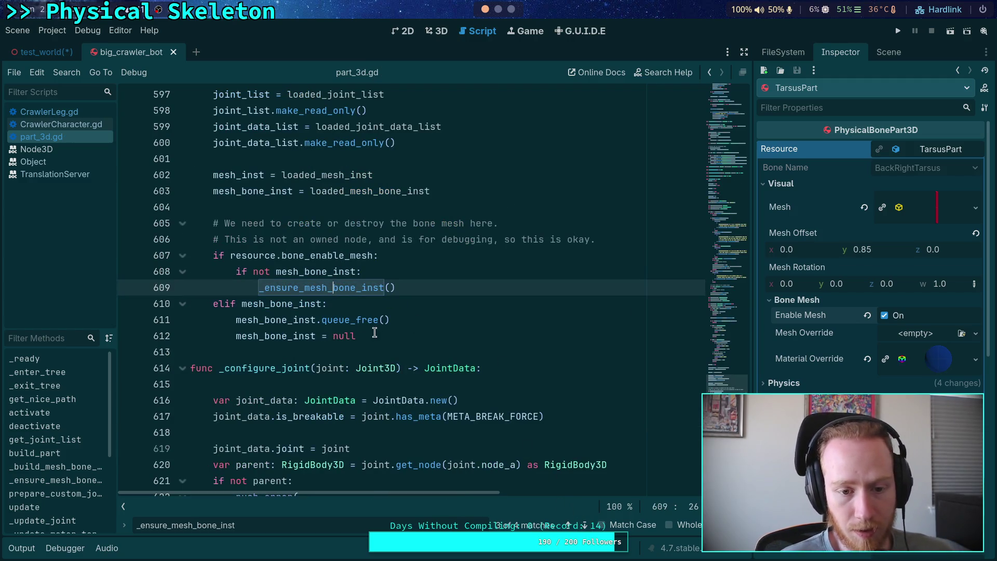
Replace the if/elif bone mesh block with a single pasted _ensure_mesh_bone_inst() call
{"action": "left_click", "coordinate": [214, 255], "text": "shift"}
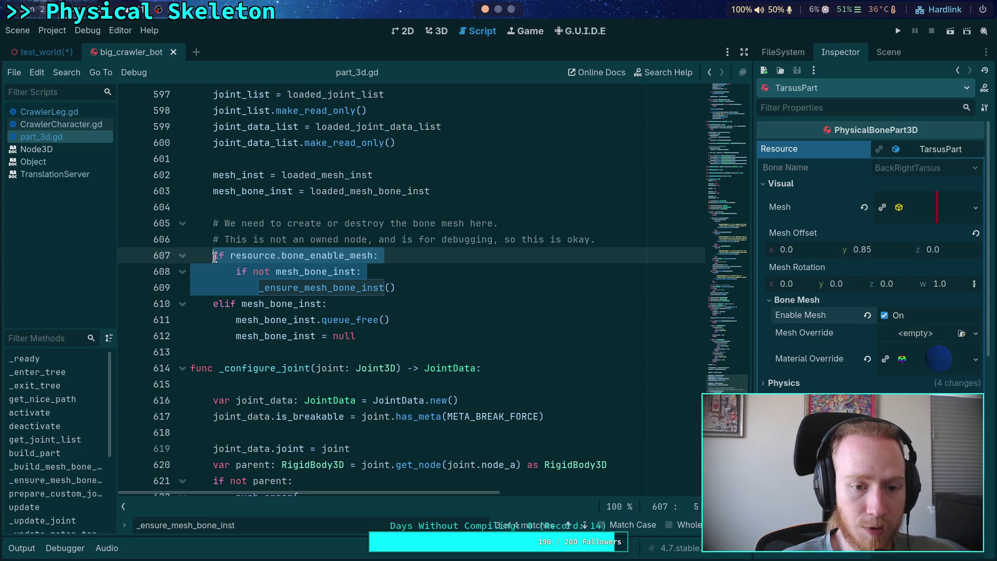
{"action": "type", "text": "_ensure_mesh_bone_inst"}
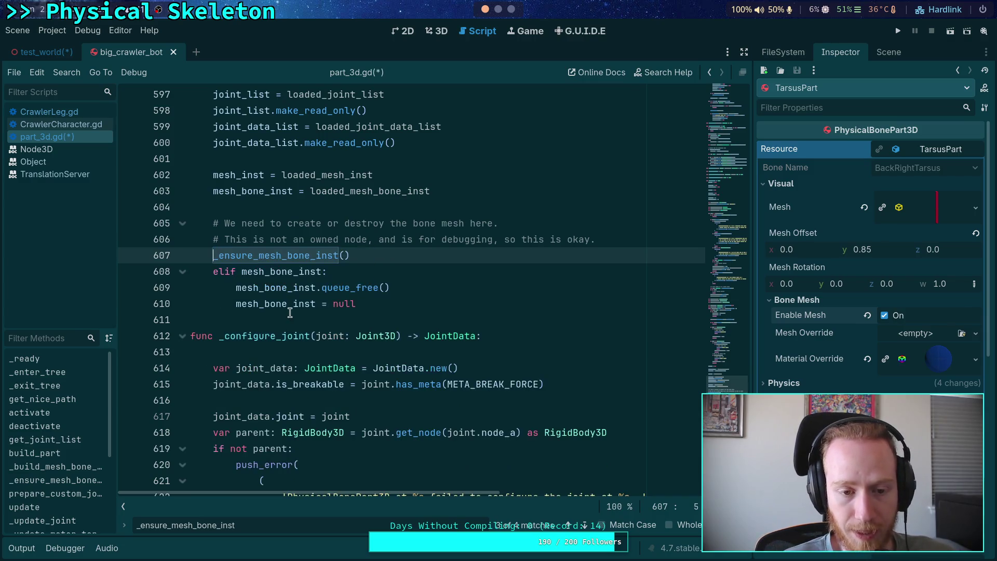
{"action": "key", "text": "End"}
{"action": "key", "text": "shift+Down"}
{"action": "key", "text": "shift+Down"}
{"action": "key", "text": "shift+Down"}
{"action": "key", "text": "BackSpace"}
{"action": "scroll", "coordinate": [392, 319], "scroll_direction": "up", "scroll_amount": 1}
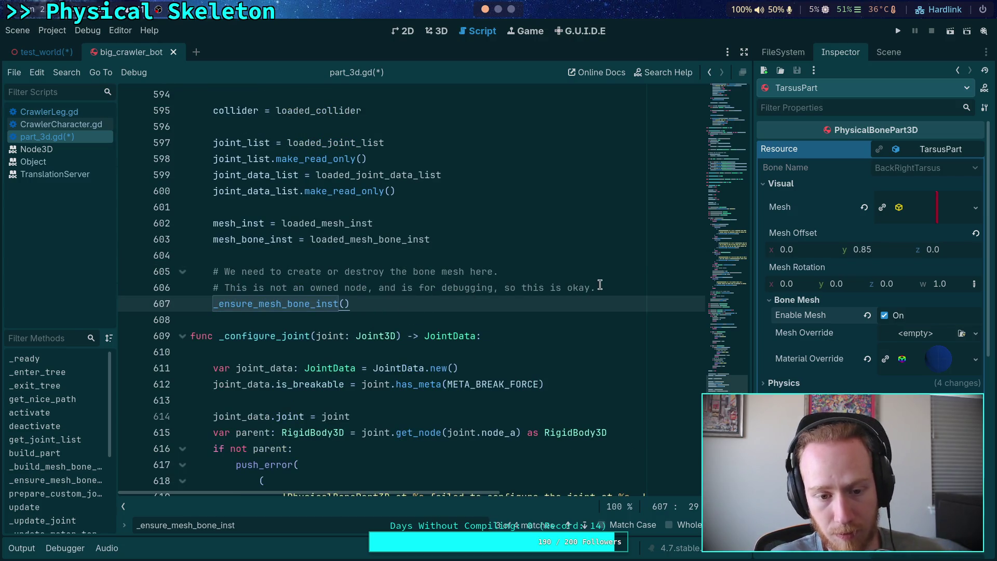
Delete the outdated 'We need to create or destroy' comment line
{"action": "key", "text": "Up"}
{"action": "key", "text": "Home"}
{"action": "key", "text": "Up"}
{"action": "key", "text": "shift+Down"}
{"action": "key", "text": "BackSpace"}
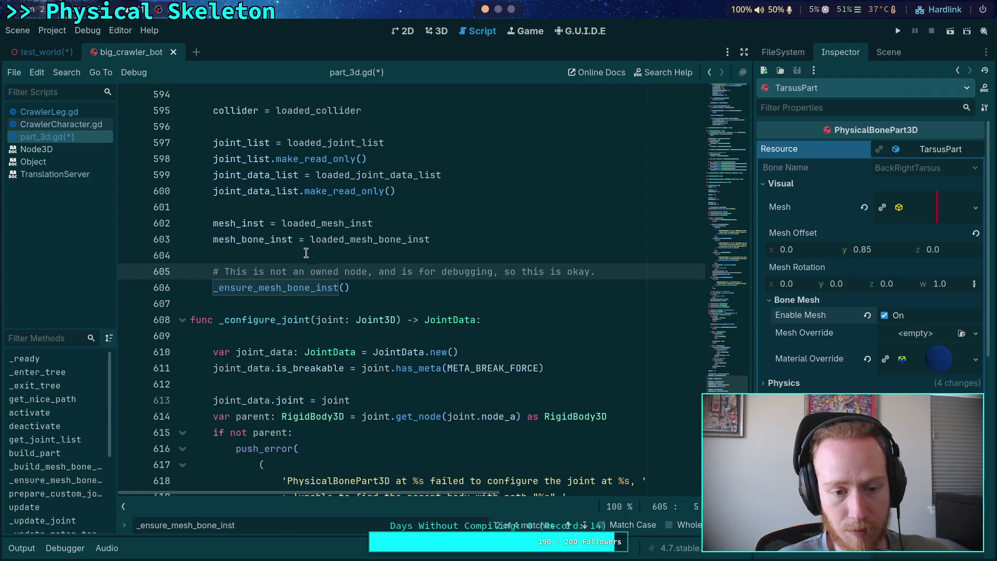
Move the _ensure_mesh_bone_inst() call in resource_modified above the condition and unindent it
{"action": "left_click", "coordinate": [585, 524]}
{"action": "left_click", "coordinate": [585, 526]}
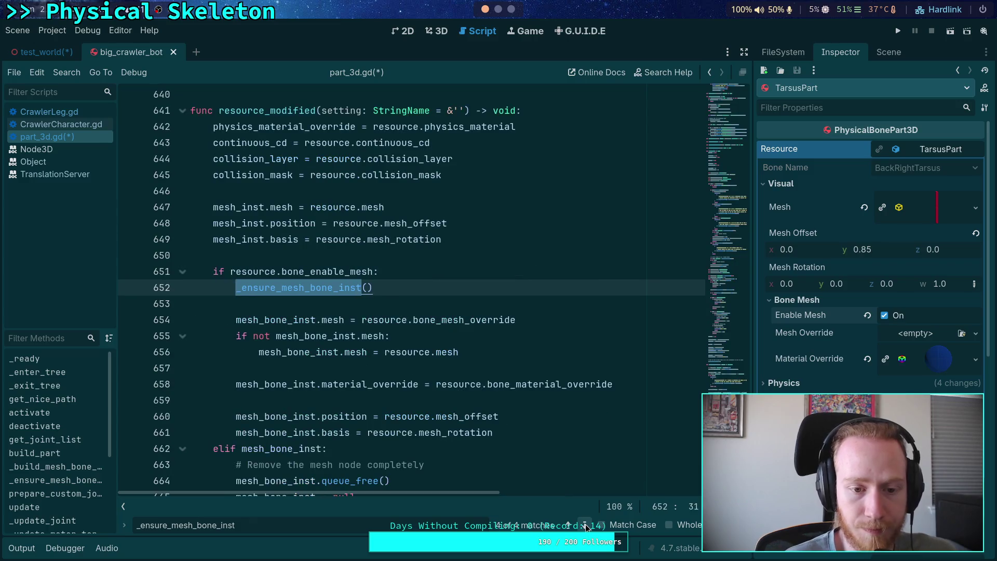
{"action": "scroll", "coordinate": [388, 387], "scroll_direction": "down", "scroll_amount": 2}
{"action": "key", "text": "Left"}
{"action": "key", "text": "alt+Up"}
{"action": "key", "text": "shift+Tab"}
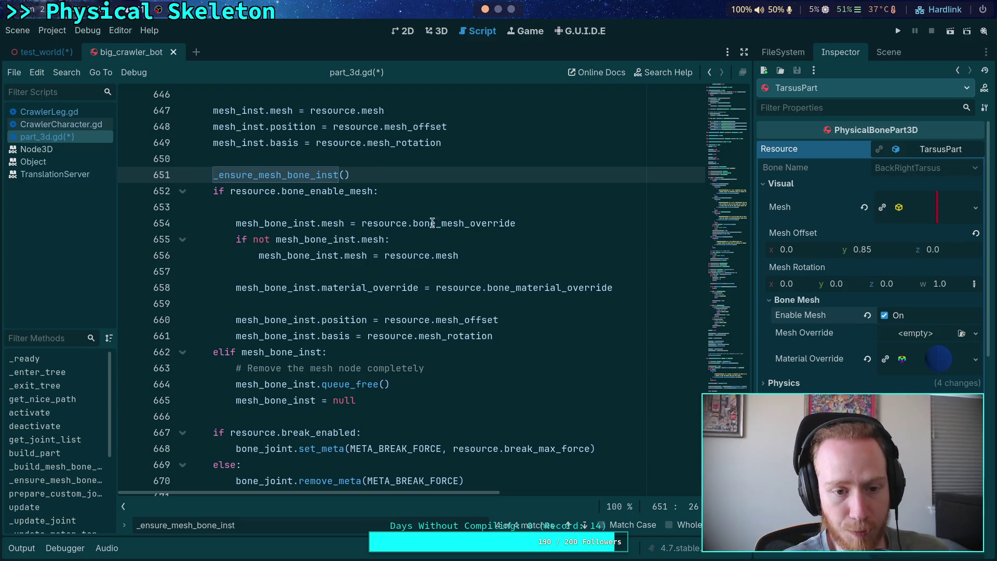
{"action": "left_click", "coordinate": [391, 208]}
{"action": "key", "text": "BackSpace"}
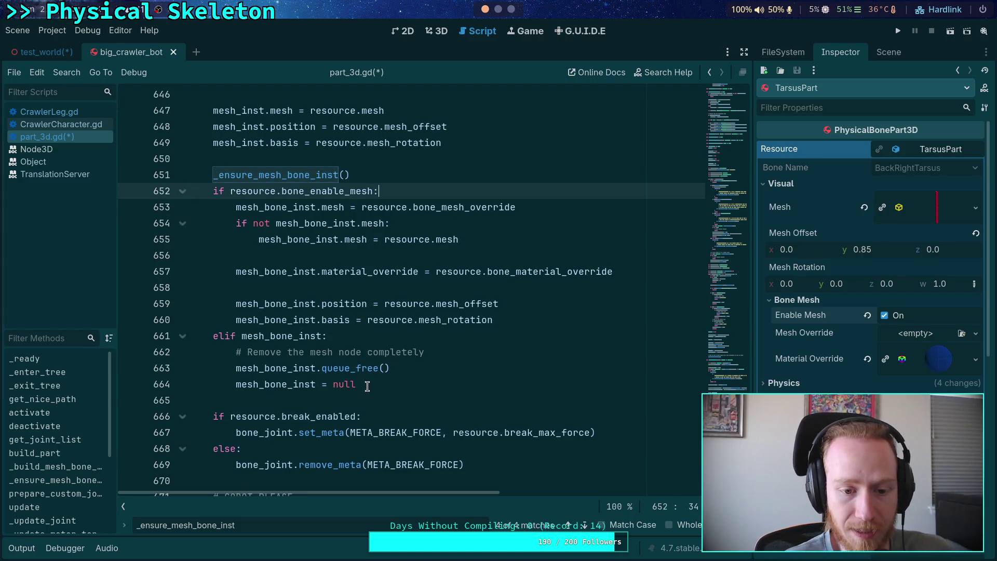
Delete the elif freeing branch and change the condition to 'if mesh_bone_inst:'
{"action": "left_click_drag", "start_coordinate": [363, 385], "coordinate": [121, 332]}
{"action": "key", "text": "BackSpace"}
{"action": "key", "text": "BackSpace"}
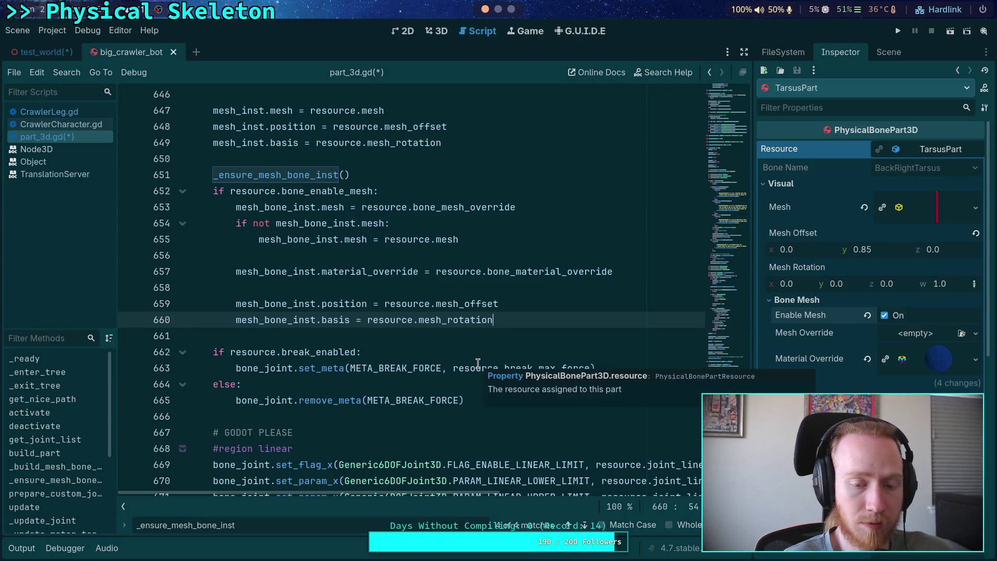
{"action": "left_click_drag", "start_coordinate": [230, 191], "coordinate": [375, 192]}
{"action": "type", "text": "mesh:"}
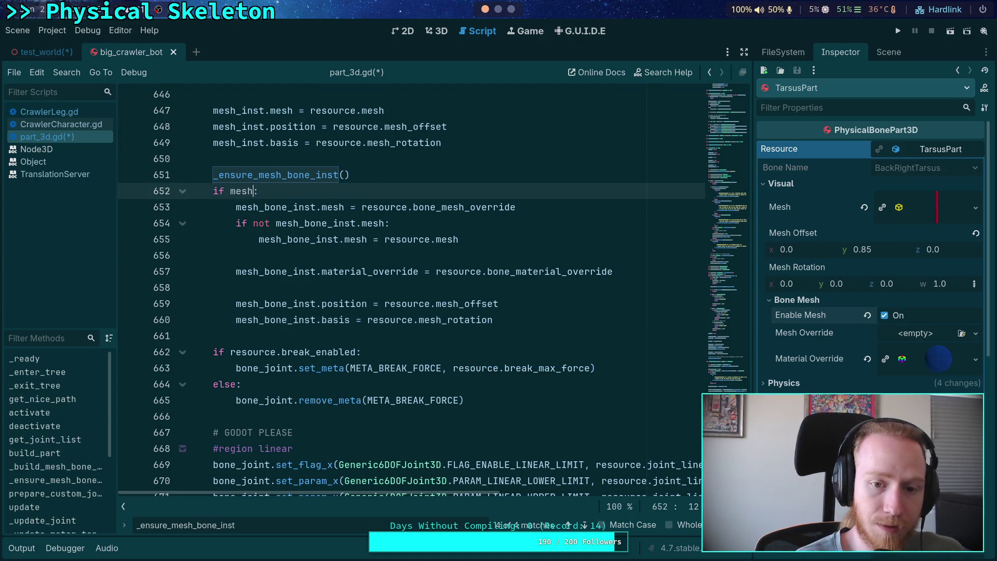
{"action": "key", "text": "Return"}
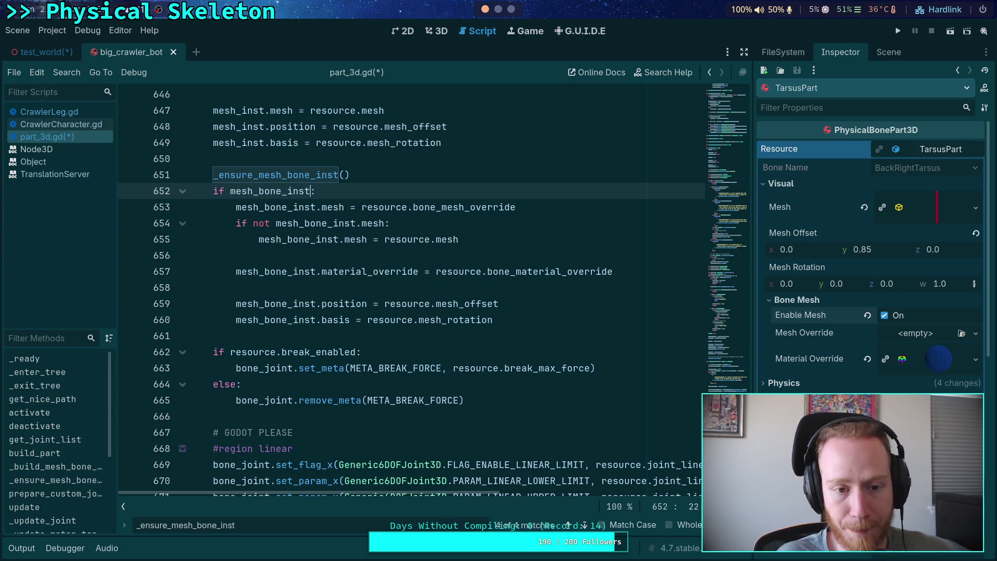
{"action": "left_click", "coordinate": [374, 176]}
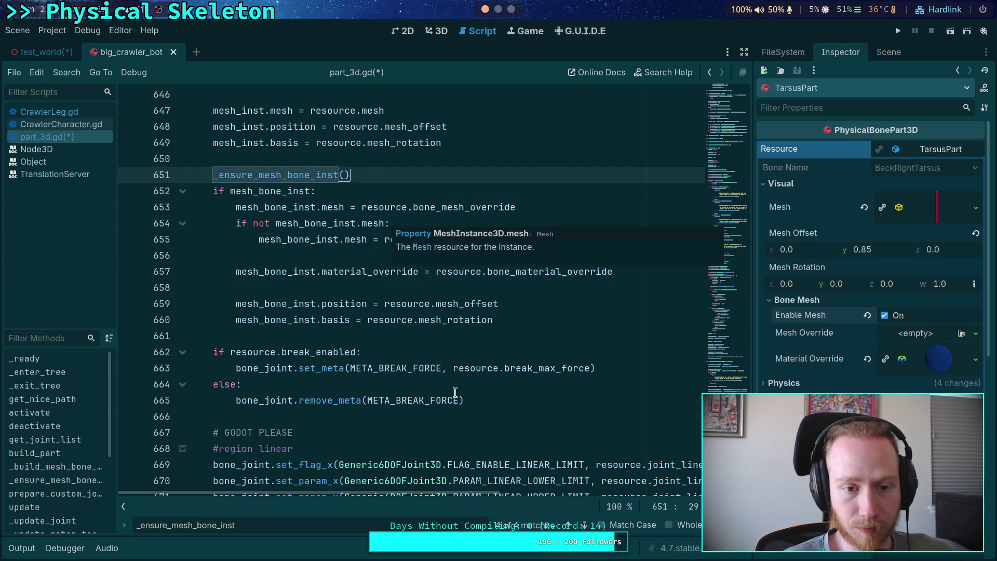
{"action": "left_click", "coordinate": [584, 525]}
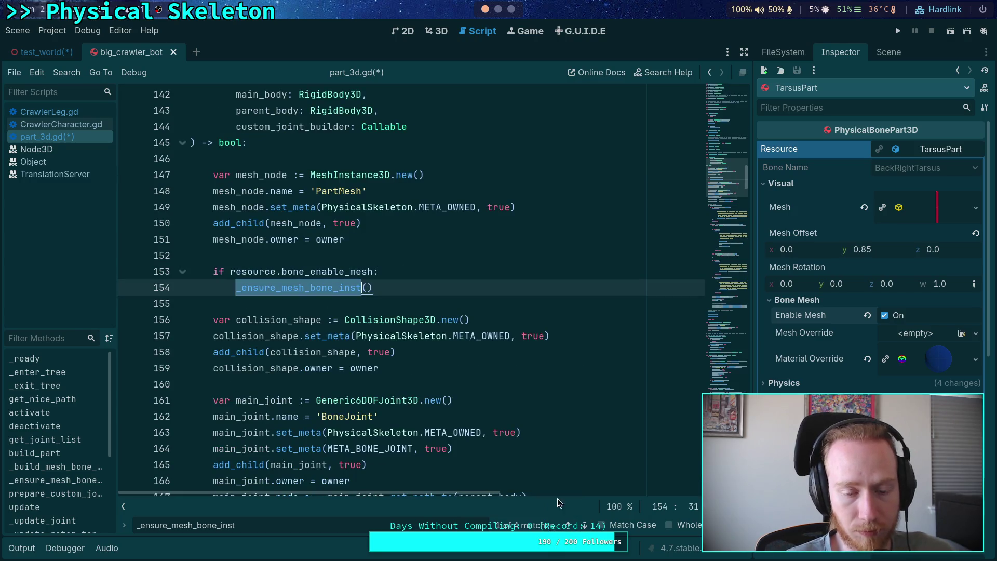
Delete the _ensure_mesh_bone_inst() call on line 154 inside build_part's bone_enable_mesh block
{"action": "left_click_drag", "start_coordinate": [244, 294], "coordinate": [213, 275]}
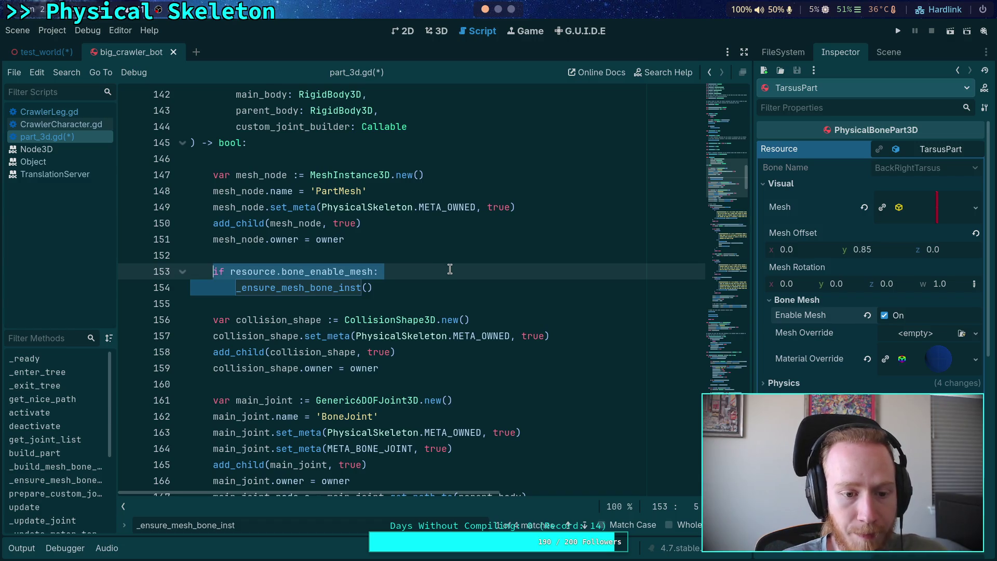
{"action": "scroll", "coordinate": [450, 269], "scroll_direction": "down", "scroll_amount": 9}
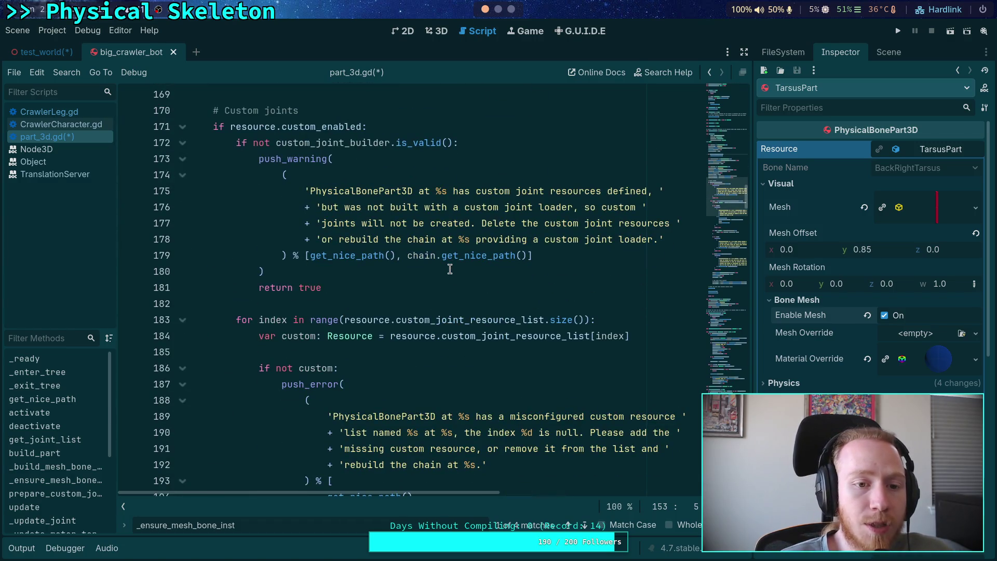
{"action": "scroll", "coordinate": [450, 268], "scroll_direction": "up", "scroll_amount": 9}
{"action": "scroll", "coordinate": [461, 308], "scroll_direction": "up", "scroll_amount": 4}
{"action": "scroll", "coordinate": [462, 307], "scroll_direction": "down", "scroll_amount": 4}
{"action": "scroll", "coordinate": [463, 305], "scroll_direction": "down", "scroll_amount": 1}
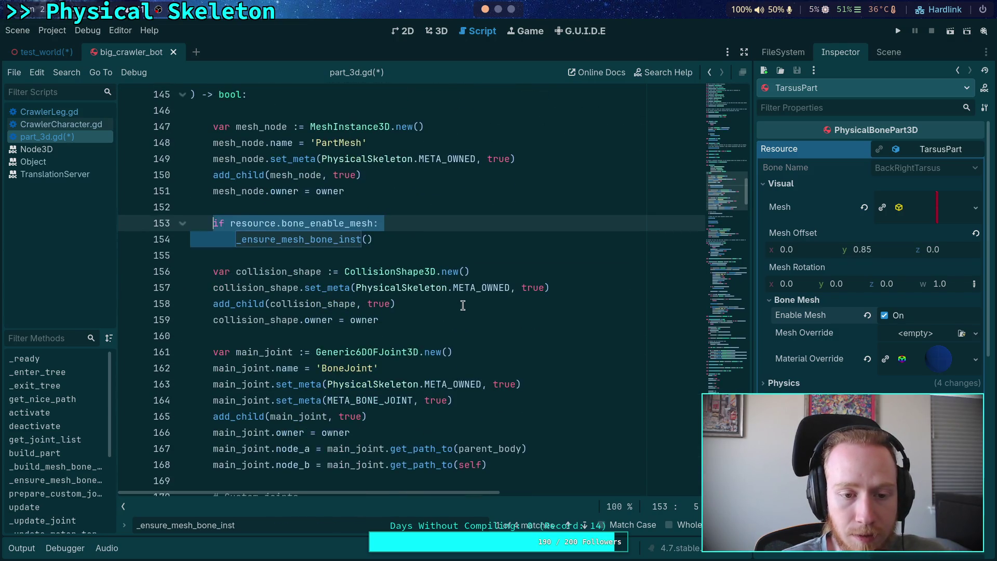
{"action": "scroll", "coordinate": [351, 252], "scroll_direction": "down", "scroll_amount": 3}
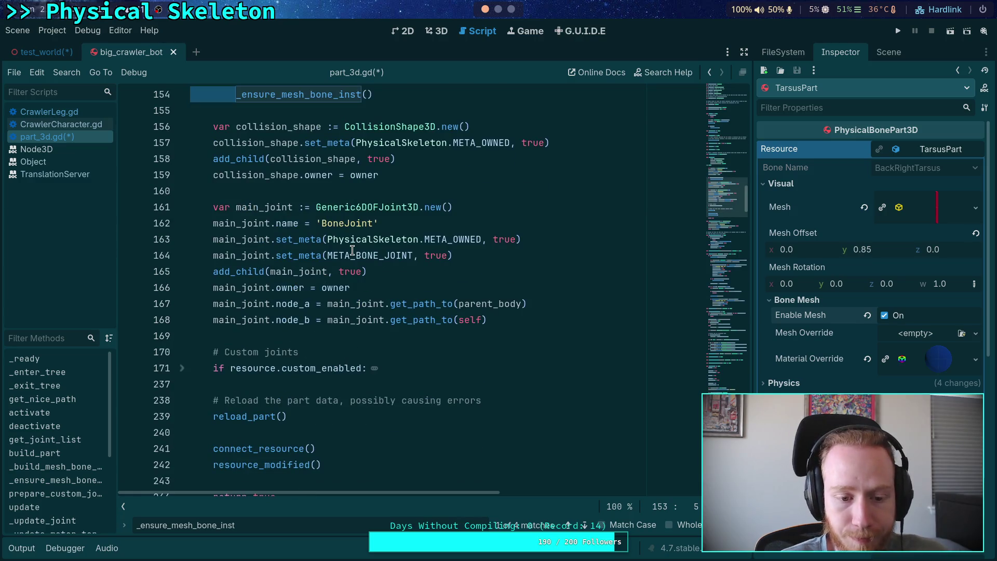
{"action": "scroll", "coordinate": [352, 251], "scroll_direction": "up", "scroll_amount": 1}
{"action": "scroll", "coordinate": [352, 251], "scroll_direction": "down", "scroll_amount": 2}
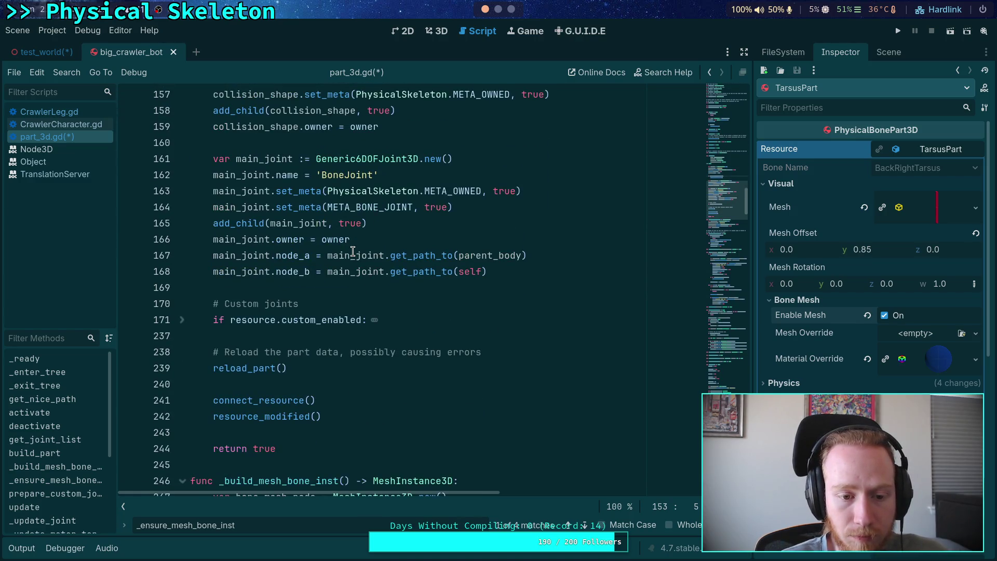
{"action": "scroll", "coordinate": [352, 251], "scroll_direction": "up", "scroll_amount": 4}
{"action": "left_click", "coordinate": [373, 240]}
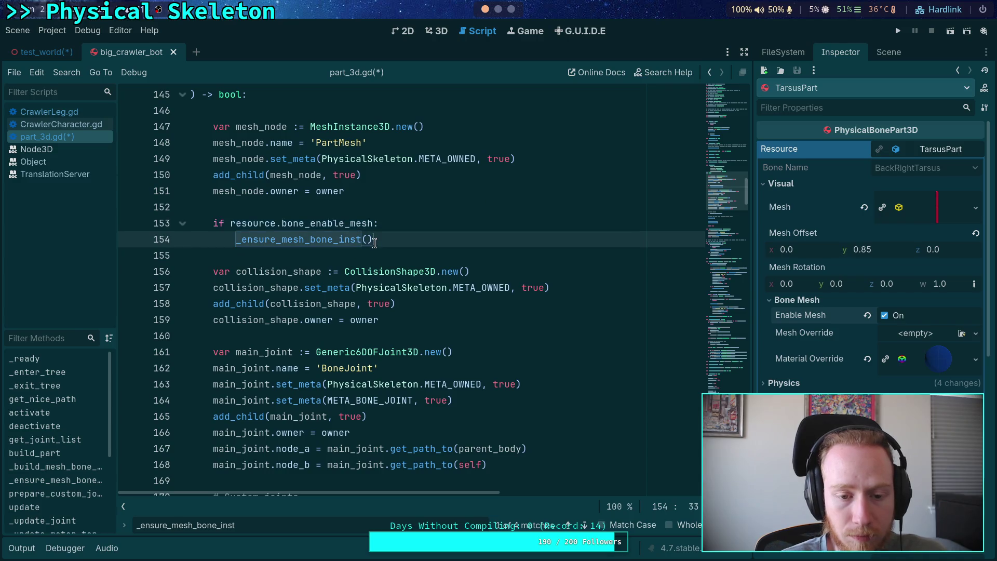
{"action": "key", "text": "ctrl+shift+Left"}
{"action": "key", "text": "ctrl+shift+Left"}
{"action": "key", "text": "ctrl+shift+Left"}
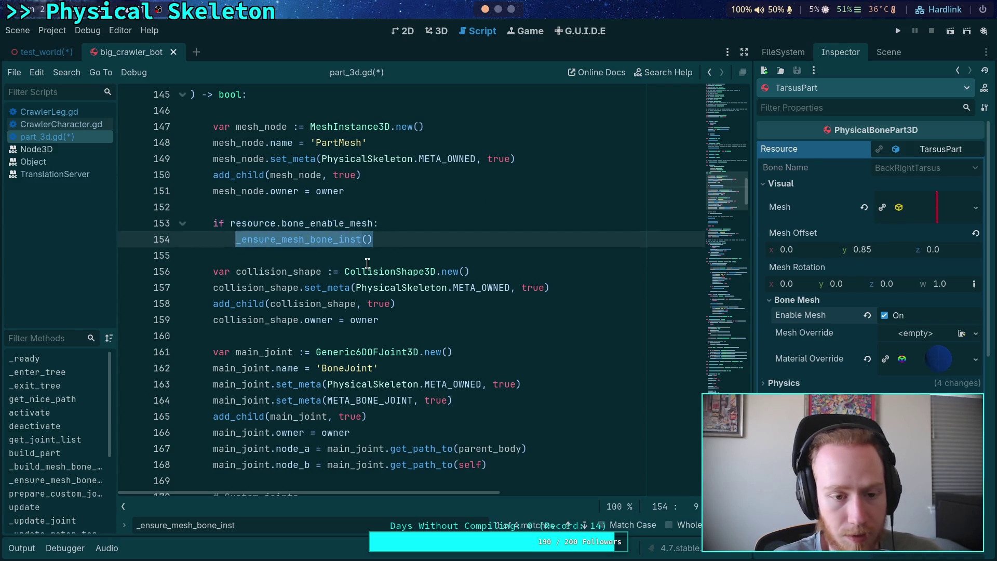
{"action": "key", "text": "BackSpace"}
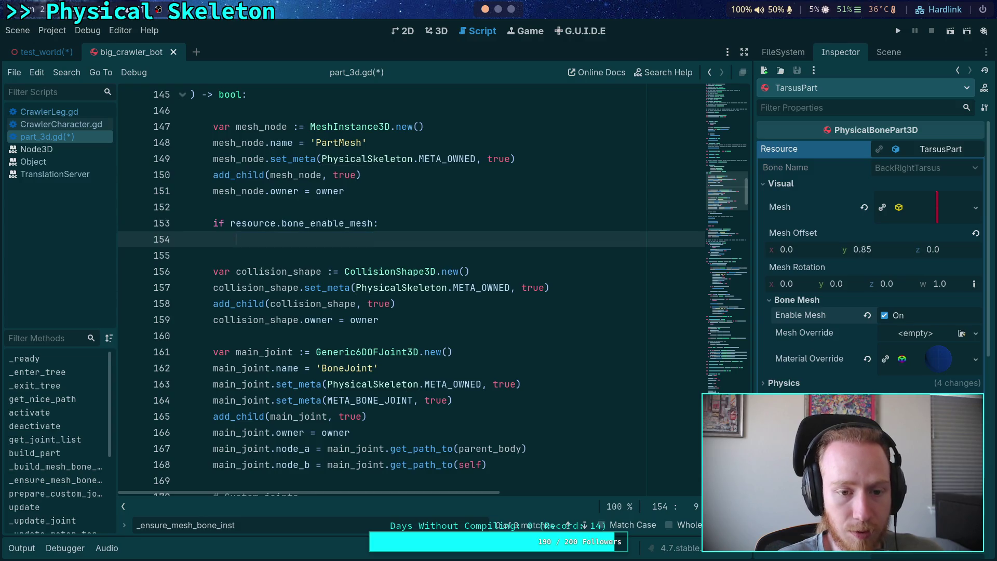
Remove the now-empty 'if resource.bone_enable_mesh' block from build_part
{"action": "scroll", "coordinate": [333, 362], "scroll_direction": "down", "scroll_amount": 5}
{"action": "left_click", "coordinate": [352, 289]}
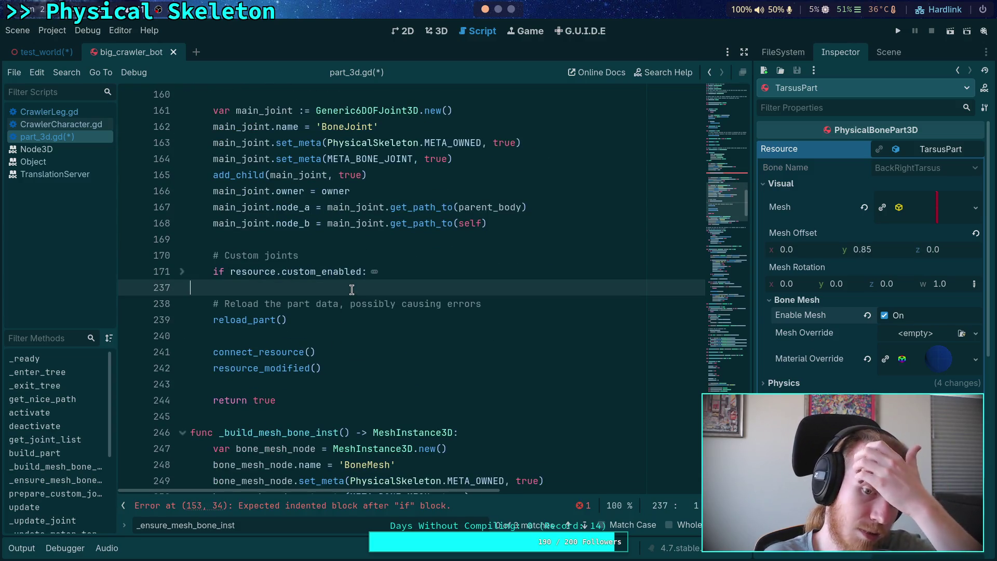
{"action": "double_click", "coordinate": [279, 320]}
{"action": "scroll", "coordinate": [393, 354], "scroll_direction": "up", "scroll_amount": 2}
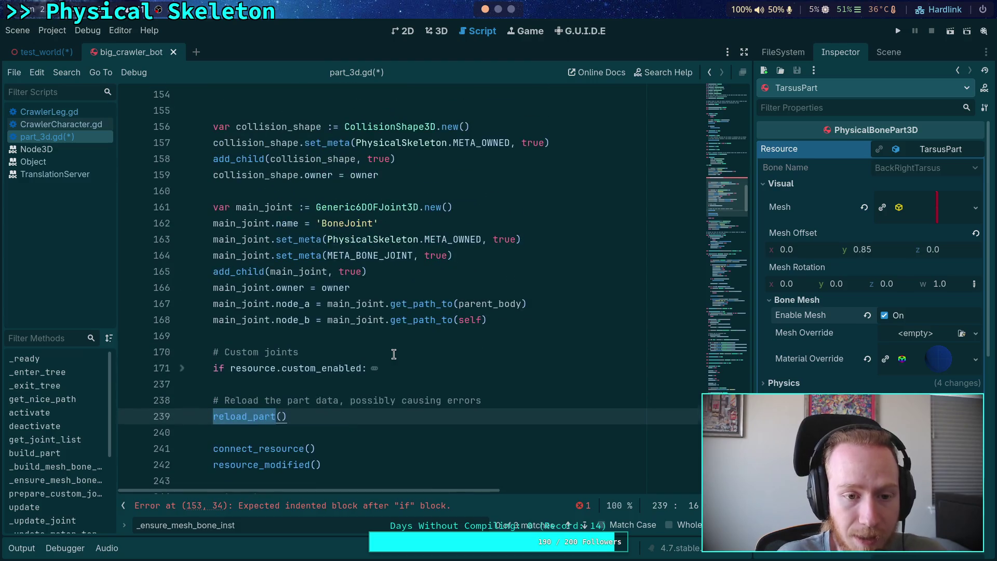
{"action": "scroll", "coordinate": [352, 342], "scroll_direction": "up", "scroll_amount": 4}
{"action": "left_click_drag", "start_coordinate": [410, 283], "coordinate": [411, 262]}
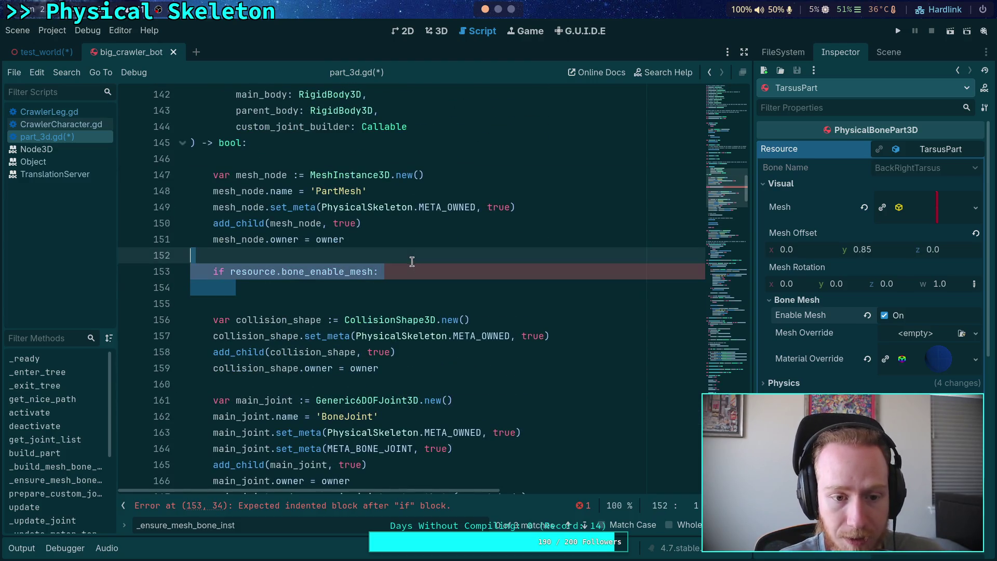
{"action": "key", "text": "BackSpace"}
{"action": "key", "text": "BackSpace"}
{"action": "scroll", "coordinate": [427, 353], "scroll_direction": "down", "scroll_amount": 4}
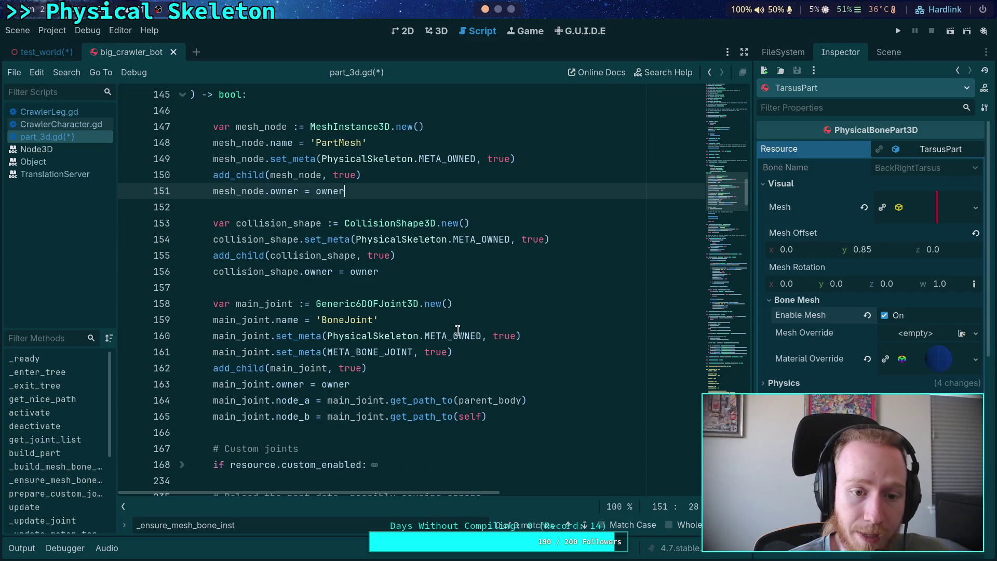
Step through the remaining _ensure_mesh_bone_inst matches to line 603 and expand solve_motor_velocity
{"action": "left_click", "coordinate": [585, 526]}
{"action": "left_click", "coordinate": [585, 526]}
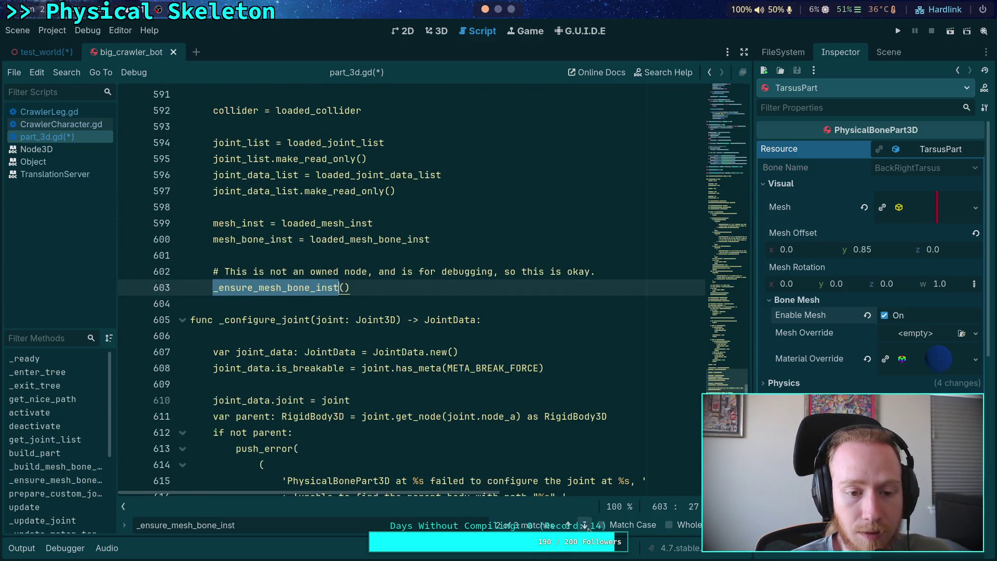
{"action": "scroll", "coordinate": [489, 451], "scroll_direction": "up", "scroll_amount": 20}
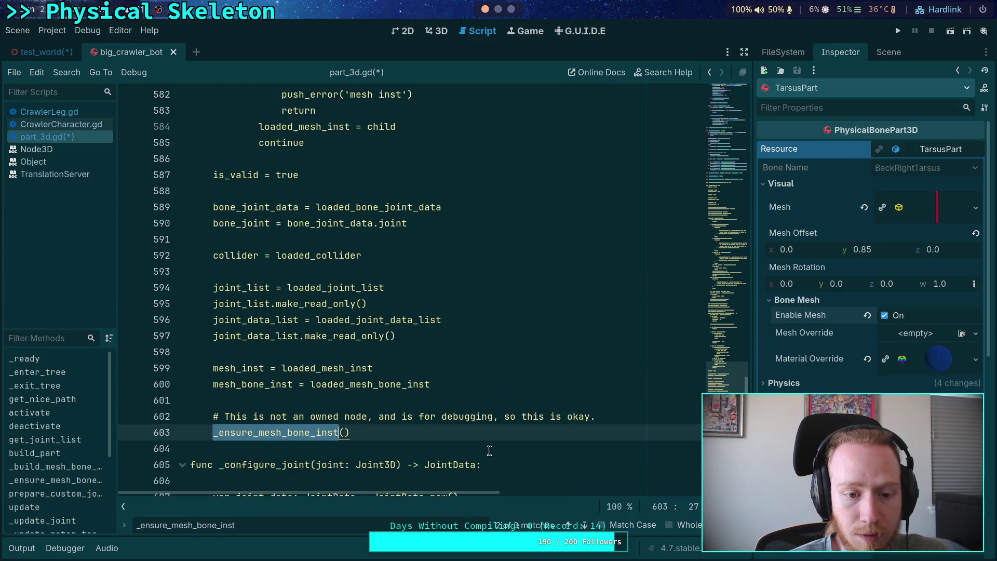
{"action": "scroll", "coordinate": [489, 450], "scroll_direction": "up", "scroll_amount": 20}
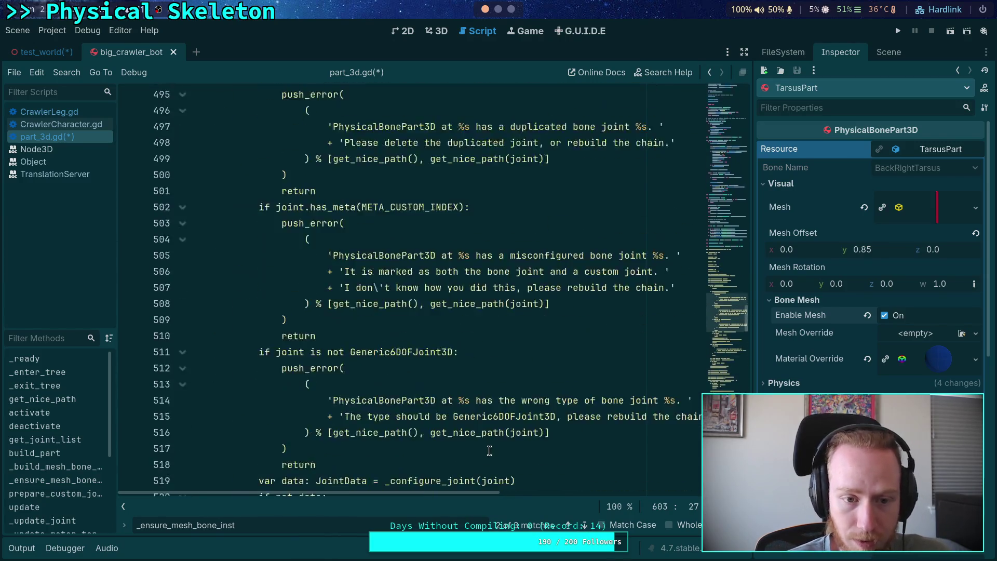
{"action": "left_click", "coordinate": [182, 255]}
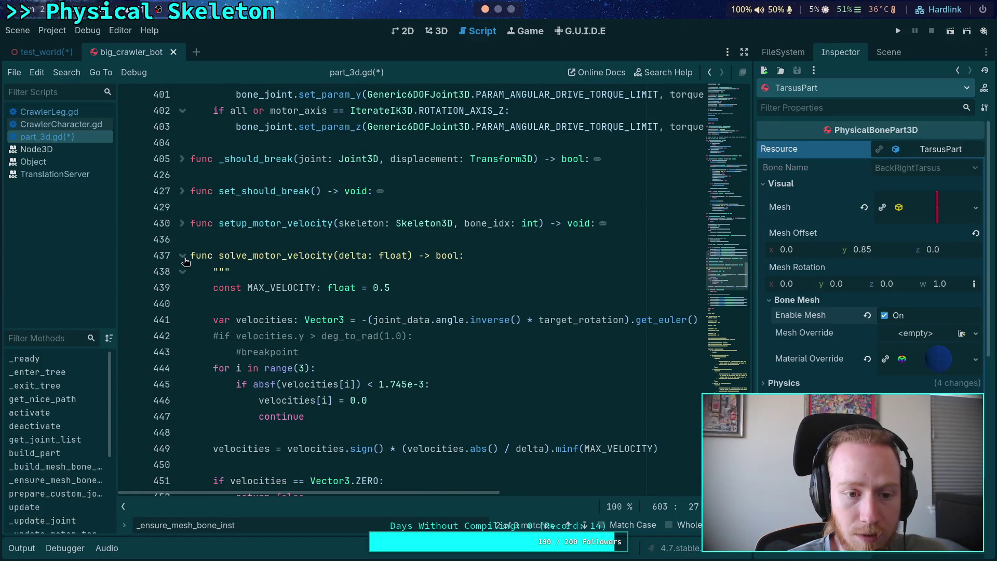
Try triple quotes around solve_motor_velocity's body, remove them again, and save part_3d.gd
{"action": "left_click", "coordinate": [245, 271]}
{"action": "key", "text": "ctrl+shift+Return"}
{"action": "type", "text": "\"\"\""}
{"action": "key", "text": "BackSpace"}
{"action": "key", "text": "BackSpace"}
{"action": "key", "text": "BackSpace"}
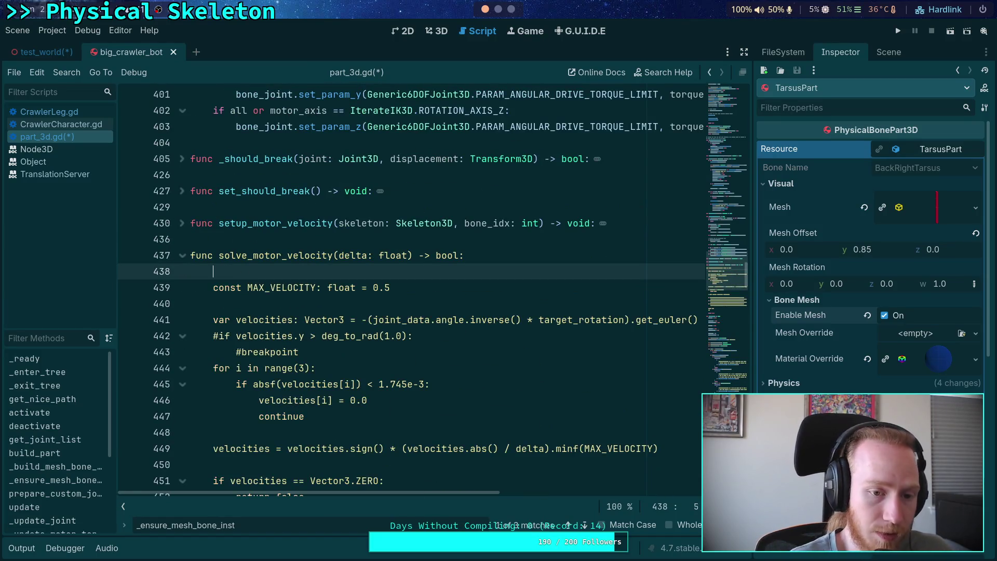
{"action": "key", "text": "Delete"}
{"action": "key", "text": "Delete"}
{"action": "key", "text": "Delete"}
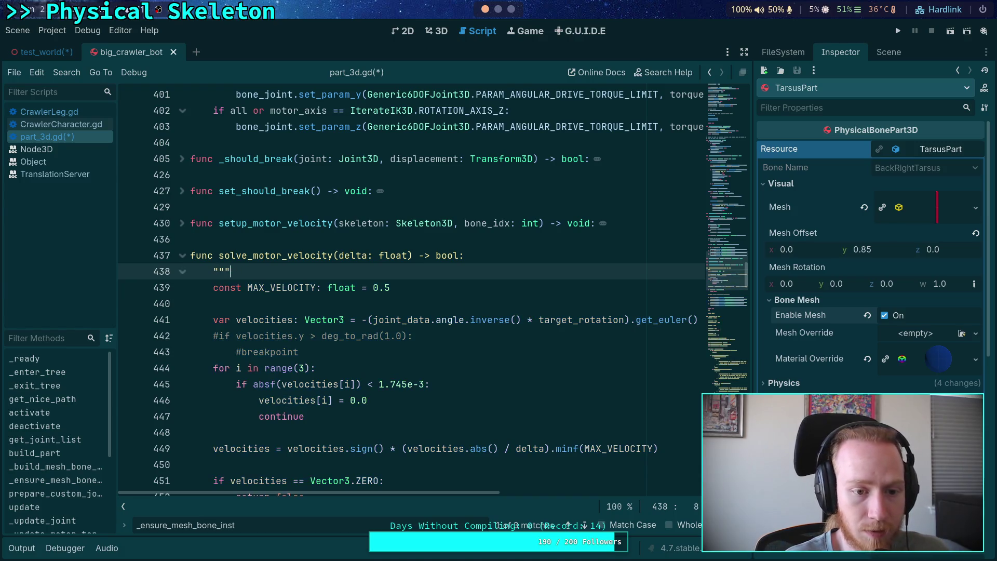
{"action": "scroll", "coordinate": [197, 207], "scroll_direction": "down", "scroll_amount": 1}
{"action": "left_click", "coordinate": [196, 207]}
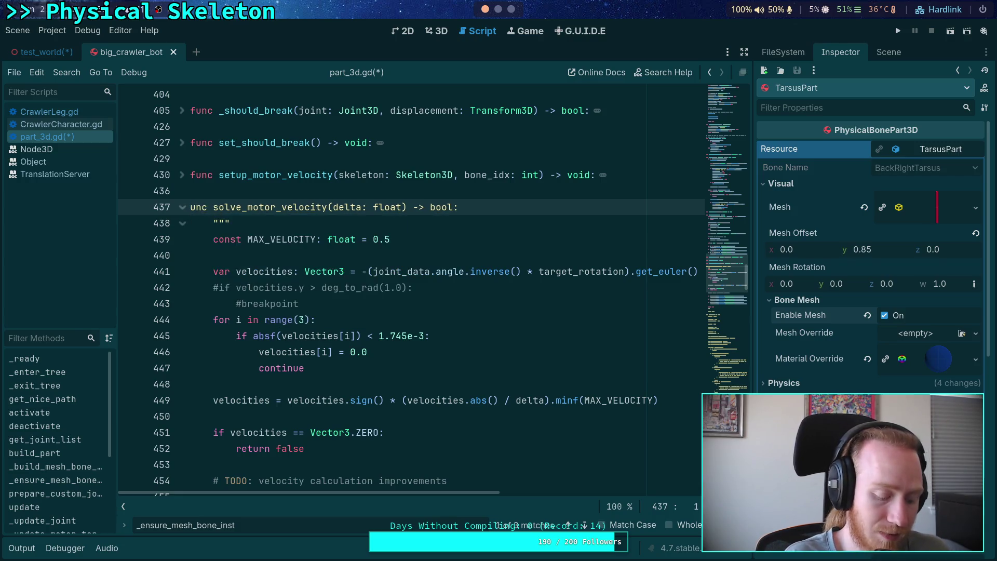
{"action": "type", "text": "f"}
{"action": "left_click", "coordinate": [237, 194]}
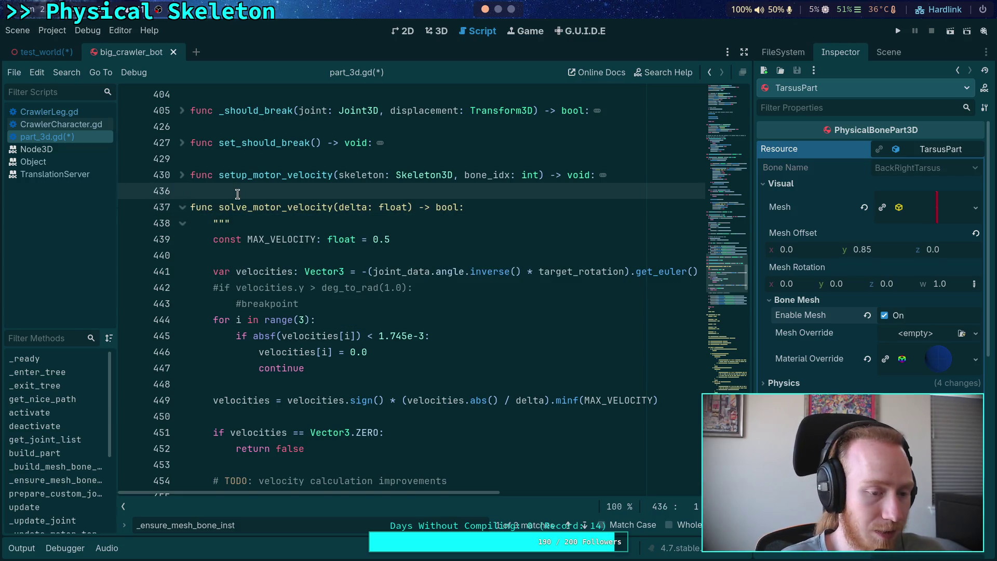
{"action": "key", "text": "Return"}
{"action": "type", "text": "\""}
{"action": "key", "text": "Return"}
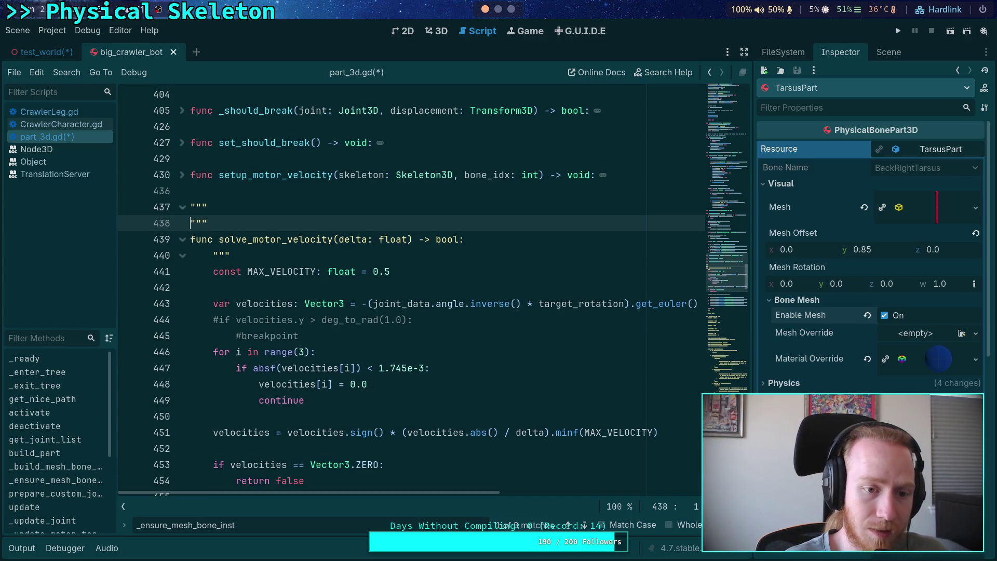
{"action": "key", "text": "ctrl+shift+k"}
{"action": "key", "text": "ctrl+shift+k"}
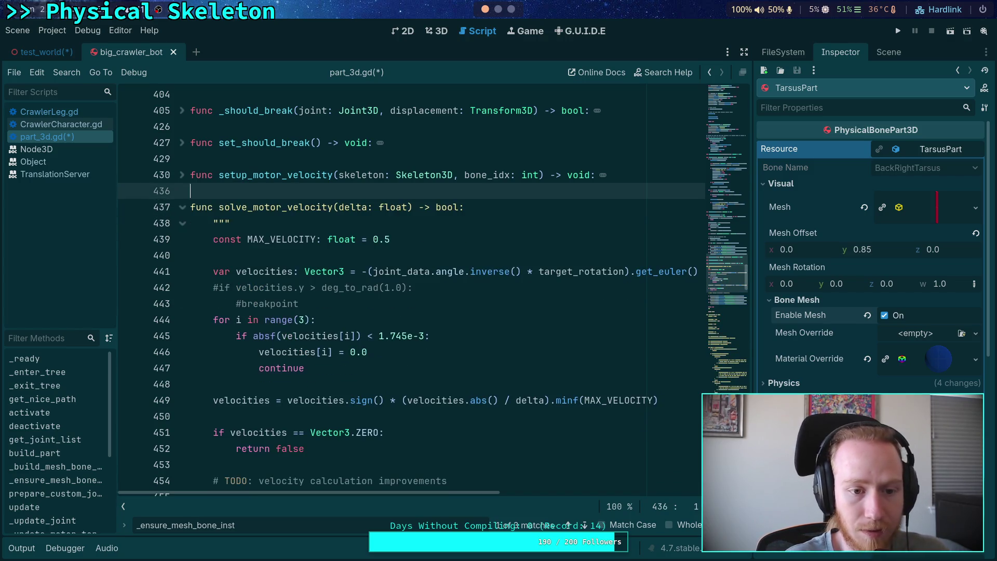
{"action": "scroll", "coordinate": [313, 274], "scroll_direction": "up", "scroll_amount": 3}
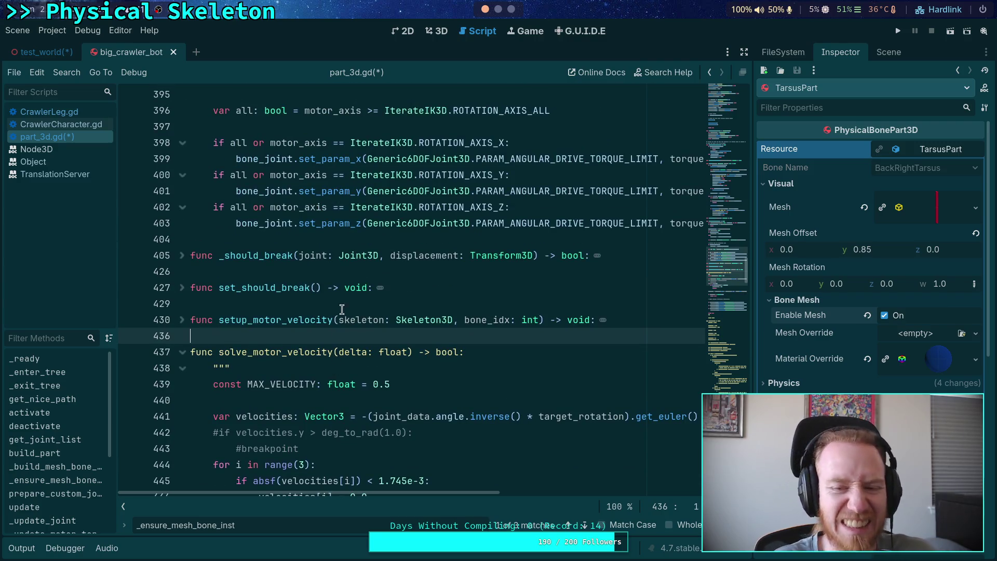
{"action": "key", "text": "ctrl+s"}
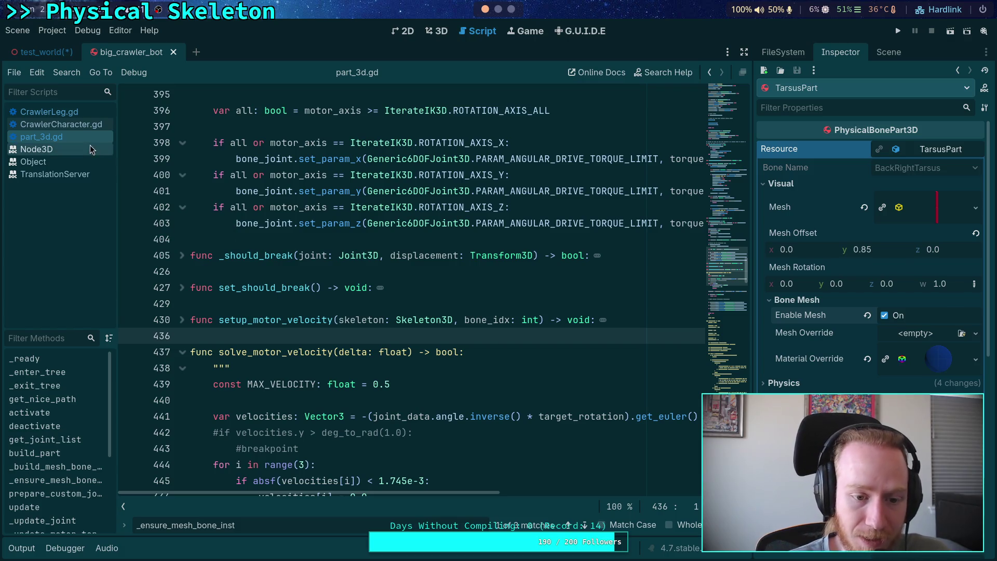
Retype the closing """ on line 434 in setup_motor_velocity, then fold solve_motor_velocity
{"action": "right_click", "coordinate": [71, 136]}
{"action": "left_click", "coordinate": [47, 136]}
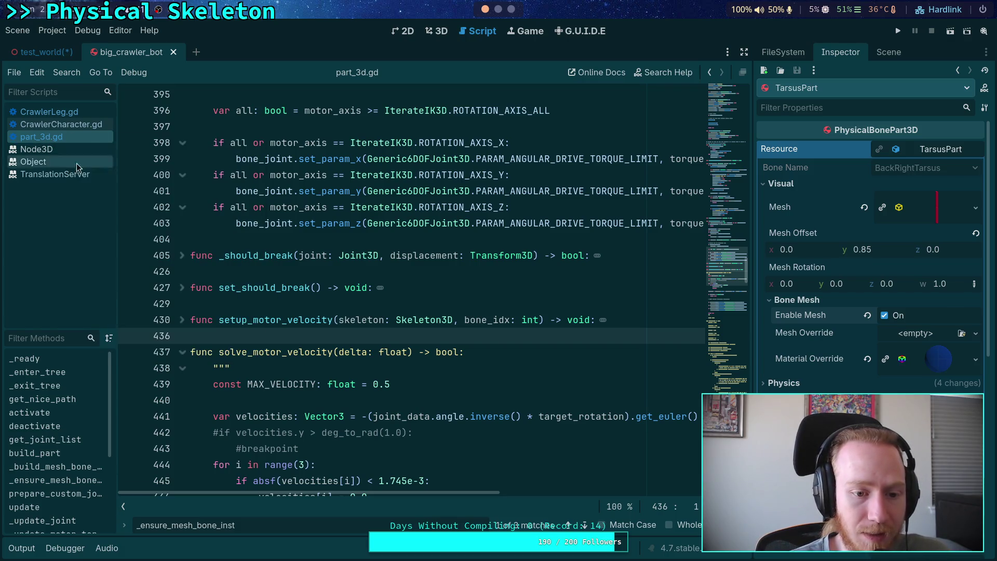
{"action": "left_click", "coordinate": [181, 320]}
{"action": "scroll", "coordinate": [205, 312], "scroll_direction": "down", "scroll_amount": 3}
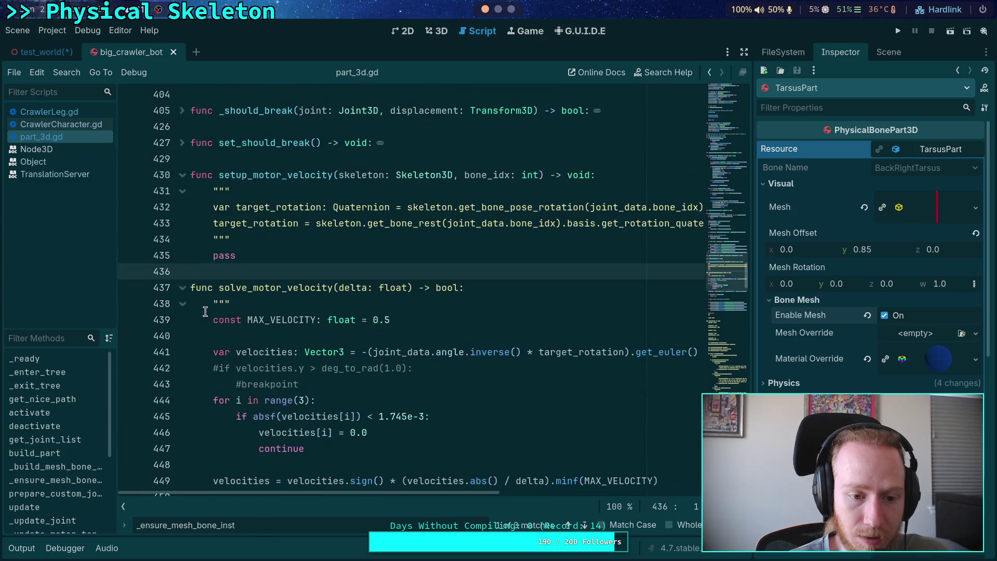
{"action": "left_click", "coordinate": [263, 238]}
{"action": "key", "text": "BackSpace"}
{"action": "key", "text": "BackSpace"}
{"action": "key", "text": "BackSpace"}
{"action": "type", "text": "\"\""}
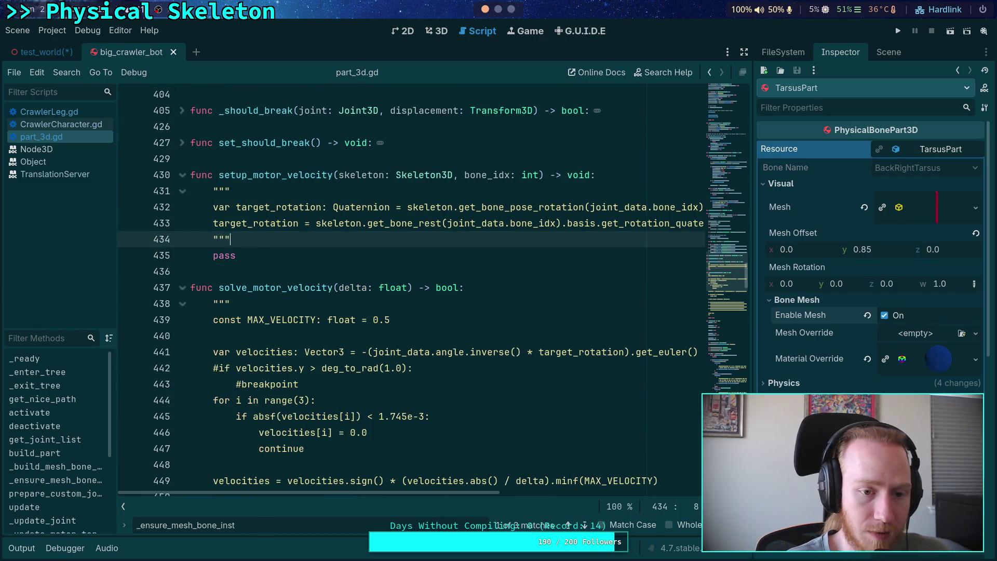
{"action": "left_click", "coordinate": [182, 287]}
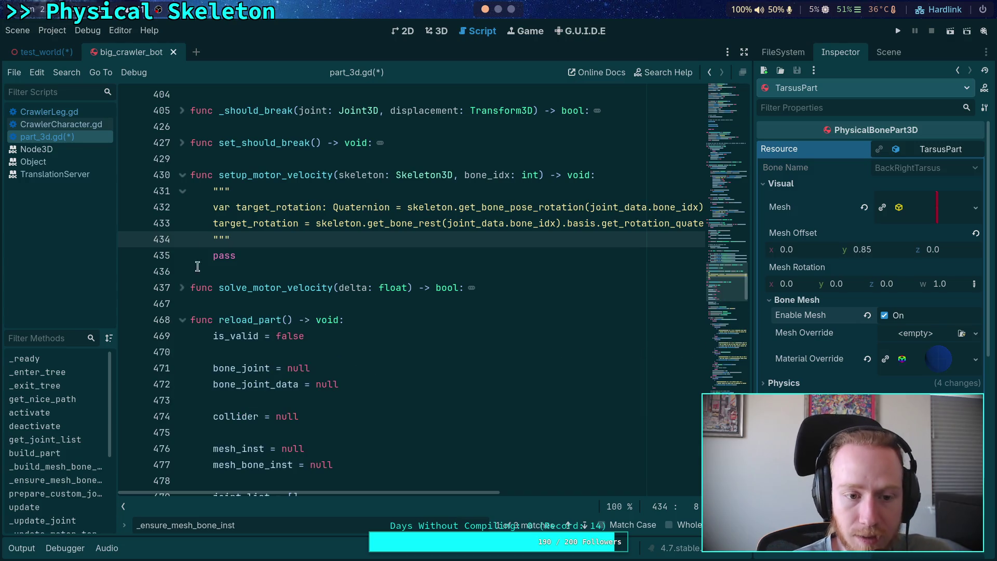
Jump to the _ensure_mesh_bone_inst call in reload_part and fold its joint loop
{"action": "left_click", "coordinate": [183, 175]}
{"action": "left_click", "coordinate": [224, 223]}
{"action": "scroll", "coordinate": [226, 223], "scroll_direction": "down", "scroll_amount": 10}
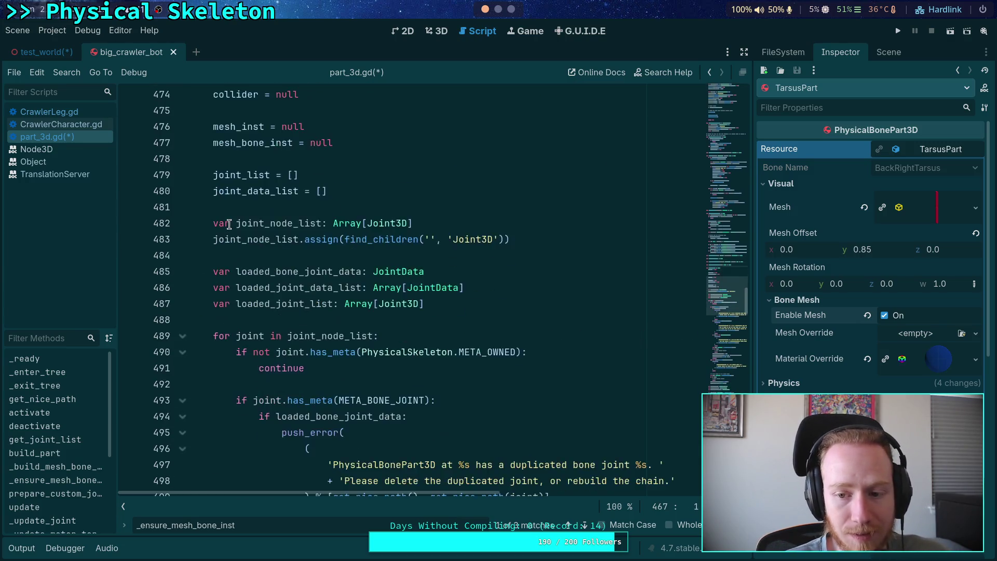
{"action": "left_click", "coordinate": [584, 524]}
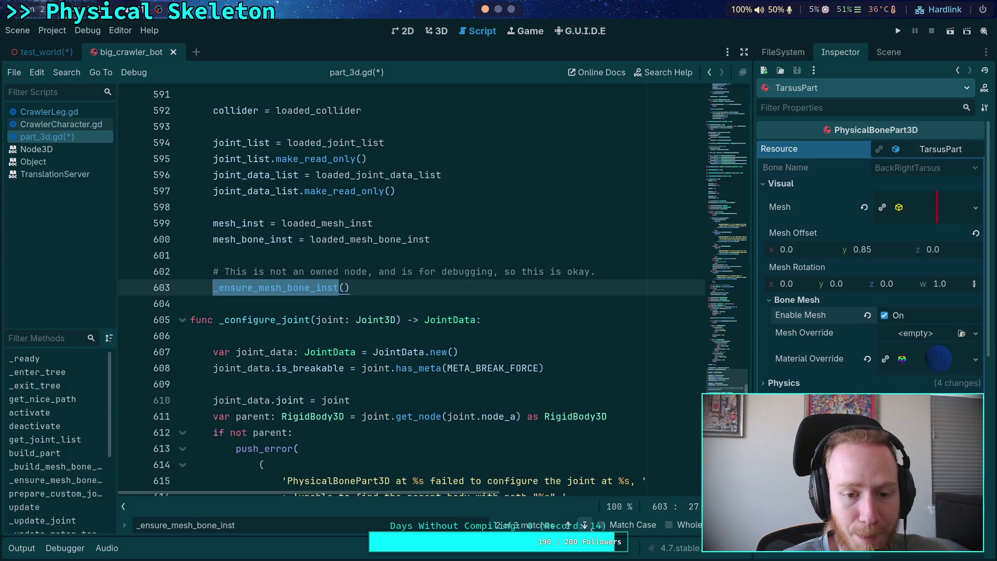
{"action": "scroll", "coordinate": [484, 418], "scroll_direction": "up", "scroll_amount": 8}
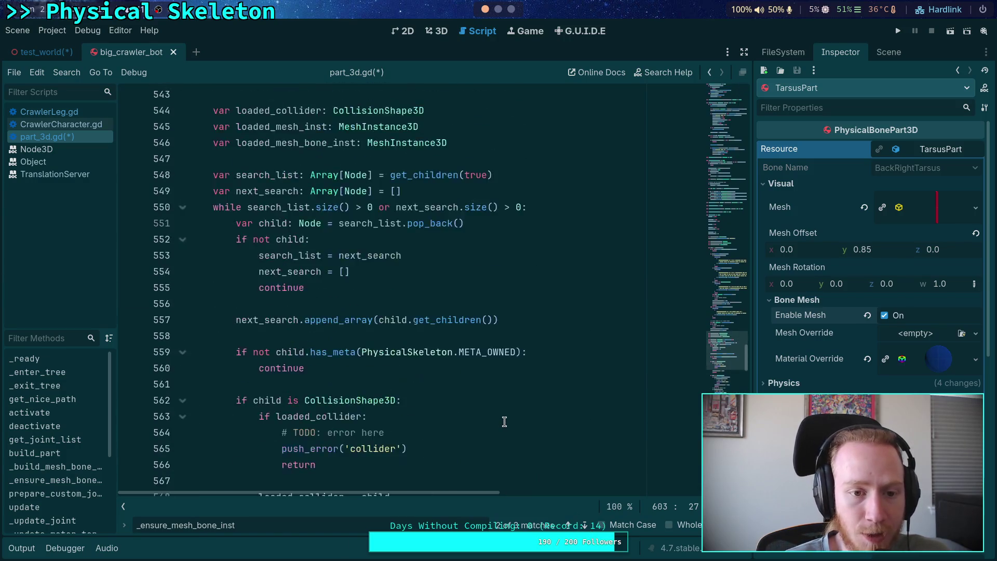
{"action": "scroll", "coordinate": [483, 417], "scroll_direction": "up", "scroll_amount": 8}
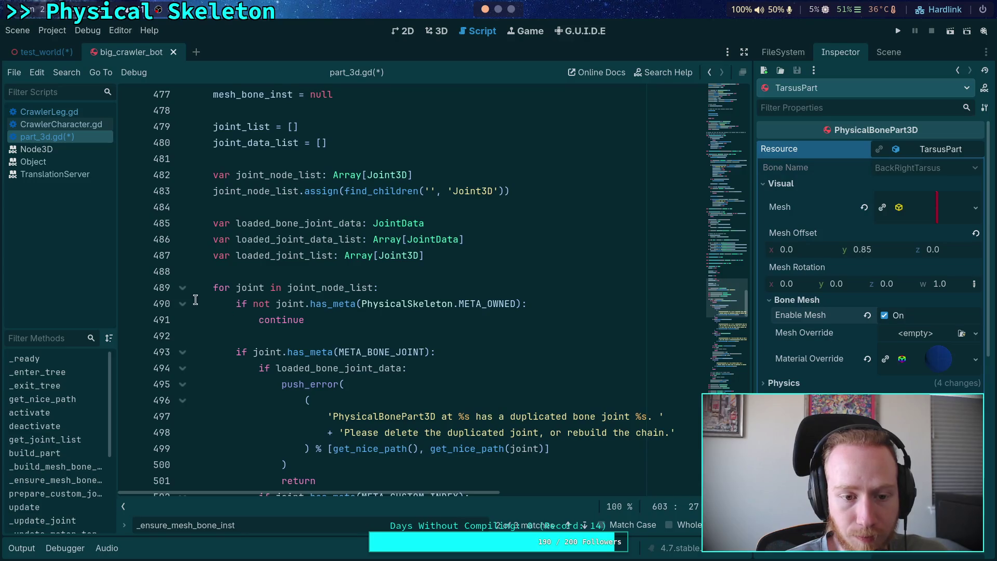
{"action": "left_click", "coordinate": [187, 289]}
{"action": "scroll", "coordinate": [190, 295], "scroll_direction": "down", "scroll_amount": 4}
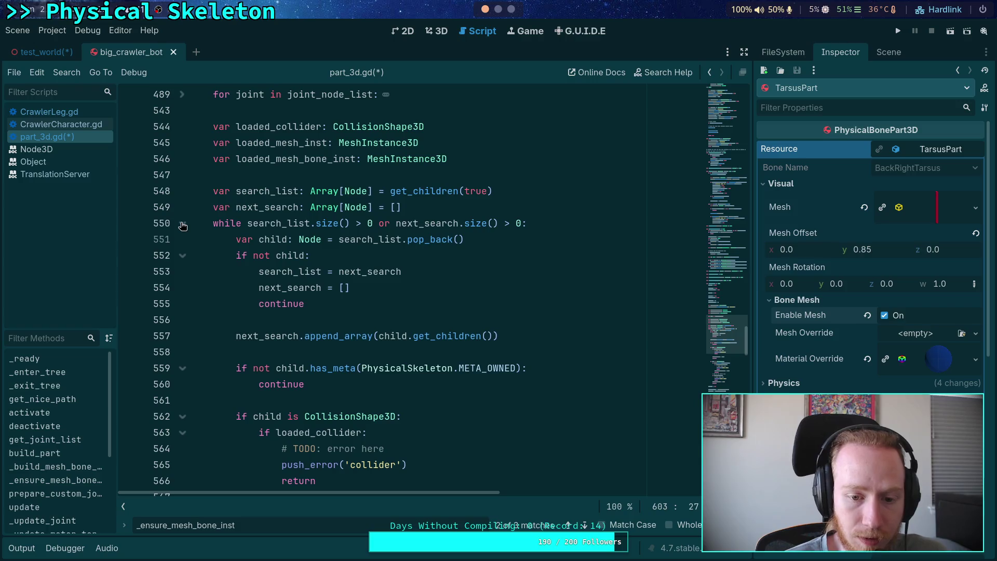
{"action": "scroll", "coordinate": [307, 288], "scroll_direction": "down", "scroll_amount": 8}
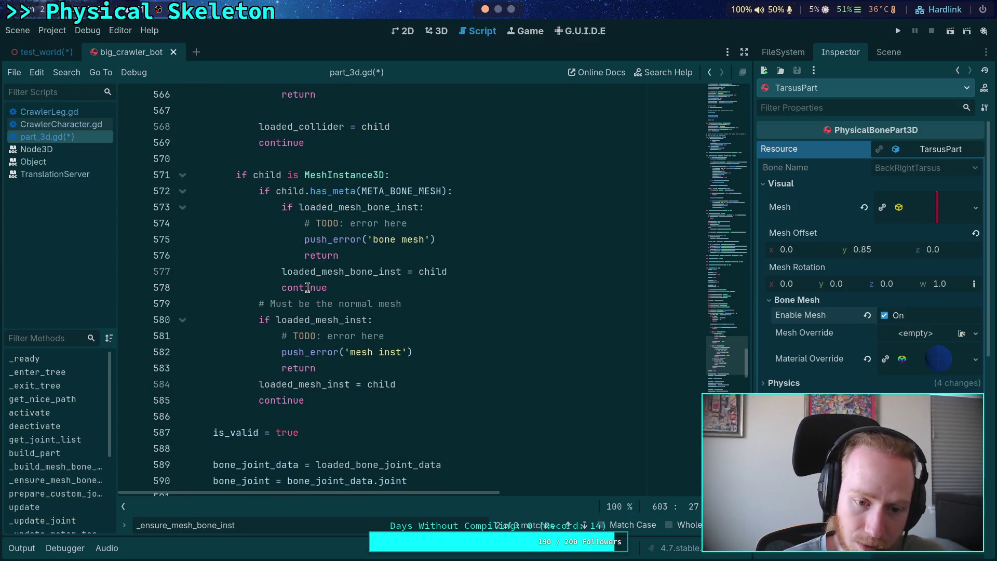
Review loaded_mesh_inst on line 584 and the mesh_inst and mesh_bone_inst resets, folding the child-search loop
{"action": "double_click", "coordinate": [294, 383]}
{"action": "scroll", "coordinate": [261, 329], "scroll_direction": "down", "scroll_amount": 2}
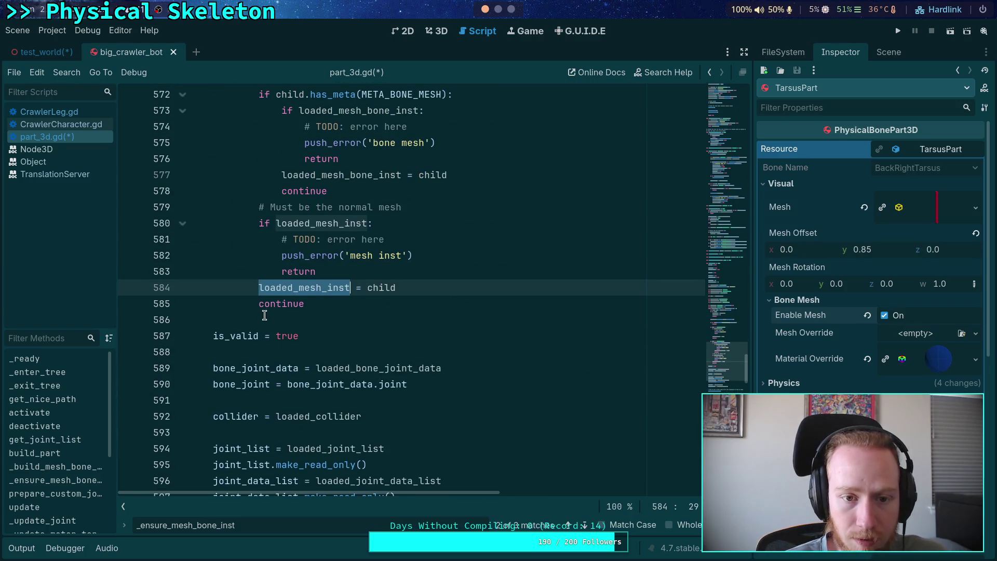
{"action": "scroll", "coordinate": [210, 296], "scroll_direction": "up", "scroll_amount": 15}
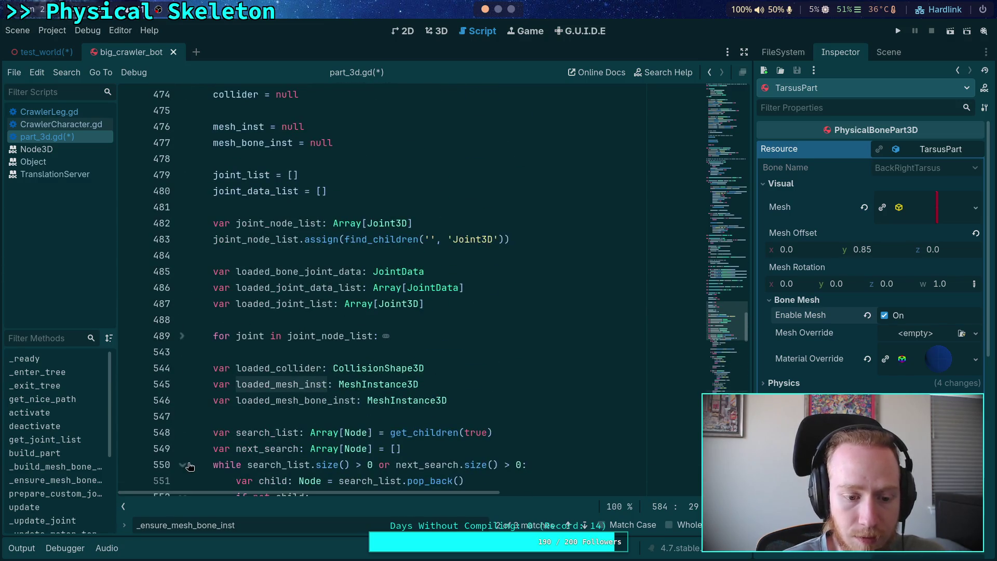
{"action": "left_click", "coordinate": [190, 466]}
{"action": "scroll", "coordinate": [266, 337], "scroll_direction": "up", "scroll_amount": 4}
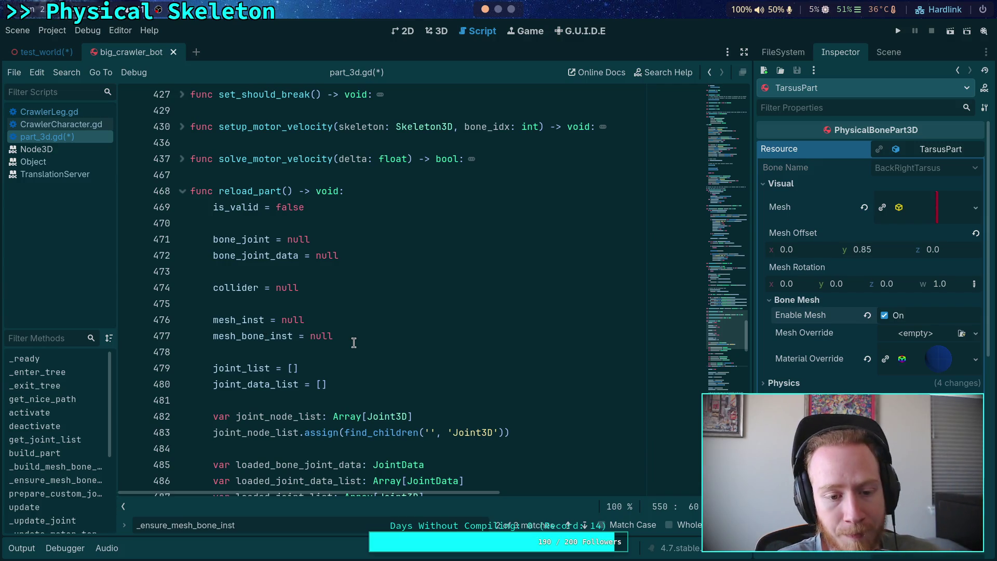
{"action": "double_click", "coordinate": [249, 324]}
{"action": "double_click", "coordinate": [247, 335]}
{"action": "scroll", "coordinate": [344, 328], "scroll_direction": "down", "scroll_amount": 15}
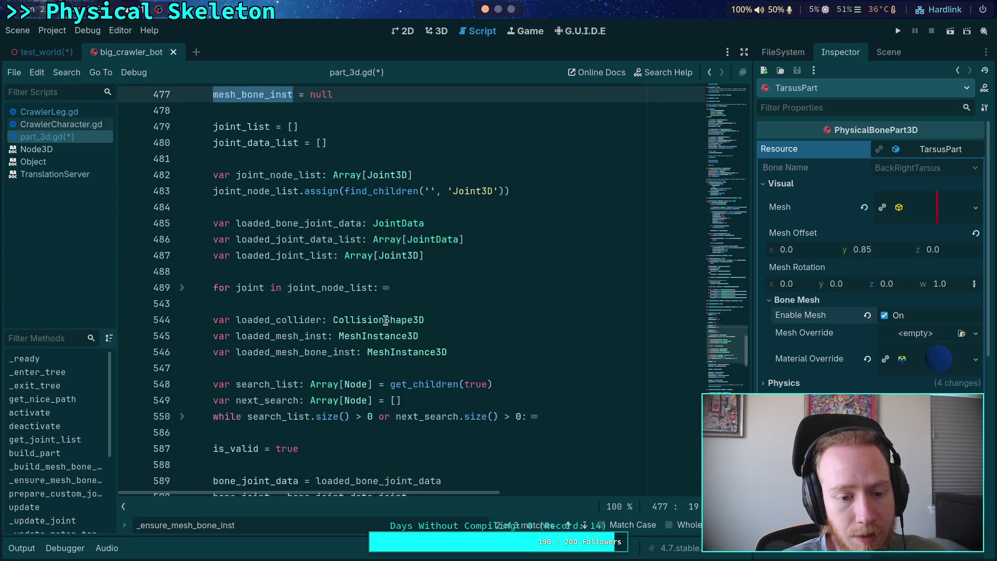
{"action": "scroll", "coordinate": [405, 297], "scroll_direction": "up", "scroll_amount": 7}
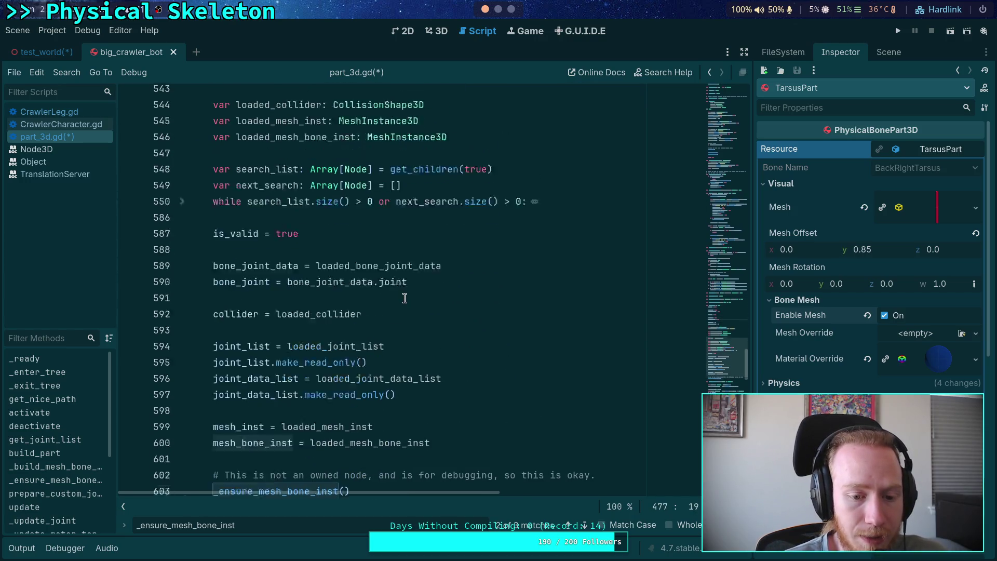
Step through the calls at line 603 and in resource_modified to the definition at line 252
{"action": "mouse_move", "coordinate": [351, 271]}
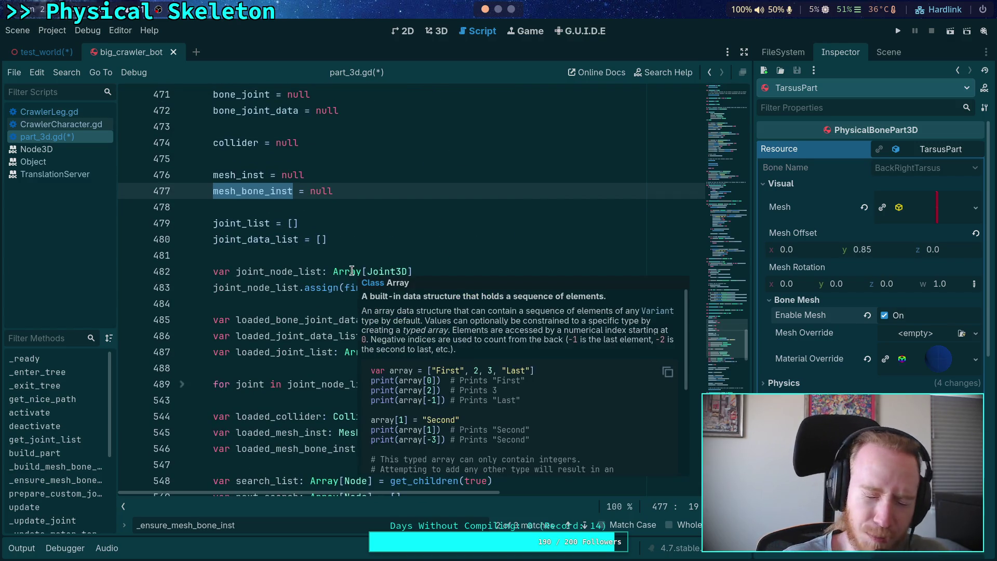
{"action": "left_click", "coordinate": [295, 258]}
{"action": "scroll", "coordinate": [404, 328], "scroll_direction": "down", "scroll_amount": 15}
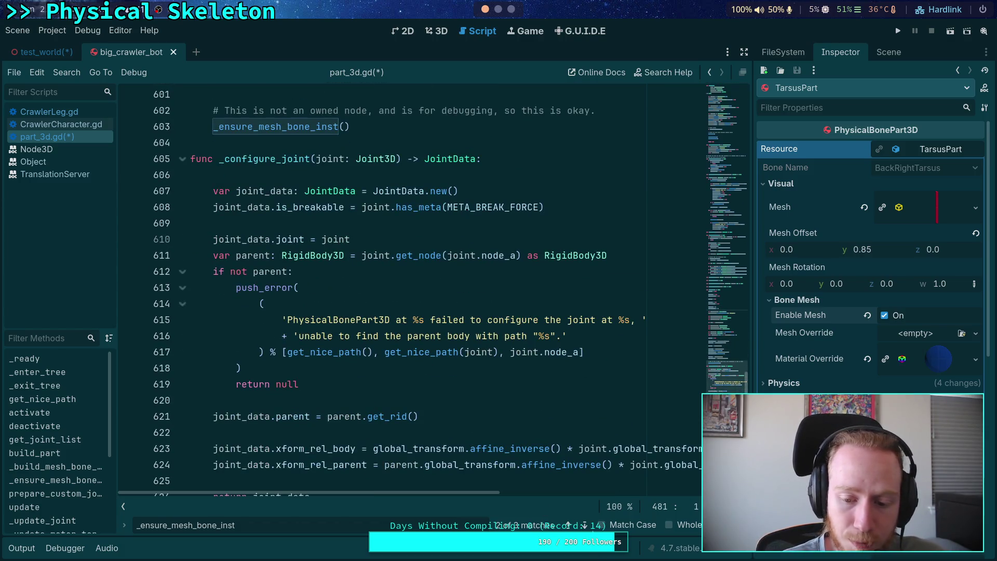
{"action": "left_click", "coordinate": [584, 525]}
{"action": "left_click", "coordinate": [585, 525]}
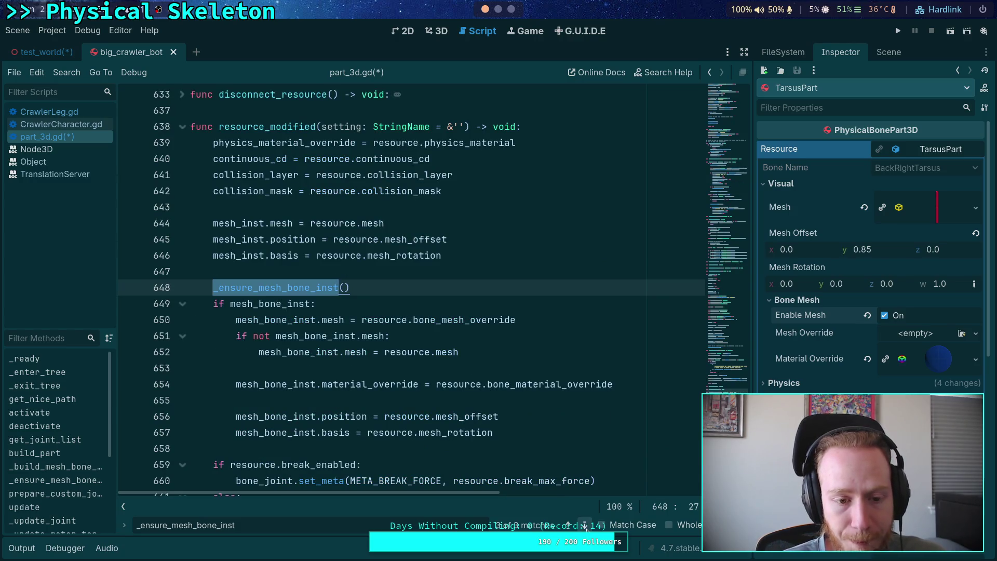
{"action": "left_click", "coordinate": [585, 526]}
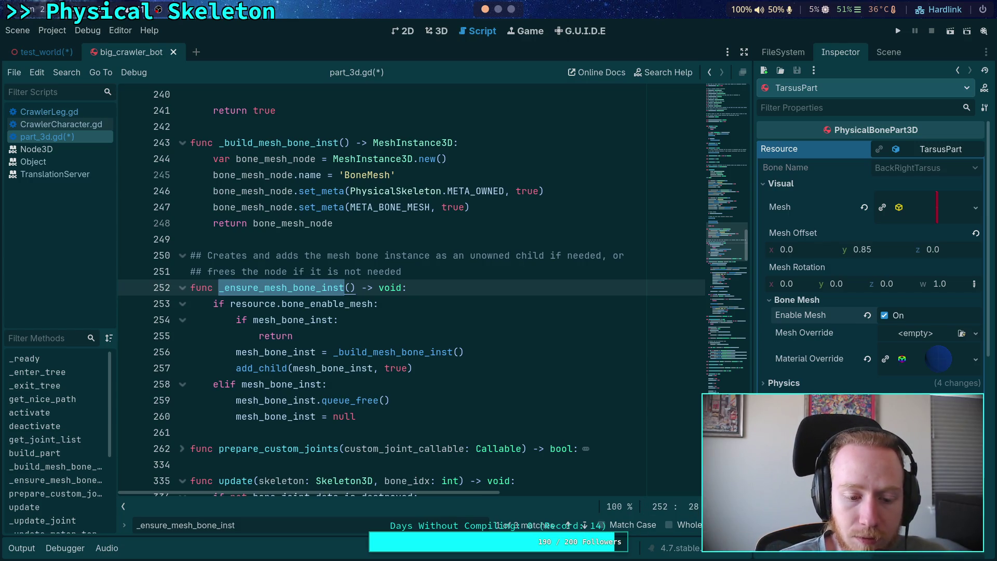
Close the find bar and fold build_part, _build_mesh_bone_inst and _ensure_mesh_bone_inst
{"action": "key", "text": "Escape"}
{"action": "left_click", "coordinate": [485, 432]}
{"action": "scroll", "coordinate": [485, 403], "scroll_direction": "up", "scroll_amount": 20}
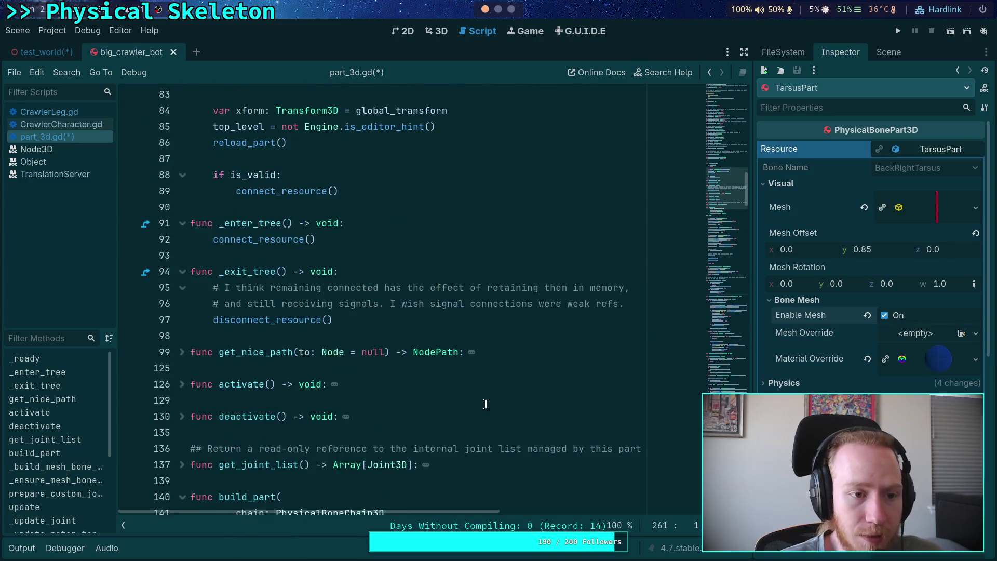
{"action": "scroll", "coordinate": [485, 404], "scroll_direction": "up", "scroll_amount": 10}
{"action": "scroll", "coordinate": [488, 405], "scroll_direction": "down", "scroll_amount": 11}
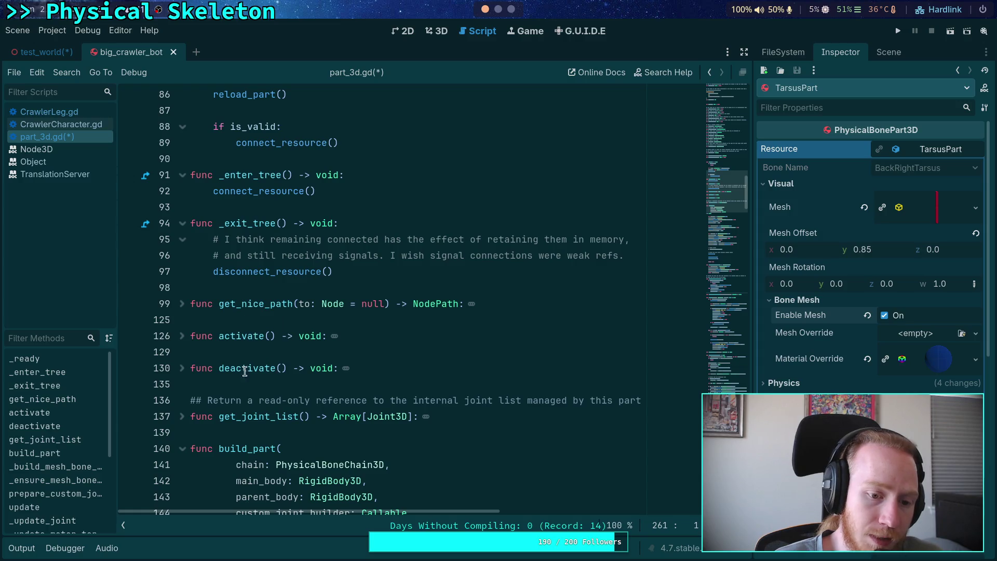
{"action": "scroll", "coordinate": [244, 371], "scroll_direction": "down", "scroll_amount": 2}
{"action": "left_click", "coordinate": [182, 352]}
{"action": "left_click", "coordinate": [183, 368]}
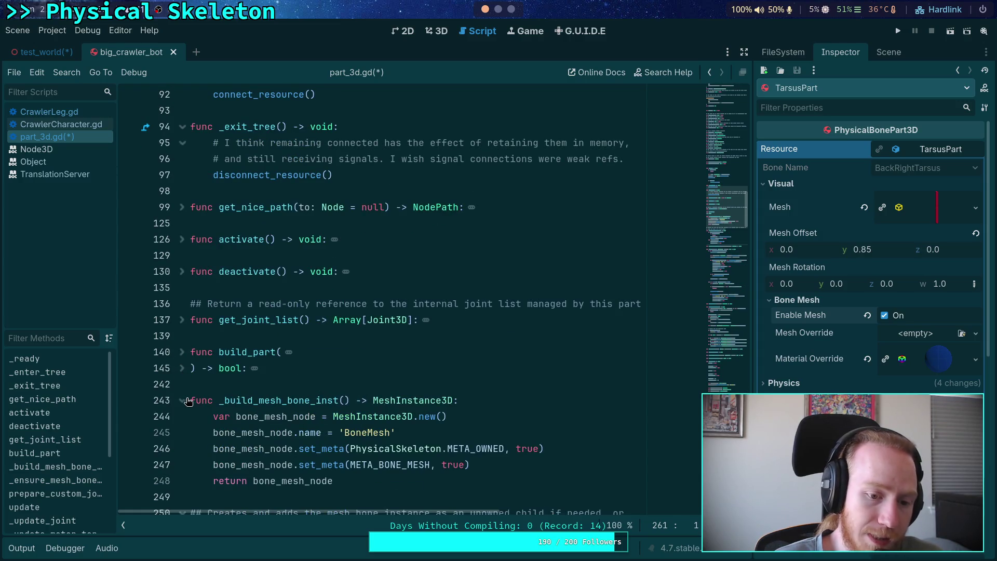
{"action": "left_click", "coordinate": [182, 400]}
{"action": "scroll", "coordinate": [187, 402], "scroll_direction": "down", "scroll_amount": 2}
{"action": "left_click", "coordinate": [182, 368]}
Look over the update function, leaving it expanded, and switch to the Scene dock's node tree
{"action": "scroll", "coordinate": [187, 364], "scroll_direction": "down", "scroll_amount": 2}
{"action": "left_click", "coordinate": [182, 335]}
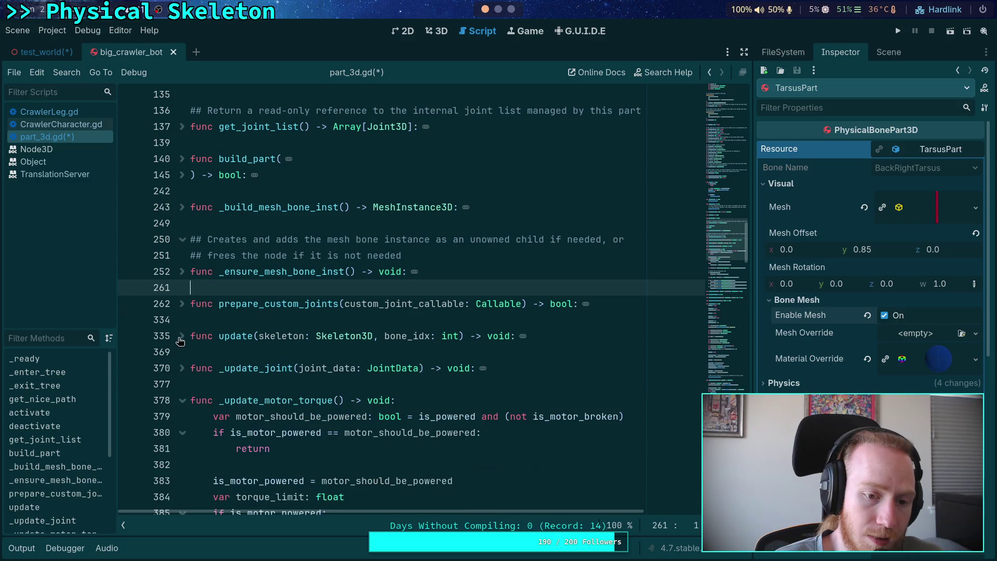
{"action": "left_click", "coordinate": [182, 336]}
{"action": "scroll", "coordinate": [354, 372], "scroll_direction": "down", "scroll_amount": 2}
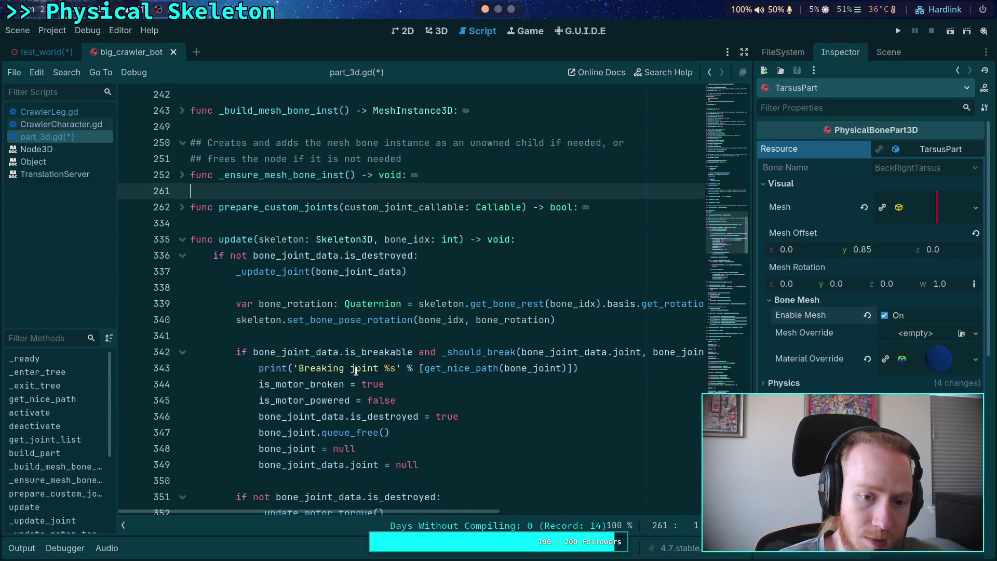
{"action": "double_click", "coordinate": [227, 238]}
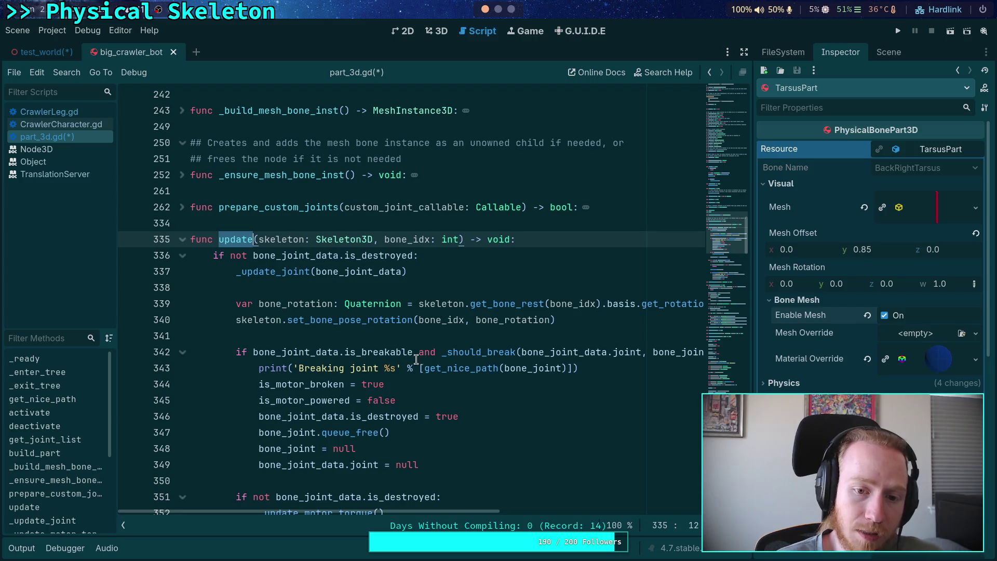
{"action": "left_click", "coordinate": [242, 239]}
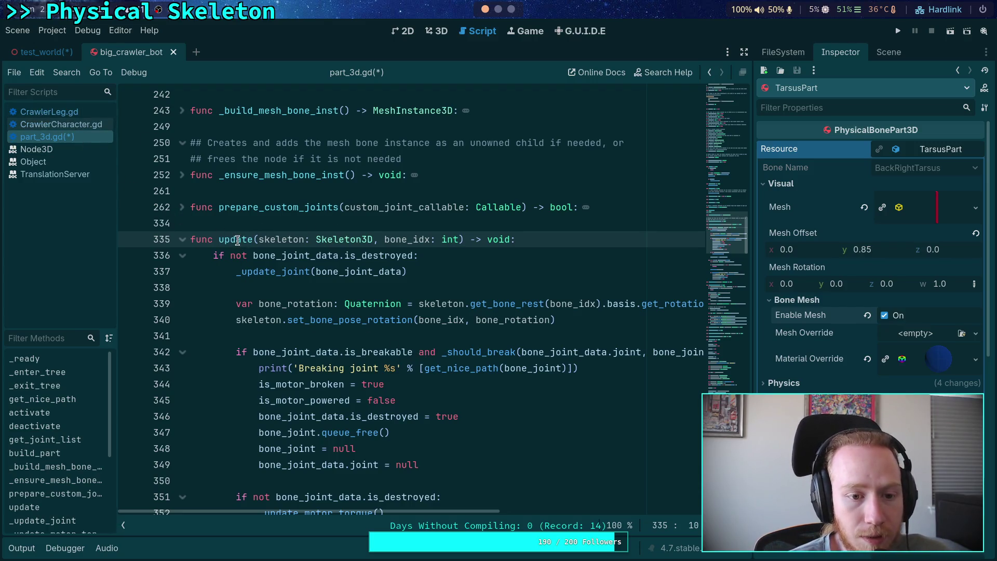
{"action": "right_click", "coordinate": [237, 239]}
{"action": "key", "text": "Escape"}
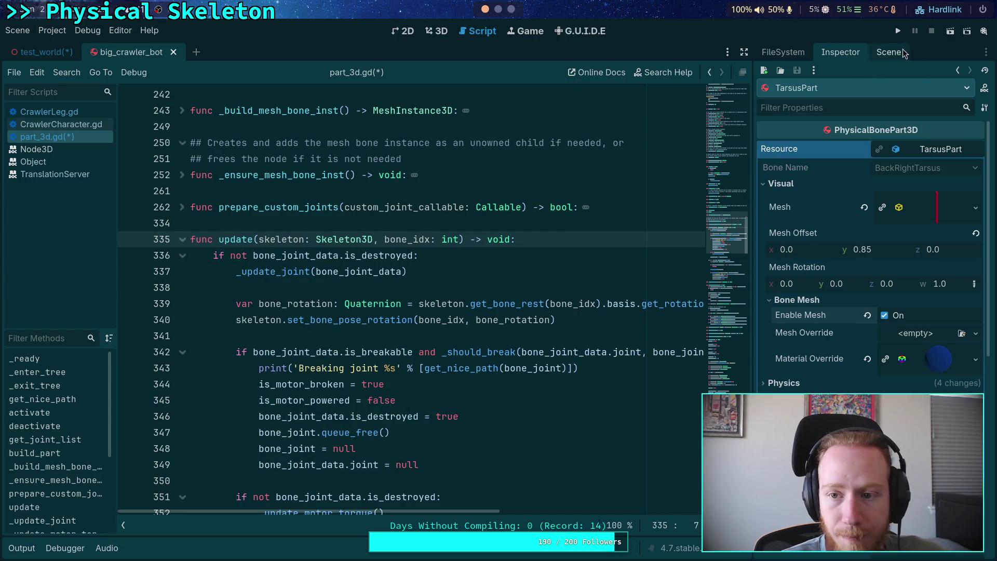
{"action": "left_click", "coordinate": [902, 52]}
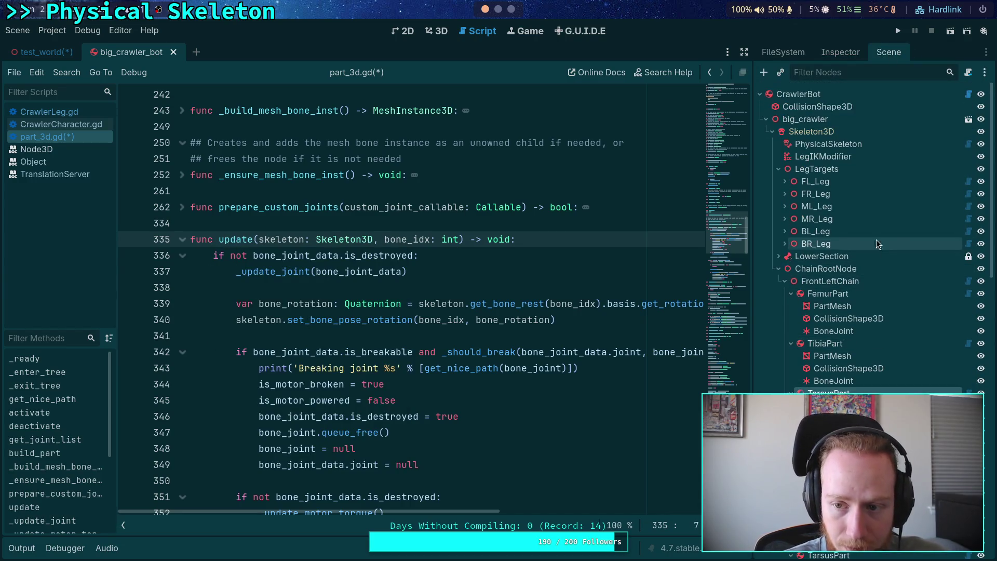
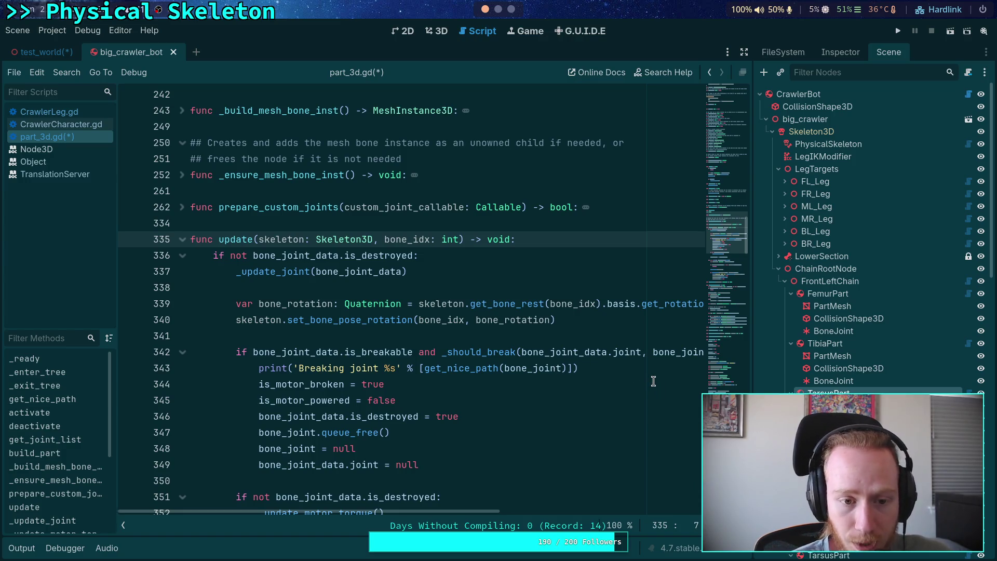
Open chain_3d.gd, fold build_chain and read through the update() function
{"action": "left_click", "coordinate": [968, 281]}
{"action": "scroll", "coordinate": [437, 284], "scroll_direction": "down", "scroll_amount": 15}
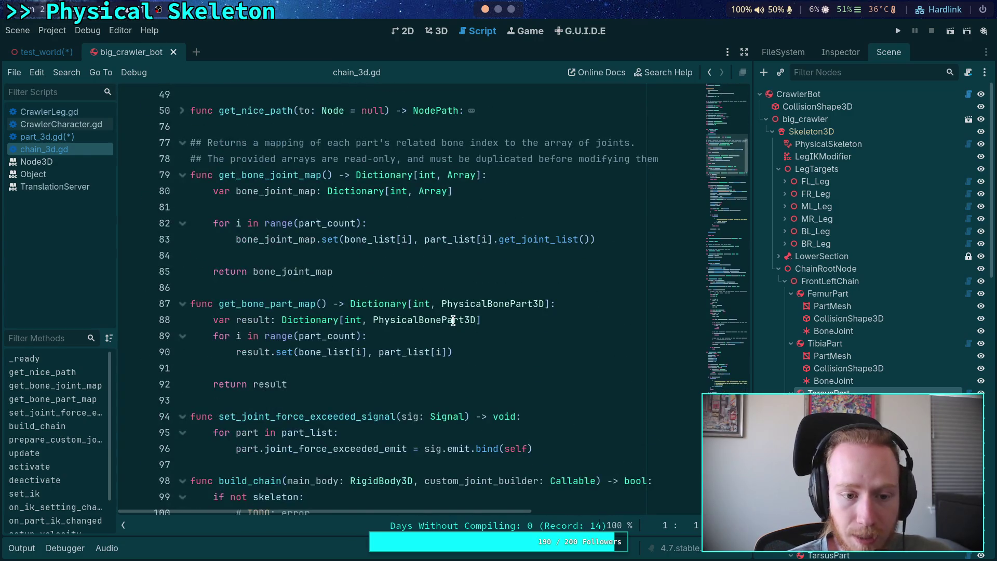
{"action": "scroll", "coordinate": [452, 320], "scroll_direction": "down", "scroll_amount": 8}
{"action": "scroll", "coordinate": [453, 320], "scroll_direction": "up", "scroll_amount": 3}
{"action": "left_click", "coordinate": [183, 240]}
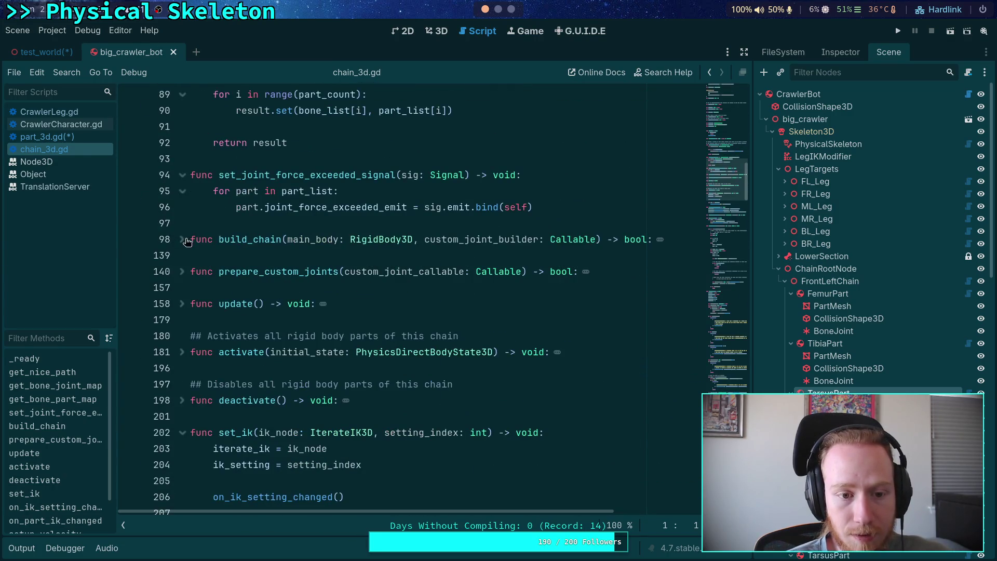
{"action": "left_click", "coordinate": [181, 304]}
{"action": "scroll", "coordinate": [387, 311], "scroll_direction": "down", "scroll_amount": 4}
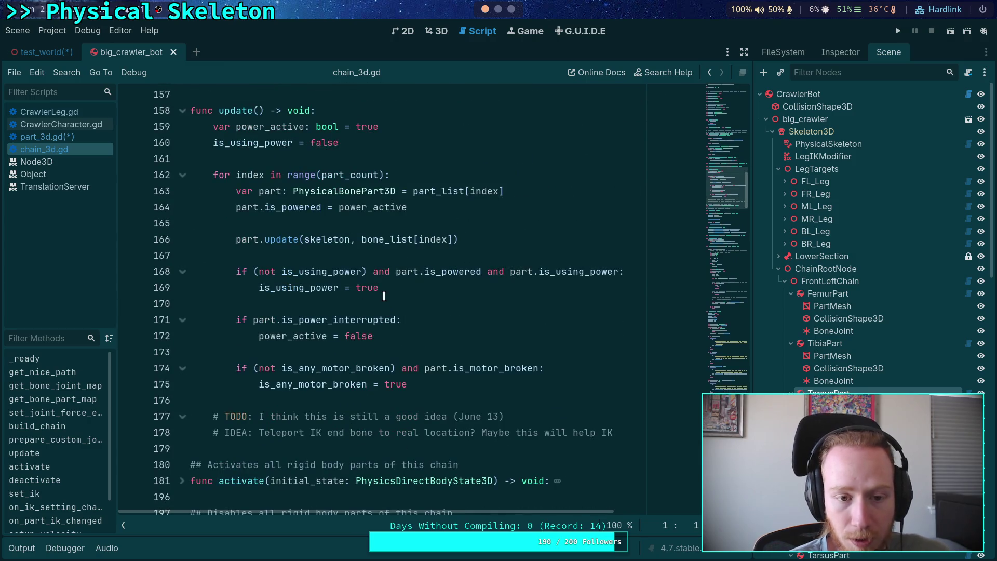
{"action": "scroll", "coordinate": [356, 297], "scroll_direction": "up", "scroll_amount": 2}
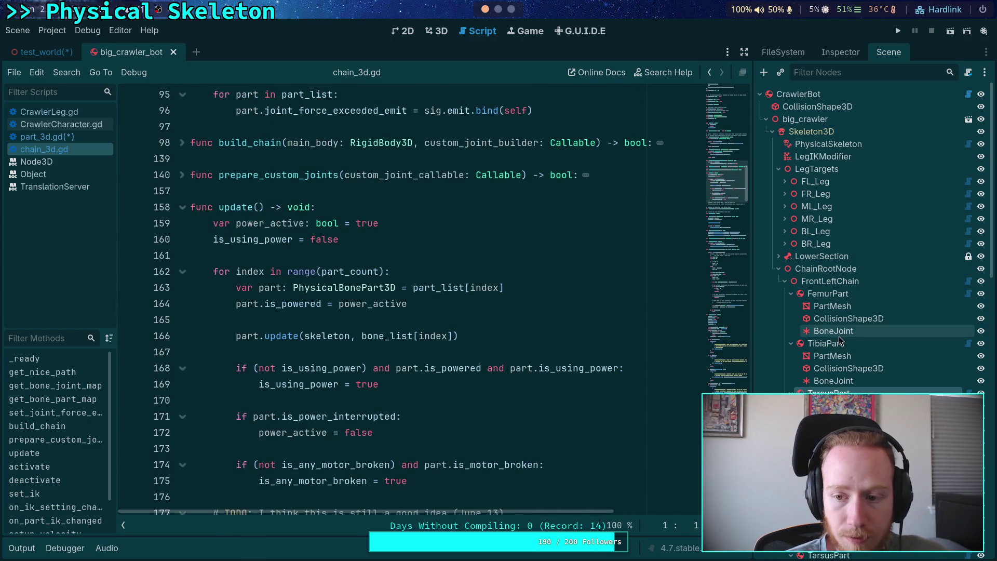
In physical_skeleton.gd, collapse _setup_chain_part, _find_main_body, _find_skeleton, _calculate_joint_priority and setup_body
{"action": "left_click", "coordinate": [969, 144]}
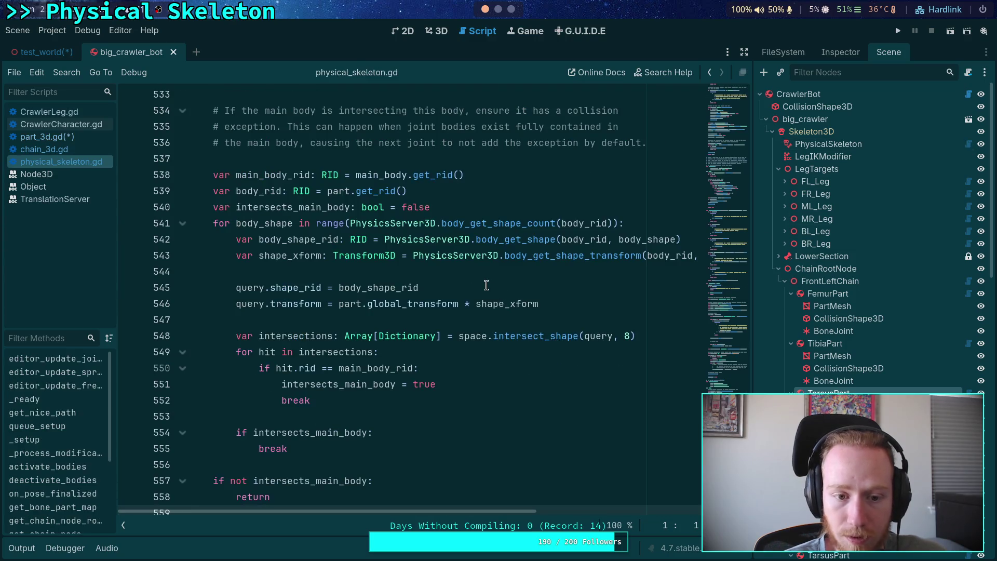
{"action": "scroll", "coordinate": [486, 285], "scroll_direction": "up", "scroll_amount": 5}
{"action": "scroll", "coordinate": [226, 240], "scroll_direction": "up", "scroll_amount": 2}
{"action": "left_click", "coordinate": [182, 272]}
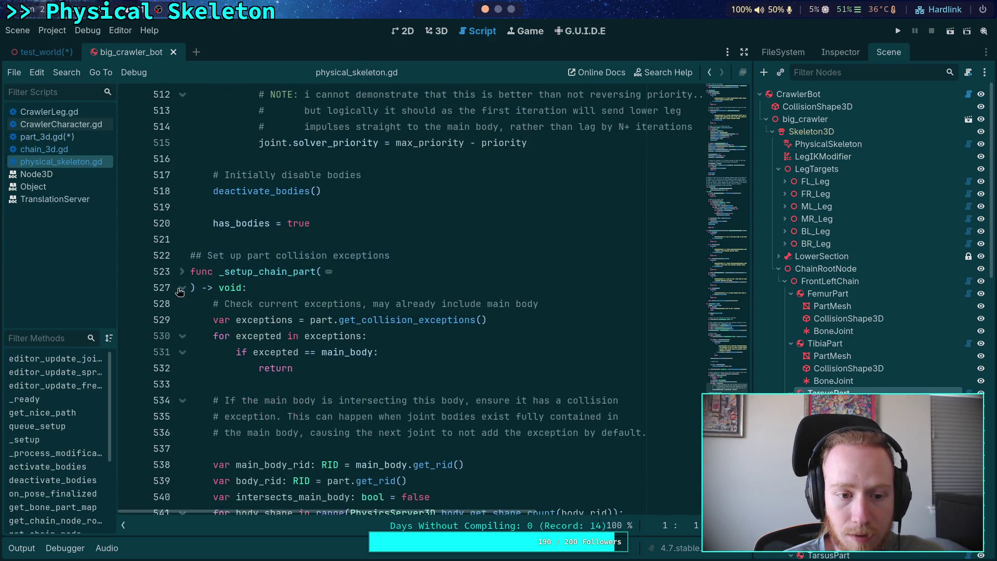
{"action": "left_click", "coordinate": [248, 287]}
{"action": "left_click", "coordinate": [181, 287]}
{"action": "left_click", "coordinate": [183, 336]}
{"action": "left_click", "coordinate": [182, 368]}
{"action": "left_click", "coordinate": [182, 400]}
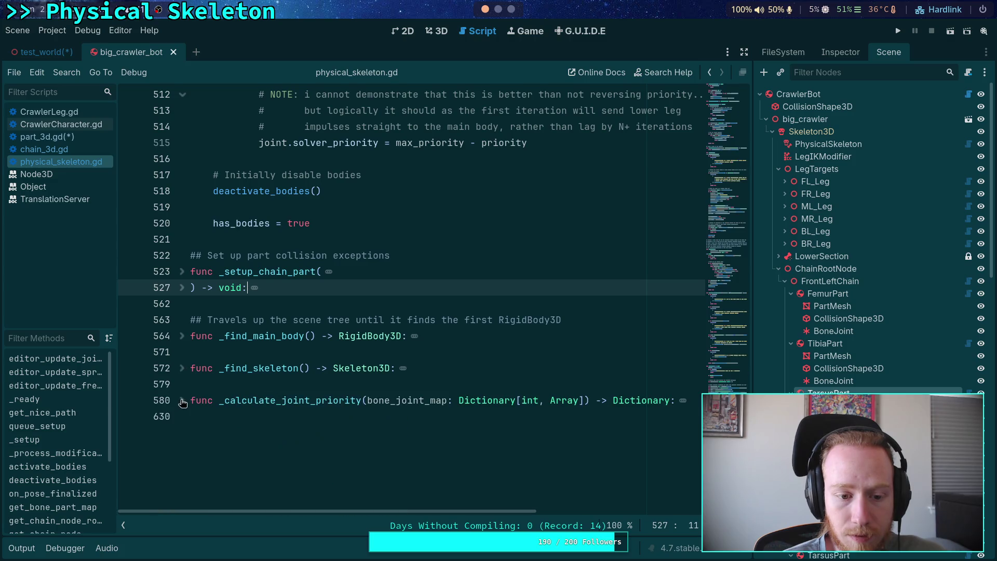
{"action": "scroll", "coordinate": [222, 358], "scroll_direction": "up", "scroll_amount": 9}
{"action": "scroll", "coordinate": [223, 358], "scroll_direction": "up", "scroll_amount": 13}
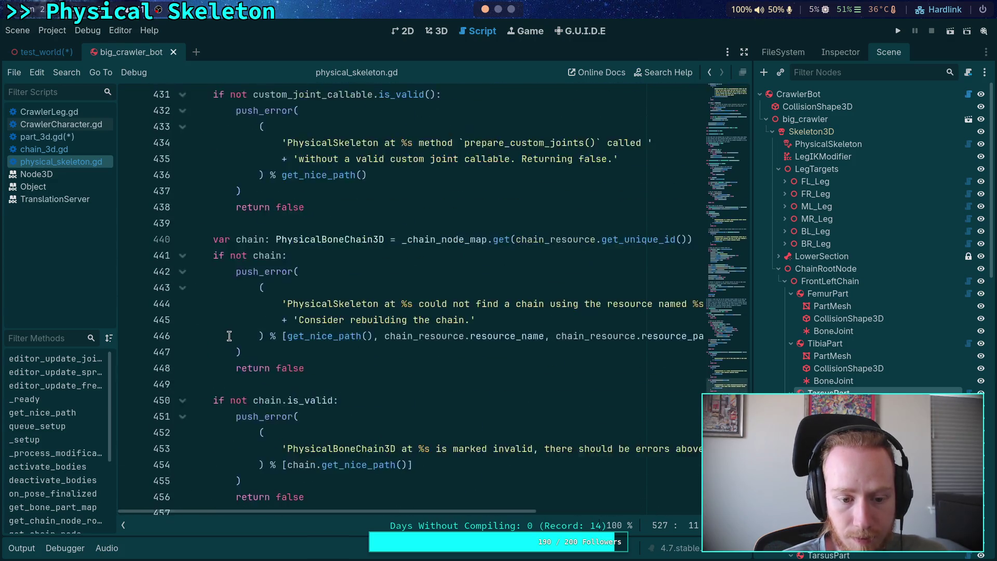
{"action": "left_click", "coordinate": [183, 319]}
Collapse prepare_custom_joints, remove_chain, build_chain, get_chain_node_root and on_pose_finalized after reading it
{"action": "scroll", "coordinate": [186, 337], "scroll_direction": "up", "scroll_amount": 17}
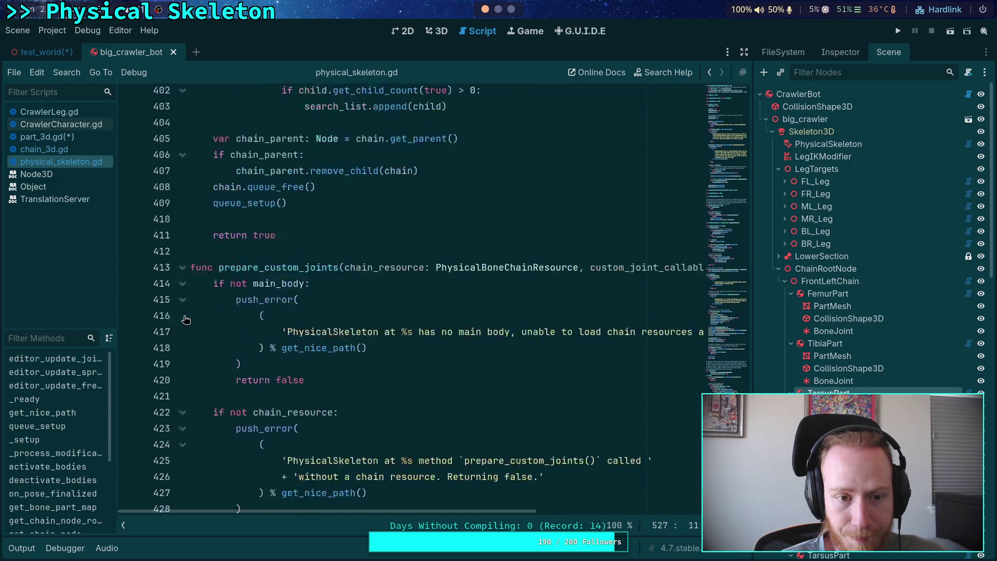
{"action": "left_click", "coordinate": [182, 370]}
{"action": "scroll", "coordinate": [188, 368], "scroll_direction": "up", "scroll_amount": 1}
{"action": "scroll", "coordinate": [186, 353], "scroll_direction": "up", "scroll_amount": 5}
{"action": "left_click", "coordinate": [182, 222]}
{"action": "left_click", "coordinate": [182, 239]}
{"action": "scroll", "coordinate": [190, 240], "scroll_direction": "up", "scroll_amount": 6}
{"action": "scroll", "coordinate": [189, 240], "scroll_direction": "up", "scroll_amount": 18}
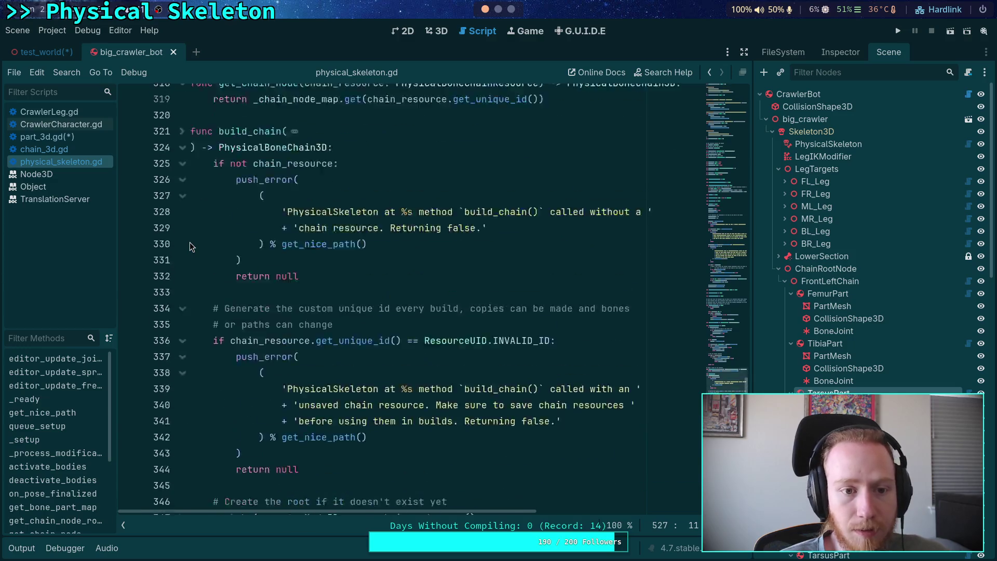
{"action": "left_click", "coordinate": [182, 384]}
{"action": "left_click", "coordinate": [182, 400]}
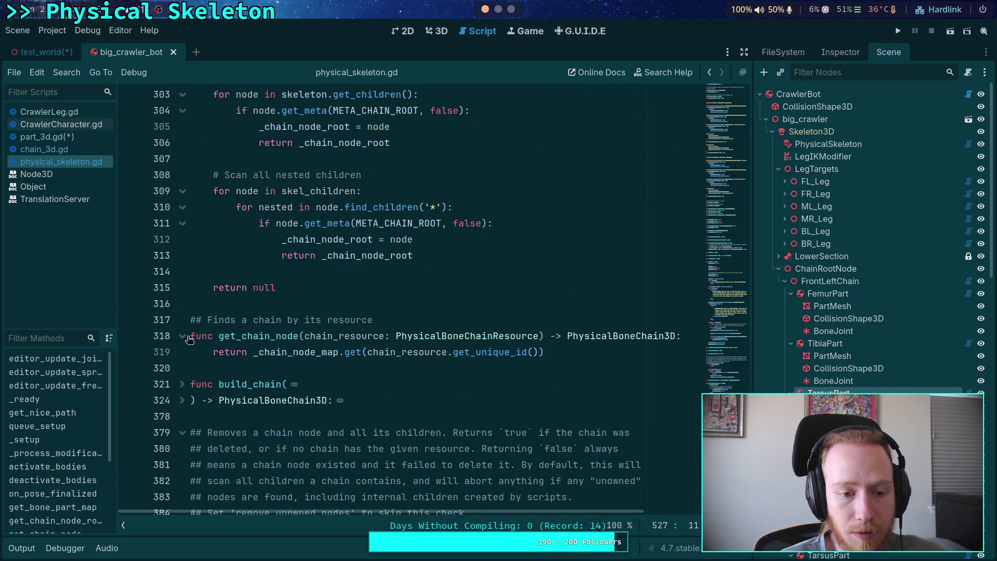
{"action": "scroll", "coordinate": [189, 340], "scroll_direction": "up", "scroll_amount": 7}
{"action": "left_click", "coordinate": [182, 223]}
{"action": "scroll", "coordinate": [183, 228], "scroll_direction": "up", "scroll_amount": 5}
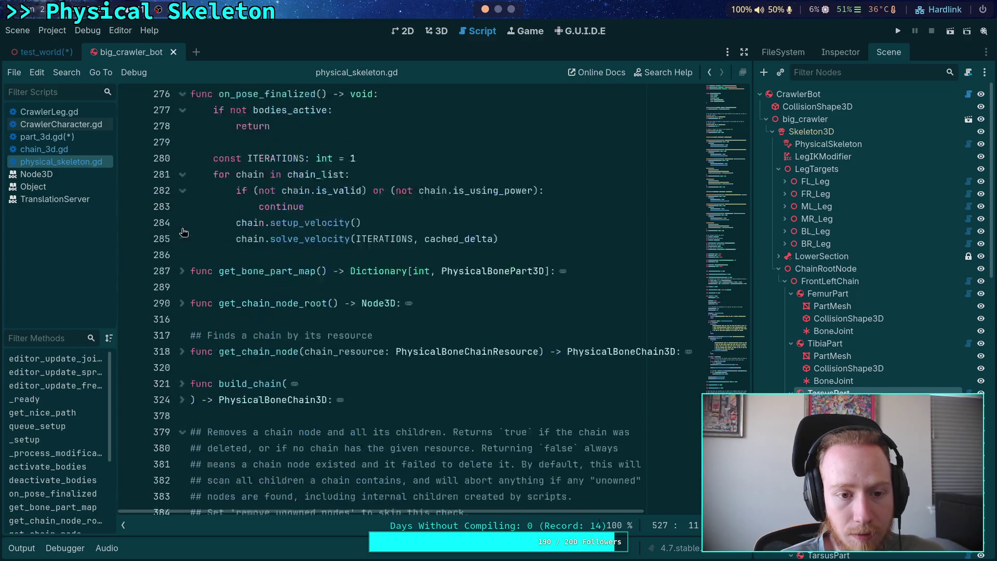
{"action": "left_click", "coordinate": [182, 255]}
{"action": "left_click", "coordinate": [182, 255]}
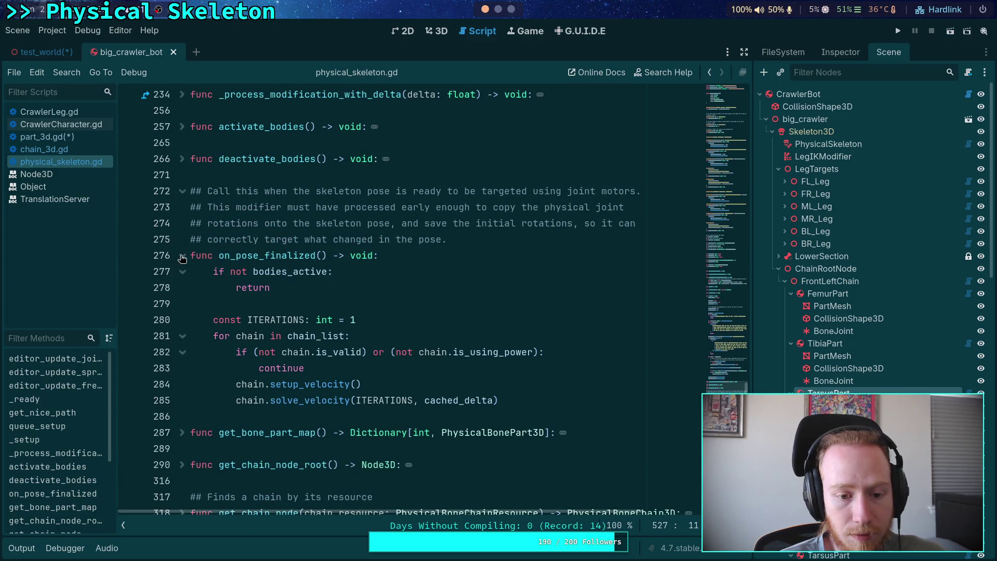
{"action": "left_click", "coordinate": [182, 255]}
Fold _setup and editor_update_frequency_calculator, read _process_modification_with_delta, then switch to CrawlerCharacter.gd
{"action": "scroll", "coordinate": [182, 259], "scroll_direction": "up", "scroll_amount": 4}
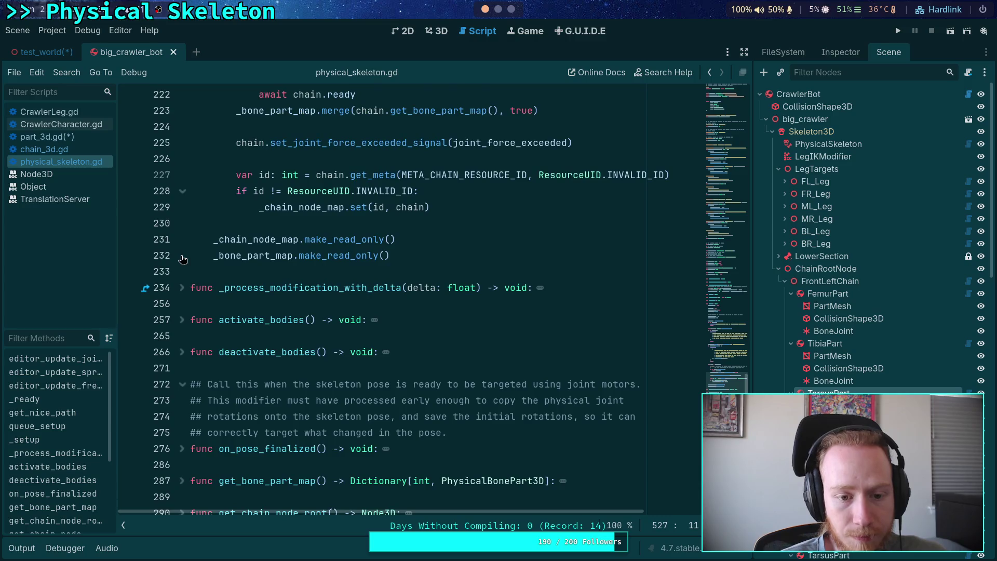
{"action": "scroll", "coordinate": [181, 254], "scroll_direction": "up", "scroll_amount": 4}
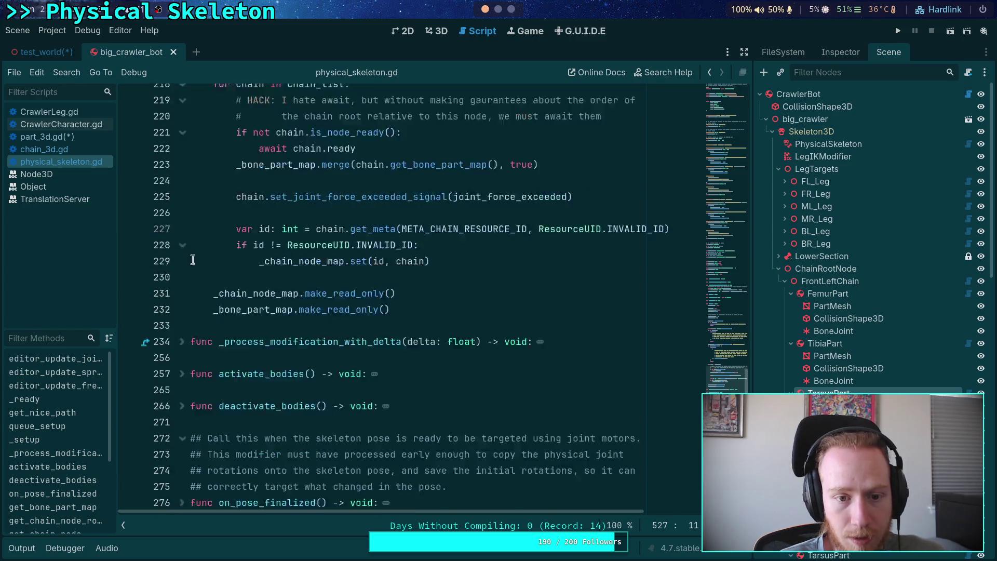
{"action": "scroll", "coordinate": [282, 289], "scroll_direction": "up", "scroll_amount": 6}
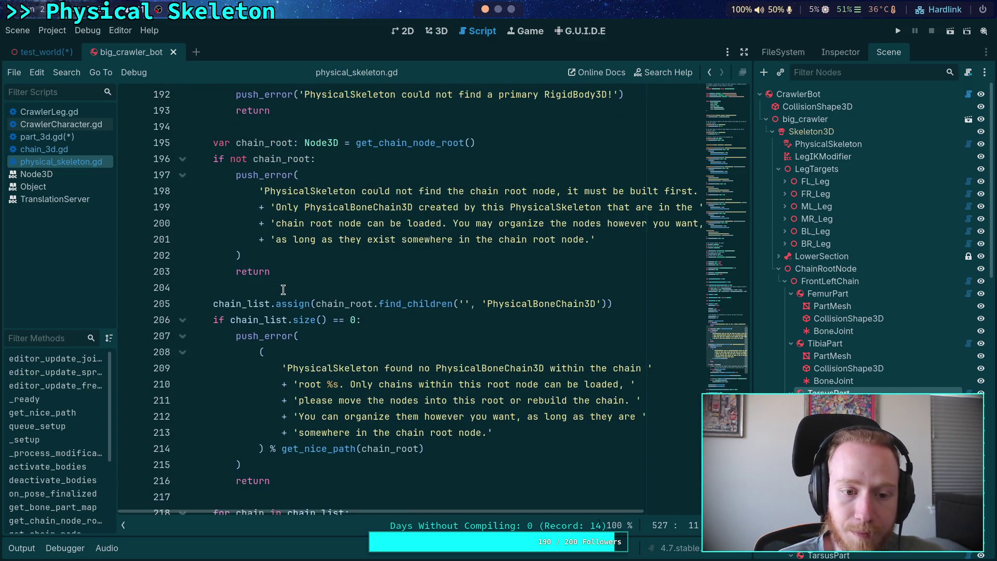
{"action": "scroll", "coordinate": [283, 290], "scroll_direction": "up", "scroll_amount": 5}
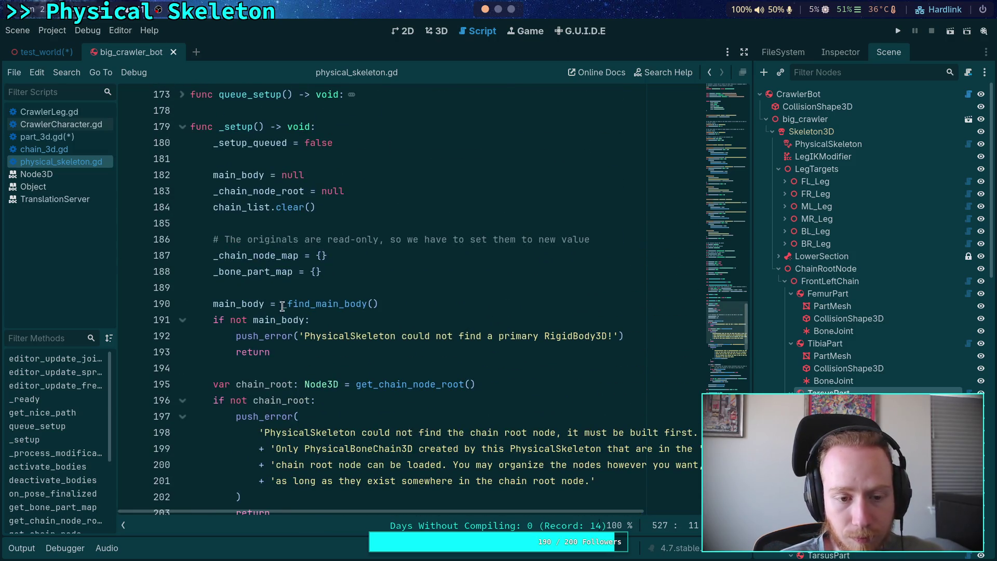
{"action": "left_click", "coordinate": [288, 285]}
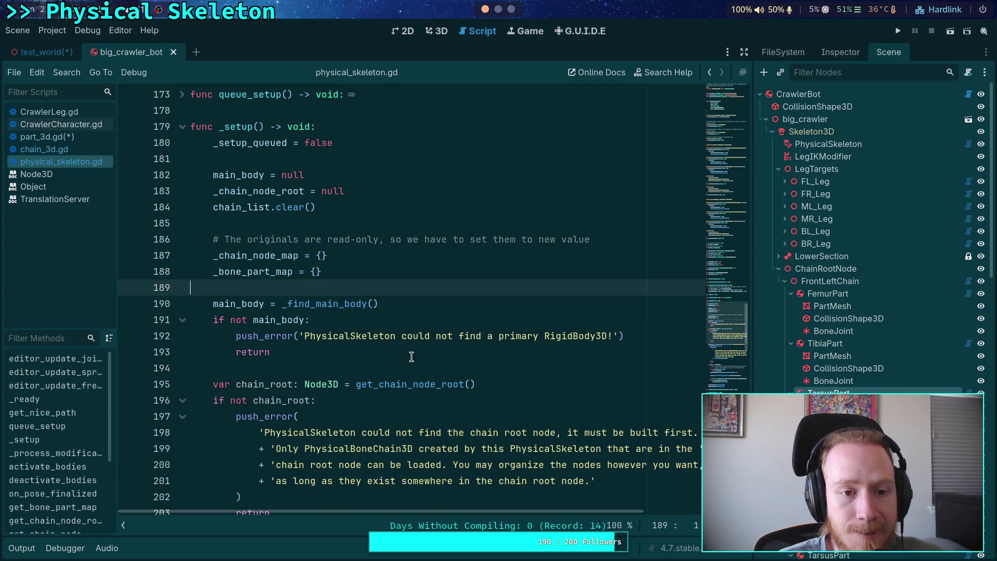
{"action": "scroll", "coordinate": [262, 289], "scroll_direction": "up", "scroll_amount": 3}
{"action": "left_click", "coordinate": [183, 268]}
{"action": "scroll", "coordinate": [309, 372], "scroll_direction": "up", "scroll_amount": 3}
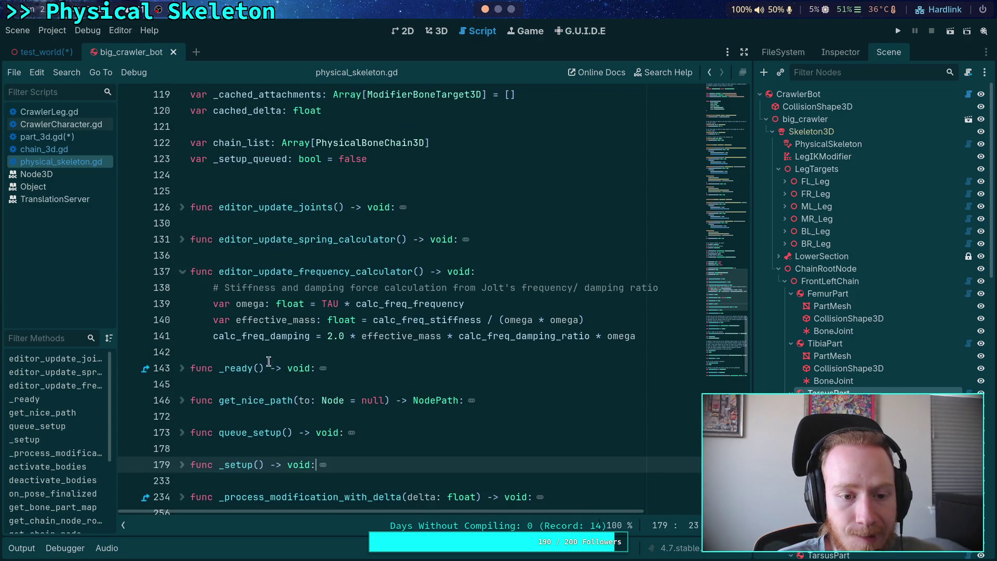
{"action": "left_click", "coordinate": [182, 272]}
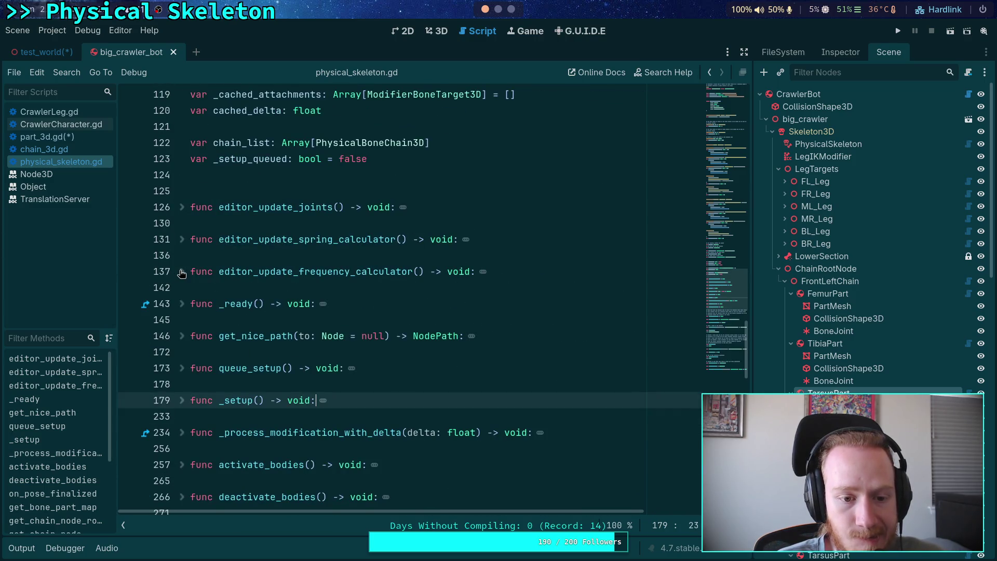
{"action": "left_click", "coordinate": [182, 433]}
{"action": "scroll", "coordinate": [234, 404], "scroll_direction": "down", "scroll_amount": 8}
{"action": "scroll", "coordinate": [383, 388], "scroll_direction": "up", "scroll_amount": 6}
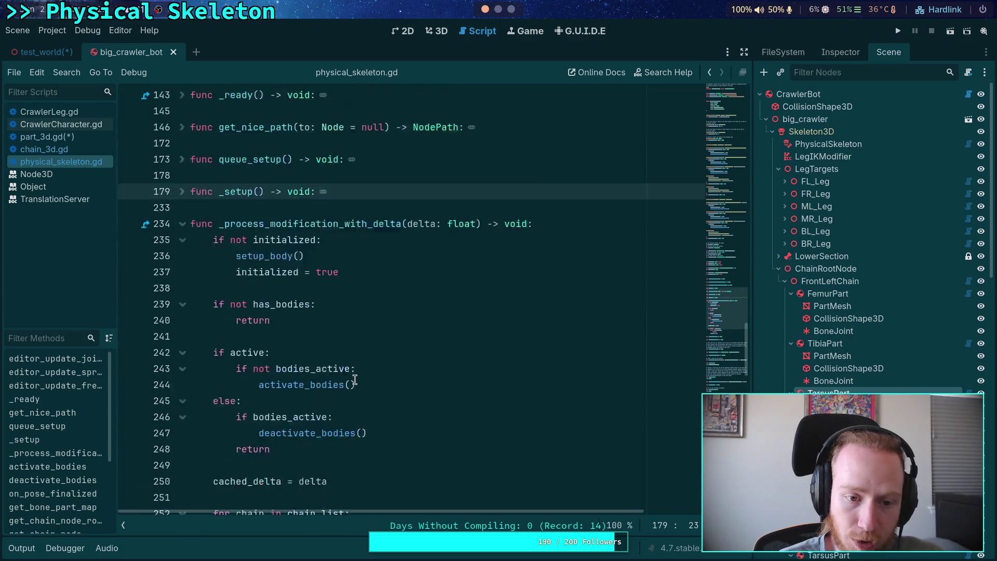
{"action": "scroll", "coordinate": [301, 322], "scroll_direction": "down", "scroll_amount": 4}
{"action": "scroll", "coordinate": [452, 344], "scroll_direction": "down", "scroll_amount": 2}
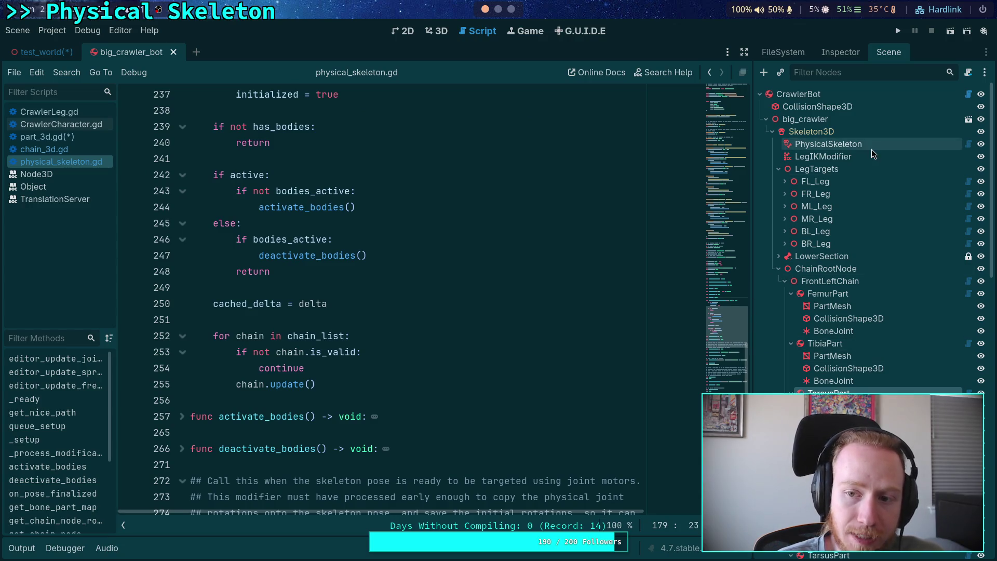
{"action": "left_click", "coordinate": [968, 94]}
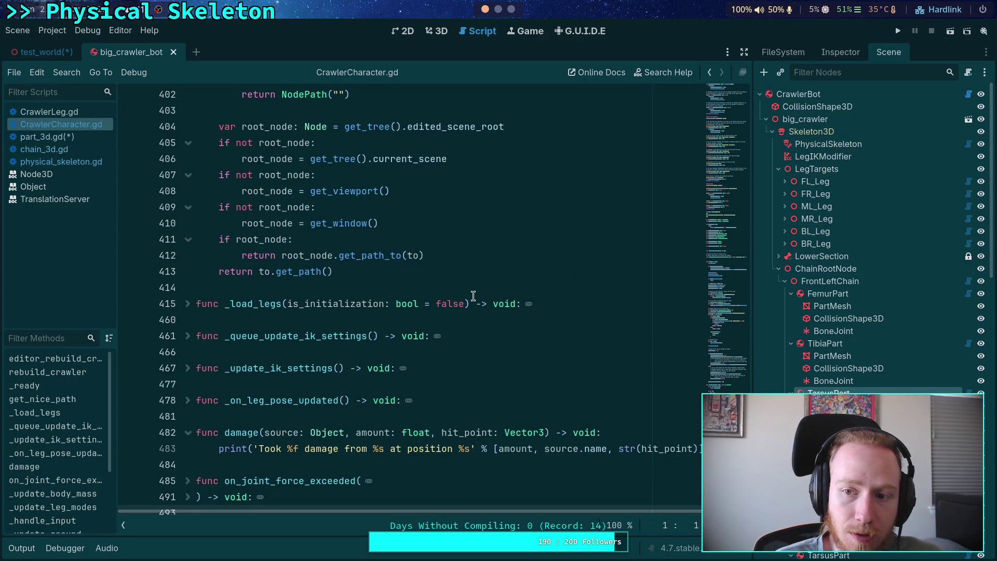
In CrawlerCharacter.gd, collapse the damage and get_nice_path functions
{"action": "scroll", "coordinate": [467, 285], "scroll_direction": "down", "scroll_amount": 1}
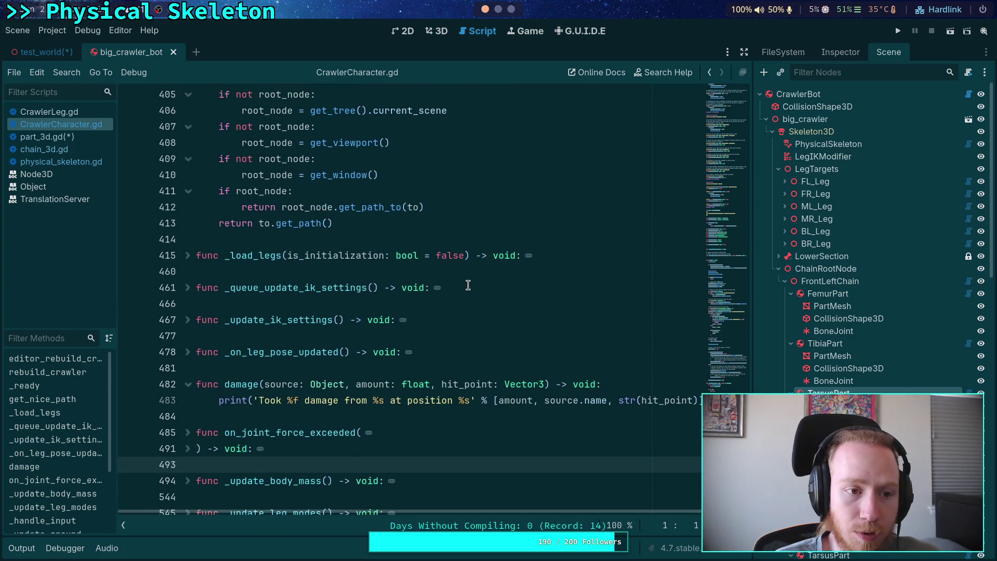
{"action": "scroll", "coordinate": [467, 284], "scroll_direction": "down", "scroll_amount": 3}
{"action": "key", "text": "alt+0"}
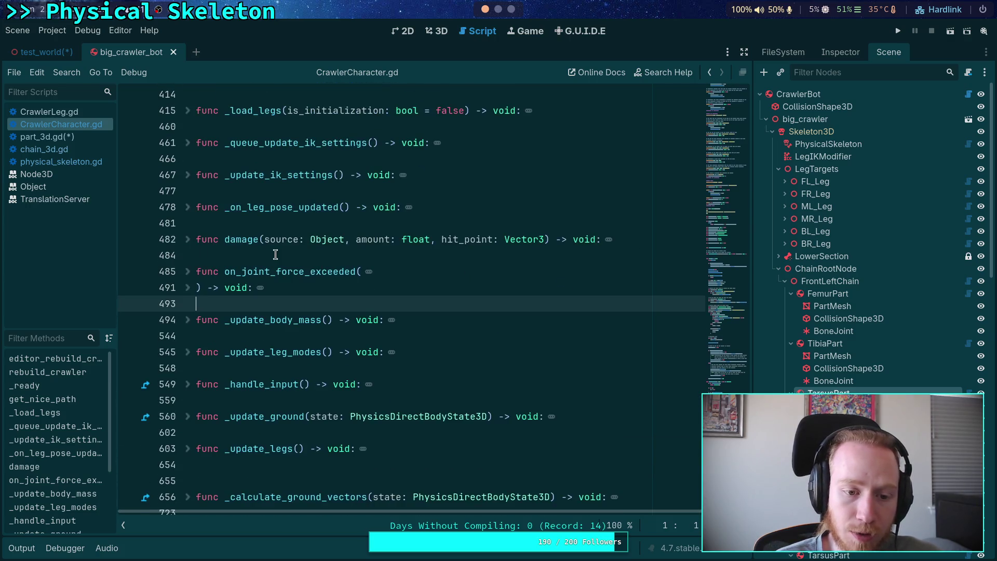
{"action": "scroll", "coordinate": [308, 257], "scroll_direction": "down", "scroll_amount": 4}
{"action": "scroll", "coordinate": [314, 253], "scroll_direction": "up", "scroll_amount": 13}
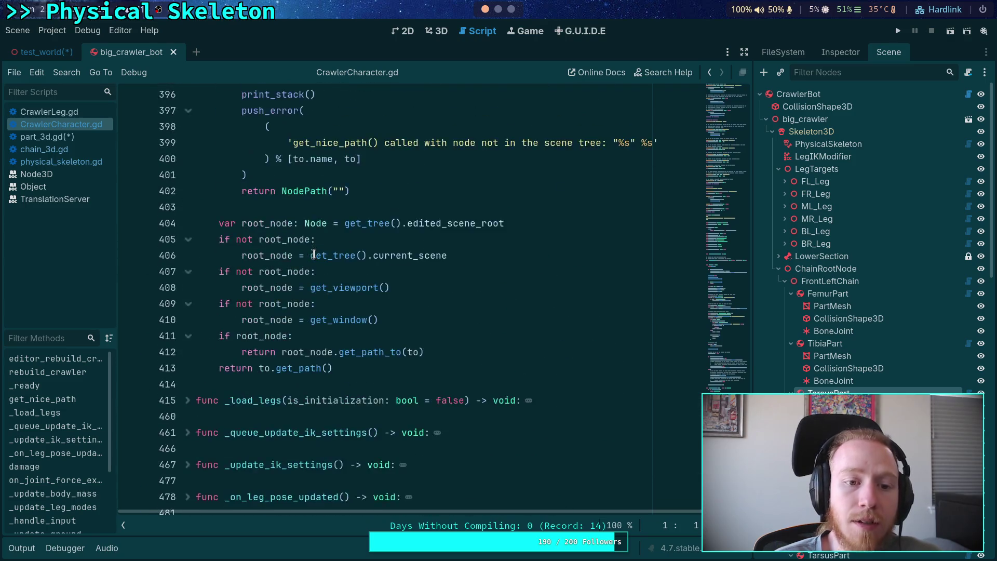
{"action": "left_click", "coordinate": [188, 158]}
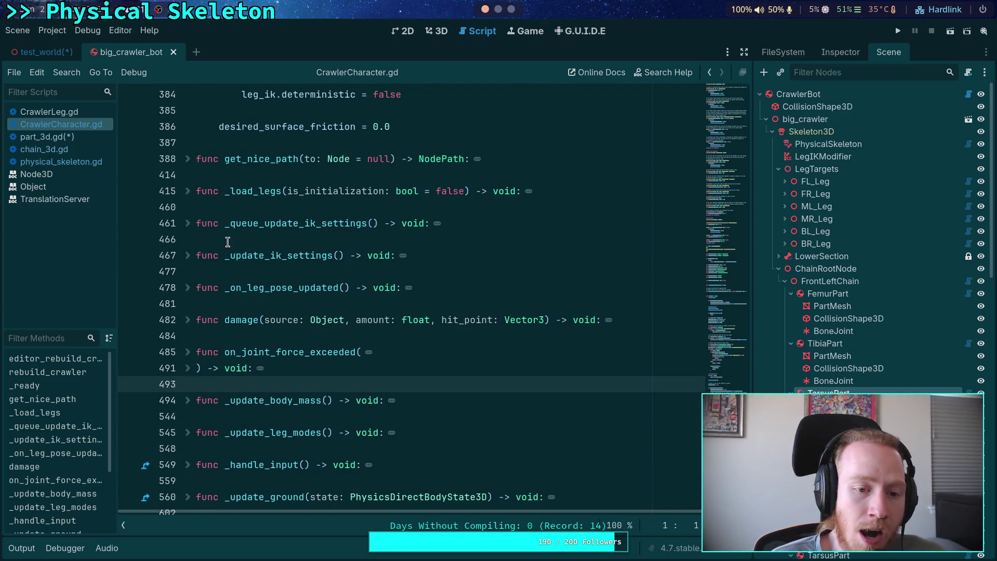
{"action": "scroll", "coordinate": [209, 285], "scroll_direction": "up", "scroll_amount": 8}
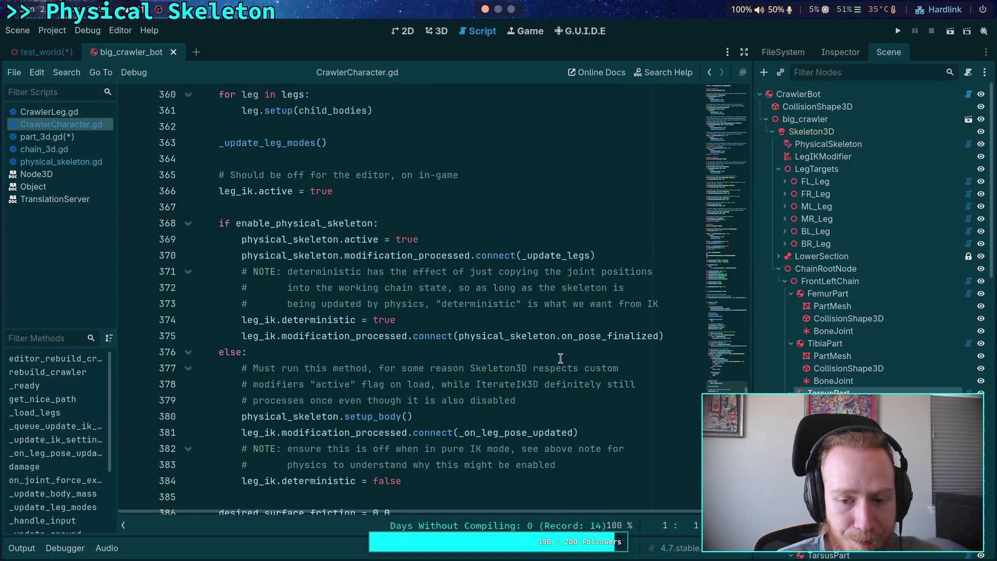
Use Lookup Symbol on on_pose_finalized (line 375) to jump to its definition
{"action": "double_click", "coordinate": [583, 338]}
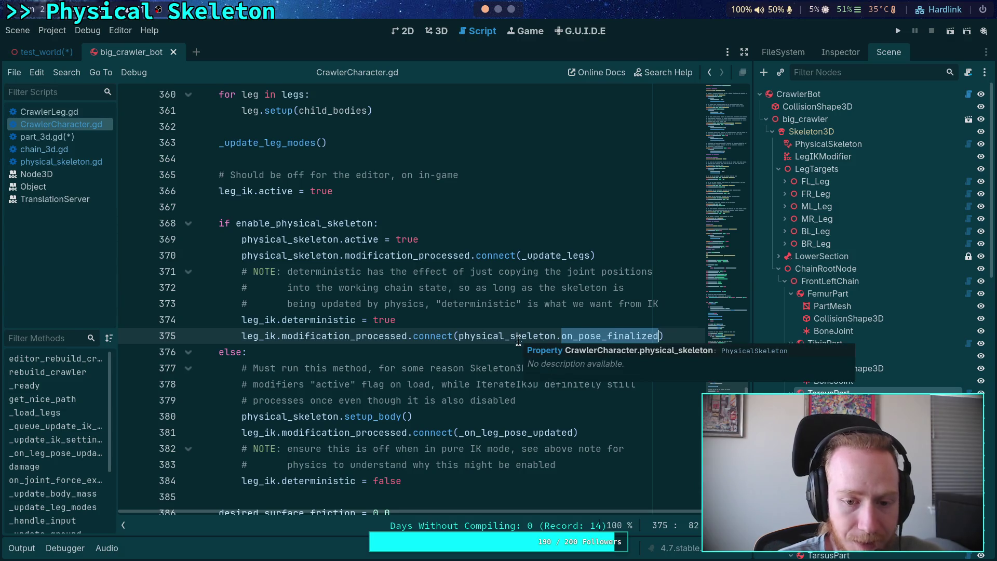
{"action": "right_click", "coordinate": [584, 338]}
{"action": "double_click", "coordinate": [565, 338]}
{"action": "right_click", "coordinate": [565, 338]}
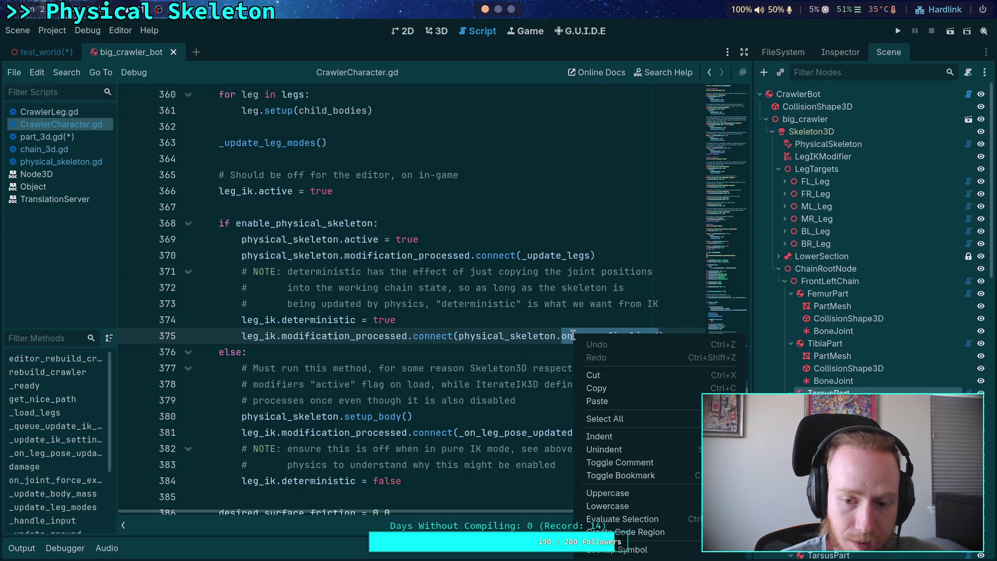
{"action": "left_click", "coordinate": [594, 550]}
{"action": "scroll", "coordinate": [407, 393], "scroll_direction": "down", "scroll_amount": 1}
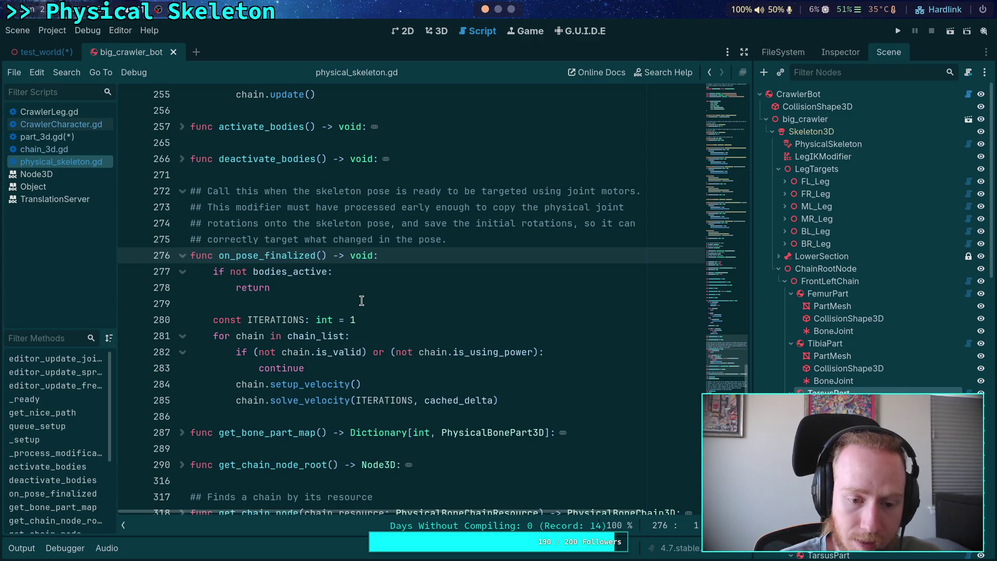
Split the loop's condition so invalid chains are skipped with 'if not chain.is_valid: continue'
{"action": "left_click", "coordinate": [362, 301]}
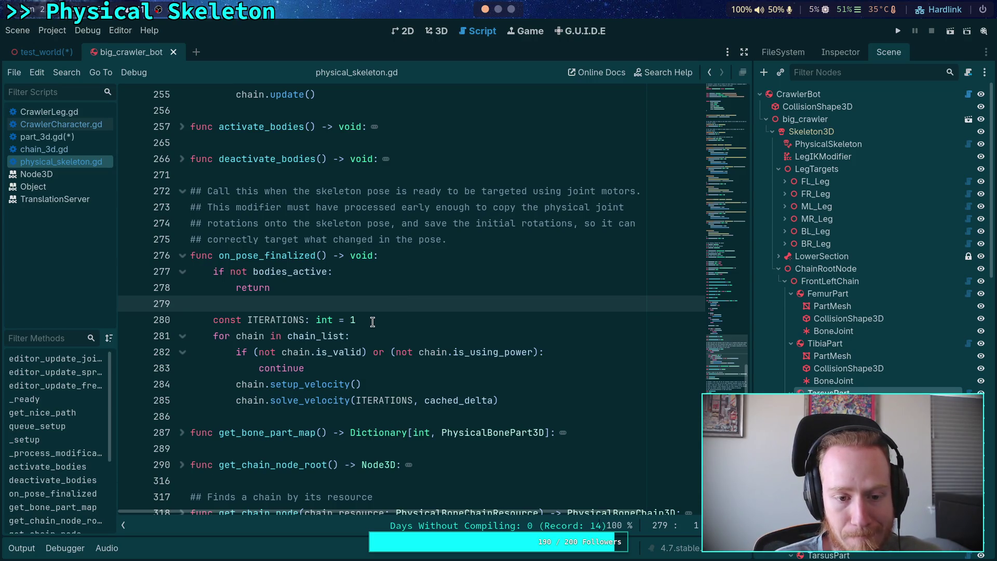
{"action": "left_click", "coordinate": [388, 373]}
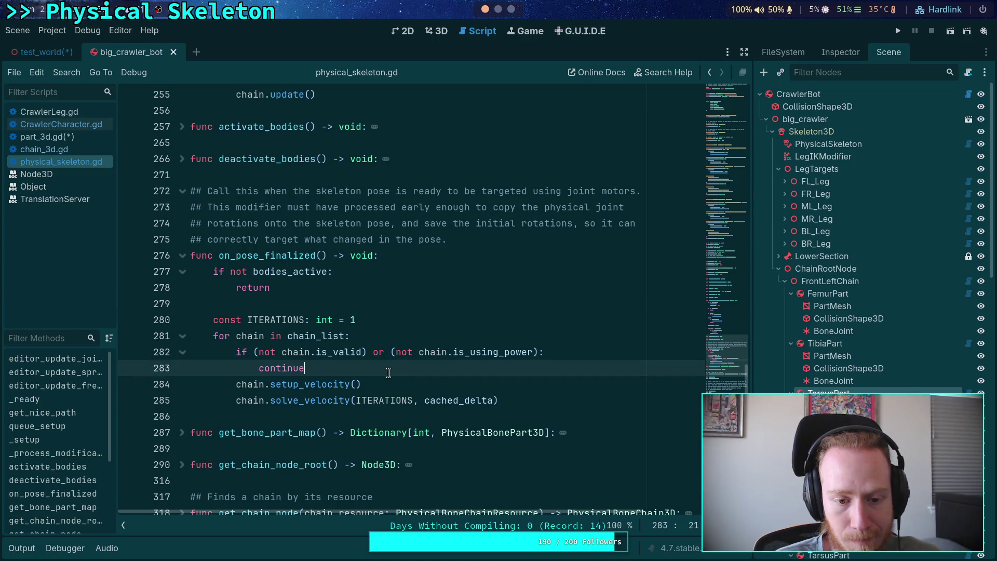
{"action": "left_click", "coordinate": [431, 340]}
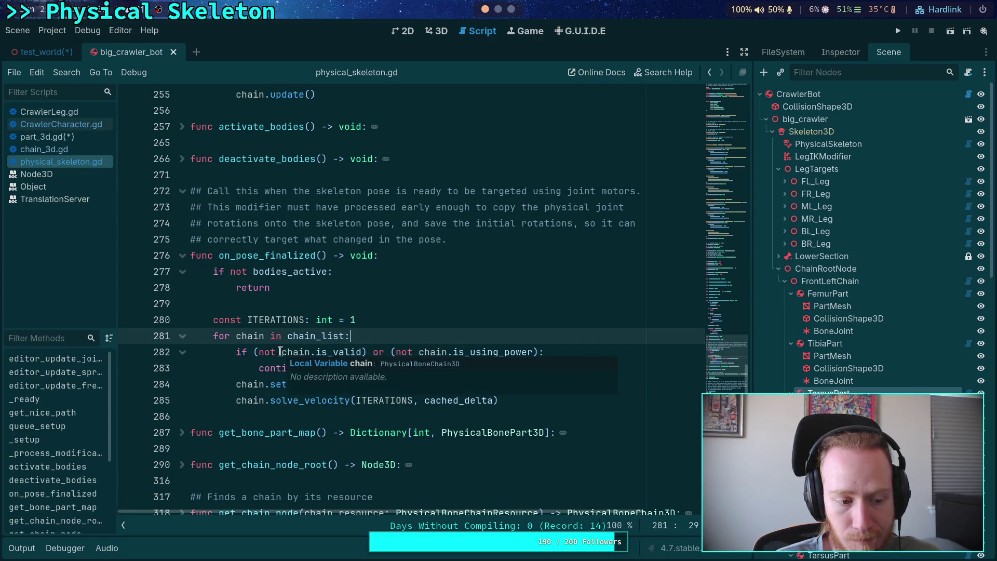
{"action": "mouse_move", "coordinate": [280, 351]}
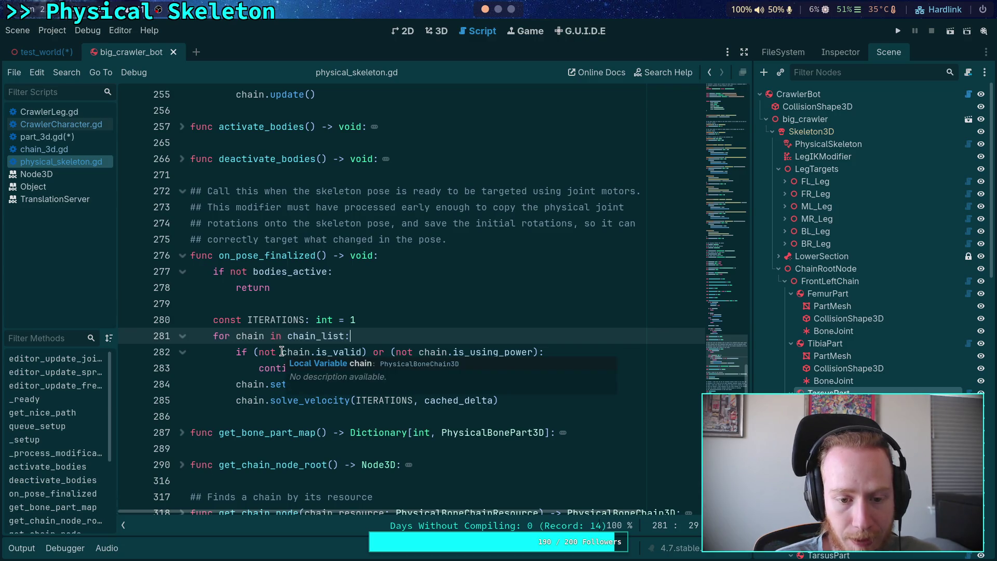
{"action": "left_click", "coordinate": [337, 352]}
{"action": "left_click", "coordinate": [360, 352]}
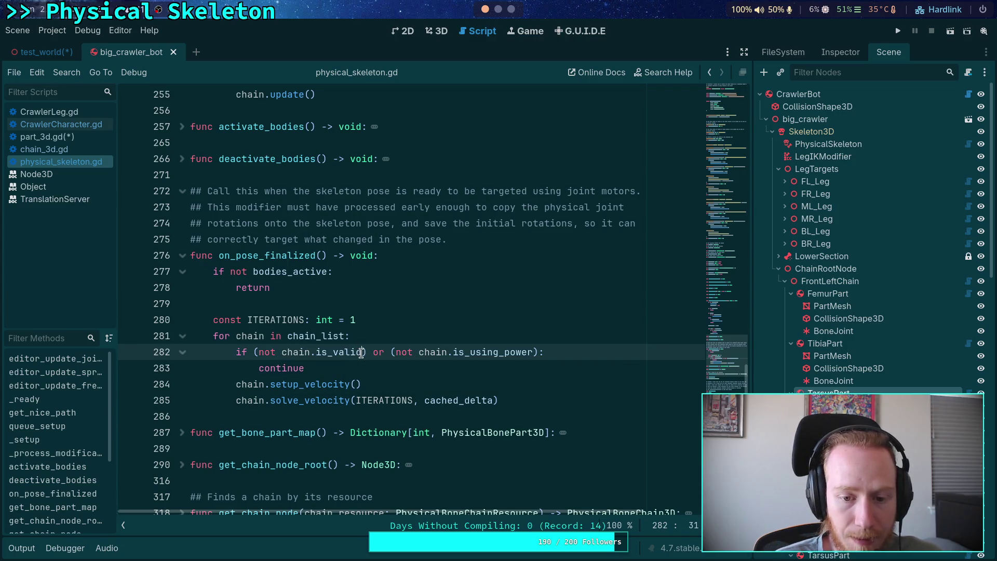
{"action": "left_click_drag", "start_coordinate": [361, 351], "coordinate": [374, 352]}
{"action": "left_click", "coordinate": [259, 352]}
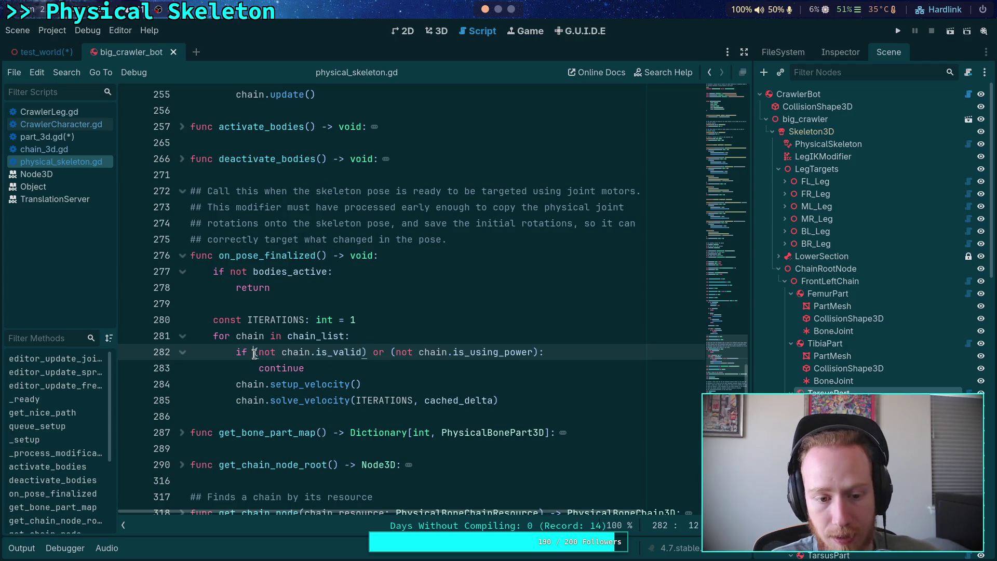
{"action": "key", "text": "BackSpace"}
{"action": "left_click", "coordinate": [360, 352]}
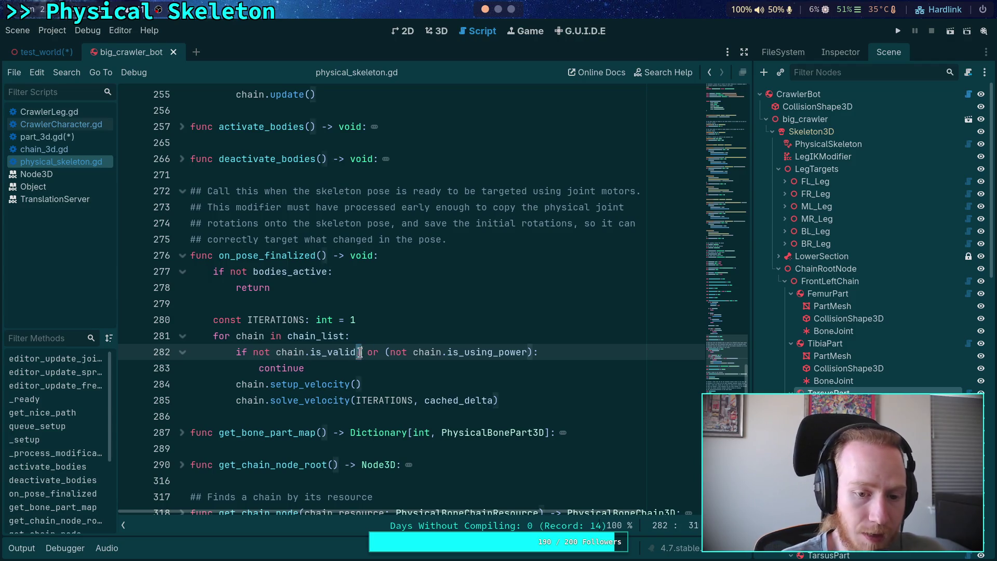
{"action": "key", "text": "BackSpace"}
{"action": "type", "text": ":"}
{"action": "key", "text": "ctrl+z"}
{"action": "key", "text": "Return"}
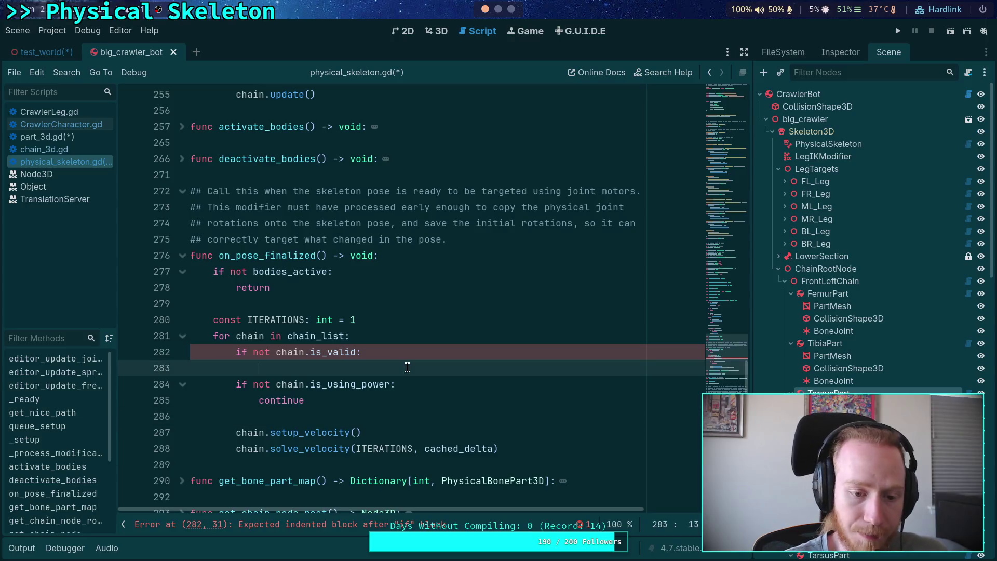
{"action": "type", "text": "continue"}
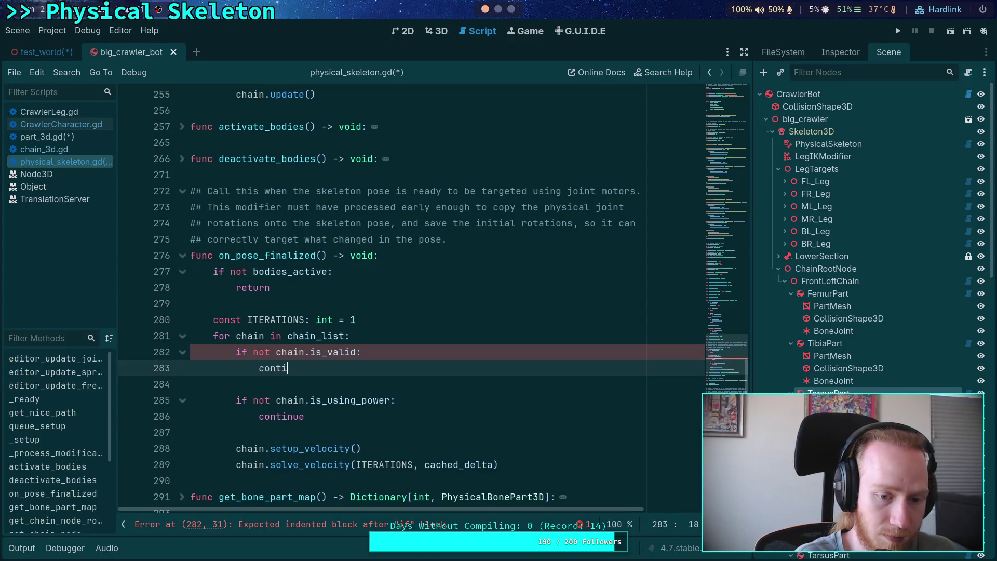
{"action": "key", "text": "Return"}
Insert chain.on_pose_finalized() above the separate is_using_power check
{"action": "left_click", "coordinate": [307, 400]}
{"action": "key", "text": "Up"}
{"action": "key", "text": "Return"}
{"action": "key", "text": "Return"}
{"action": "key", "text": "Up"}
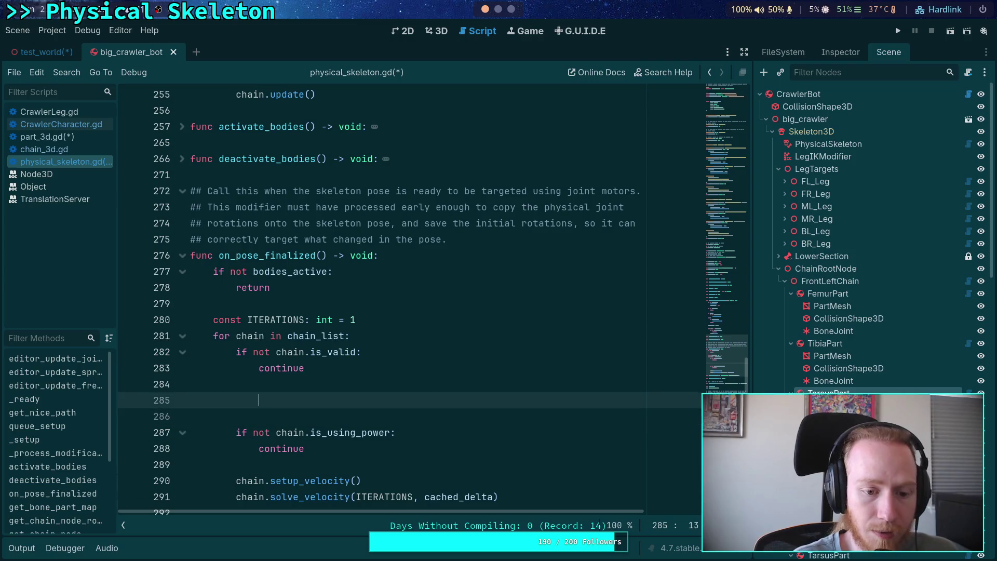
{"action": "type", "text": "chain."}
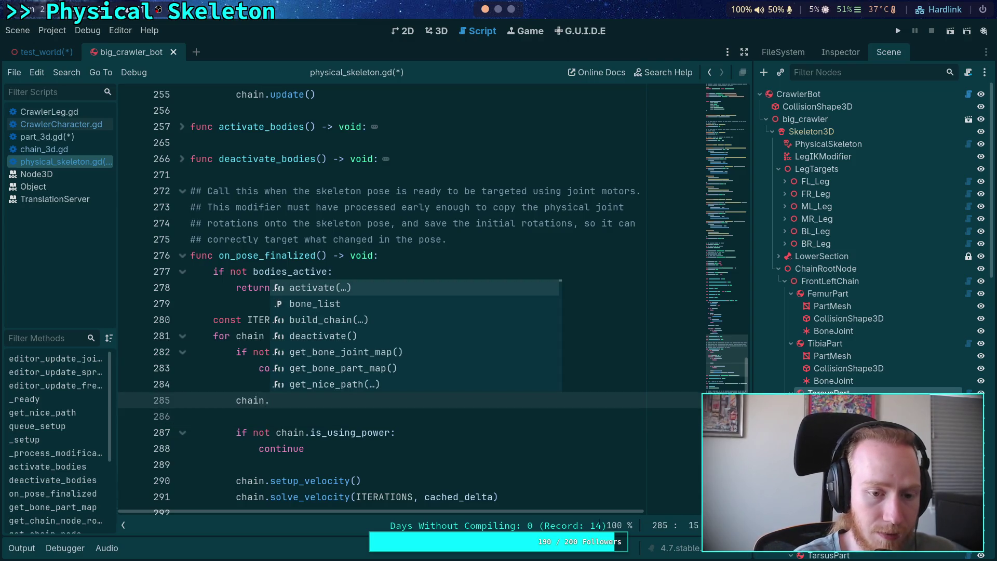
{"action": "type", "text": "on_po"}
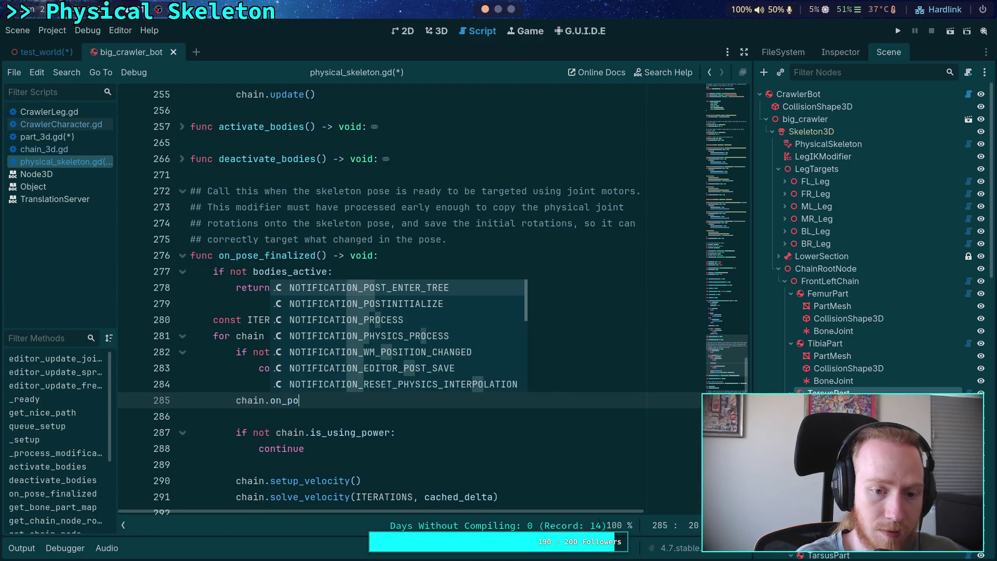
{"action": "type", "text": "se_finalize"}
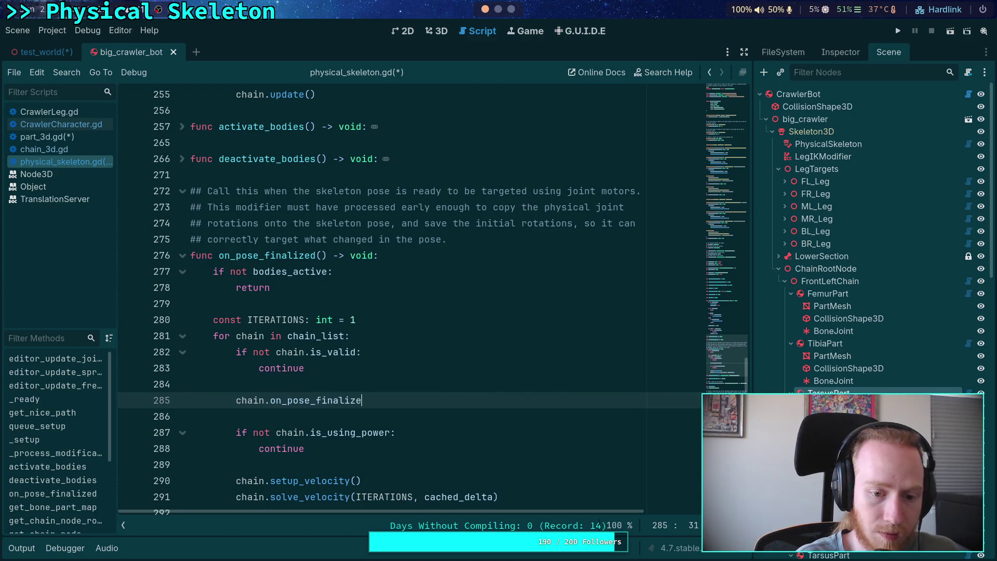
{"action": "type", "text": "d()"}
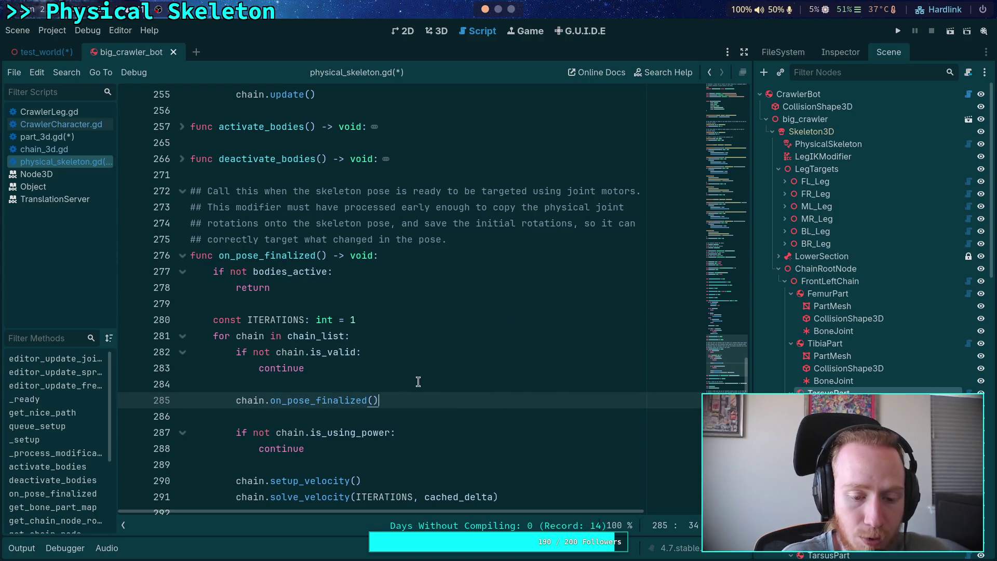
{"action": "left_click", "coordinate": [73, 150]}
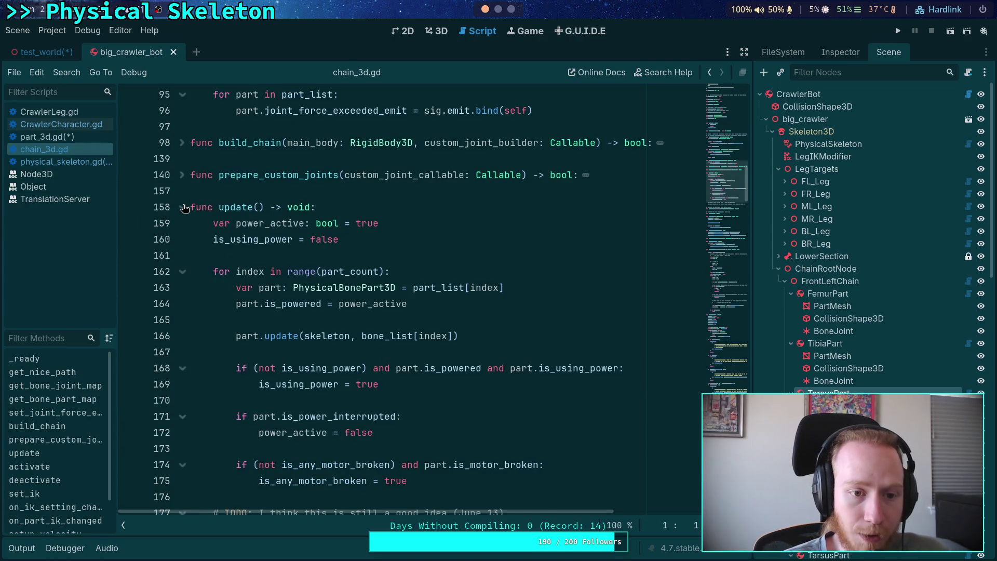
Add a new on_pose_finalized() -> void function below the folded update() in chain_3d.gd
{"action": "left_click", "coordinate": [182, 207]}
{"action": "left_click", "coordinate": [182, 207]}
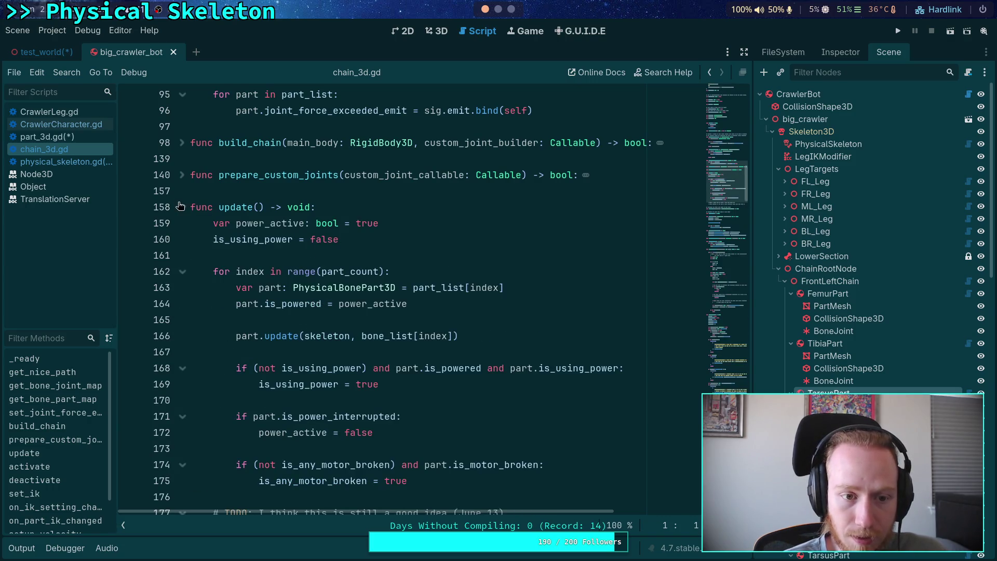
{"action": "left_click", "coordinate": [182, 207]}
{"action": "scroll", "coordinate": [254, 276], "scroll_direction": "up", "scroll_amount": 1}
{"action": "left_click", "coordinate": [225, 275]}
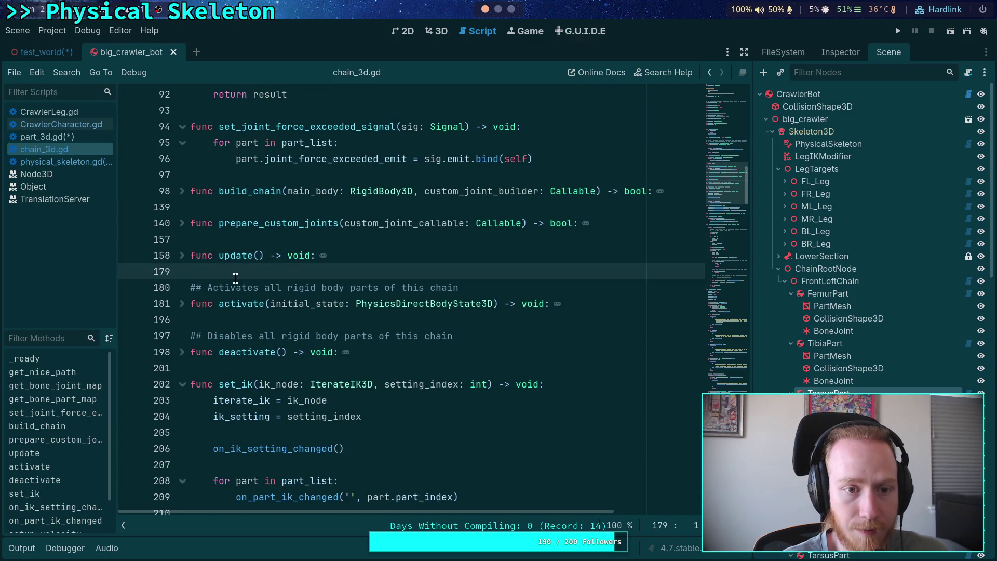
{"action": "key", "text": "Return"}
{"action": "key", "text": "Return"}
{"action": "key", "text": "Up"}
{"action": "type", "text": "nc o"}
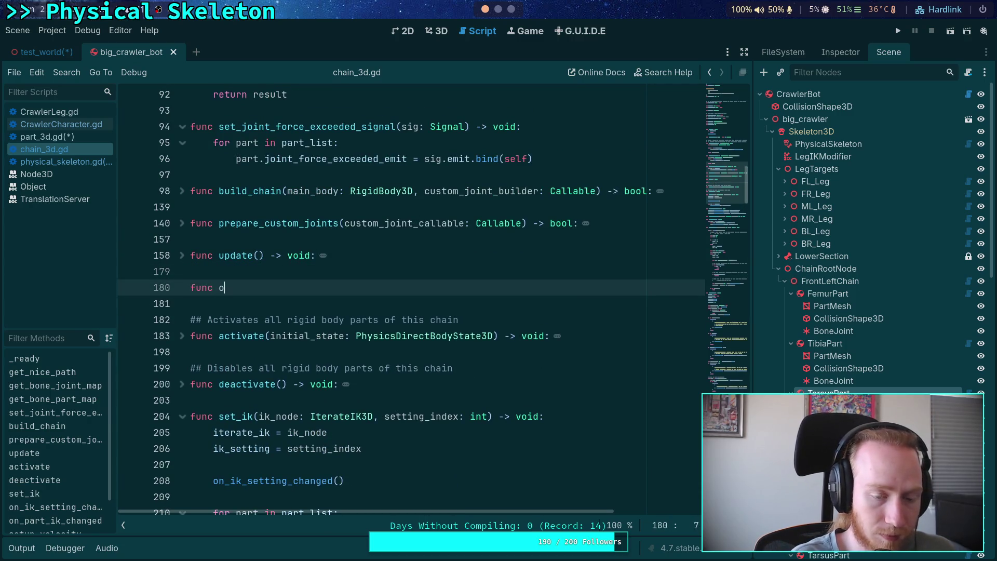
{"action": "type", "text": "n_pose_finalized() -> v"}
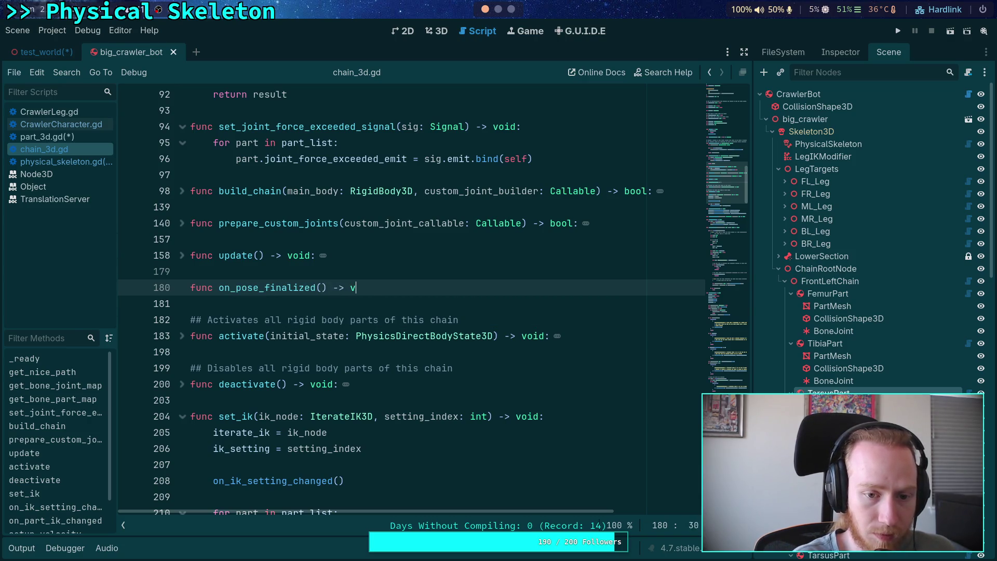
{"action": "type", "text": "oid:"}
{"action": "key", "text": "Return"}
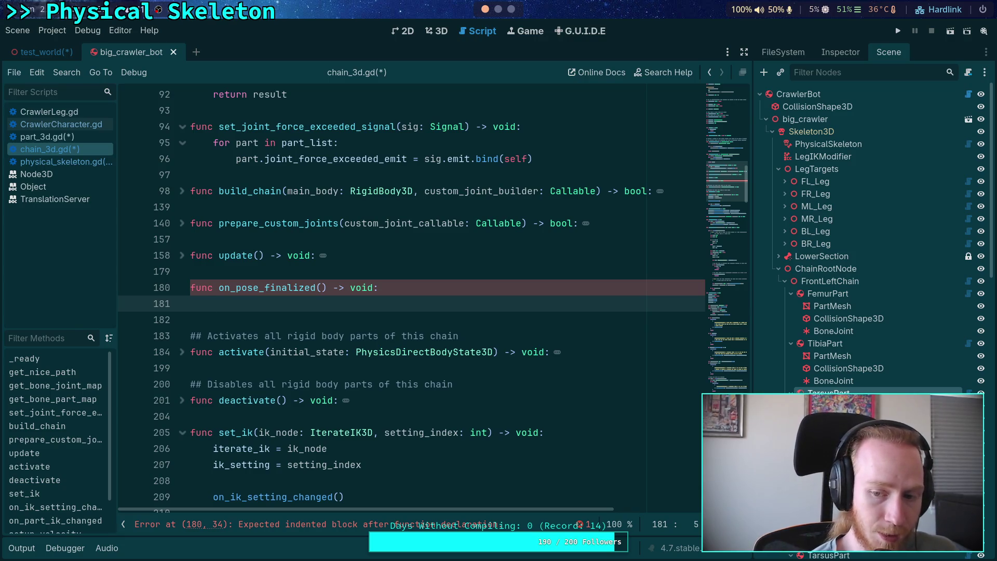
Loop over part_list, skipping parts that are not is_valid with continue
{"action": "type", "text": "for part in part_list"}
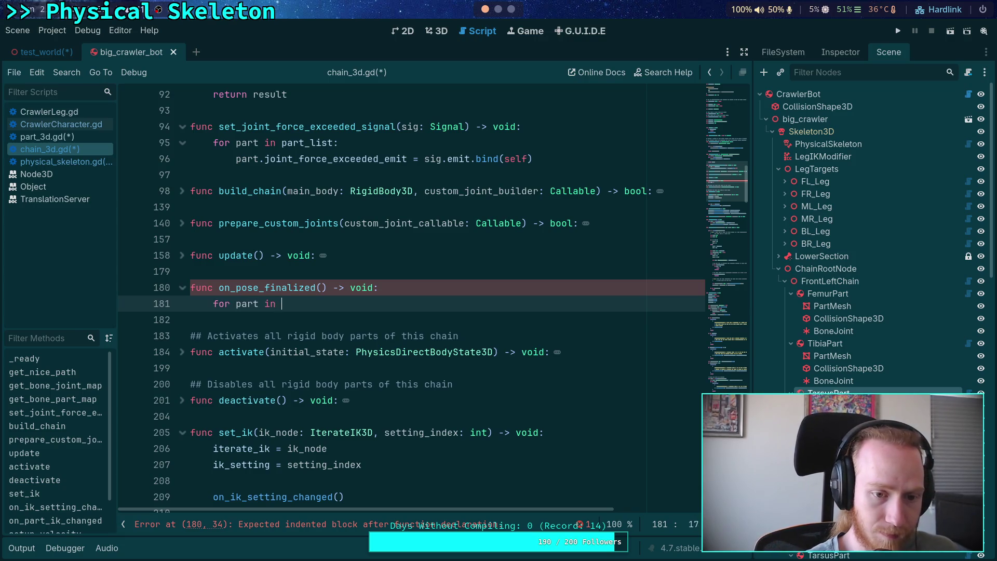
{"action": "left_click", "coordinate": [183, 257]}
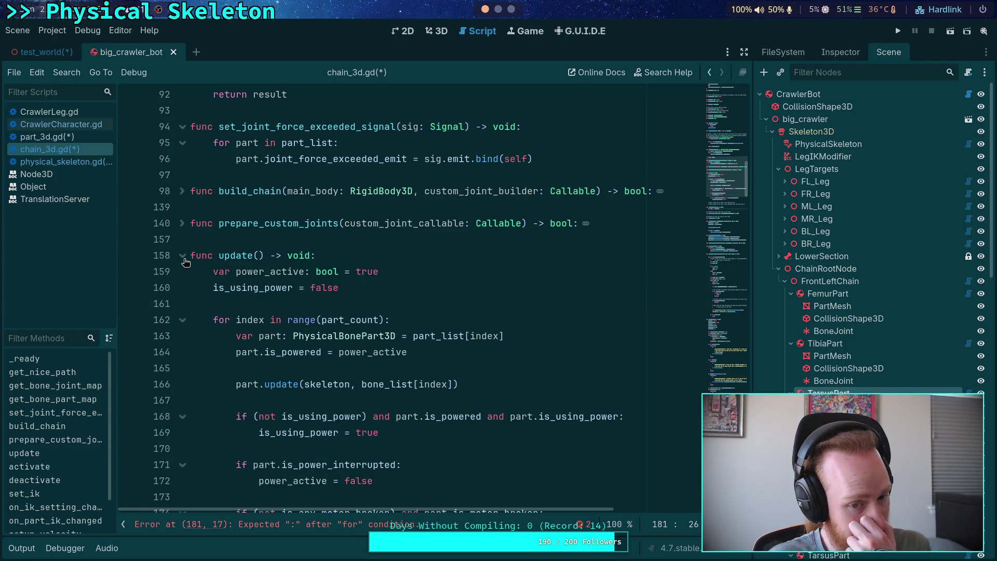
{"action": "left_click", "coordinate": [183, 256]}
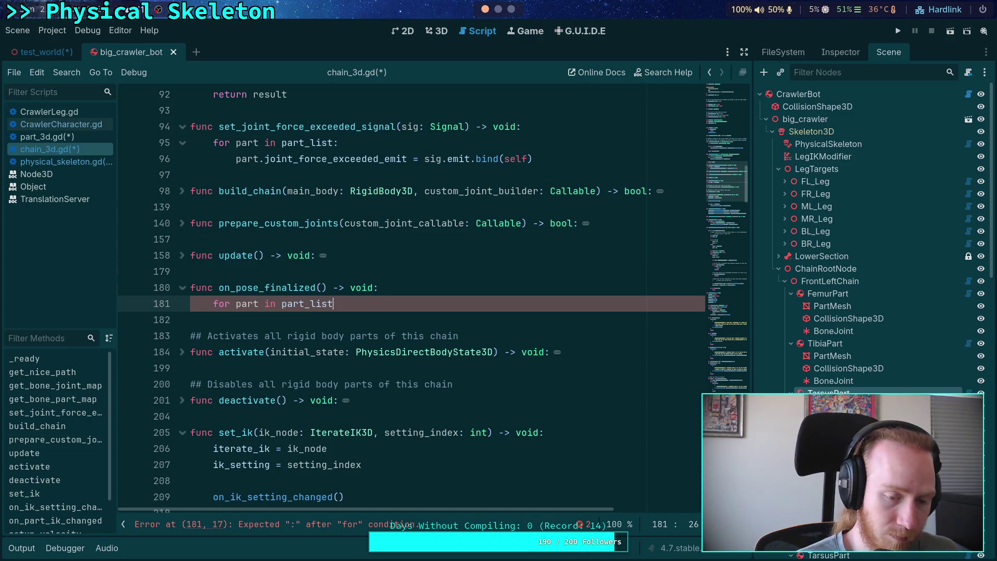
{"action": "type", "text": ":"}
{"action": "key", "text": "Return"}
{"action": "type", "text": "if not"}
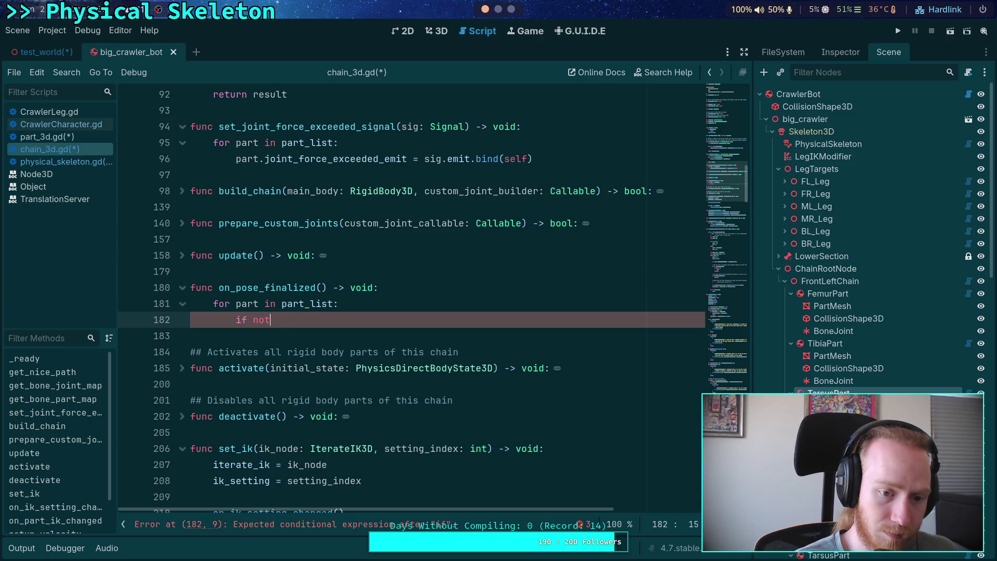
{"action": "type", "text": " part.is_v"}
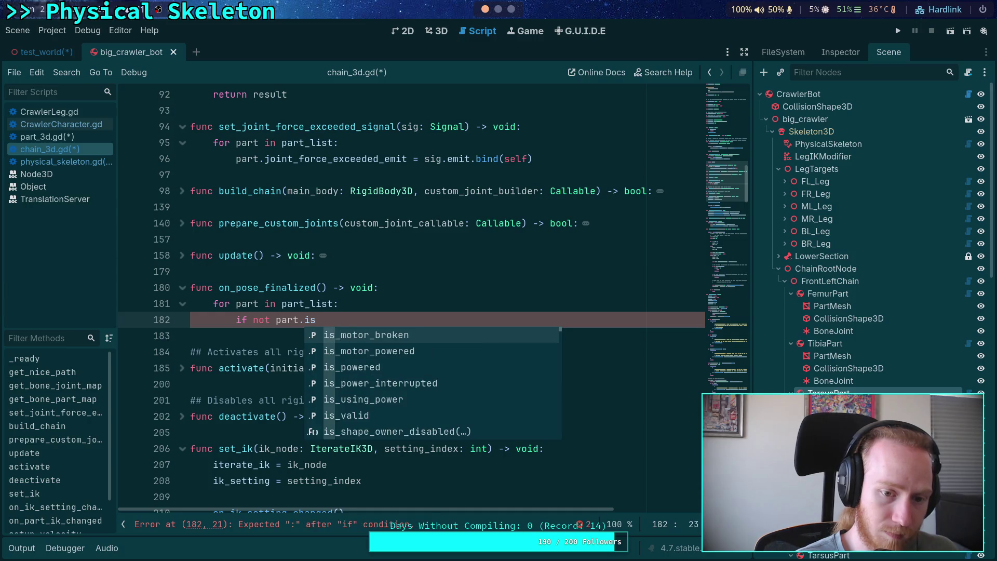
{"action": "key", "text": "Return"}
{"action": "type", "text": ":"}
{"action": "key", "text": "Return"}
{"action": "key", "text": "BackSpace"}
{"action": "key", "text": "BackSpace"}
{"action": "type", "text": "continue"}
{"action": "key", "text": "Return"}
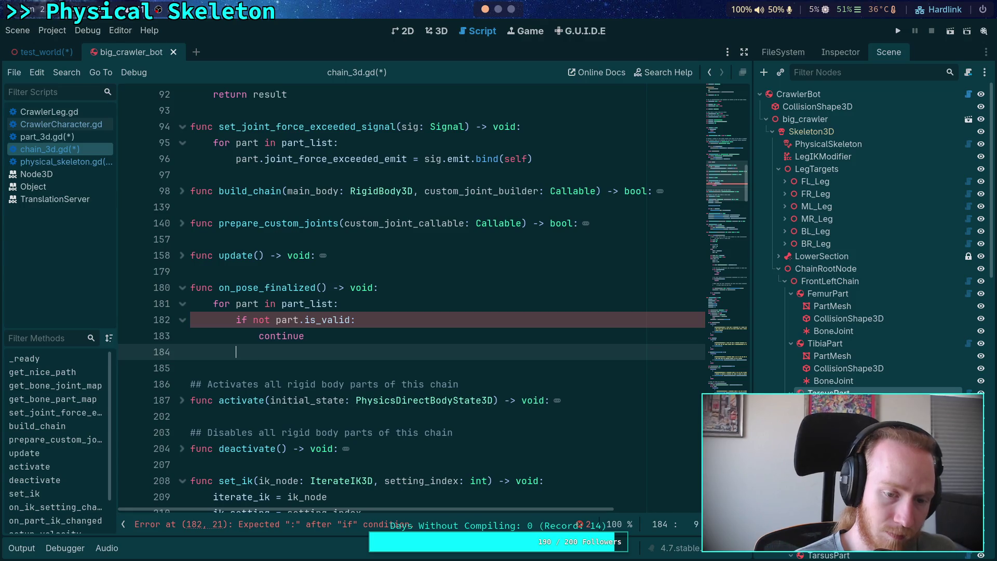
Call part.on_pose_finalized(skeleton, bone_list[index]) inside the loop
{"action": "type", "text": "part.on"}
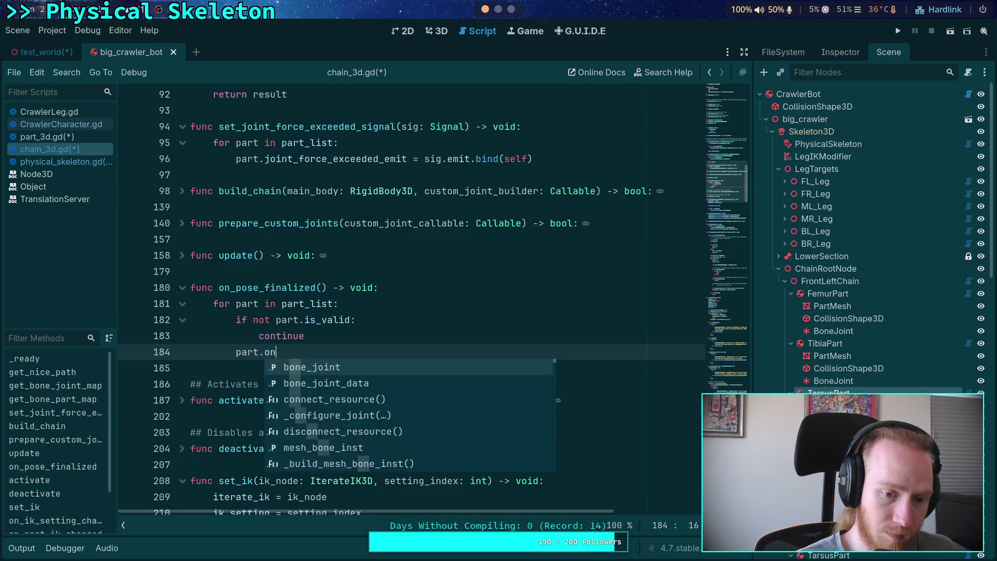
{"action": "type", "text": "_pose_fin"}
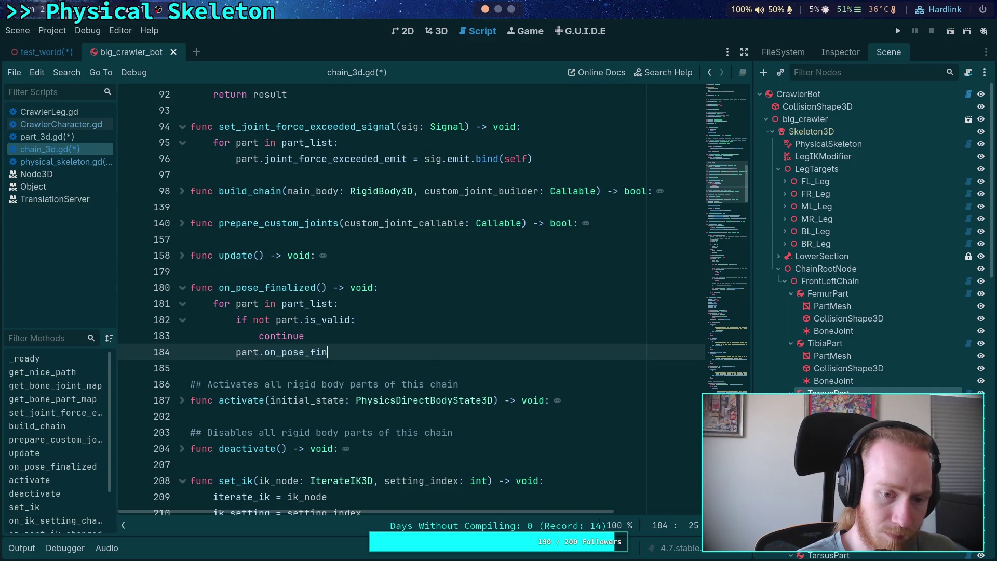
{"action": "type", "text": "alized(skeleton"}
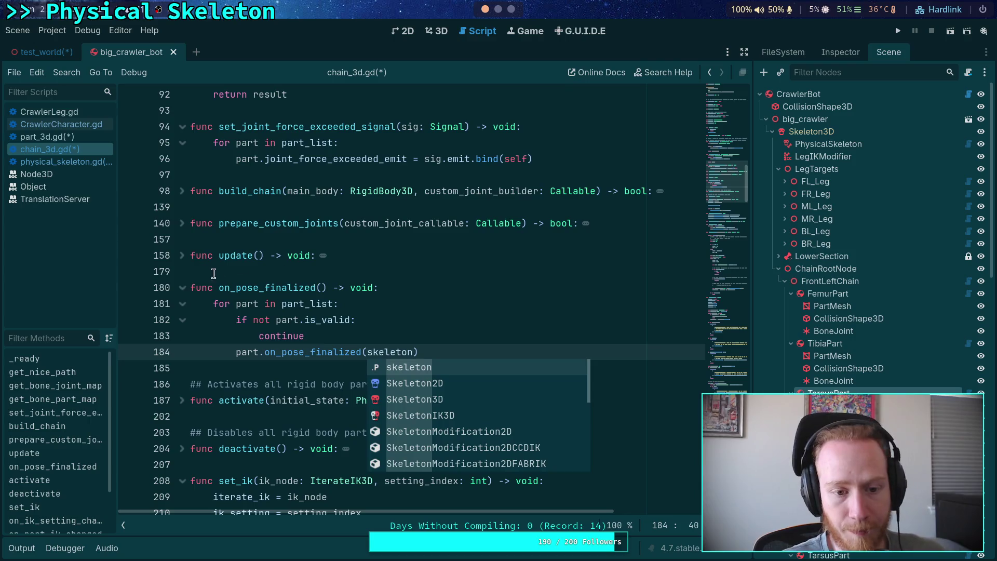
{"action": "left_click", "coordinate": [183, 259]}
{"action": "left_click", "coordinate": [183, 258]}
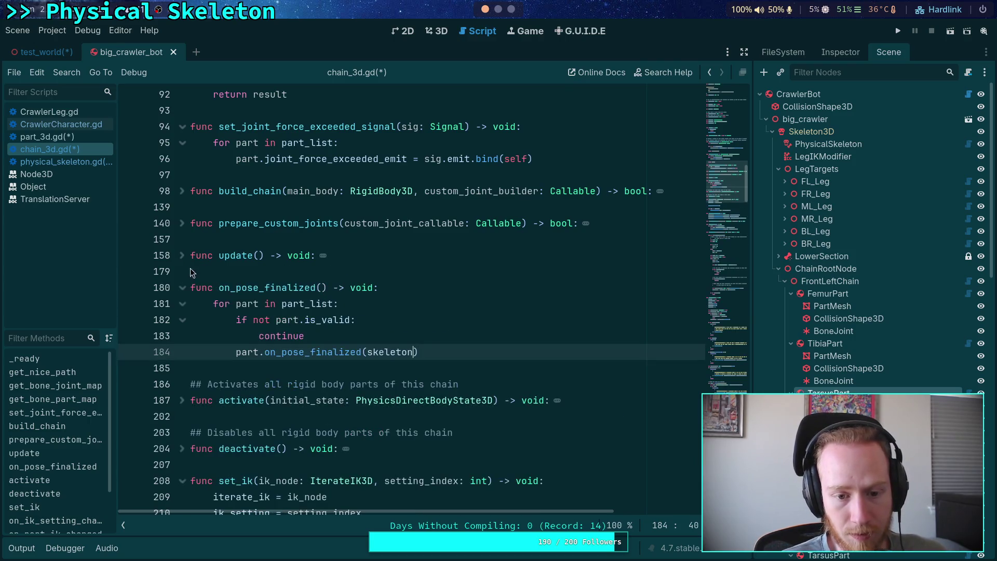
{"action": "type", "text": ", bone_"}
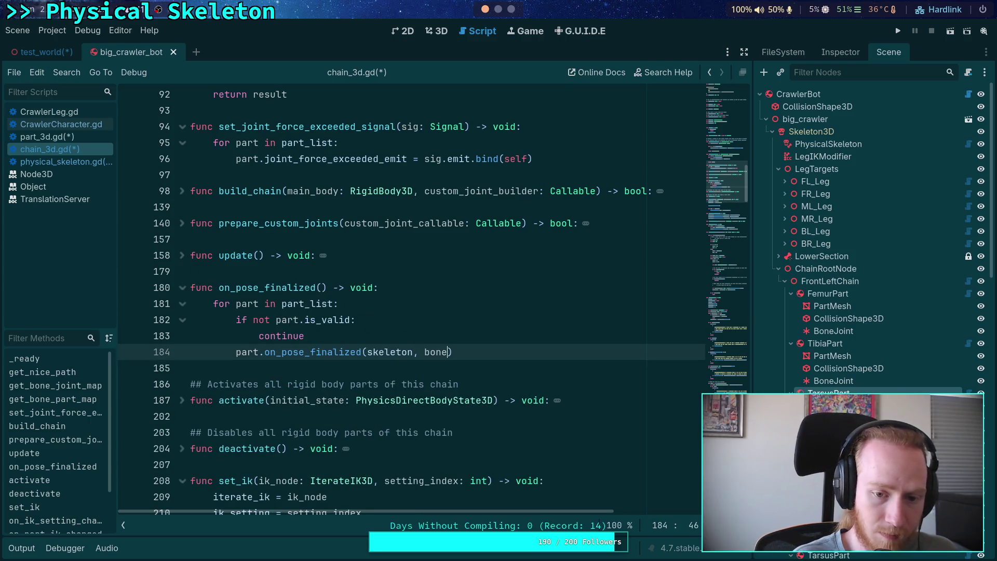
{"action": "key", "text": "Return"}
{"action": "type", "text": "[index"}
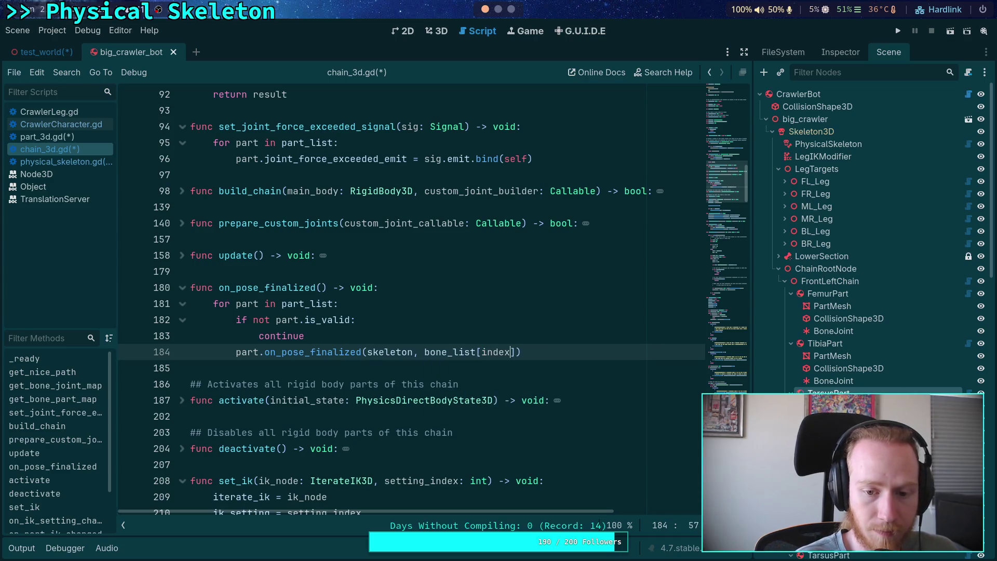
{"action": "left_click_drag", "start_coordinate": [235, 304], "coordinate": [332, 300]}
Change the loop to 'for index in range(part_count)' with 'var part := part_list[index]'
{"action": "key", "text": "BackSpace"}
{"action": "type", "text": "index in r"}
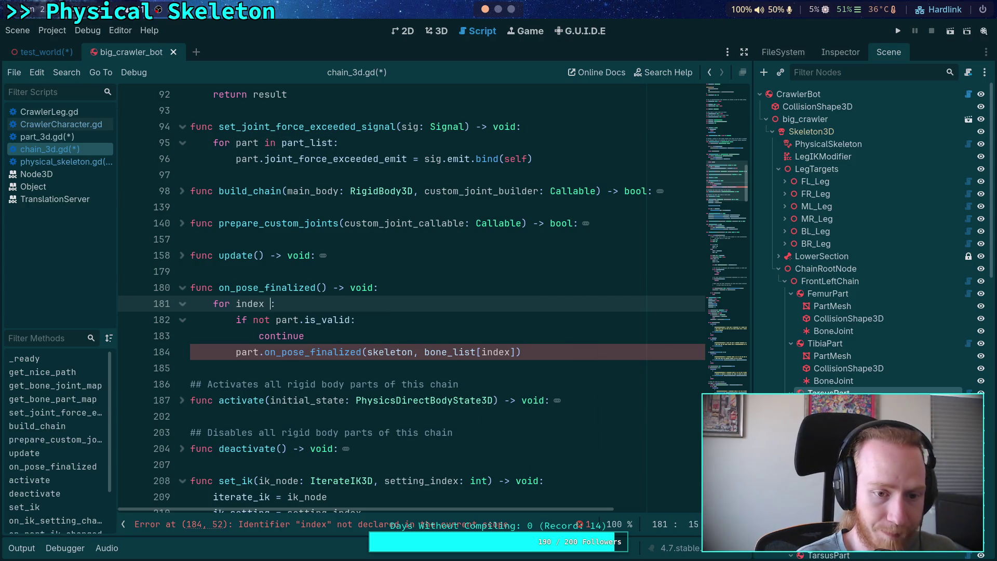
{"action": "type", "text": "ange("}
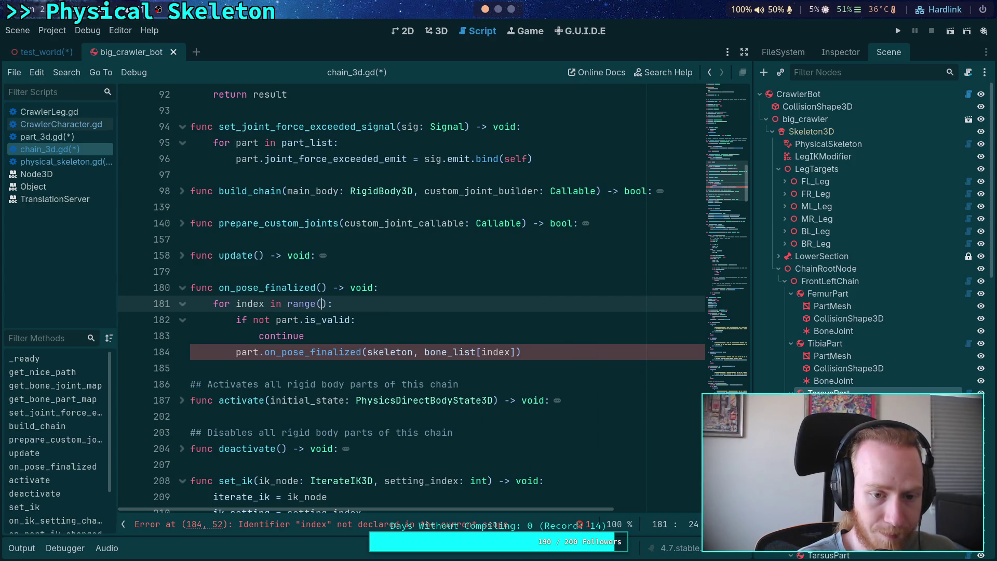
{"action": "type", "text": "par"}
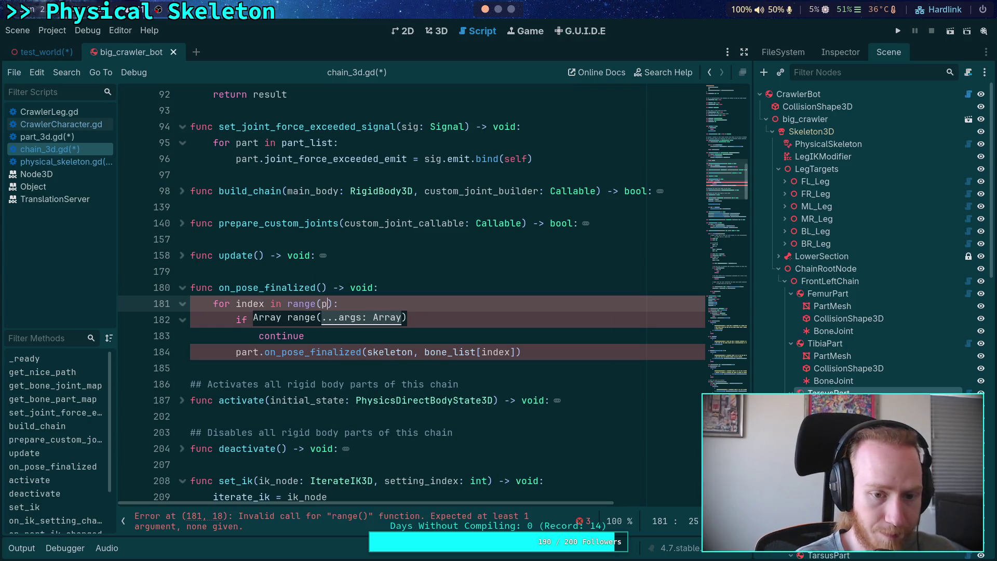
{"action": "key", "text": "Return"}
{"action": "key", "text": "End"}
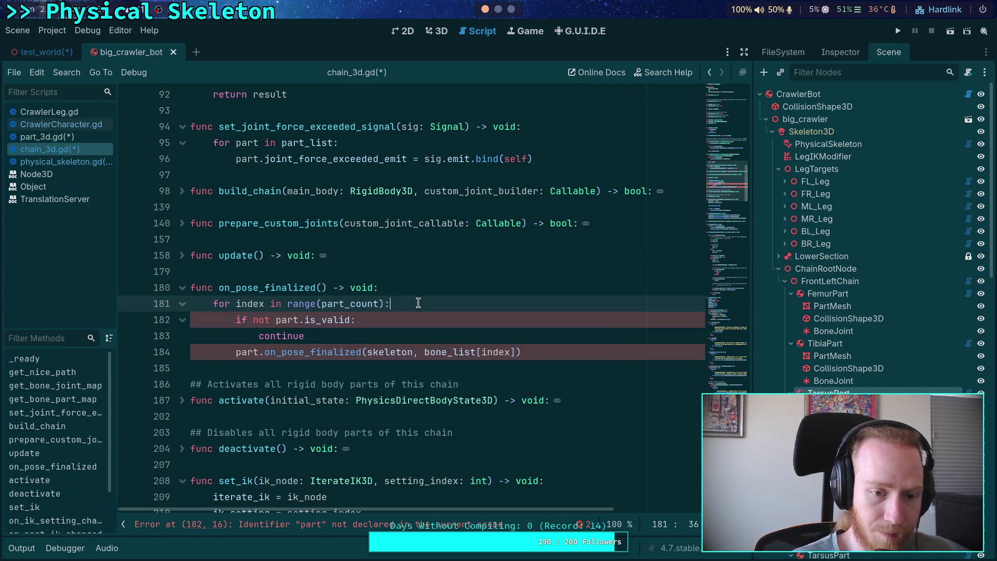
{"action": "key", "text": "Return"}
{"action": "type", "text": "var part"}
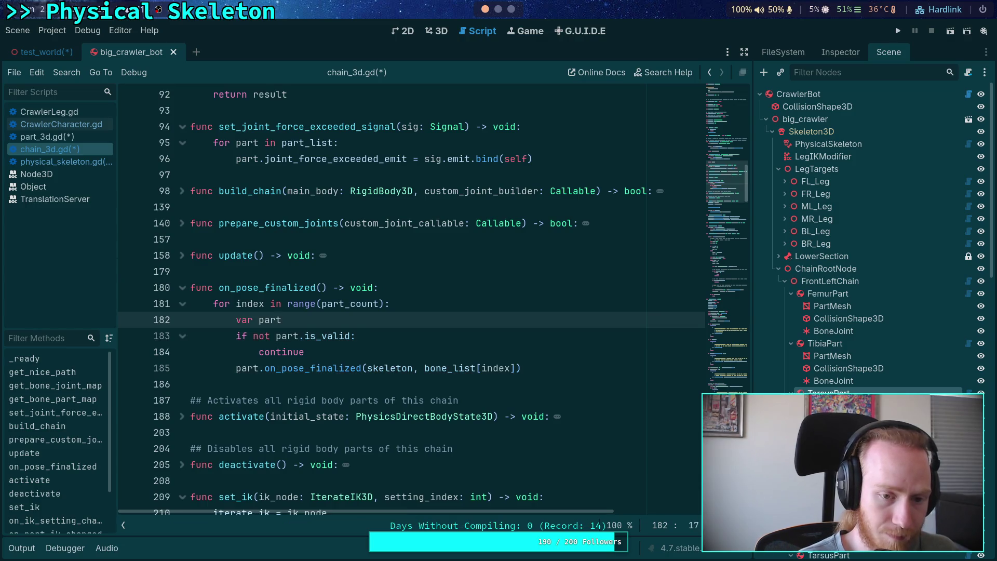
{"action": "type", "text": " := p"}
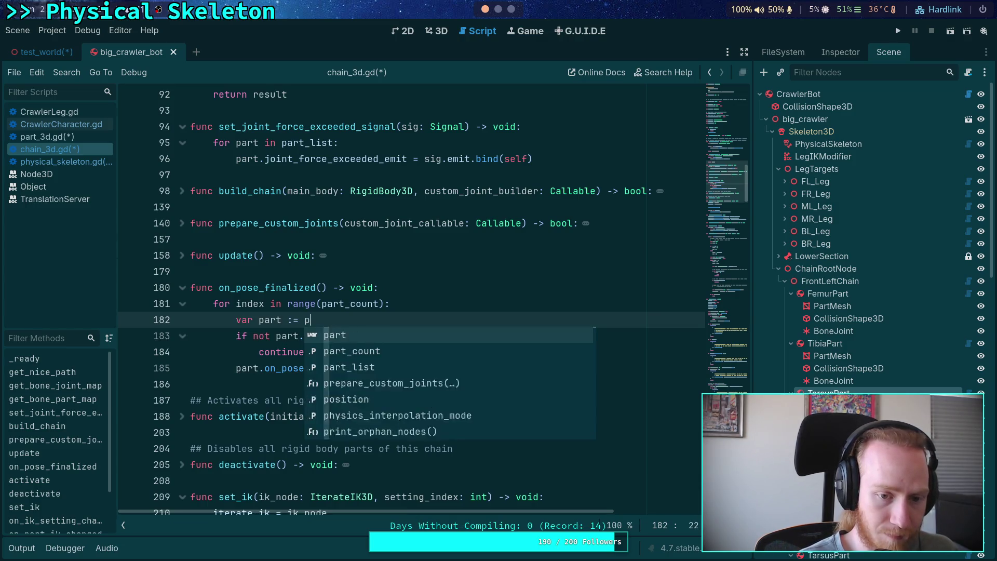
{"action": "type", "text": "art_list[index"}
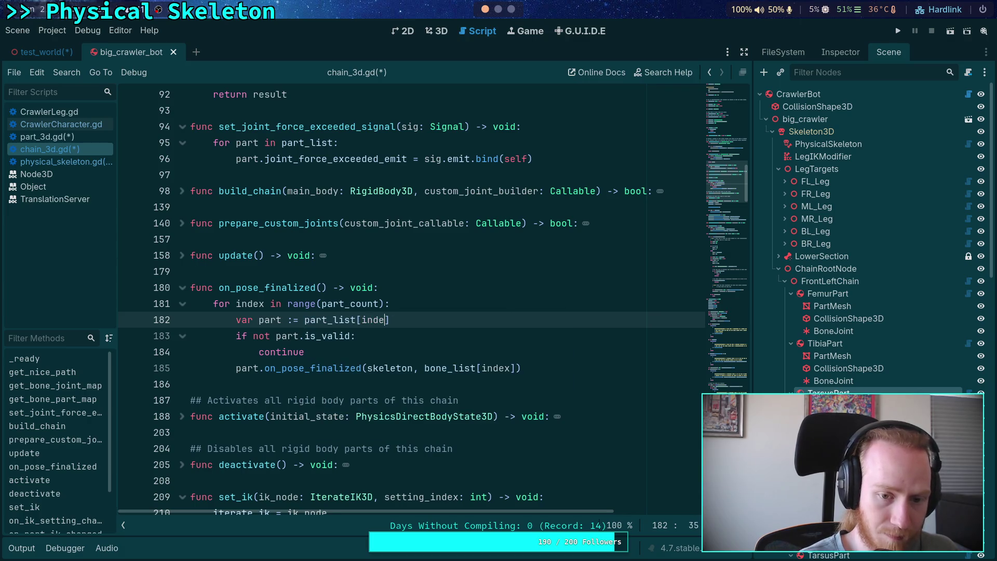
Re-enter is_valid in the validity check and save chain_3d.gd
{"action": "left_click", "coordinate": [289, 335]}
{"action": "double_click", "coordinate": [328, 336]}
{"action": "type", "text": "is"}
{"action": "type", "text": "_va"}
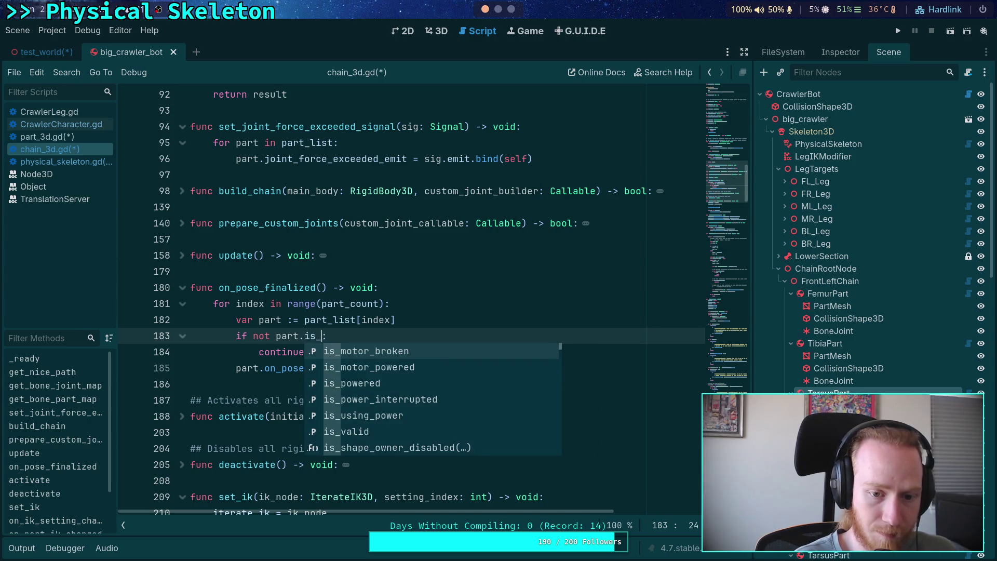
{"action": "key", "text": "Return"}
{"action": "key", "text": "ctrl+s"}
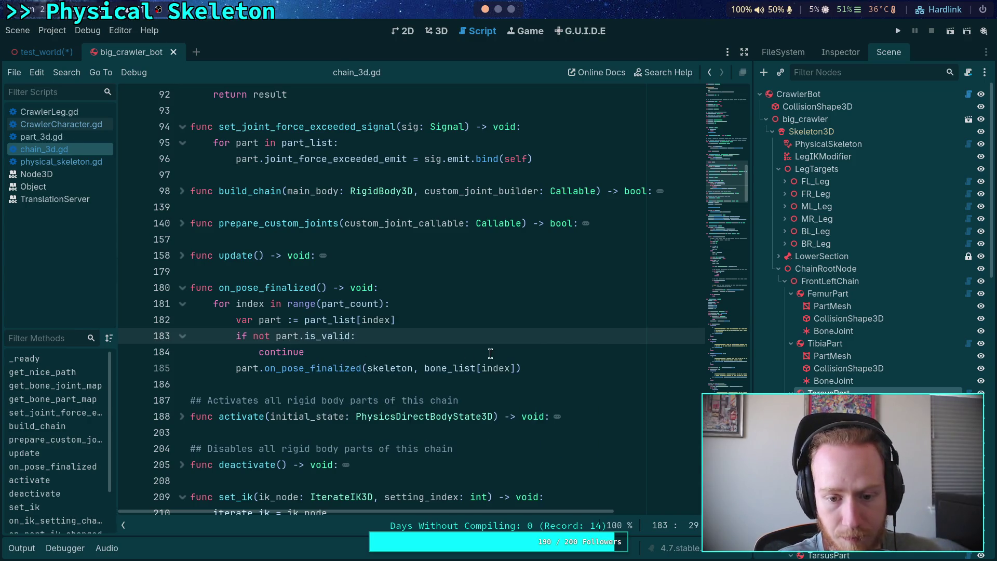
{"action": "left_click", "coordinate": [491, 354]}
{"action": "left_click", "coordinate": [541, 367]}
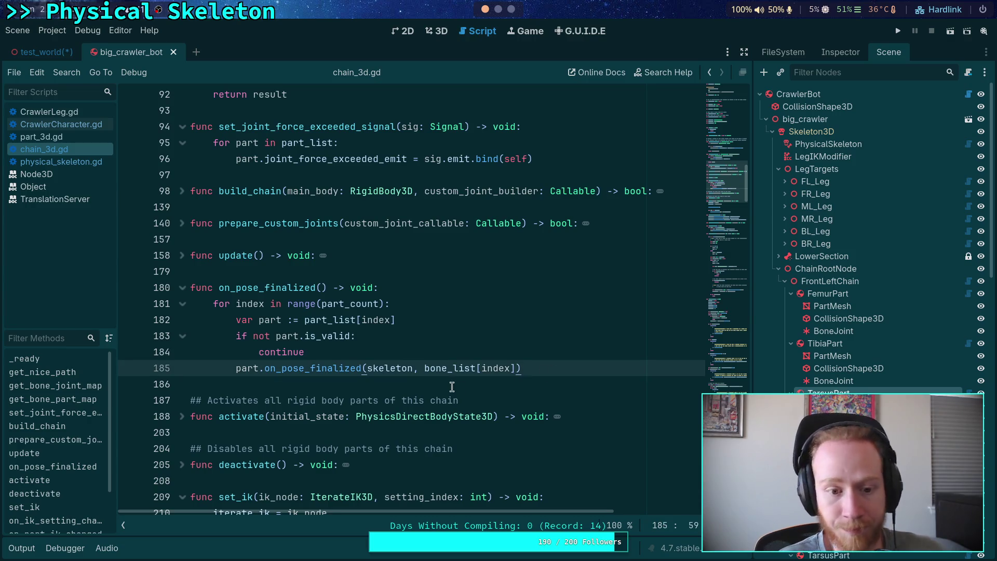
{"action": "left_click", "coordinate": [47, 137]}
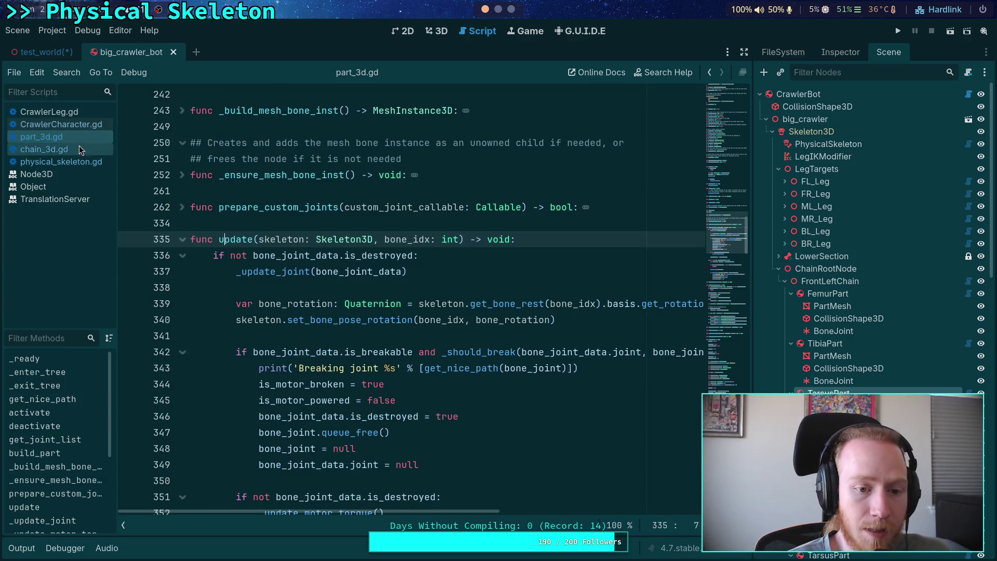
Fold the update and _update_motor_torque functions and open a blank line after set_should_break
{"action": "left_click", "coordinate": [182, 239]}
{"action": "left_click", "coordinate": [224, 258]}
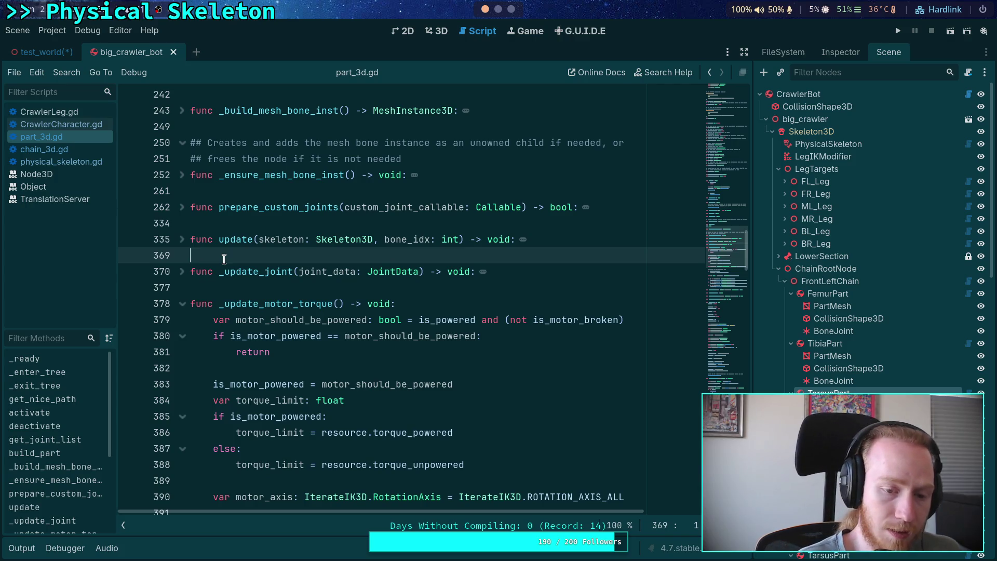
{"action": "left_click", "coordinate": [183, 304]}
{"action": "left_click", "coordinate": [220, 321]}
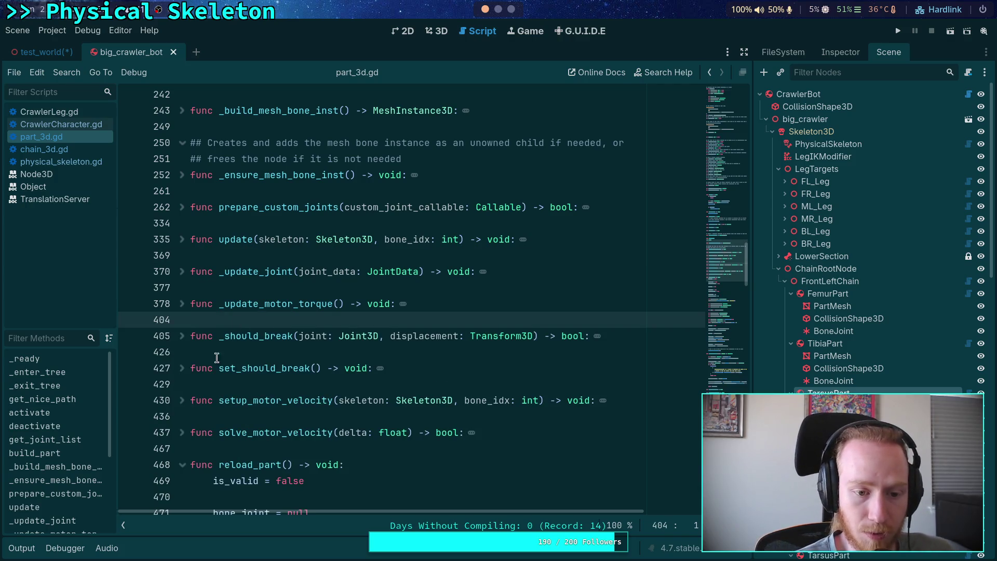
{"action": "left_click", "coordinate": [242, 357]}
{"action": "left_click", "coordinate": [285, 389]}
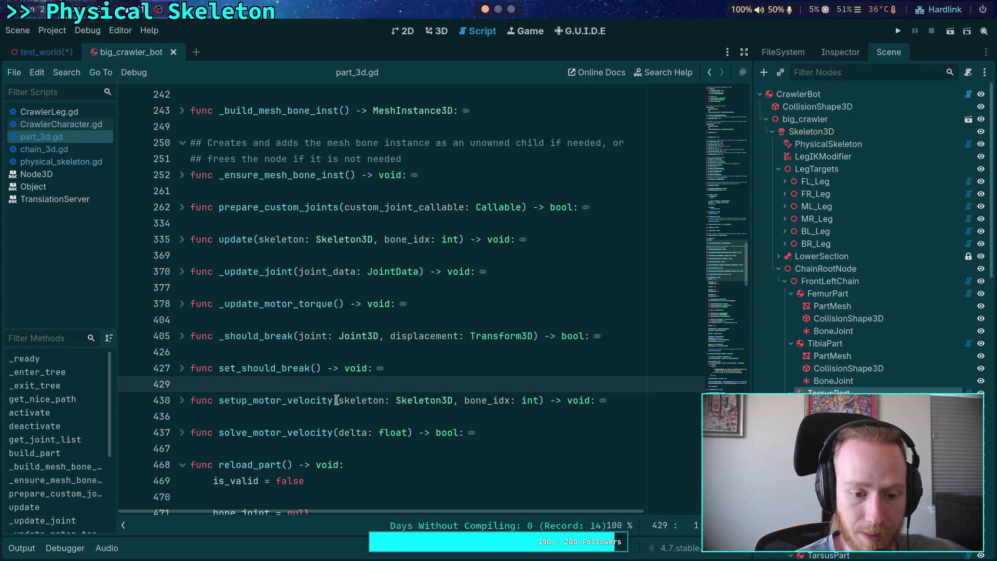
{"action": "key", "text": "Return"}
{"action": "key", "text": "Return"}
{"action": "key", "text": "Up"}
Declare func on_pose_finalized(skeleton: Skeleton3D, bone_idx: int) -> void that calls _ensure_mesh_bone_inst()
{"action": "type", "text": "func on_p"}
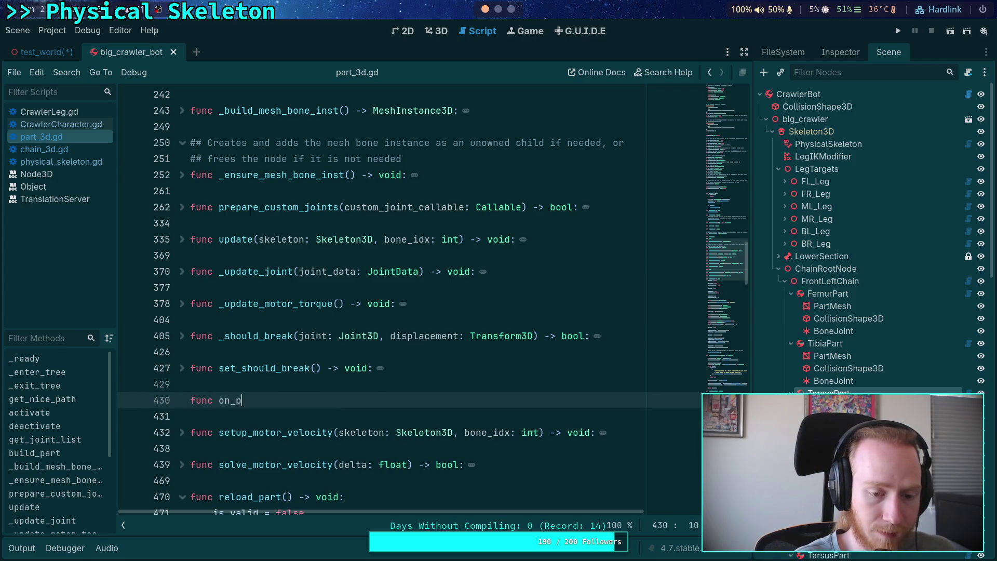
{"action": "type", "text": "ose_fin"}
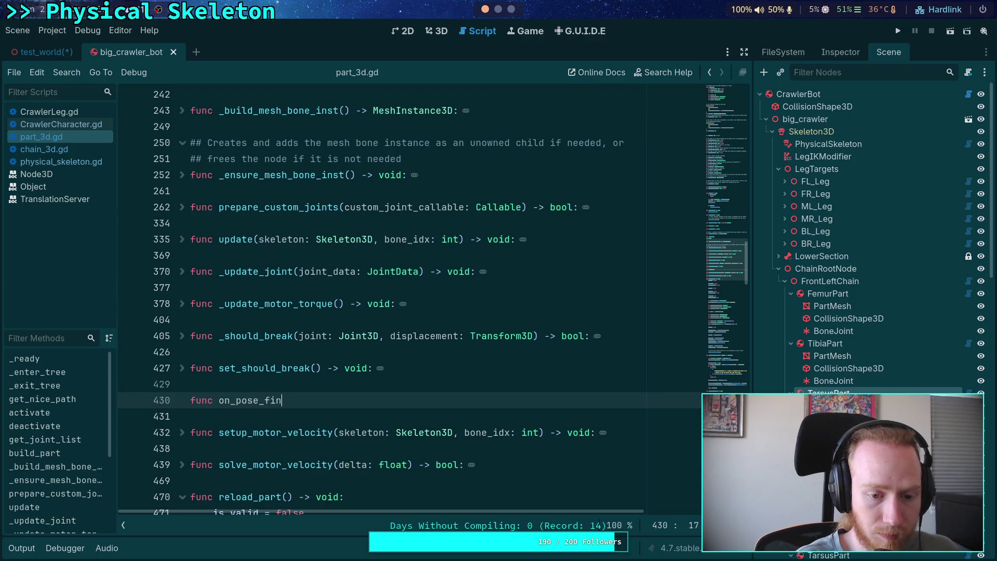
{"action": "type", "text": "alized(skelet"}
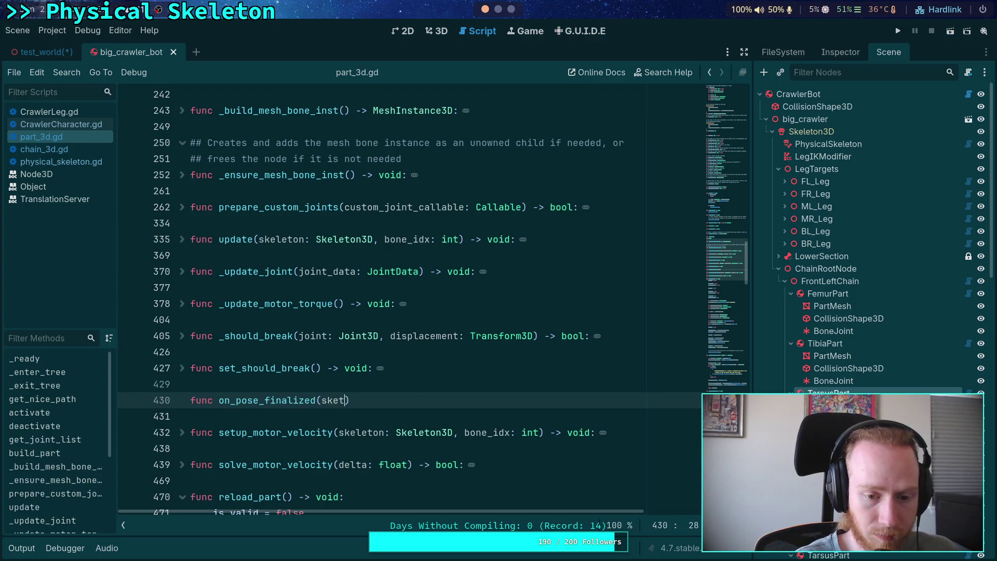
{"action": "type", "text": "on: Skeleton3D, "}
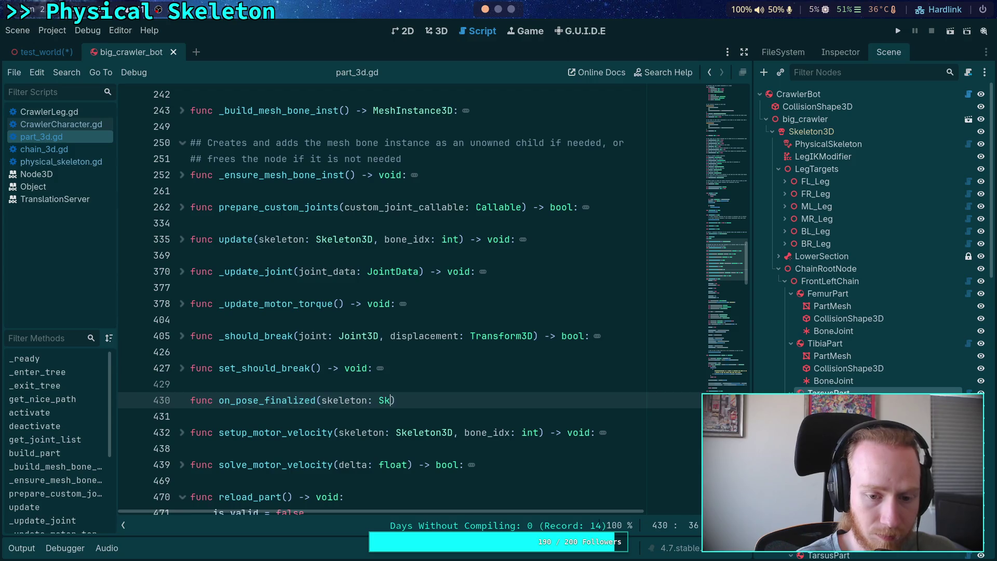
{"action": "type", "text": "bone_idx: int) -"}
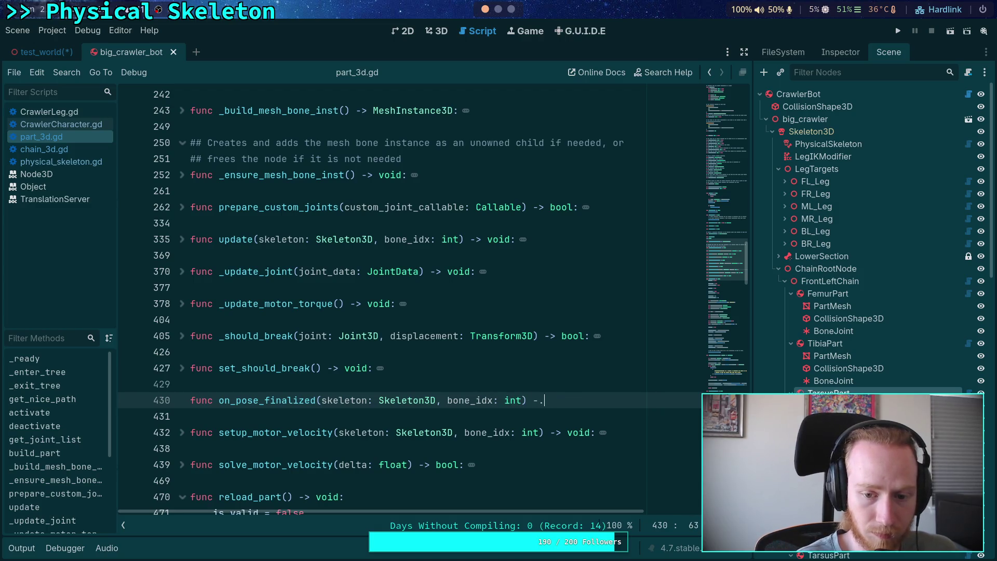
{"action": "type", "text": "> void:"}
{"action": "key", "text": "Return"}
{"action": "type", "text": "p"}
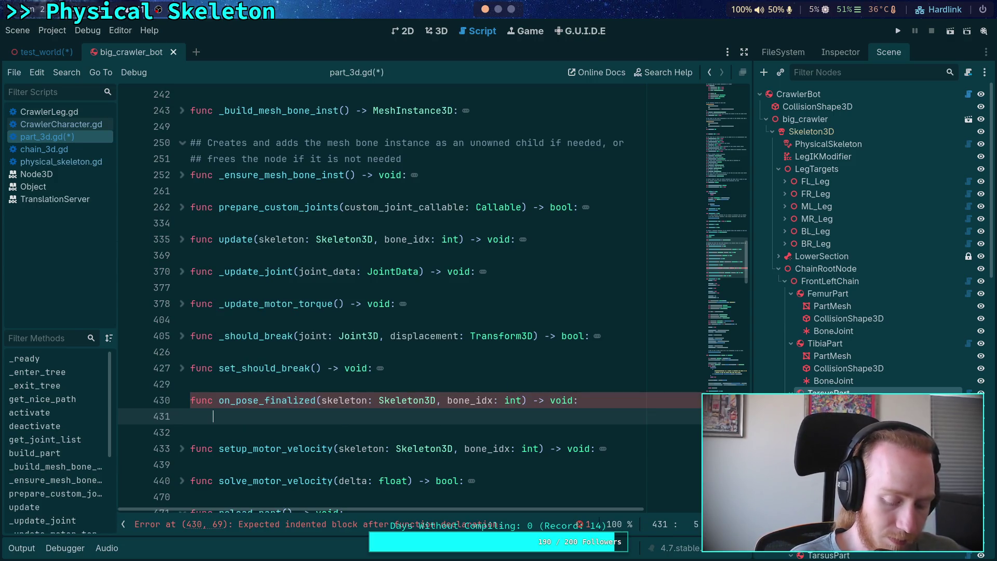
{"action": "key", "text": "Tab"}
{"action": "key", "text": "Return"}
Add an early exit: if not mesh_bone_inst: return
{"action": "type", "text": "if"}
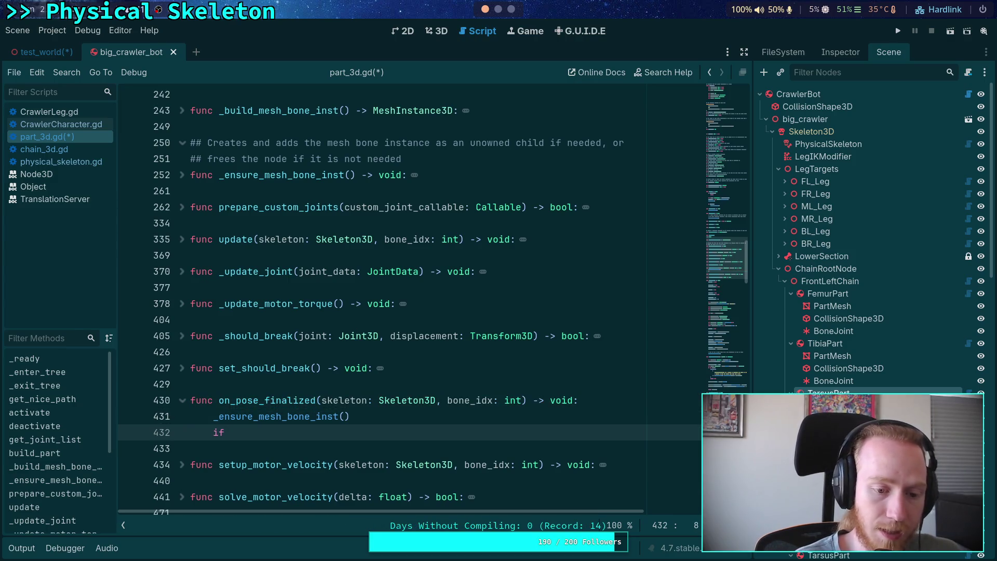
{"action": "type", "text": " not mesh"}
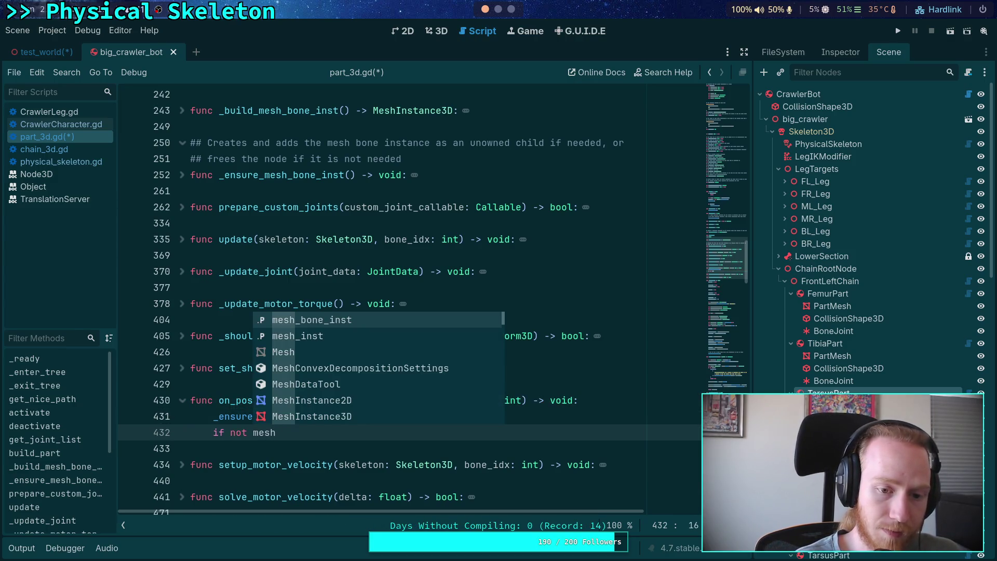
{"action": "key", "text": "Return"}
{"action": "type", "text": ":"}
{"action": "key", "text": "Return"}
{"action": "key", "text": "BackSpace"}
{"action": "key", "text": "BackSpace"}
{"action": "type", "text": "eturn"}
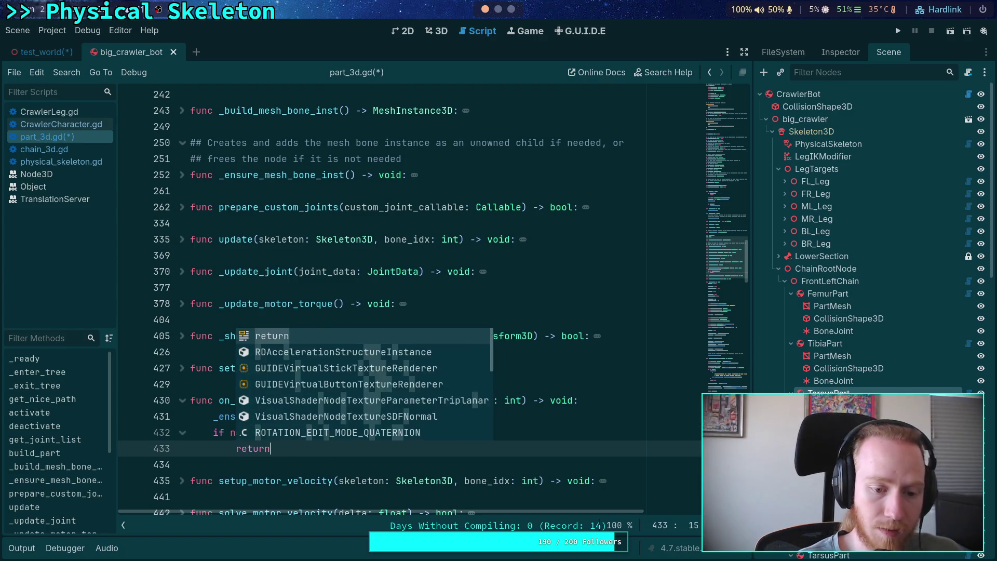
{"action": "key", "text": "Return"}
{"action": "key", "text": "Return"}
{"action": "key", "text": "Return"}
{"action": "scroll", "coordinate": [410, 299], "scroll_direction": "down", "scroll_amount": 4}
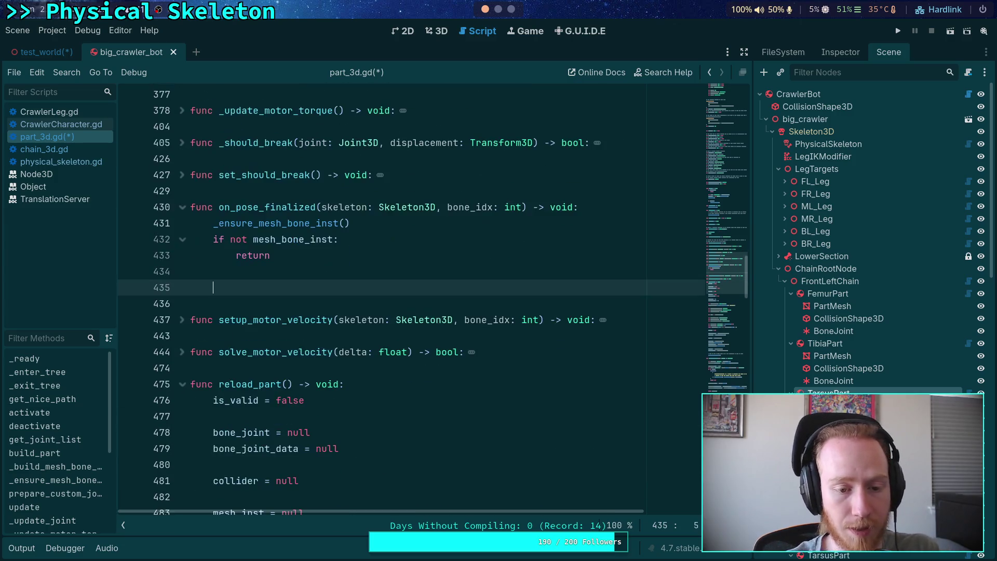
Cut the mesh_bone_inst position and basis lines from resource_modified and remove the leftover blank lines
{"action": "scroll", "coordinate": [737, 354], "scroll_direction": "down", "scroll_amount": 15}
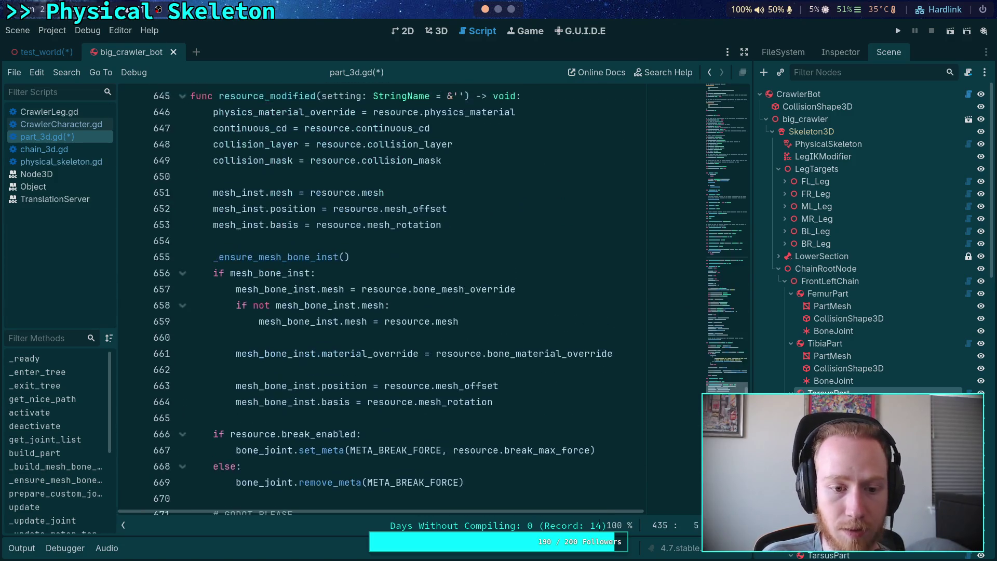
{"action": "scroll", "coordinate": [591, 375], "scroll_direction": "down", "scroll_amount": 4}
{"action": "scroll", "coordinate": [591, 375], "scroll_direction": "up", "scroll_amount": 1}
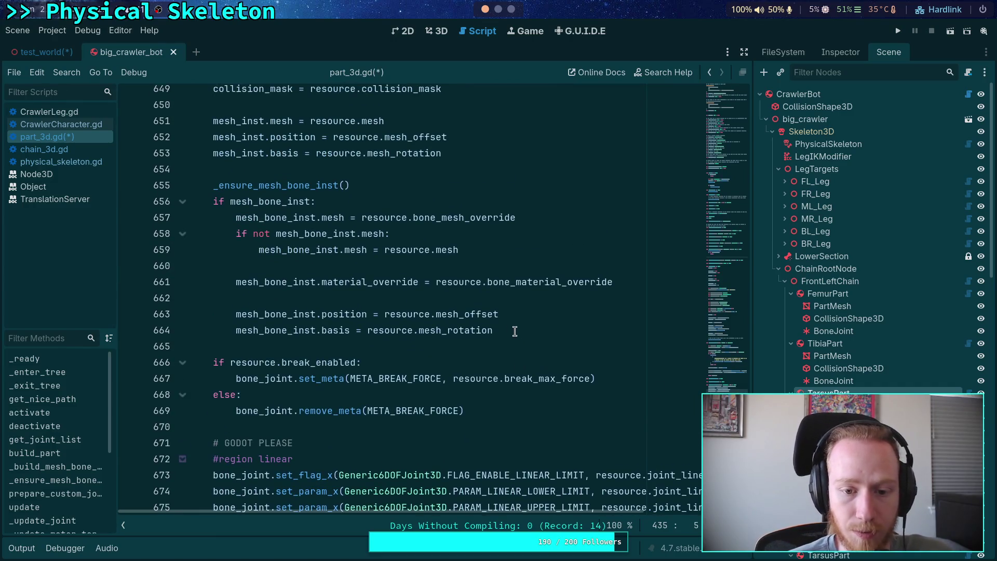
{"action": "left_click_drag", "start_coordinate": [514, 330], "coordinate": [489, 297]}
{"action": "mouse_move", "coordinate": [514, 329]}
{"action": "left_mouse_down"}
{"action": "mouse_move", "coordinate": [171, 298]}
{"action": "mouse_move", "coordinate": [161, 311]}
{"action": "left_mouse_up"}
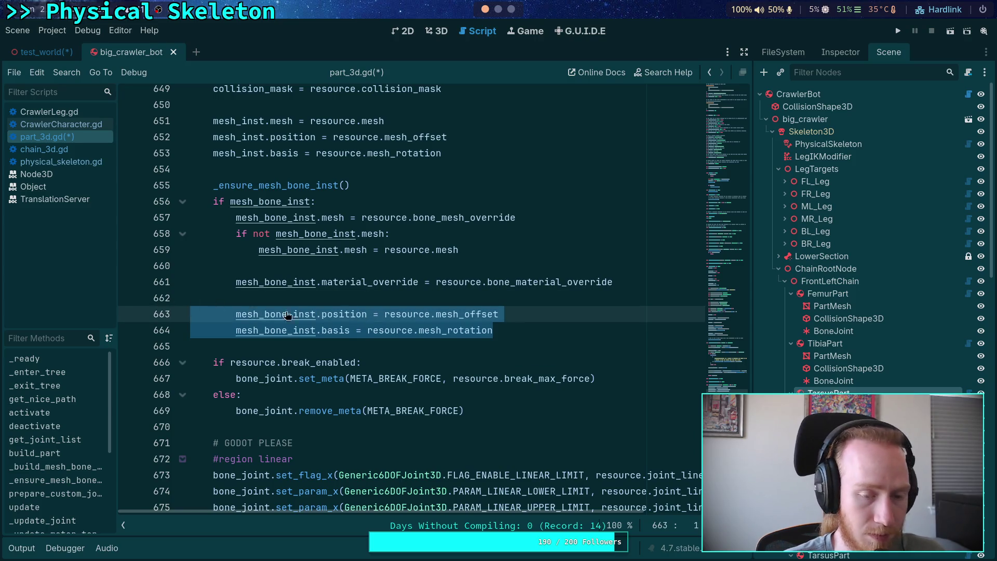
{"action": "key", "text": "ctrl+x"}
{"action": "key", "text": "BackSpace"}
{"action": "key", "text": "Delete"}
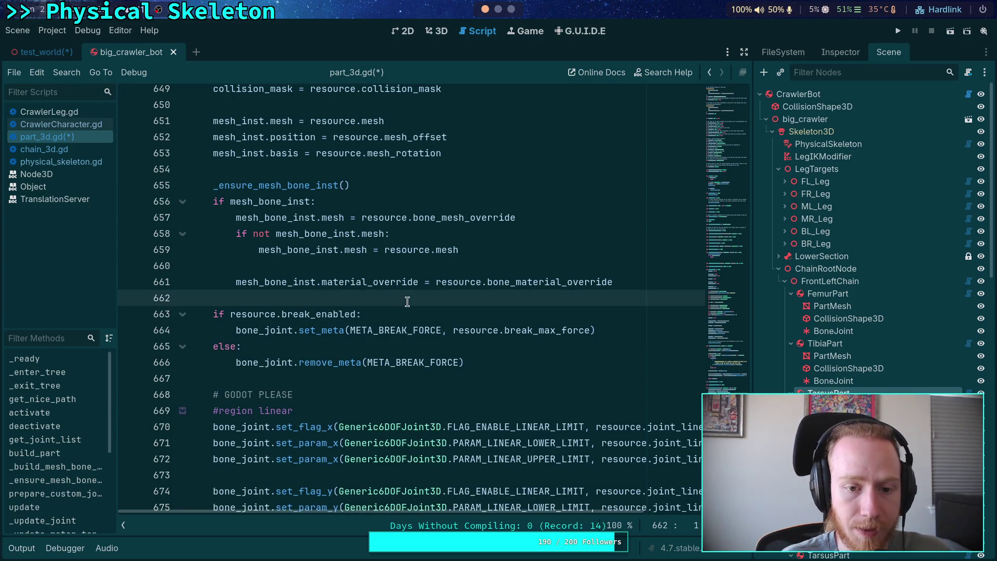
{"action": "scroll", "coordinate": [408, 311], "scroll_direction": "up", "scroll_amount": 3}
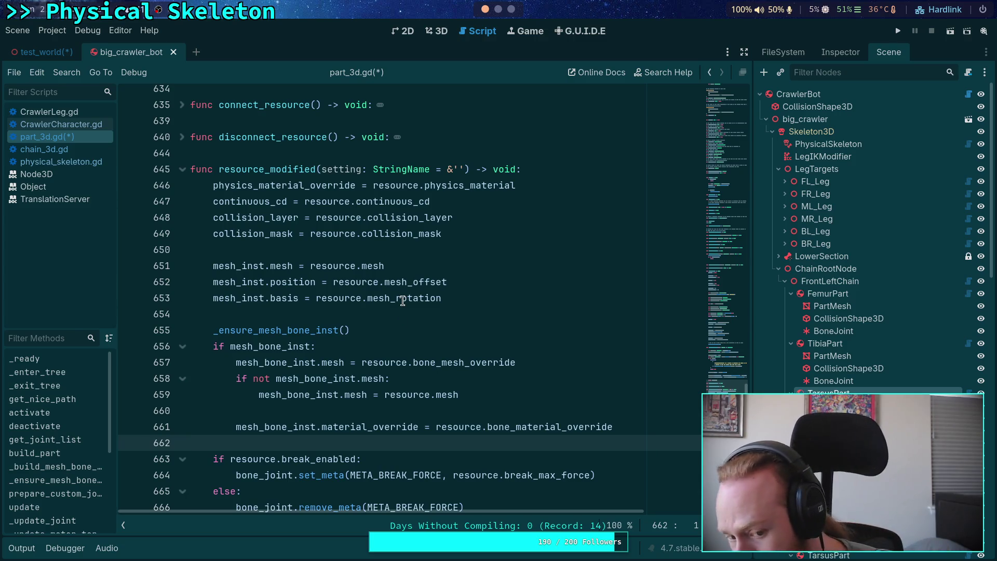
Move the material_override assignment above the mesh lines and delete the extra blank line
{"action": "mouse_move", "coordinate": [402, 301]}
{"action": "left_click", "coordinate": [343, 409]}
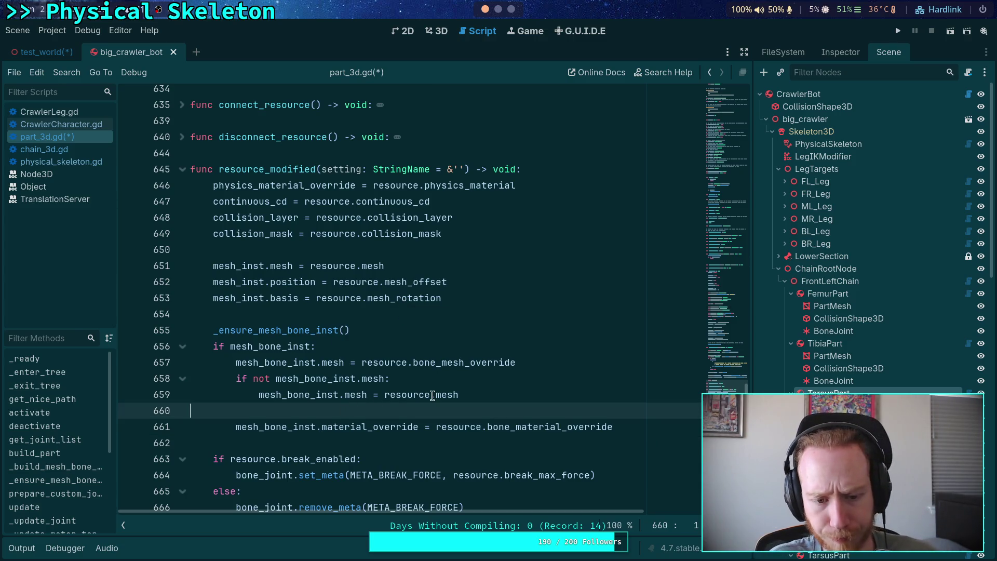
{"action": "left_click", "coordinate": [491, 423]}
{"action": "key", "text": "alt+Up"}
{"action": "key", "text": "alt+Up"}
{"action": "key", "text": "alt+Up"}
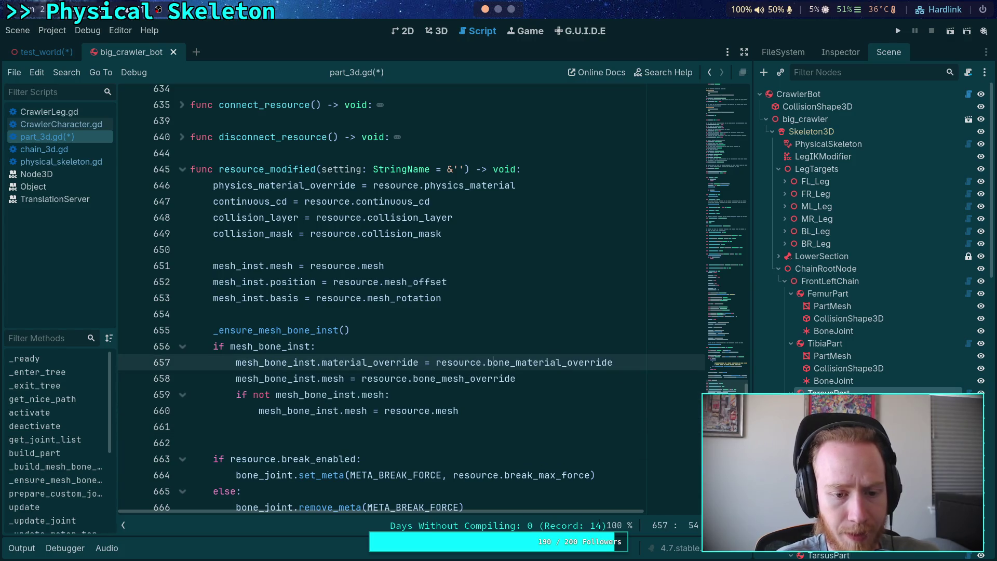
{"action": "left_click", "coordinate": [389, 429]}
{"action": "key", "text": "BackSpace"}
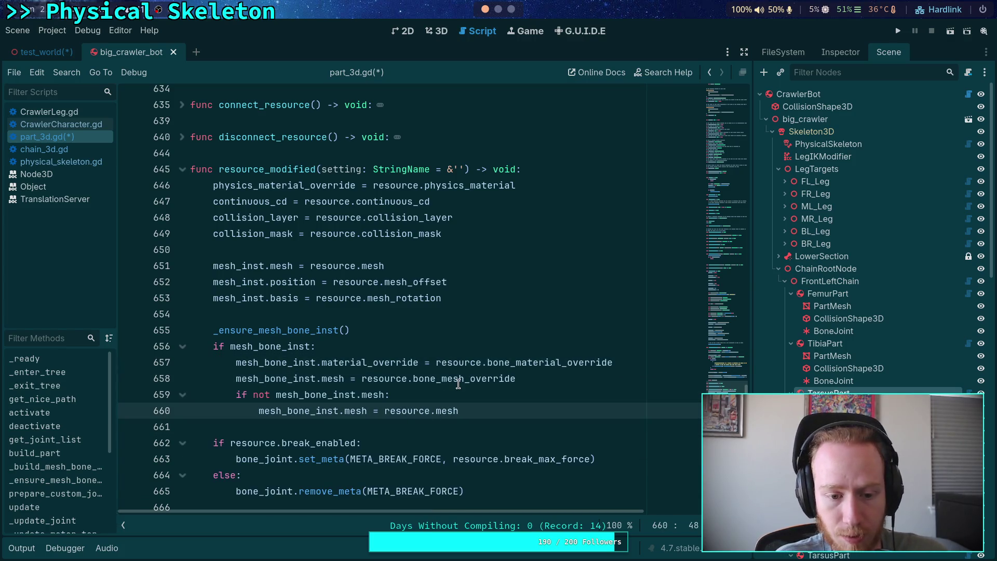
{"action": "left_click", "coordinate": [460, 383]}
Scroll back up and fold the reload_part function
{"action": "scroll", "coordinate": [429, 335], "scroll_direction": "up", "scroll_amount": 2}
{"action": "scroll", "coordinate": [429, 335], "scroll_direction": "up", "scroll_amount": 20}
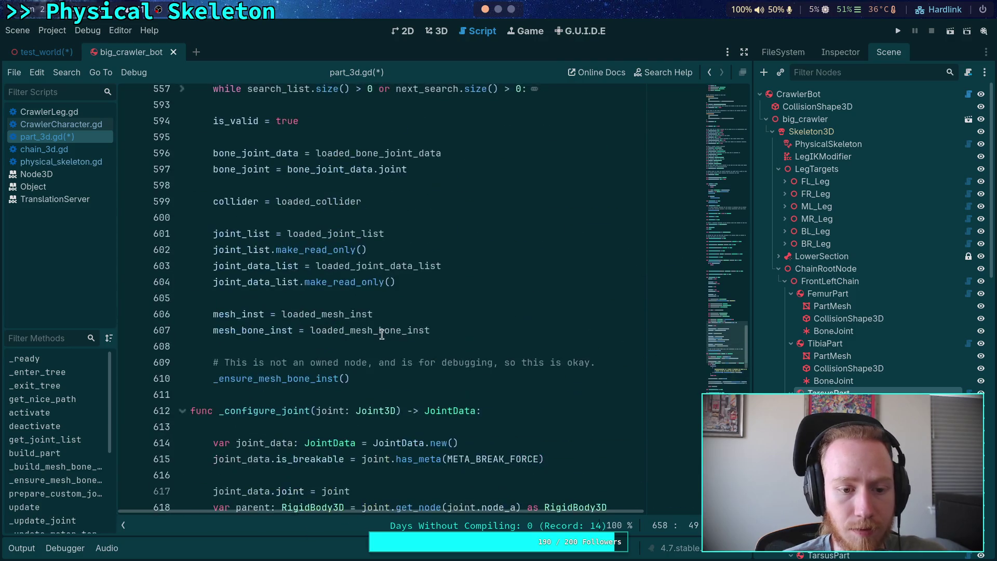
{"action": "scroll", "coordinate": [315, 315], "scroll_direction": "up", "scroll_amount": 4}
{"action": "left_click", "coordinate": [182, 346]}
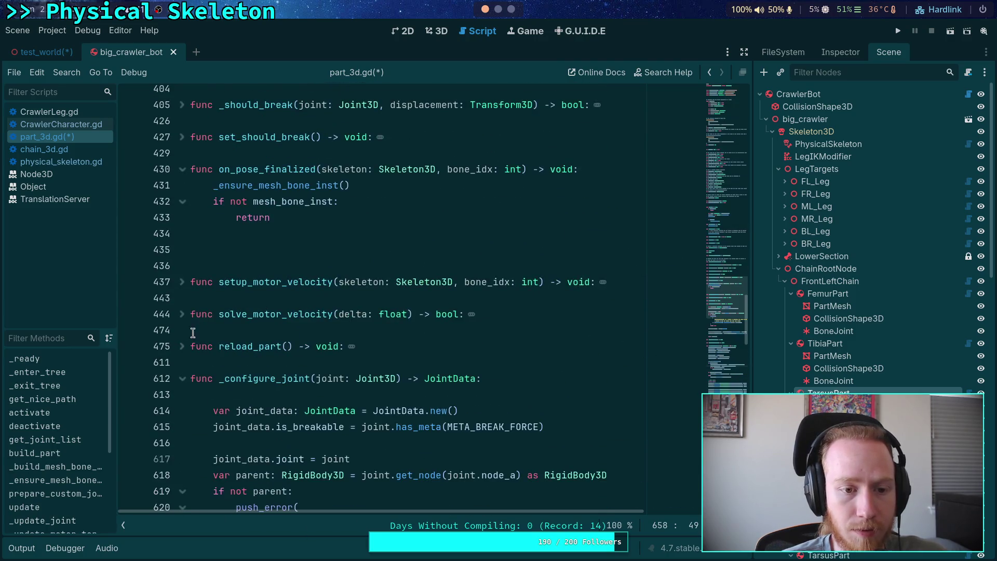
Paste the mesh position and basis lines into on_pose_finalized and fix their indentation
{"action": "left_click", "coordinate": [311, 243]}
{"action": "key", "text": "ctrl+v"}
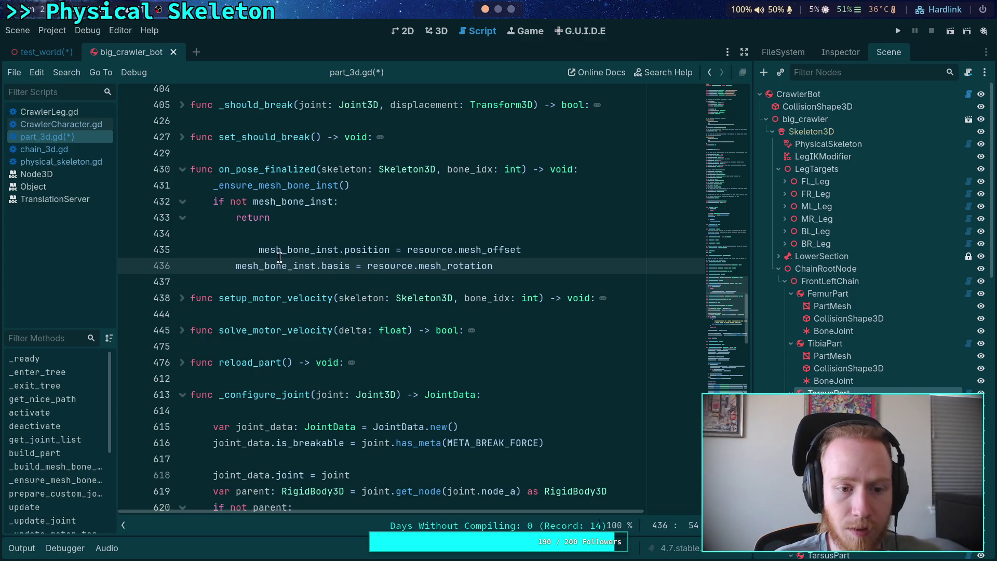
{"action": "left_click_drag", "start_coordinate": [280, 257], "coordinate": [259, 245]}
{"action": "key", "text": "shift+Tab"}
{"action": "left_click", "coordinate": [286, 244]}
{"action": "key", "text": "shift+Tab"}
Above them, declare bone_xform: Transform3D = skeleton.global_transform * skeleton.get_bone_global_pose(...)
{"action": "left_click", "coordinate": [304, 234]}
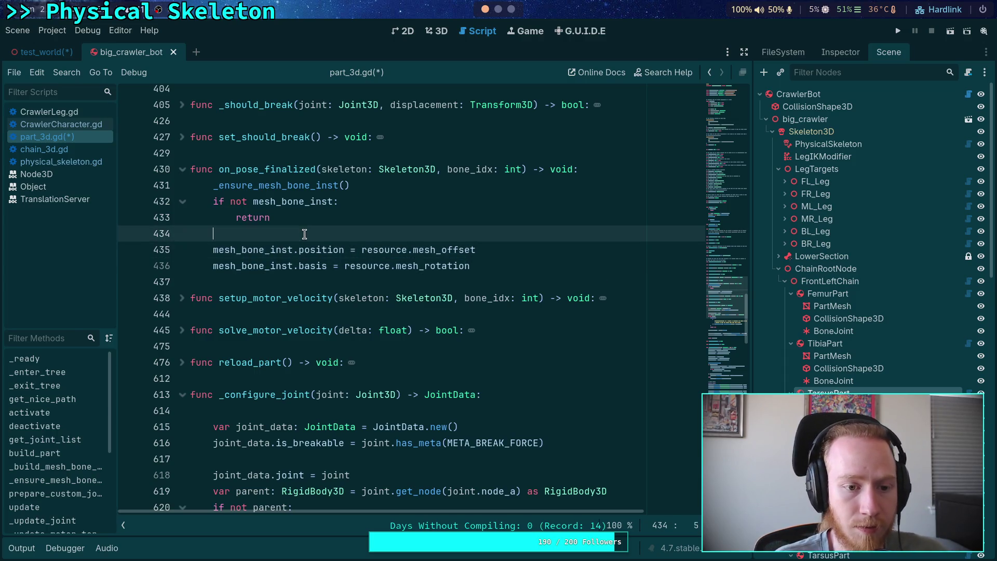
{"action": "key", "text": "Return"}
{"action": "key", "text": "Return"}
{"action": "key", "text": "Up"}
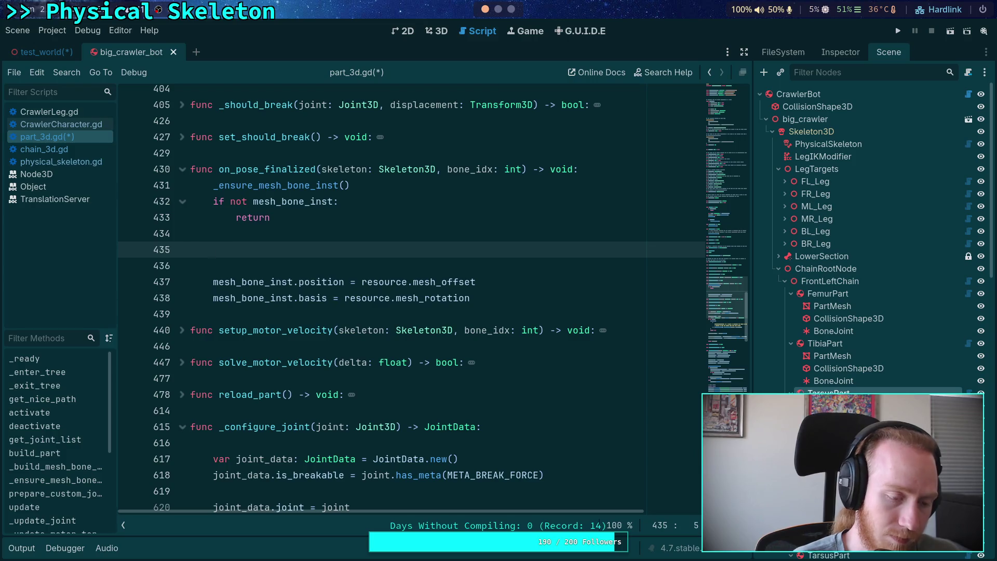
{"action": "type", "text": "var bone_"}
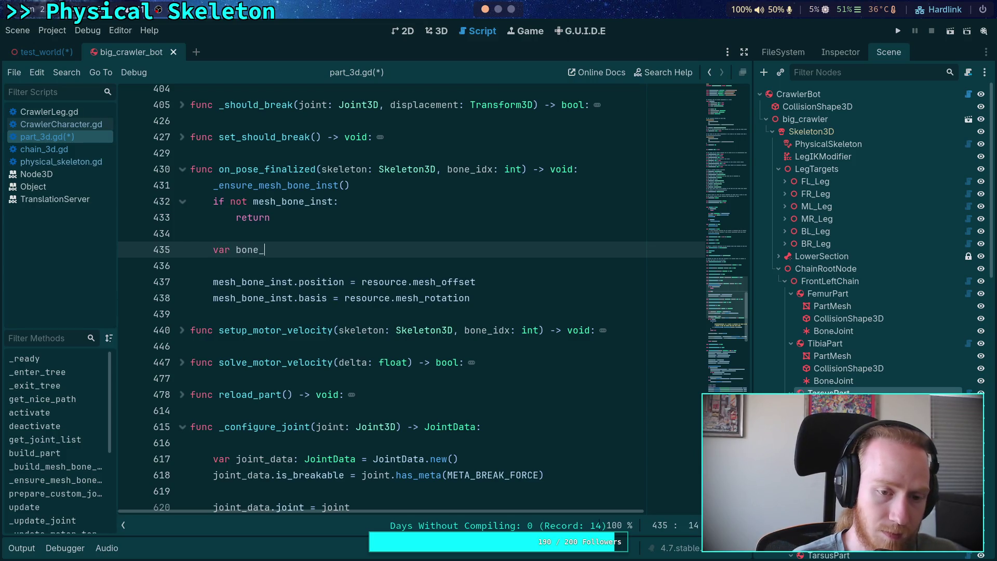
{"action": "type", "text": "xform: Transform3D = "}
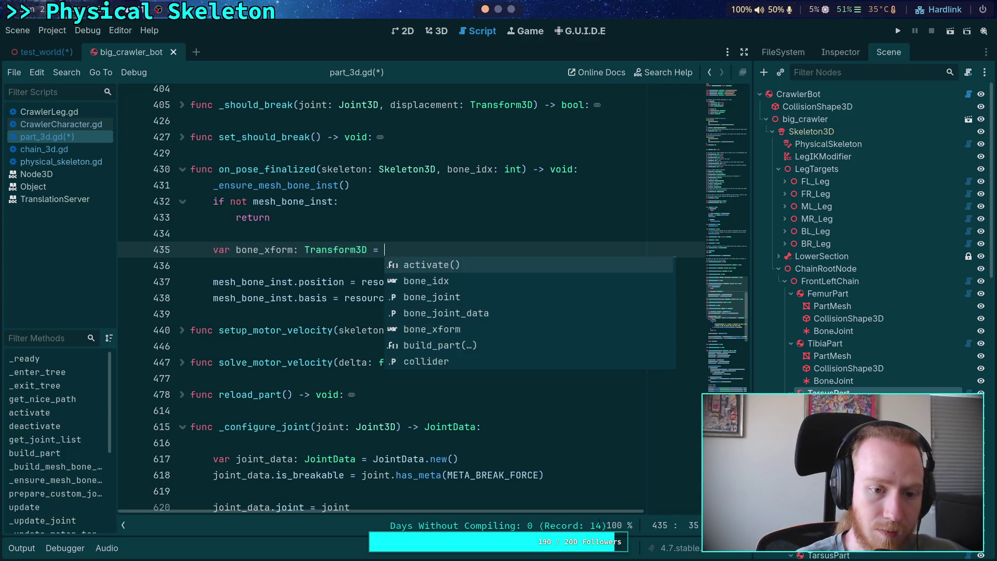
{"action": "type", "text": "skeleton.ge"}
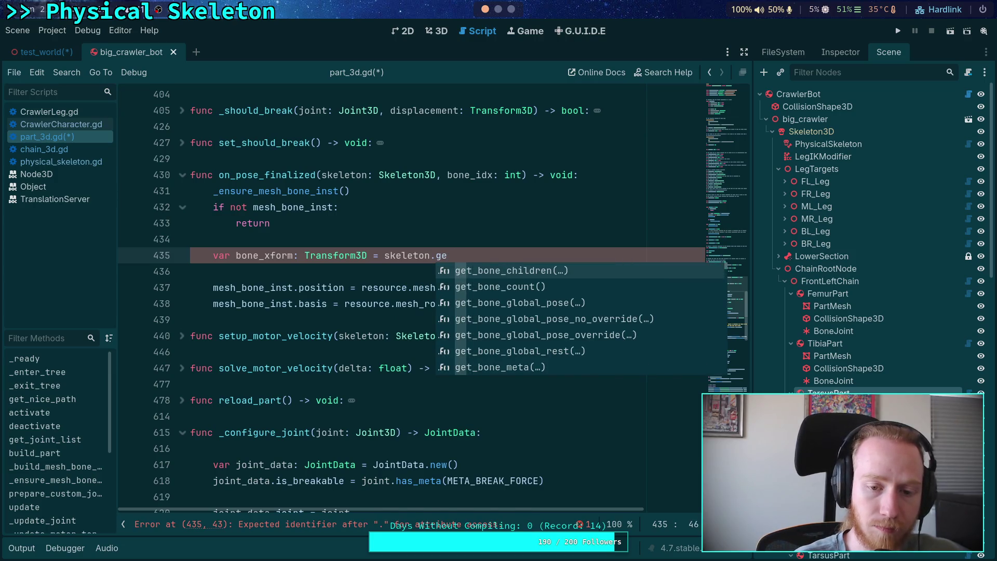
{"action": "key", "text": "BackSpace"}
{"action": "key", "text": "BackSpace"}
{"action": "type", "text": ".glob"}
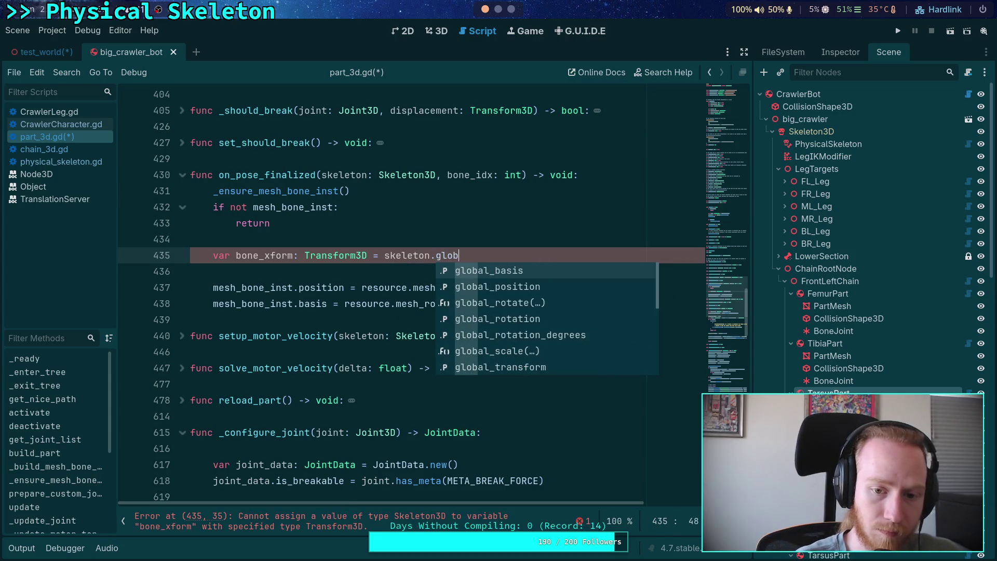
{"action": "type", "text": "al_transform "}
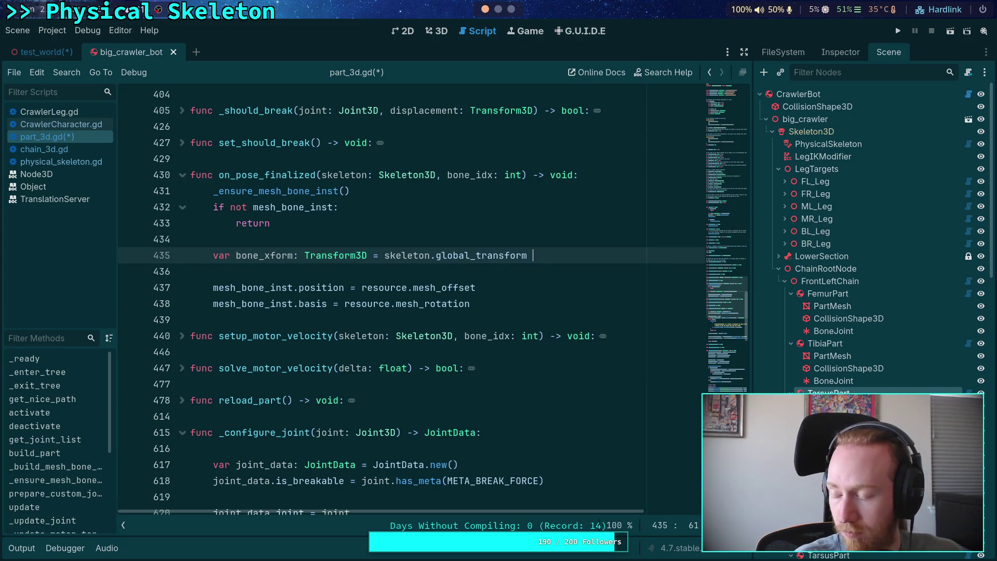
{"action": "type", "text": "* skeleton.get_b"}
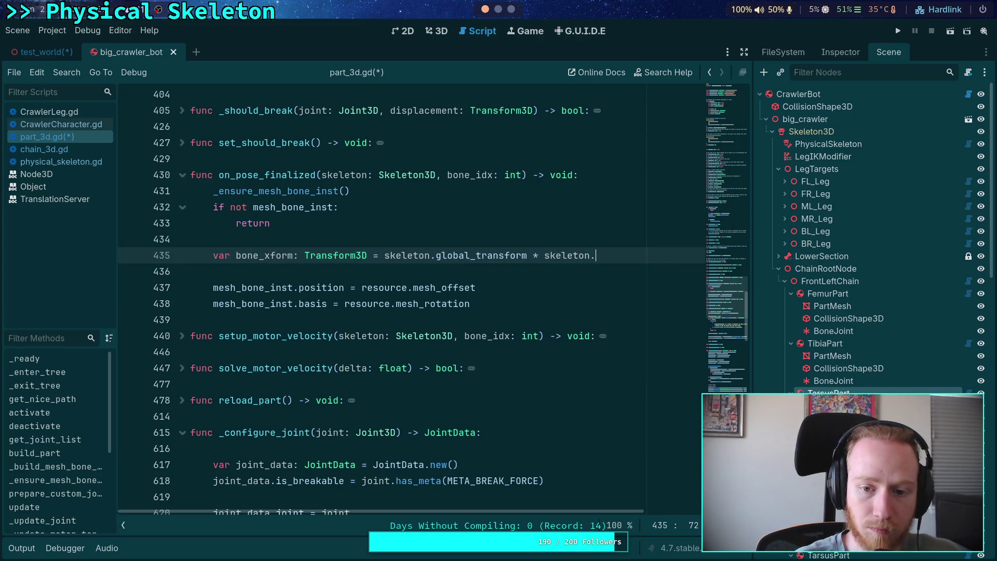
{"action": "key", "text": "Down"}
{"action": "key", "text": "Down"}
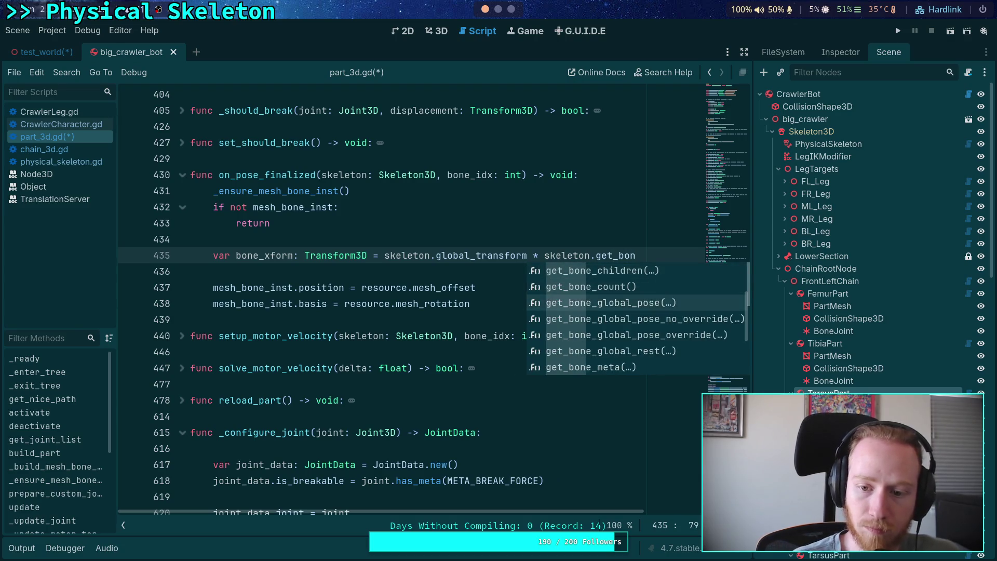
{"action": "key", "text": "Return"}
{"action": "type", "text": "bone_idk"}
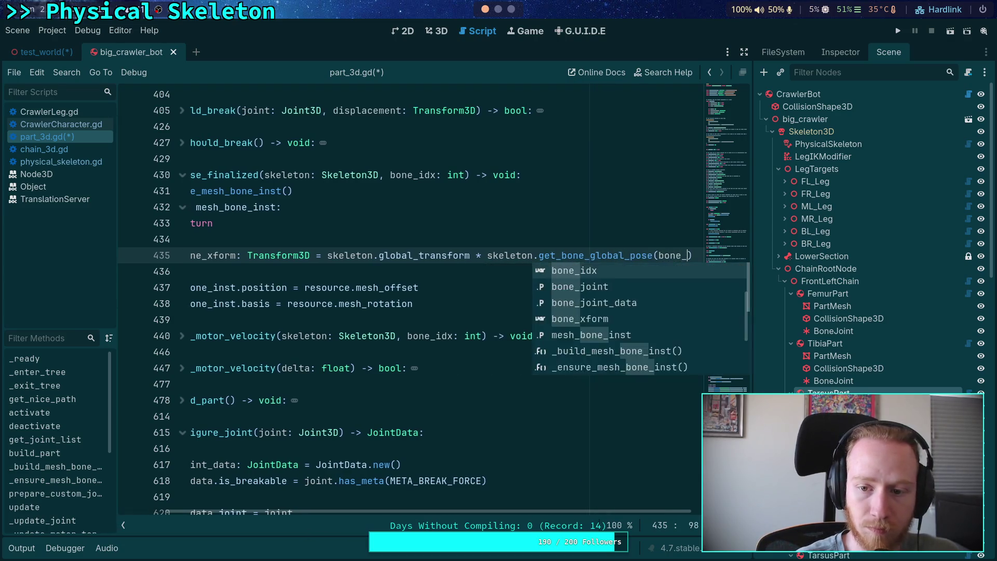
{"action": "left_click", "coordinate": [191, 271]}
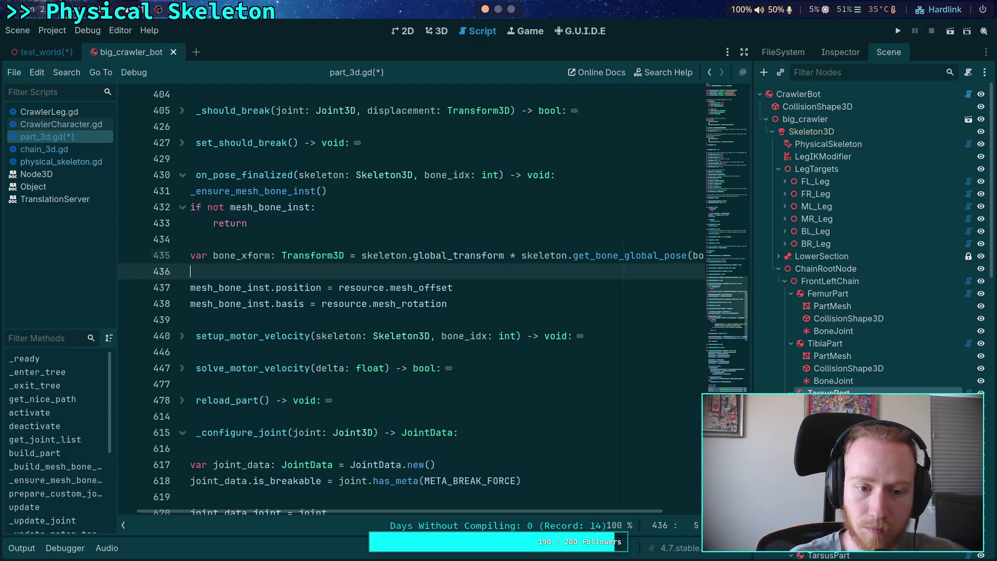
{"action": "scroll", "coordinate": [387, 510], "scroll_direction": "left", "scroll_amount": 2}
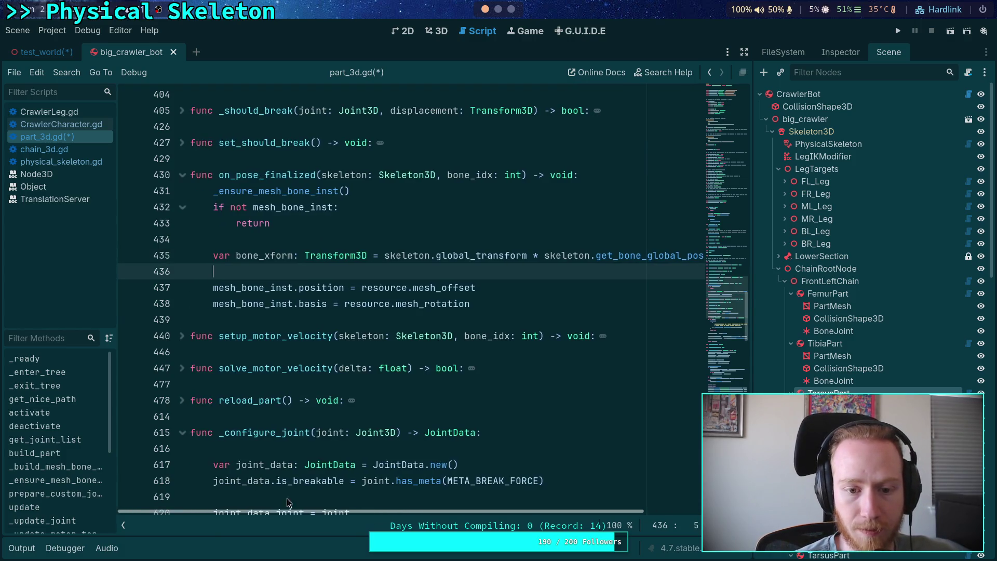
{"action": "left_click", "coordinate": [357, 289]}
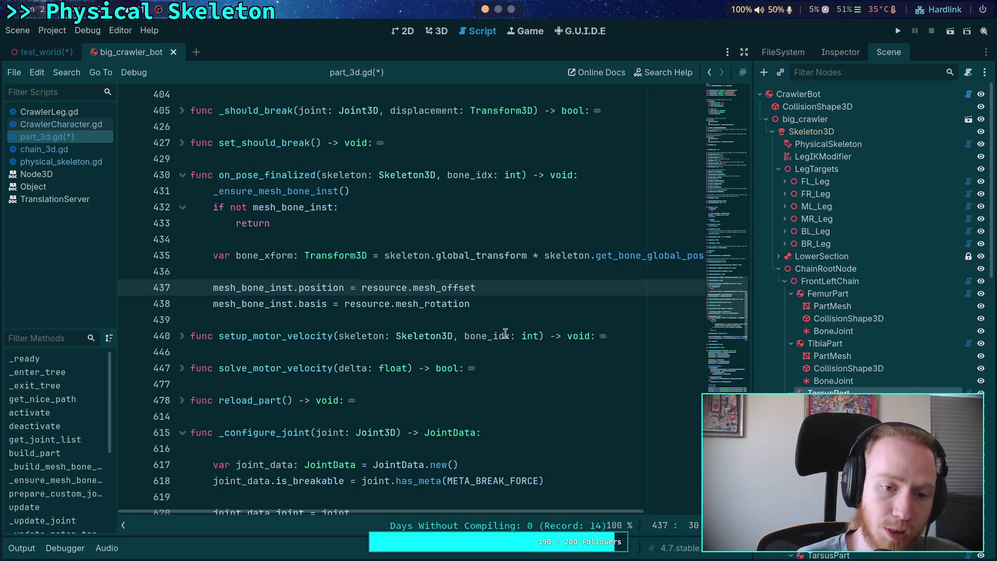
{"action": "key", "text": "ctrl+space"}
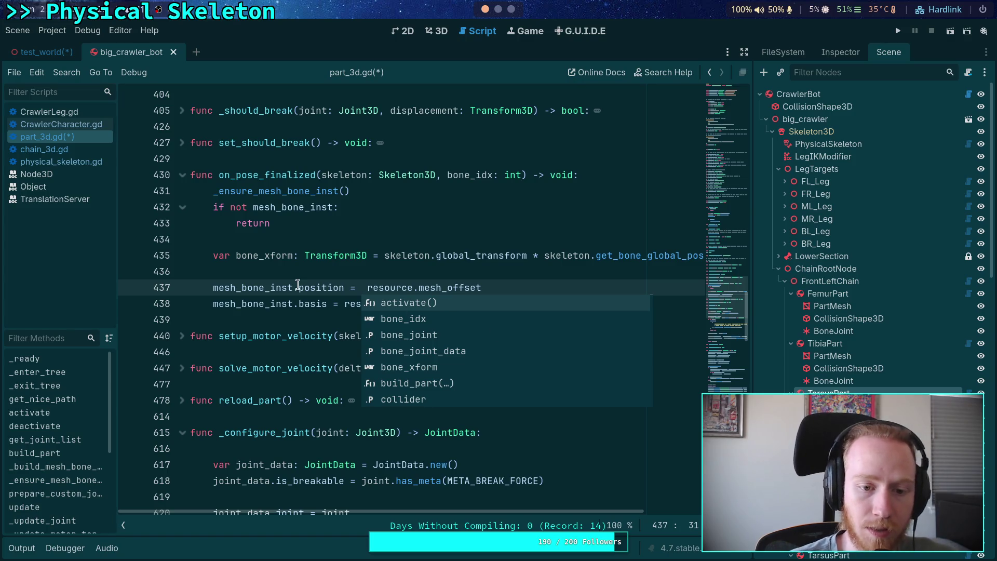
{"action": "left_click", "coordinate": [297, 287]}
{"action": "type", "text": "c"}
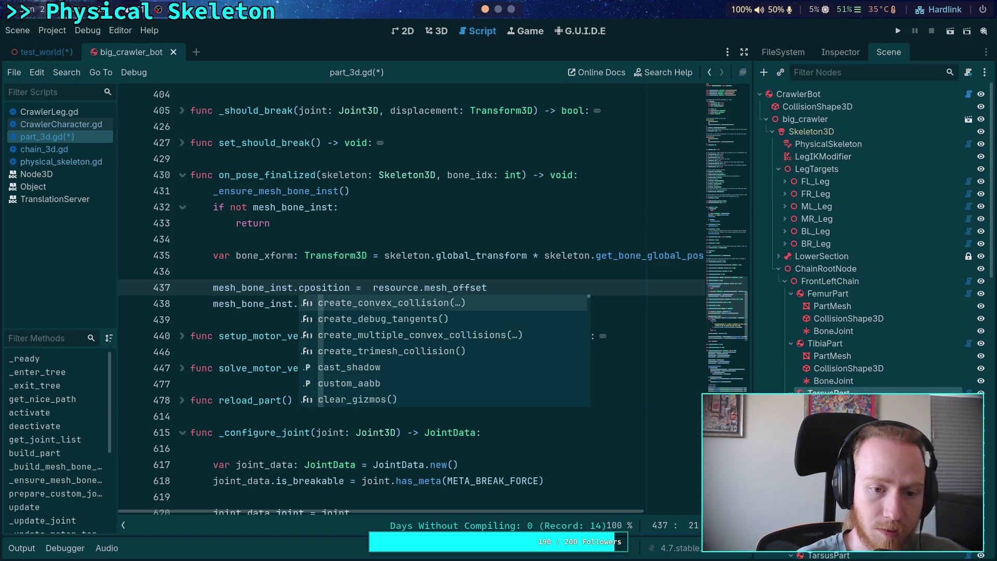
{"action": "key", "text": "BackSpace"}
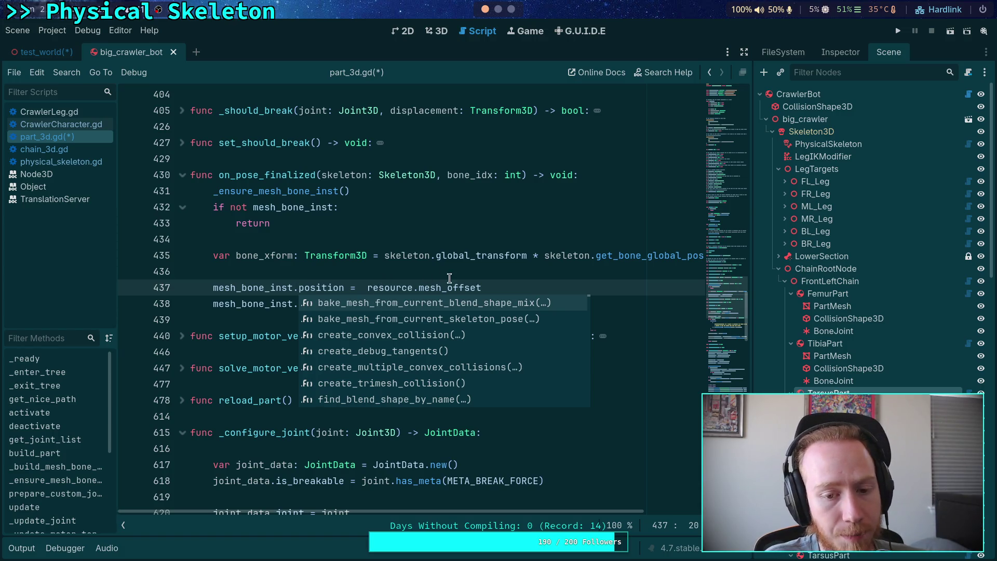
{"action": "left_click", "coordinate": [505, 283]}
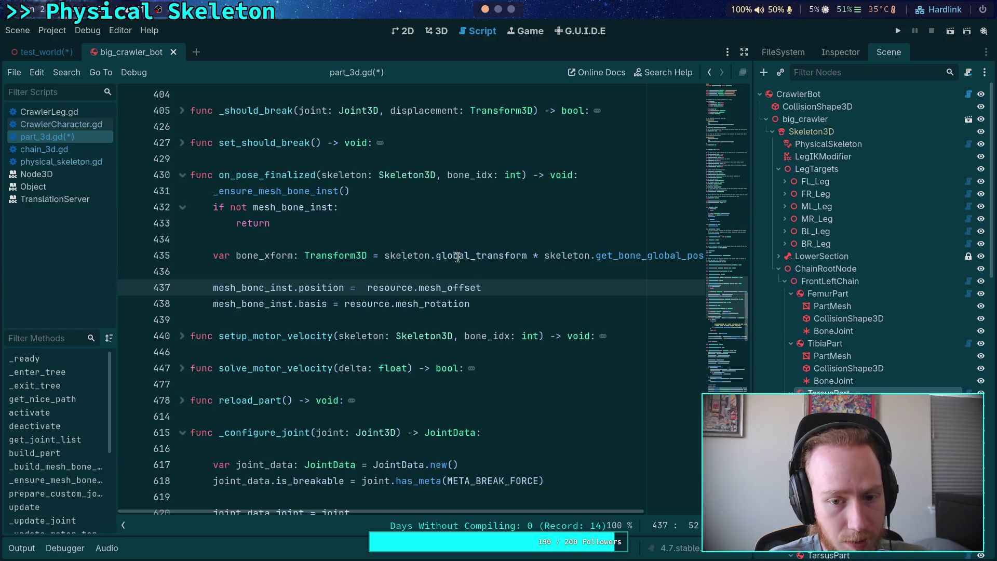
{"action": "left_click_drag", "start_coordinate": [384, 255], "coordinate": [527, 253]}
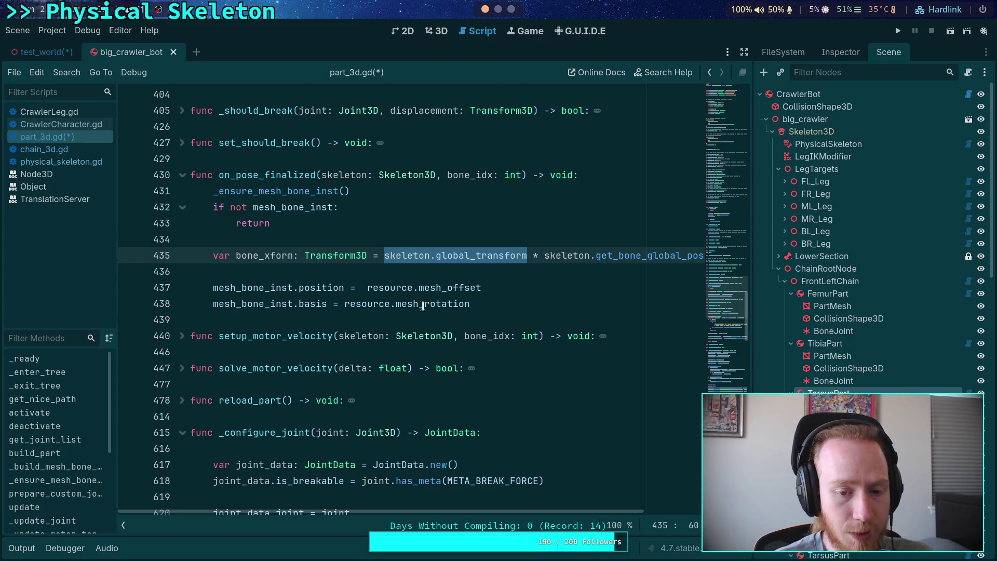
{"action": "mouse_move", "coordinate": [423, 306]}
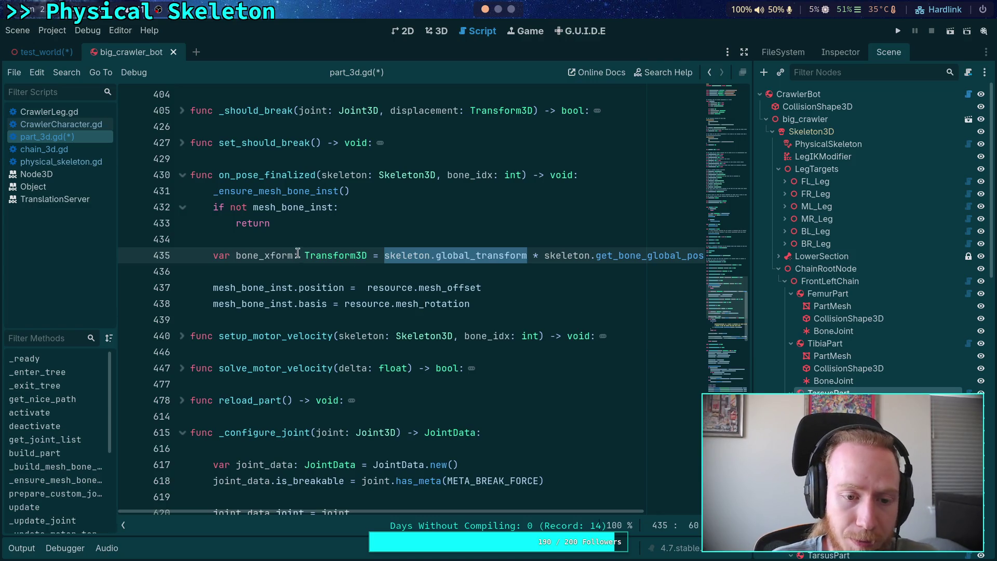
{"action": "left_click", "coordinate": [363, 287]}
{"action": "left_click_drag", "start_coordinate": [368, 287], "coordinate": [482, 288]}
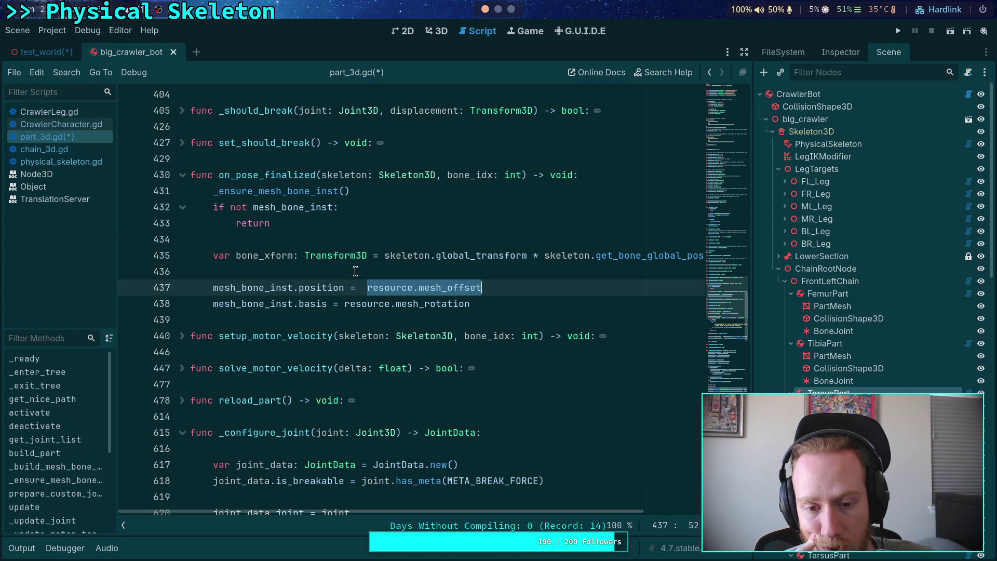
{"action": "double_click", "coordinate": [308, 287]}
Add mesh_bone_inst.global_transform = bone_xform before the offset lines
{"action": "type", "text": "global"}
{"action": "key", "text": "BackSpace"}
{"action": "key", "text": "BackSpace"}
{"action": "key", "text": "BackSpace"}
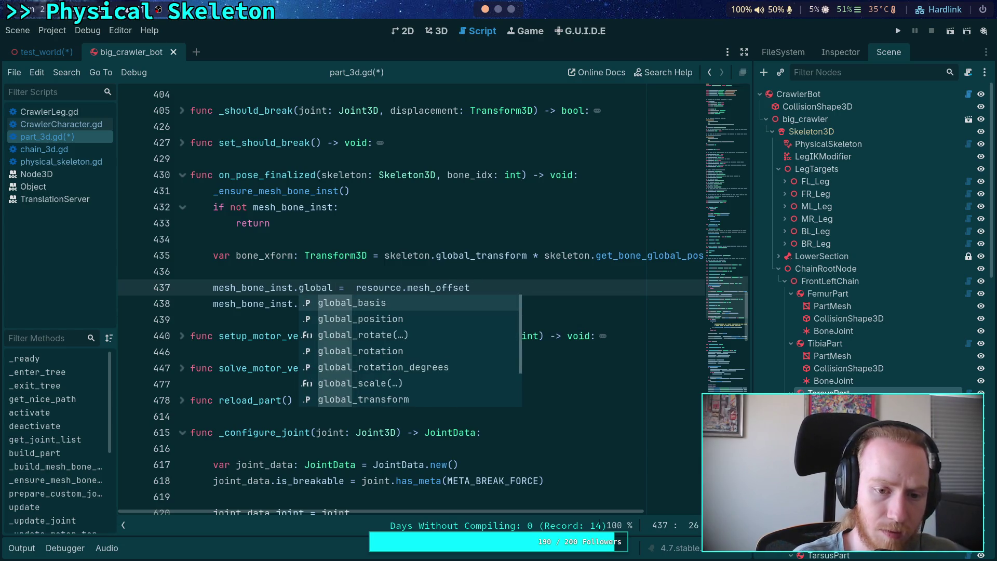
{"action": "type", "text": "lob"}
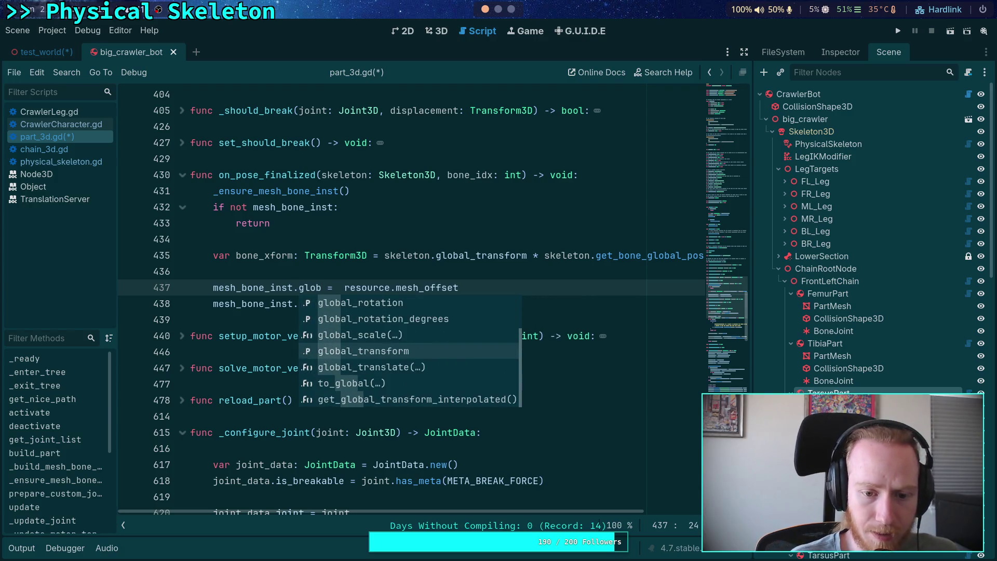
{"action": "left_click", "coordinate": [337, 273]}
{"action": "key", "text": "Return"}
{"action": "type", "text": "mesh_b"}
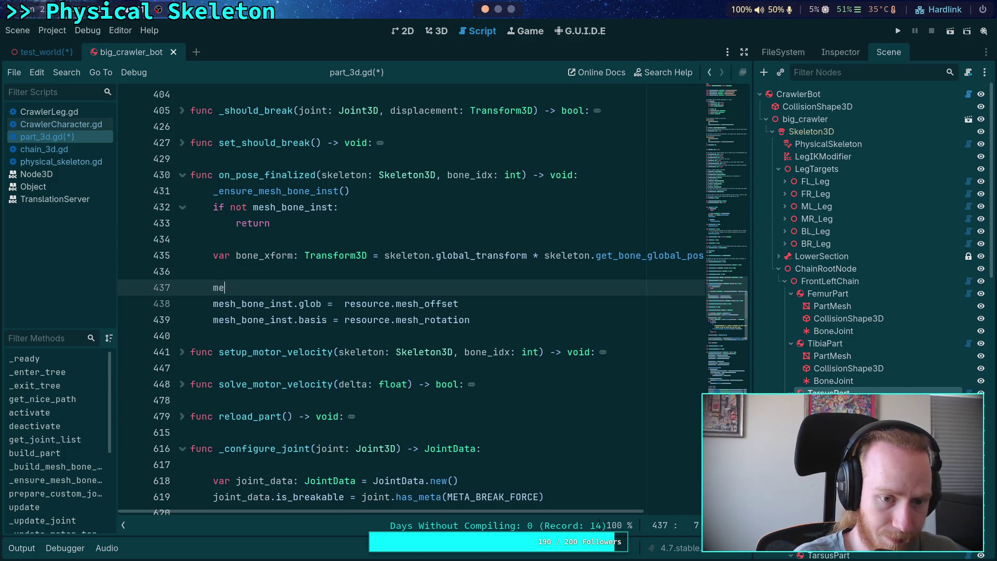
{"action": "key", "text": "Return"}
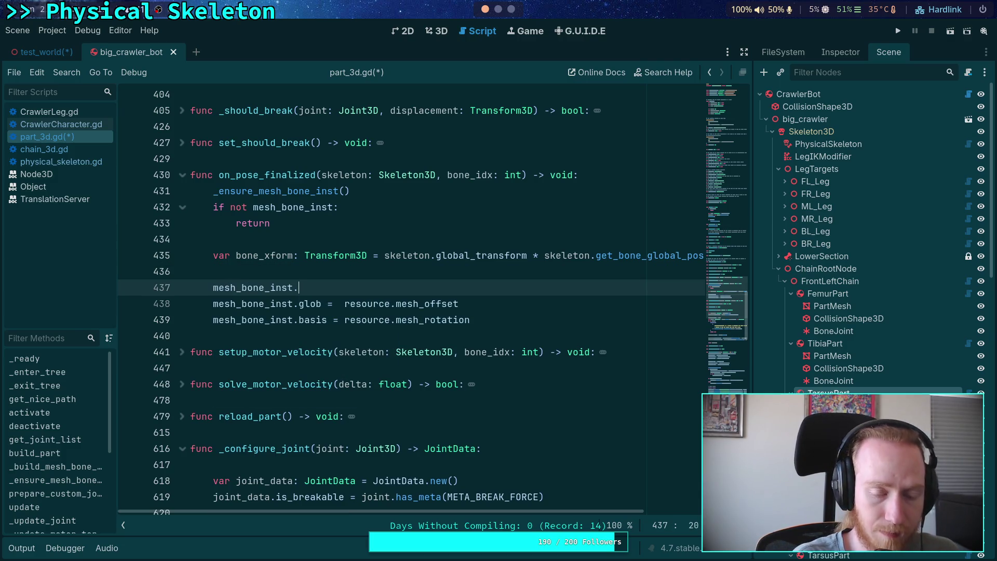
{"action": "type", "text": "global_"}
{"action": "key", "text": "BackSpace"}
{"action": "type", "text": "tr"}
{"action": "key", "text": "Return"}
{"action": "type", "text": "= bo"}
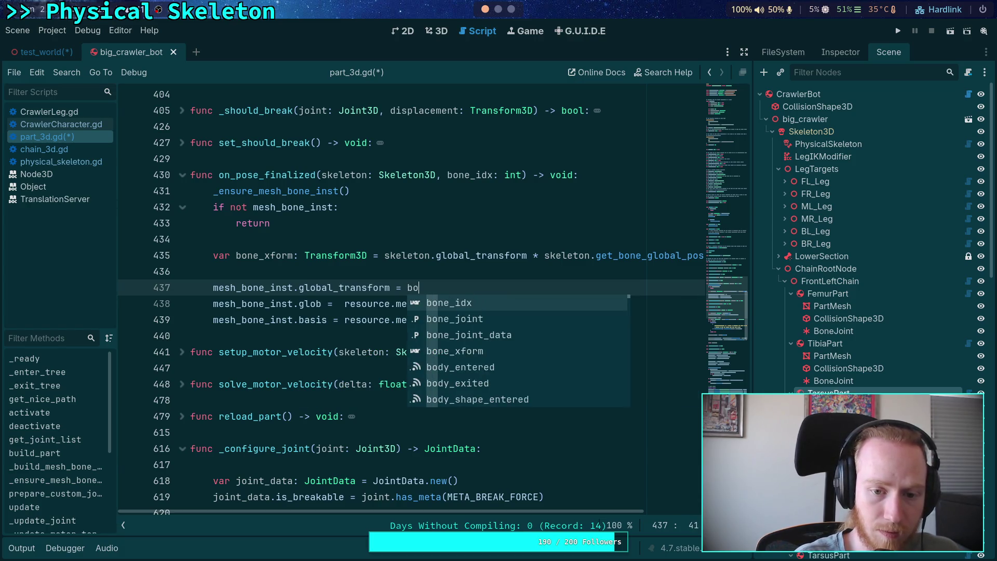
{"action": "key", "text": "Down"}
{"action": "key", "text": "Down"}
{"action": "key", "text": "Down"}
{"action": "key", "text": "Return"}
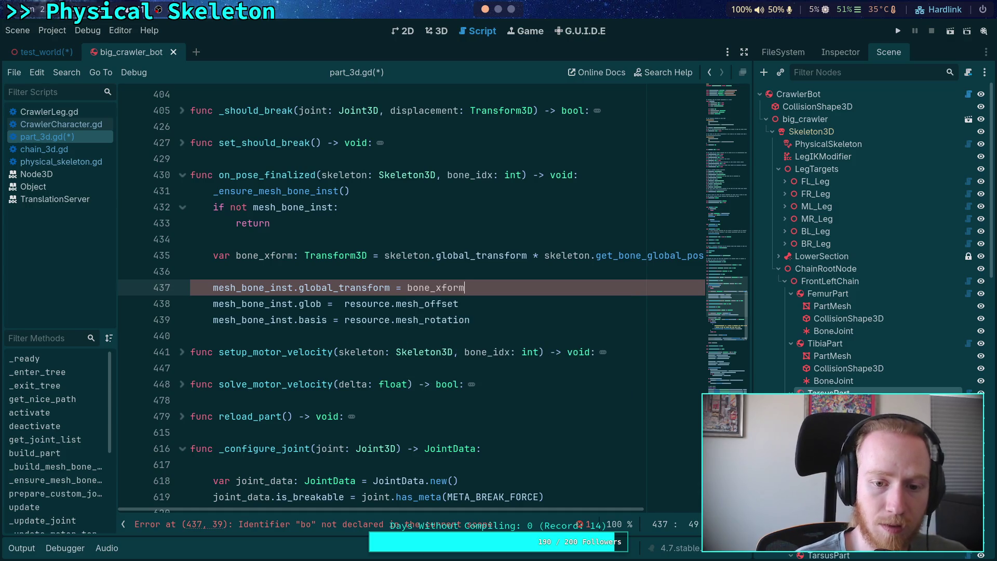
Change line 438 to position += resource.mesh_offset
{"action": "key", "text": "Down"}
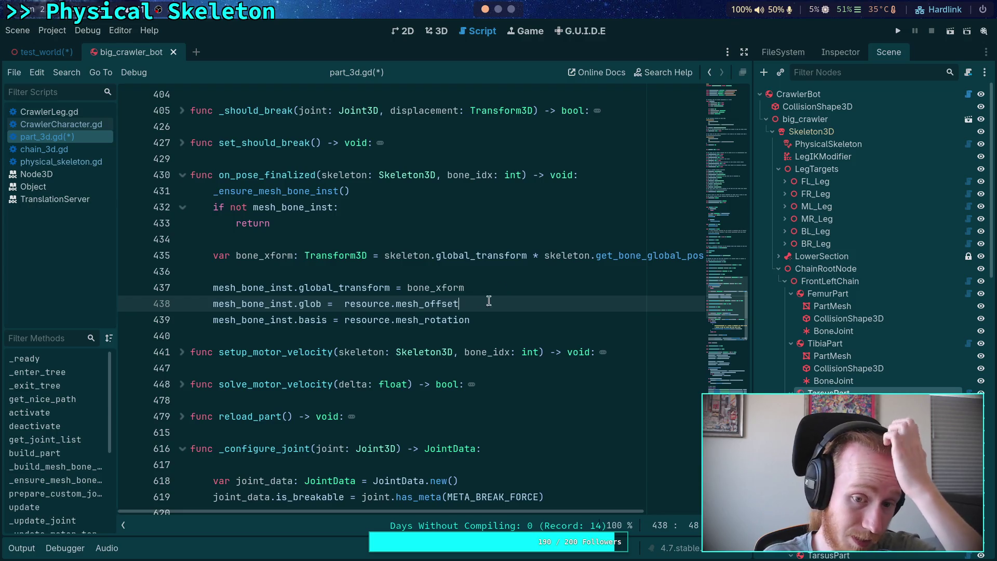
{"action": "left_click", "coordinate": [309, 301]}
{"action": "double_click", "coordinate": [308, 301]}
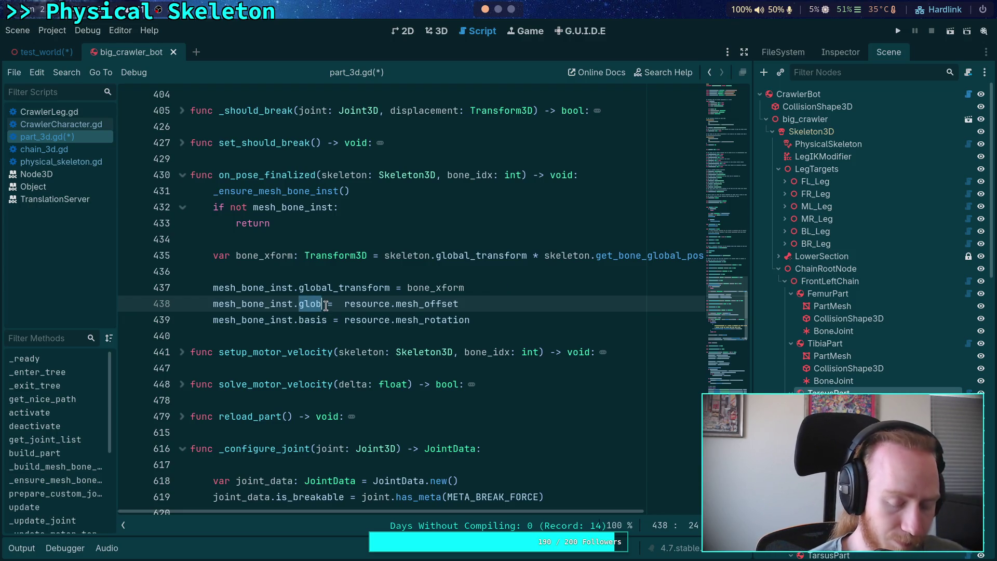
{"action": "type", "text": "position"}
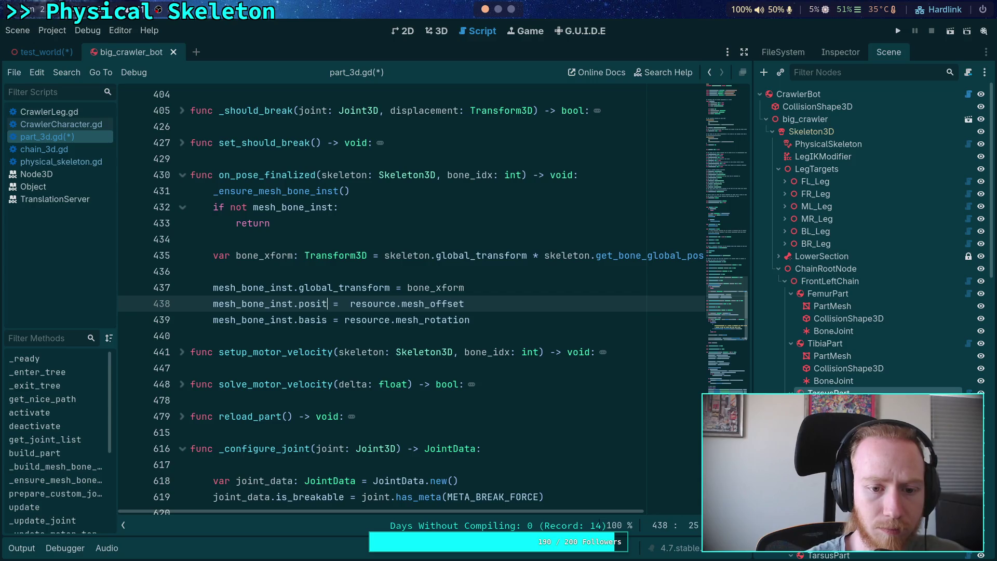
{"action": "key", "text": "Escape"}
{"action": "type", "text": "+"}
{"action": "key", "text": "Right"}
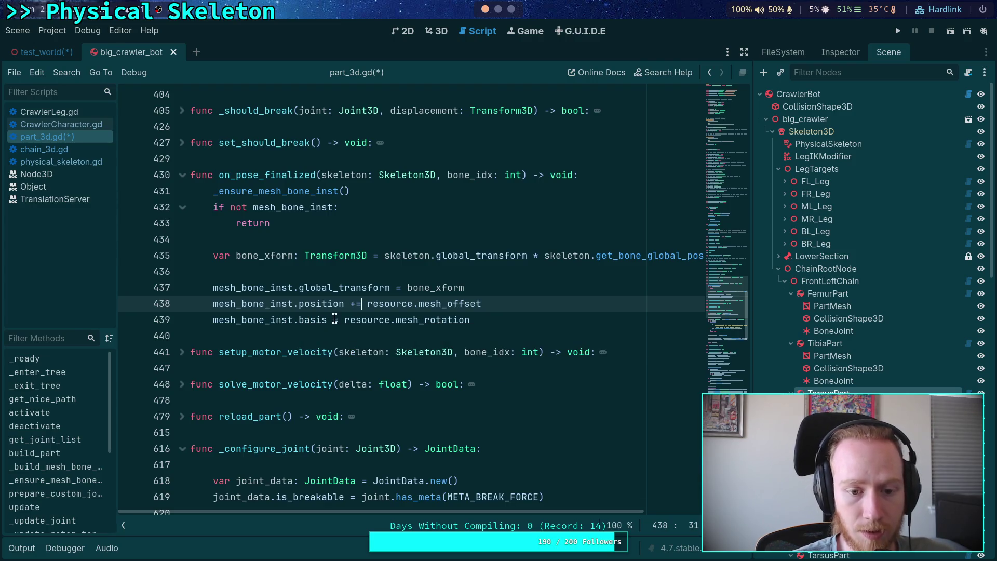
Rewrite line 439 as basis *= resource.mesh_rotation and save the script
{"action": "left_click", "coordinate": [343, 319]}
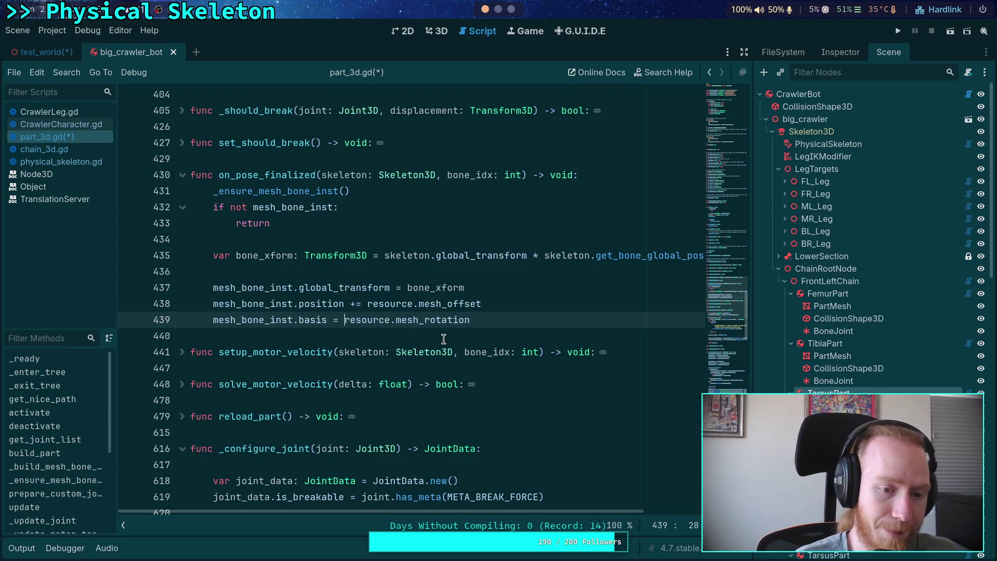
{"action": "type", "text": "mesh_bone_inst.ba"}
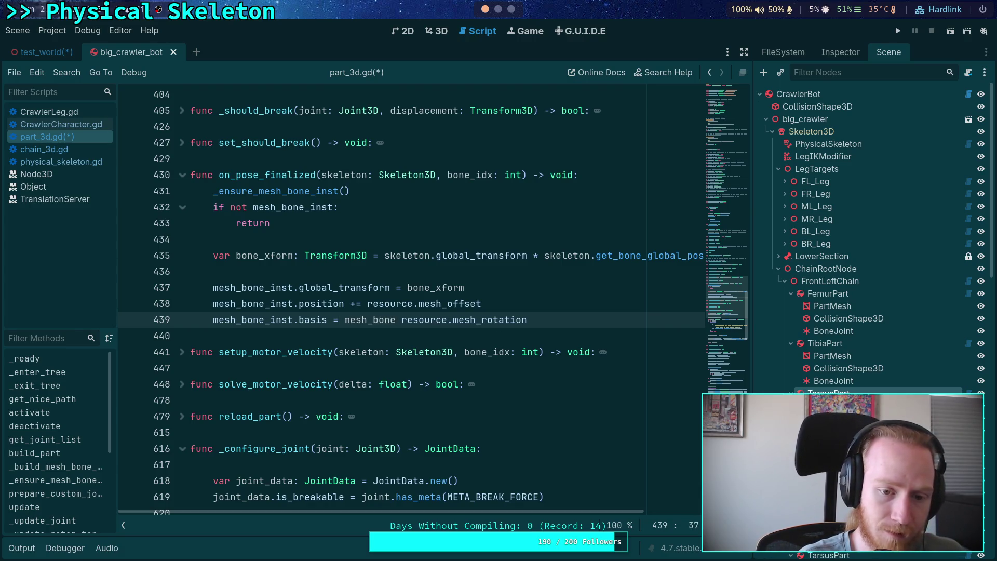
{"action": "type", "text": "sis.rotated("}
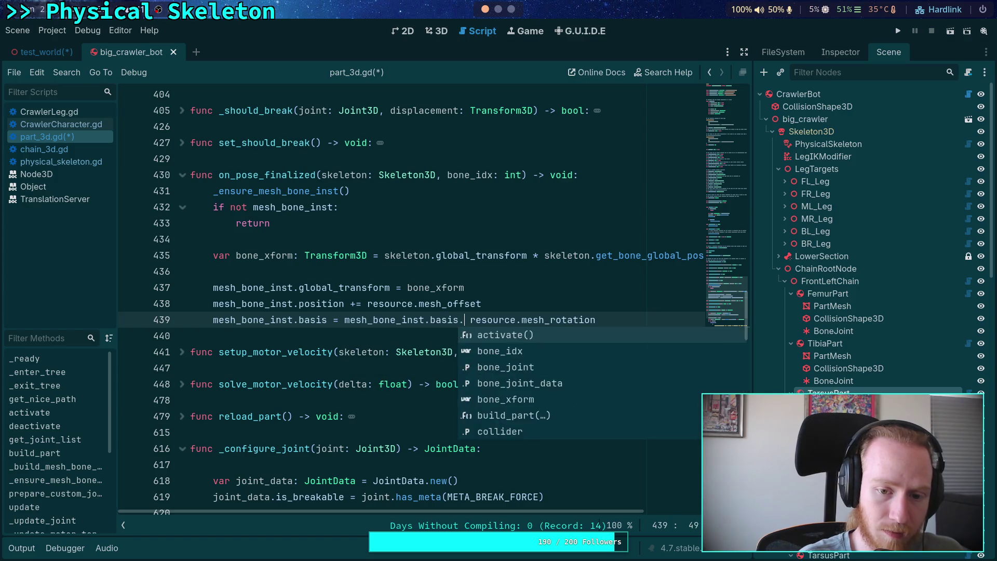
{"action": "key", "text": "BackSpace"}
{"action": "key", "text": "BackSpace"}
{"action": "key", "text": "BackSpace"}
{"action": "type", "text": "."}
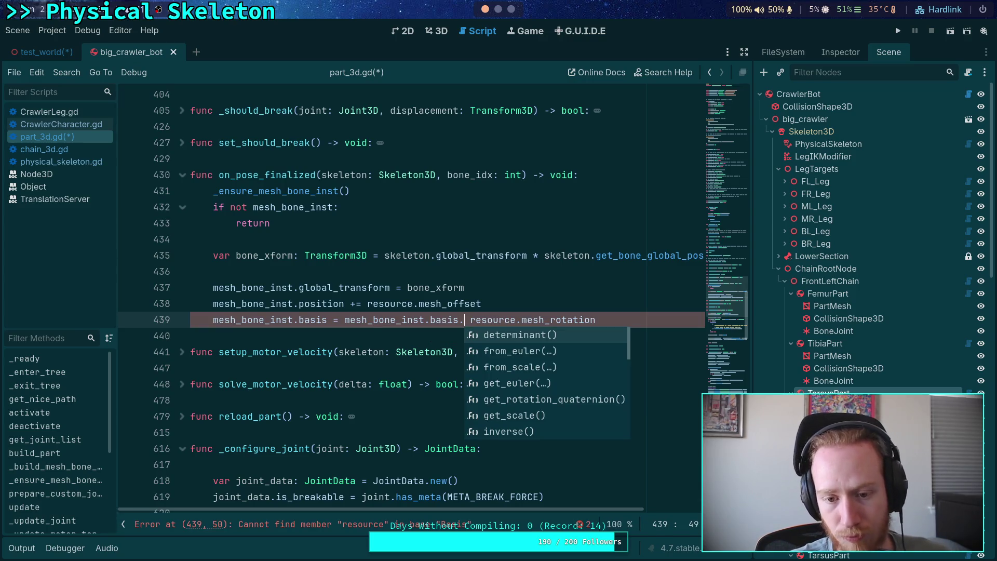
{"action": "key", "text": "BackSpace"}
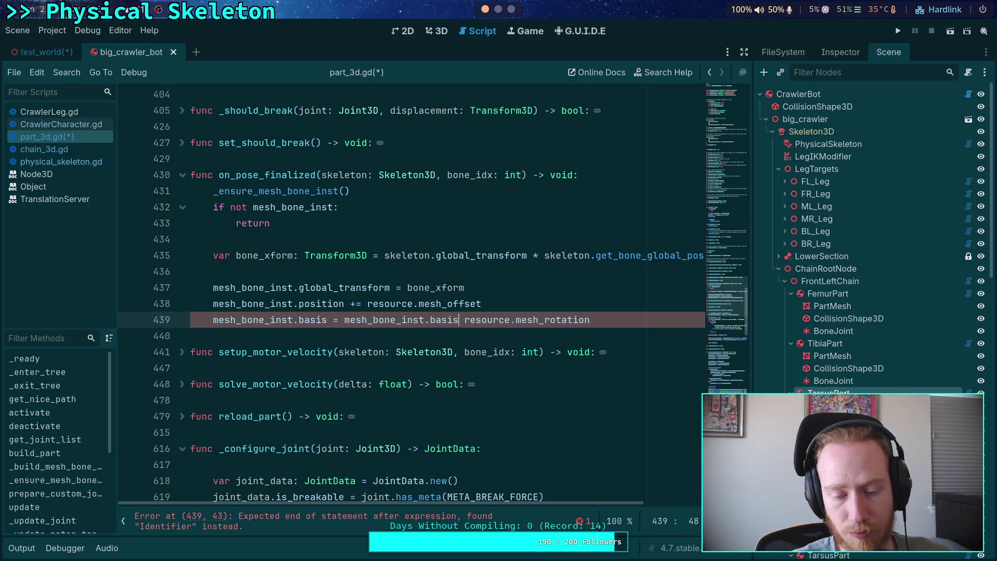
{"action": "type", "text": "*"}
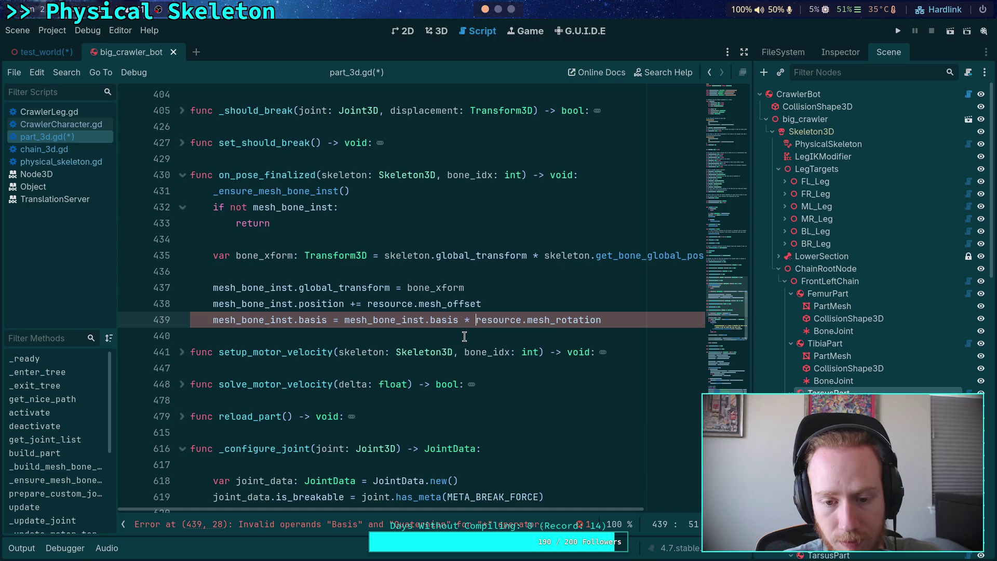
{"action": "type", "text": " Bas"}
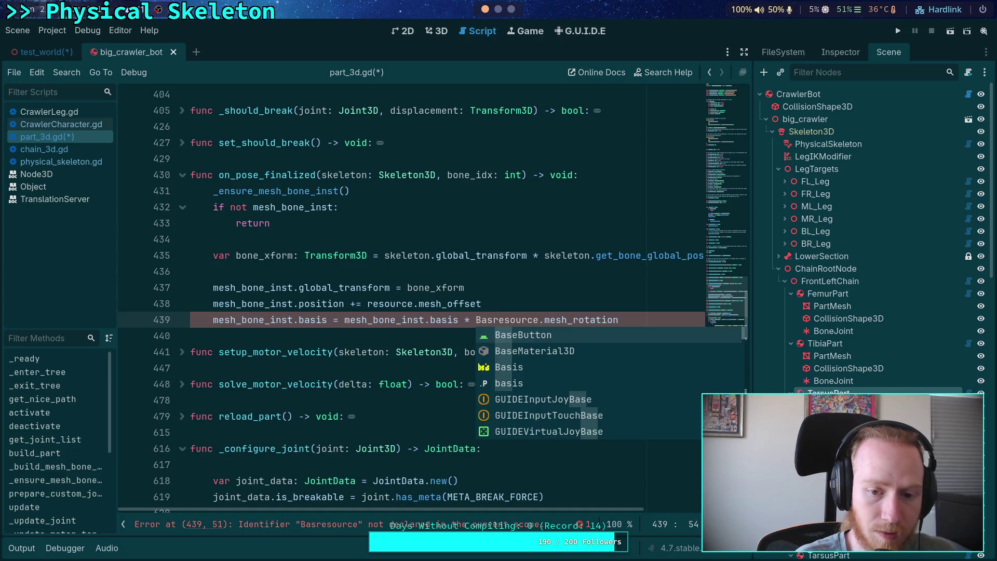
{"action": "key", "text": "BackSpace"}
{"action": "key", "text": "BackSpace"}
{"action": "key", "text": "BackSpace"}
{"action": "left_click", "coordinate": [463, 320]}
{"action": "left_click", "coordinate": [334, 320]}
{"action": "left_click", "coordinate": [465, 320], "text": "shift"}
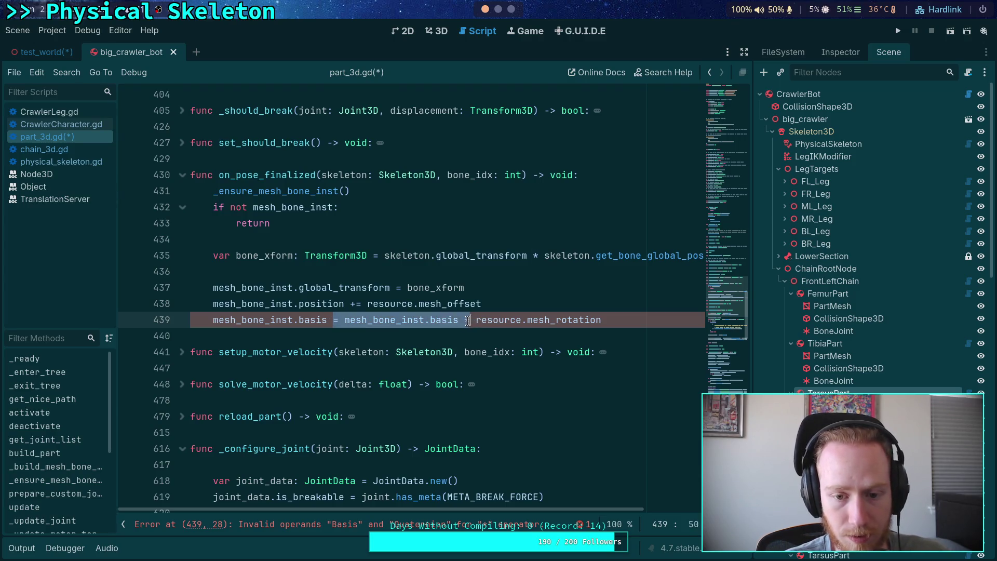
{"action": "key", "text": "BackSpace"}
{"action": "type", "text": "="}
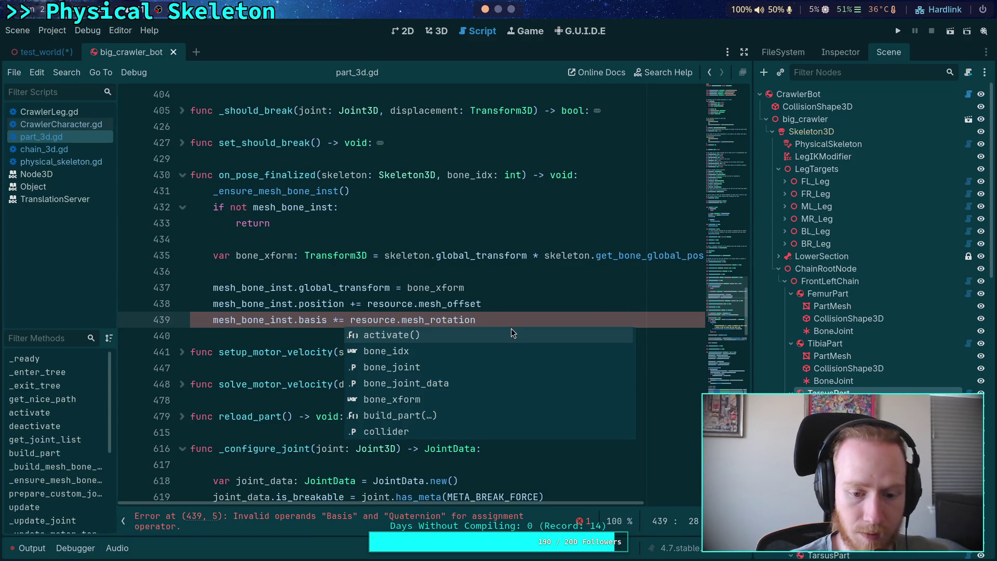
{"action": "key", "text": "ctrl+s"}
Browse the Quaternion member suggestions for resource.mesh_rotation at the end of line 439
{"action": "left_click", "coordinate": [351, 320]}
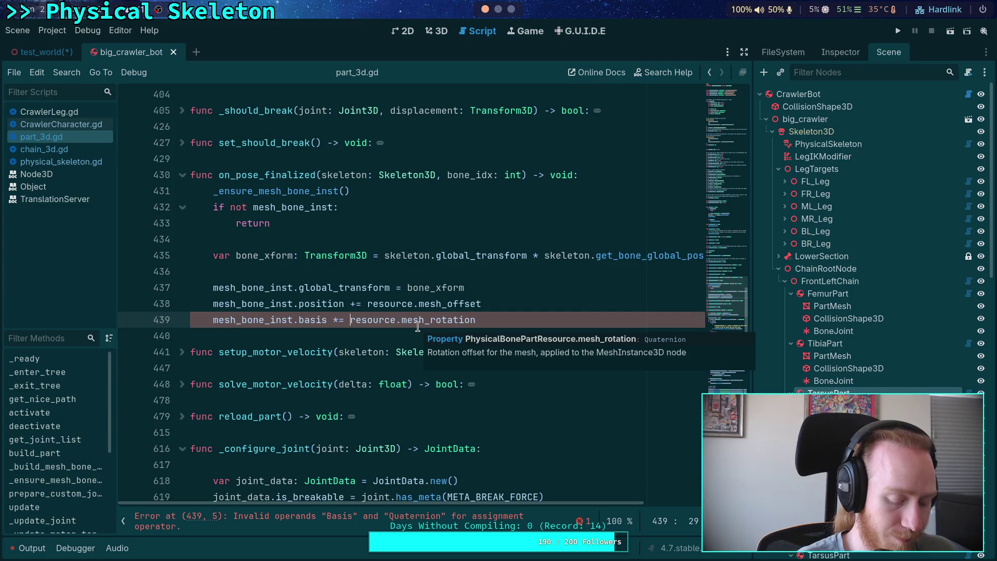
{"action": "key", "text": "End"}
{"action": "type", "text": ".bas"}
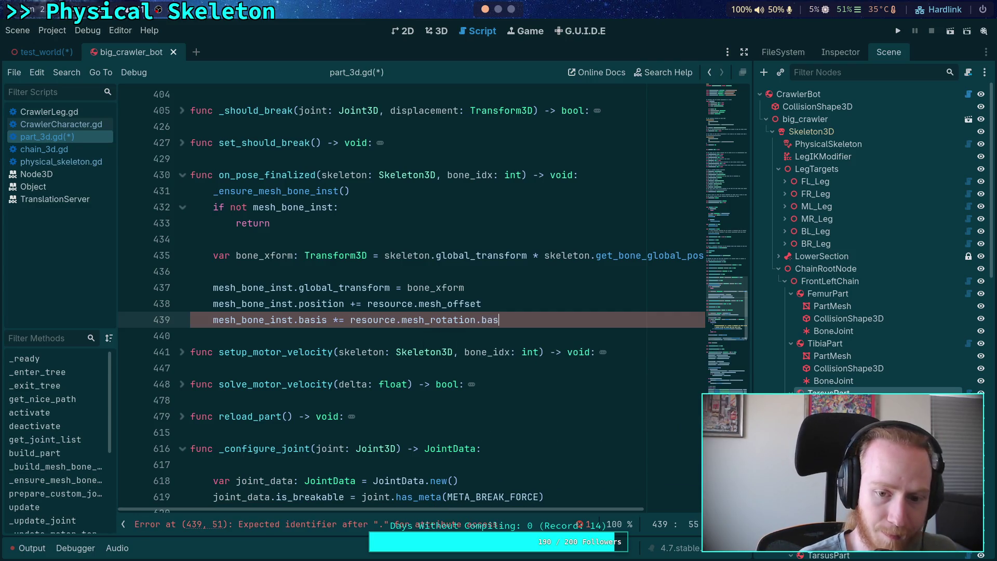
{"action": "type", "text": "."}
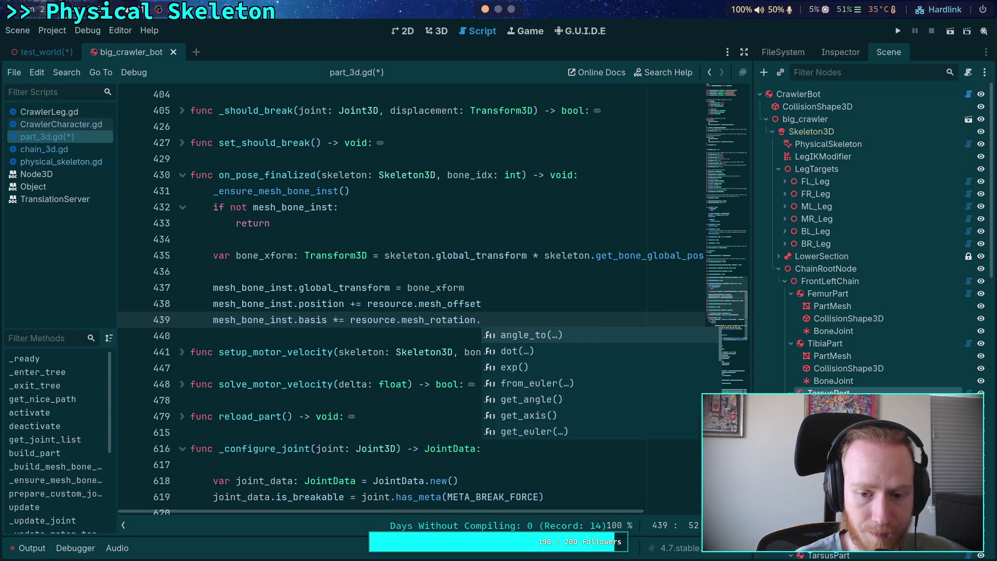
{"action": "type", "text": "tr"}
{"action": "key", "text": "BackSpace"}
{"action": "key", "text": "BackSpace"}
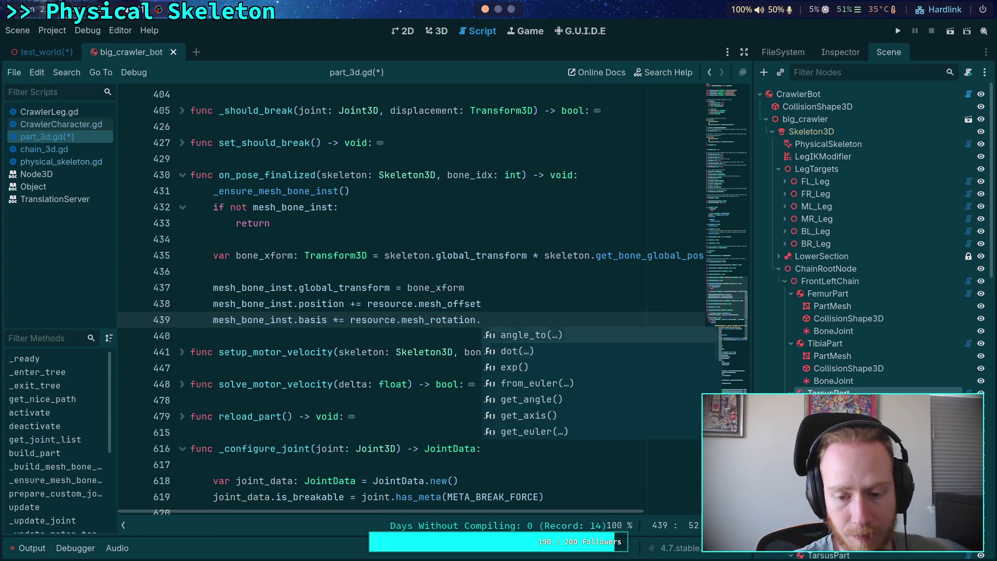
{"action": "key", "text": "Down"}
{"action": "key", "text": "Down"}
{"action": "key", "text": "Down"}
{"action": "key", "text": "Down"}
{"action": "key", "text": "Down"}
{"action": "key", "text": "Down"}
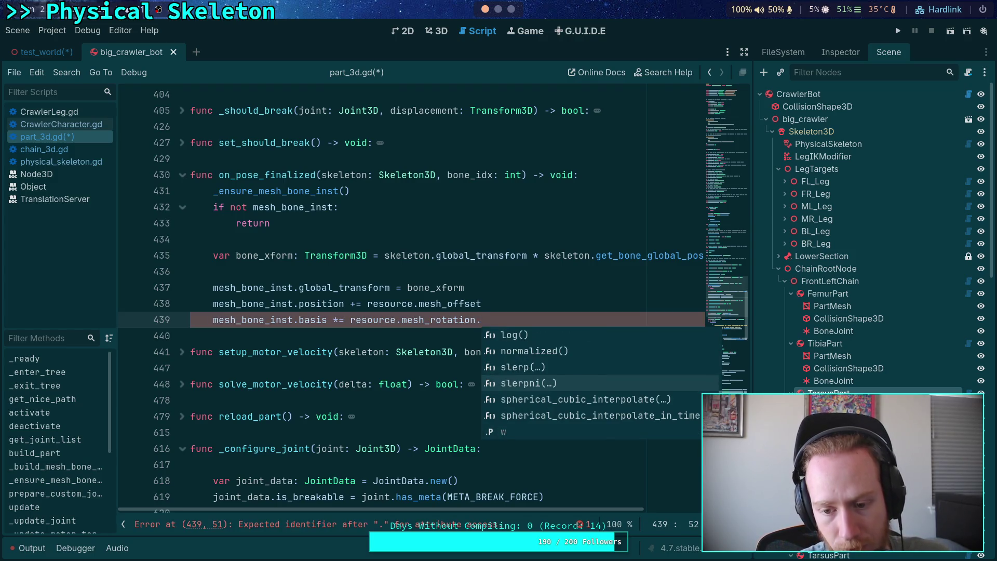
{"action": "key", "text": "Up"}
{"action": "key", "text": "Up"}
{"action": "key", "text": "Up"}
{"action": "key", "text": "Up"}
{"action": "key", "text": "Up"}
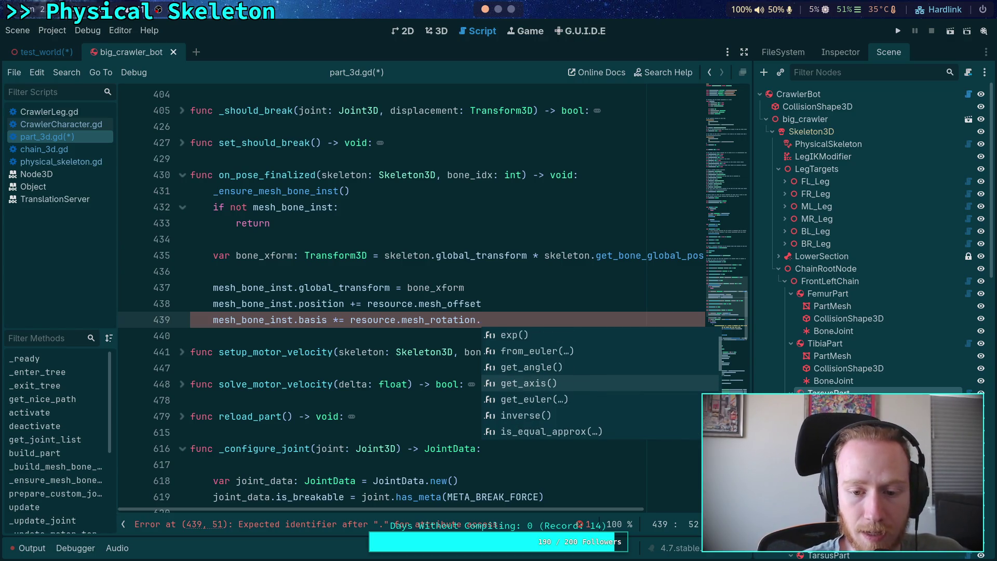
{"action": "key", "text": "Escape"}
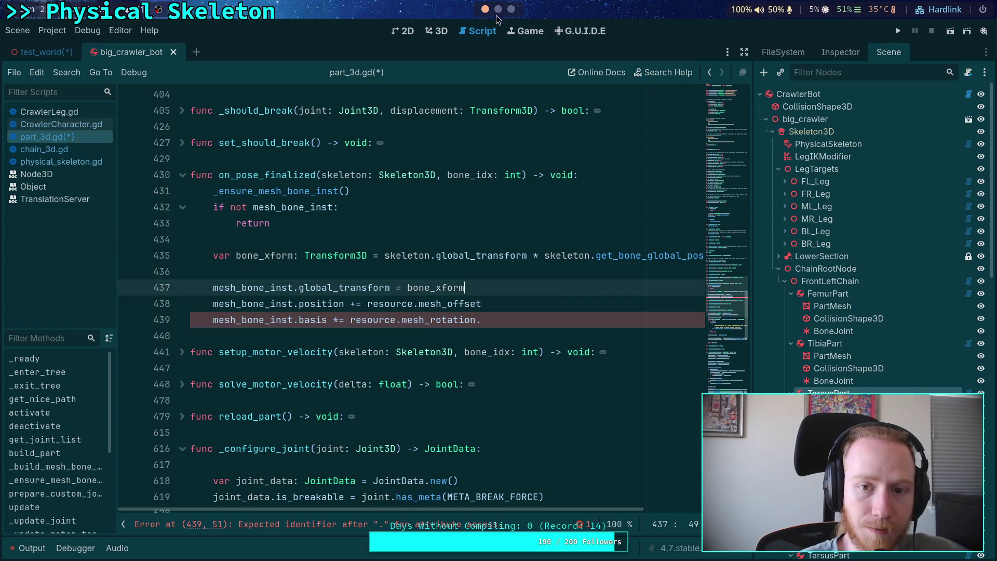
{"action": "key", "text": "super+1"}
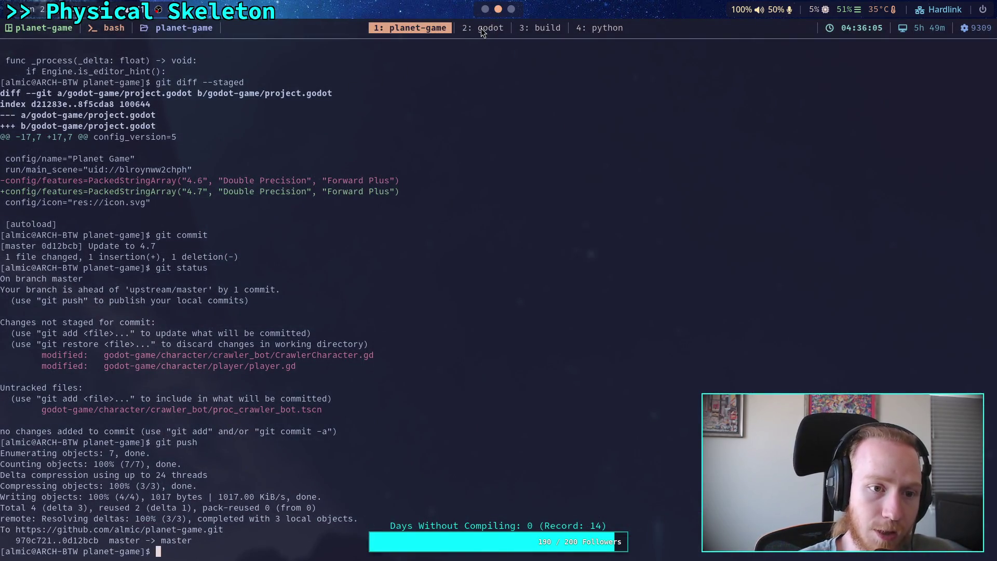
In Neovim, find and open core/math/quaternion.cpp with the file finder
{"action": "left_click", "coordinate": [483, 29]}
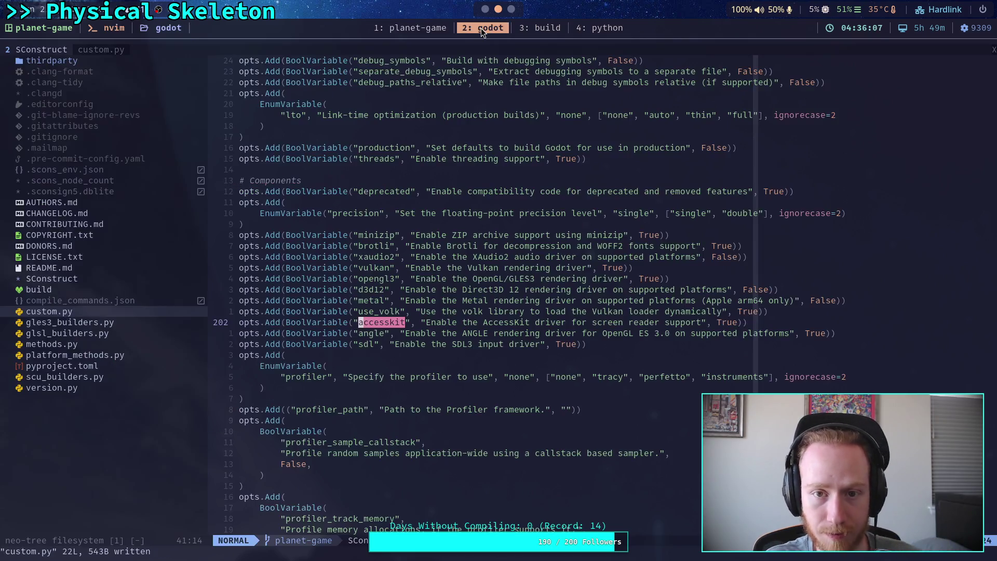
{"action": "left_click", "coordinate": [512, 133]}
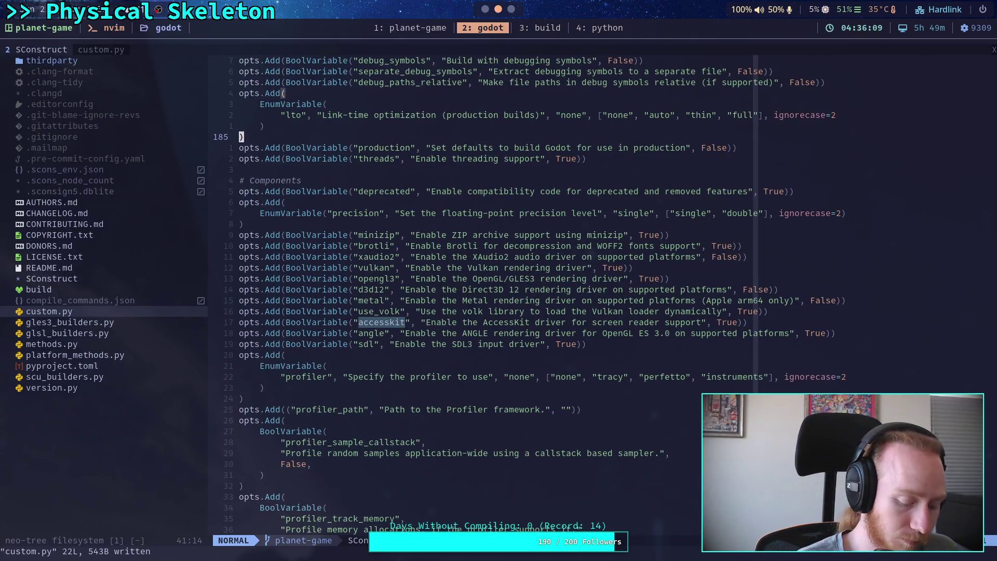
{"action": "key", "text": "space"}
{"action": "key", "text": "f"}
{"action": "key", "text": "g"}
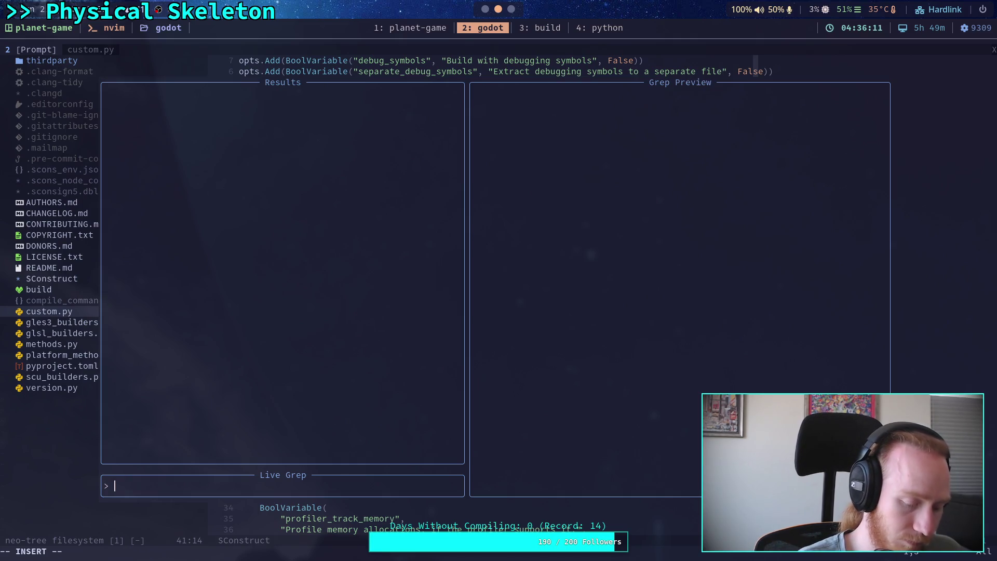
{"action": "key", "text": "Escape"}
{"action": "key", "text": "space"}
{"action": "key", "text": "f"}
{"action": "key", "text": "f"}
{"action": "type", "text": "quat"}
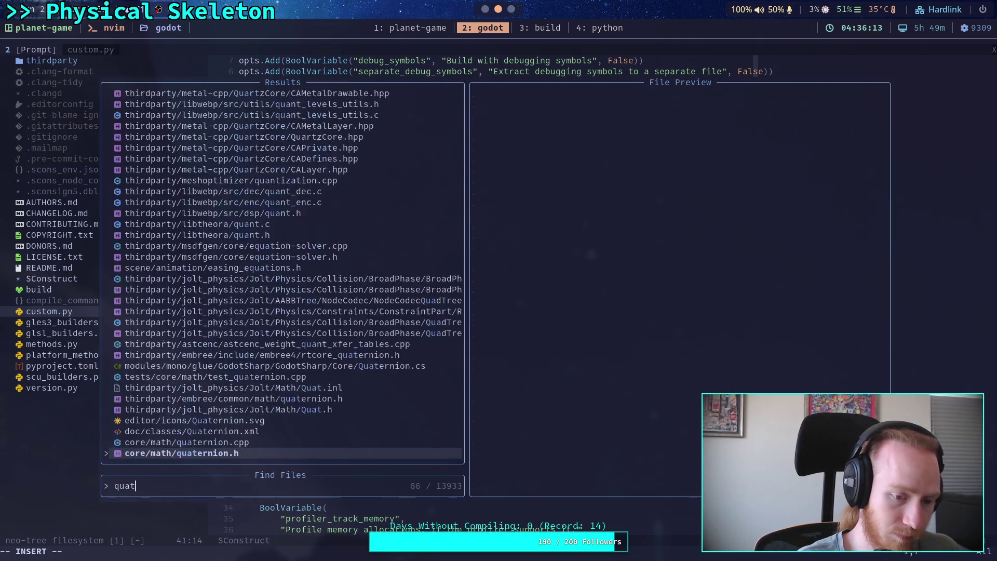
{"action": "type", "text": "ernio"}
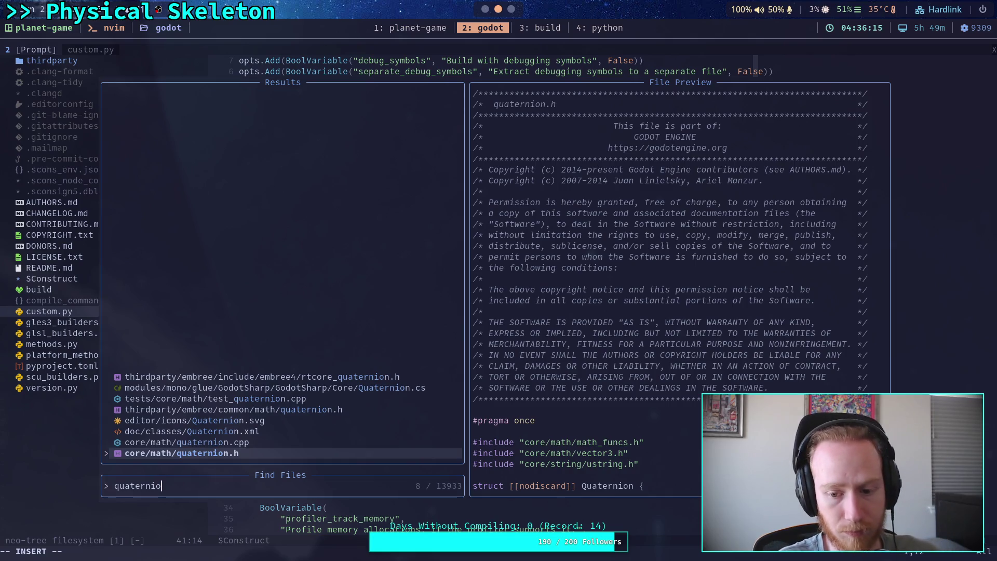
{"action": "key", "text": "Up"}
{"action": "key", "text": "Return"}
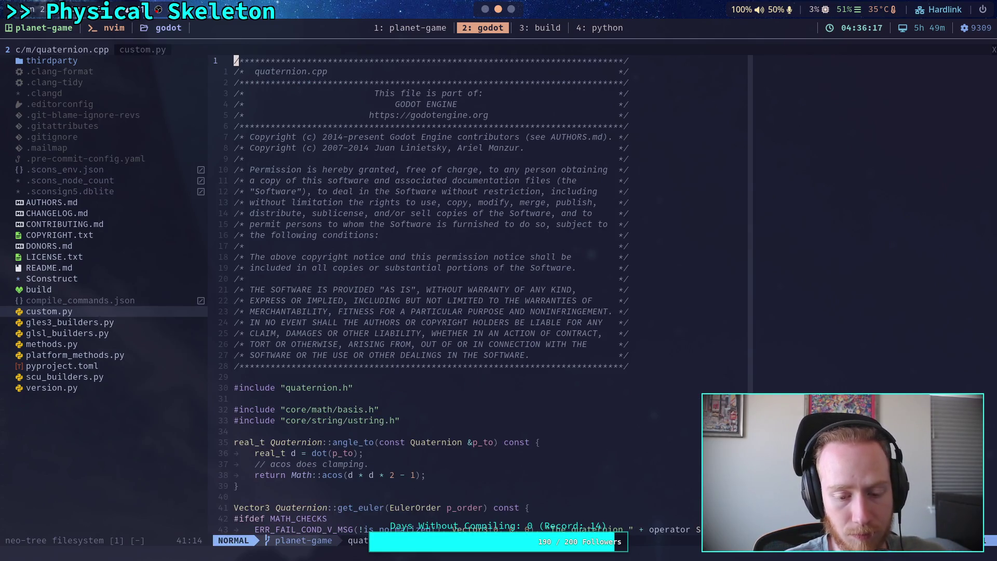
Page down through quaternion.cpp to the get_axis and get_angle functions
{"action": "key", "text": "ctrl+f"}
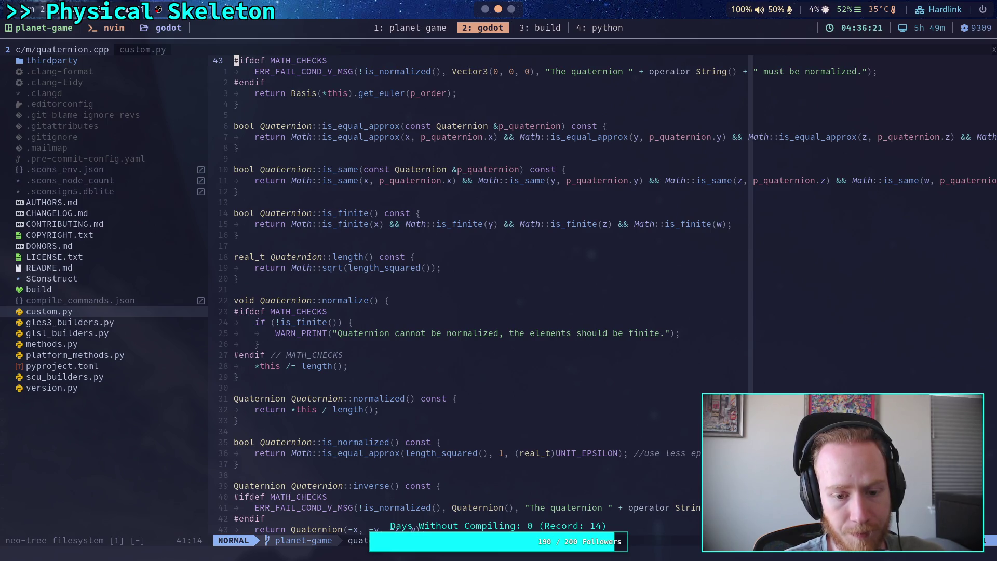
{"action": "key", "text": "ctrl+f"}
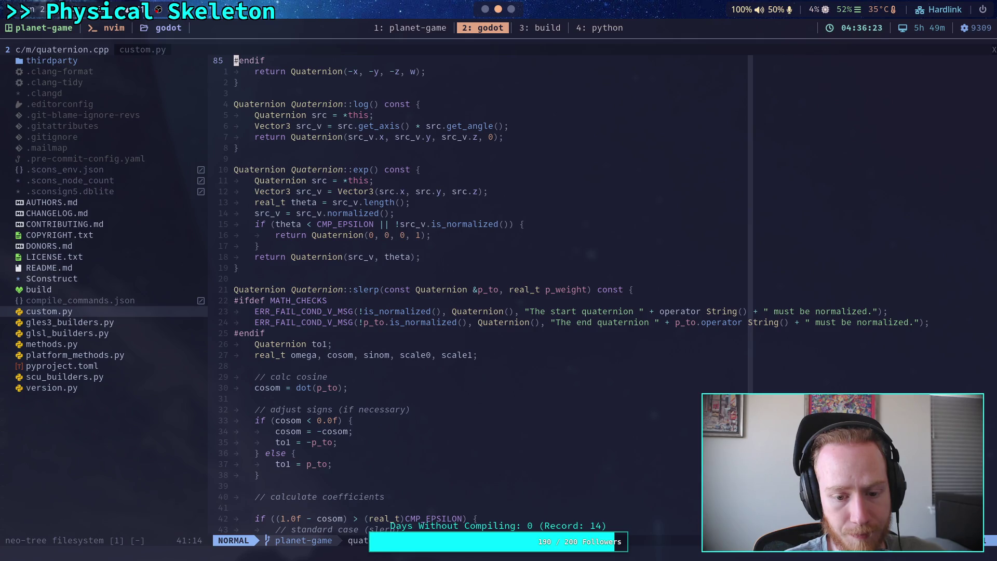
{"action": "key", "text": "ctrl+f"}
{"action": "key", "text": "ctrl+f"}
{"action": "key", "text": "ctrl+f"}
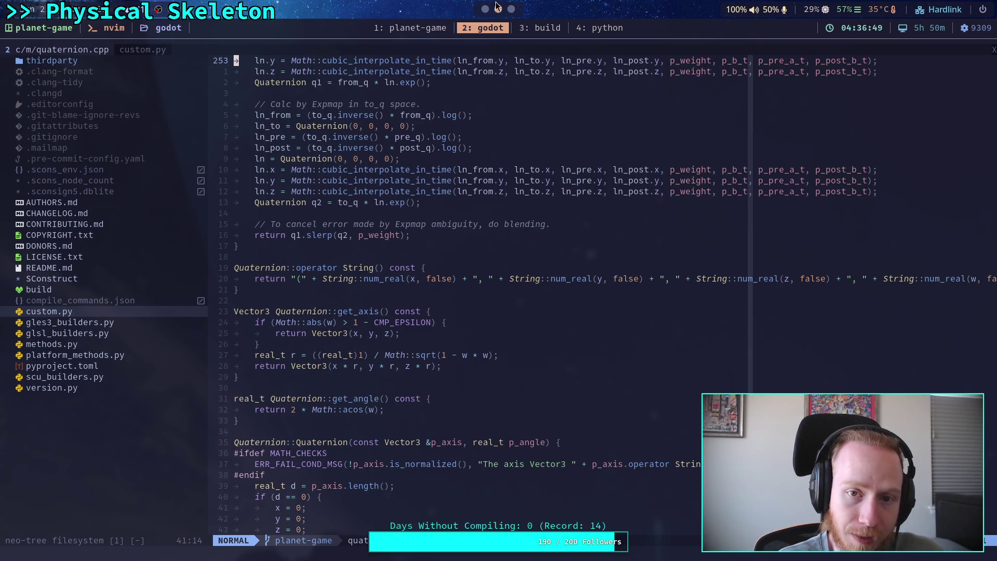
{"action": "key", "text": "alt+Tab"}
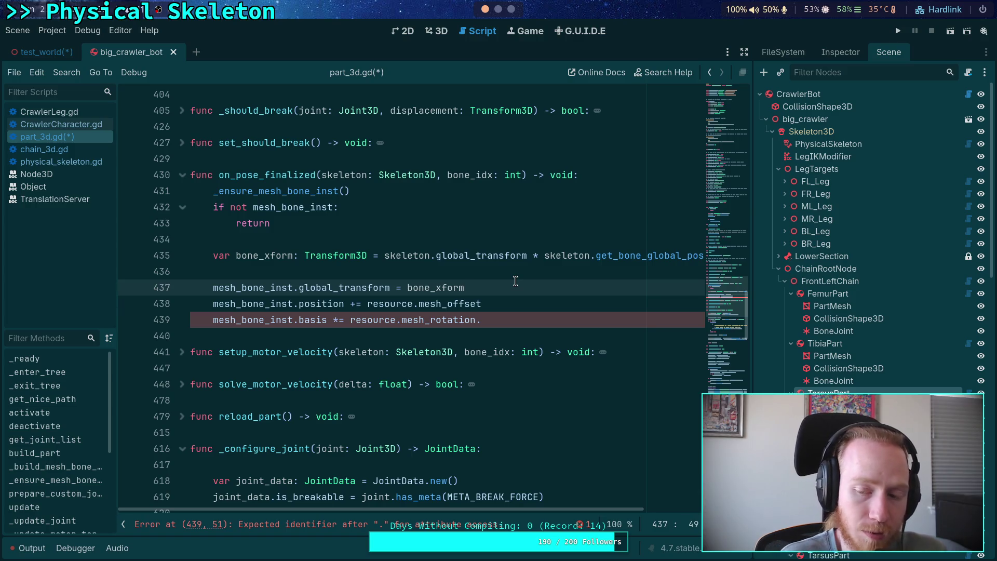
Put the caret on the erroring mesh_rotation line 439, then return to Neovim's quaternion.cpp
{"action": "left_click", "coordinate": [489, 322]}
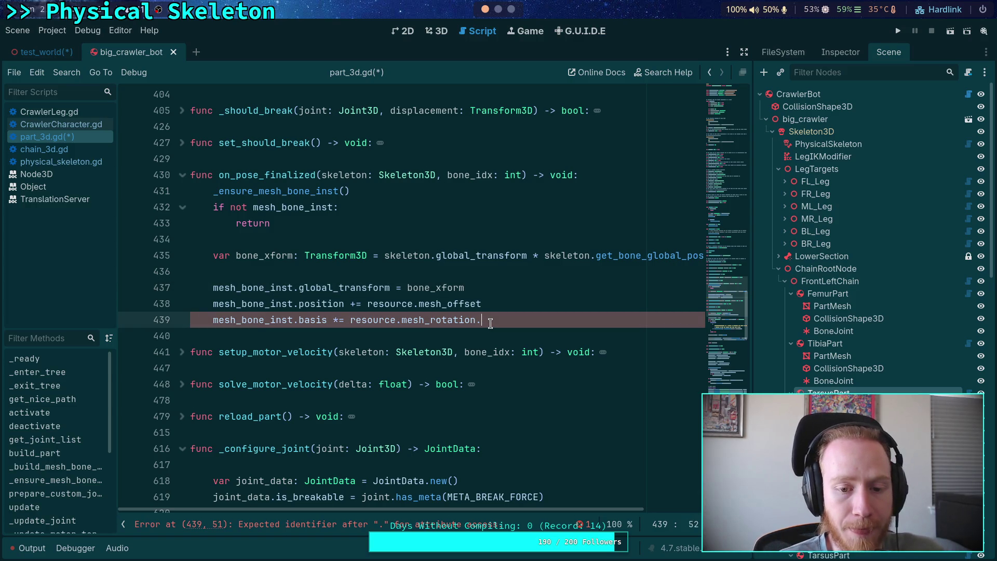
{"action": "left_click", "coordinate": [497, 9]}
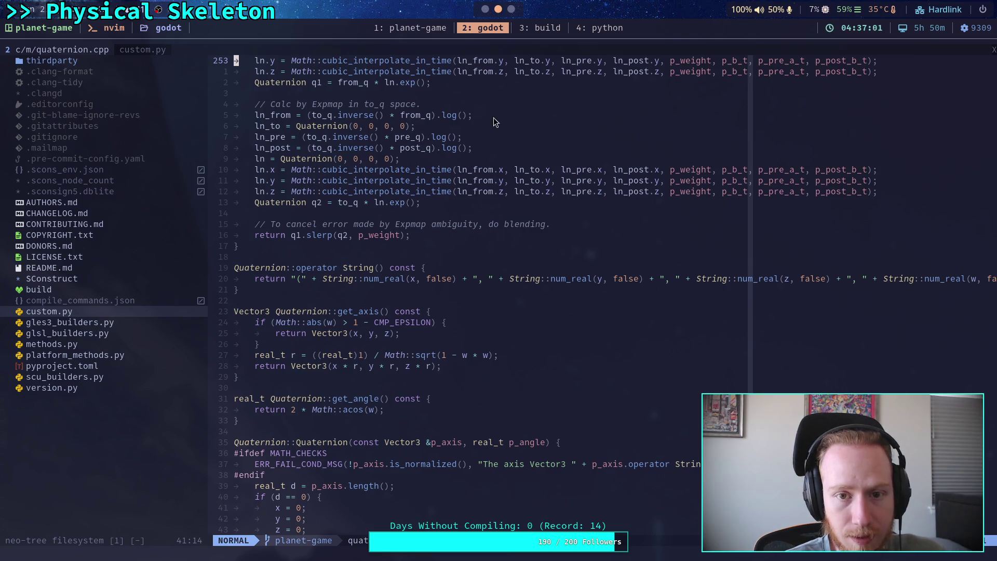
Find and open core/math/basis.cpp with the file finder, searching 'basis'
{"action": "left_click", "coordinate": [516, 318]}
{"action": "key", "text": "space"}
{"action": "key", "text": "s"}
{"action": "key", "text": "g"}
{"action": "key", "text": "Escape"}
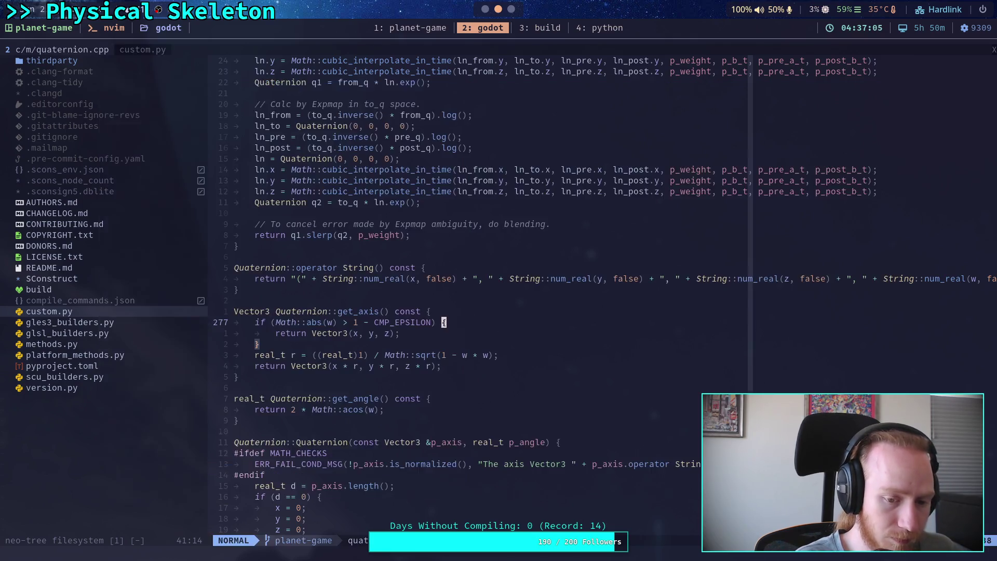
{"action": "key", "text": "space"}
{"action": "type", "text": "sfbasis"}
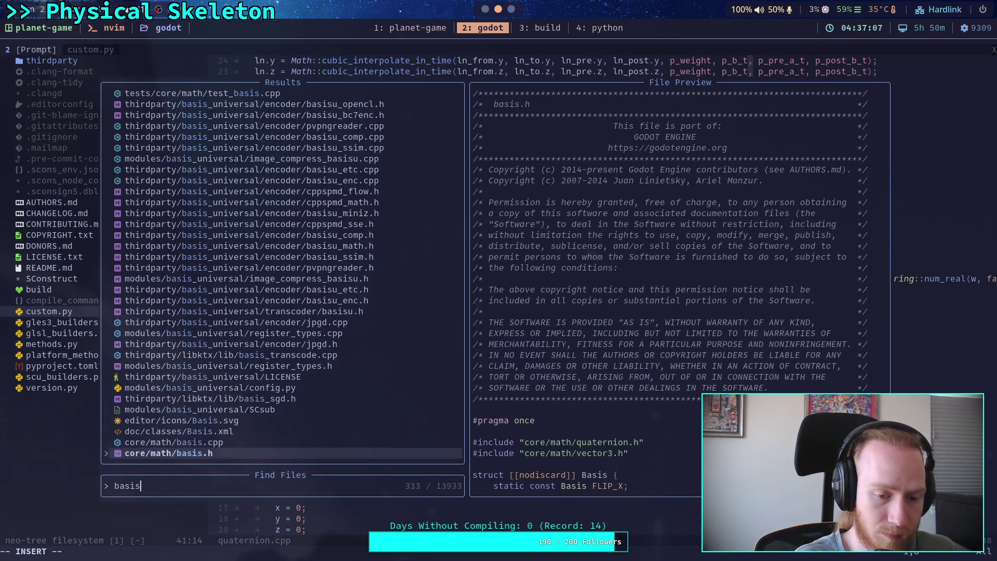
{"action": "key", "text": "Return"}
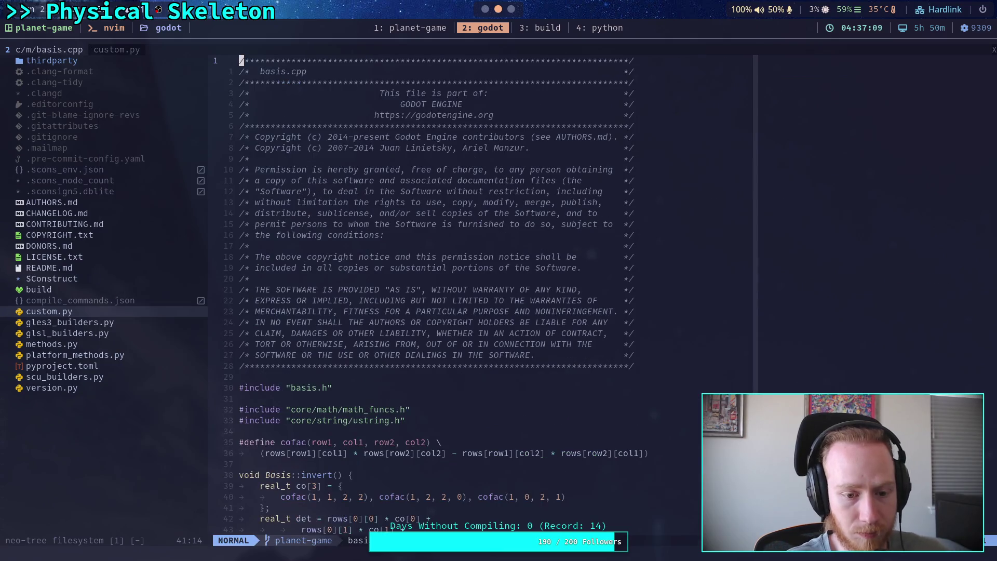
{"action": "scroll", "coordinate": [482, 291], "scroll_direction": "down", "scroll_amount": 14}
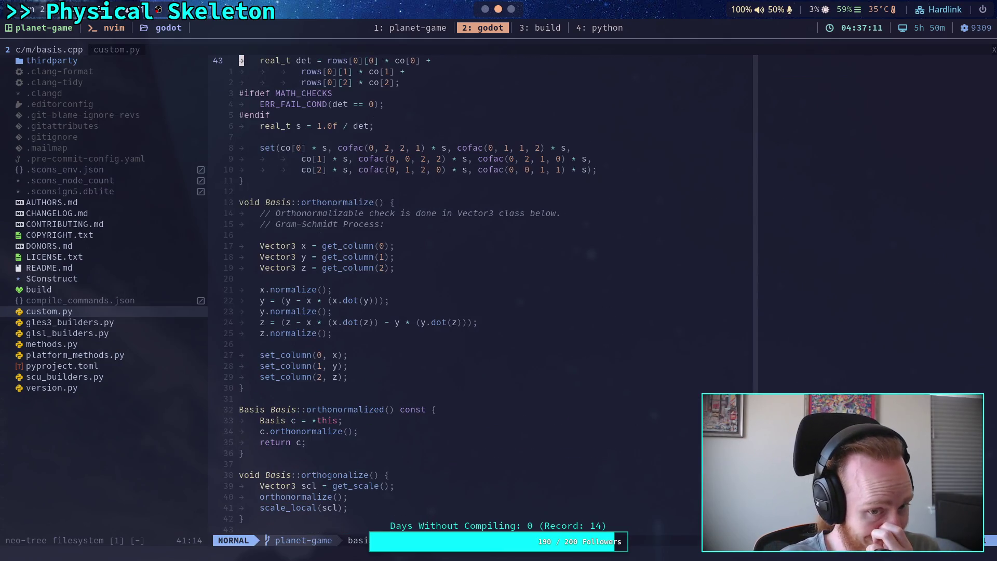
{"action": "scroll", "coordinate": [483, 291], "scroll_direction": "down", "scroll_amount": 14}
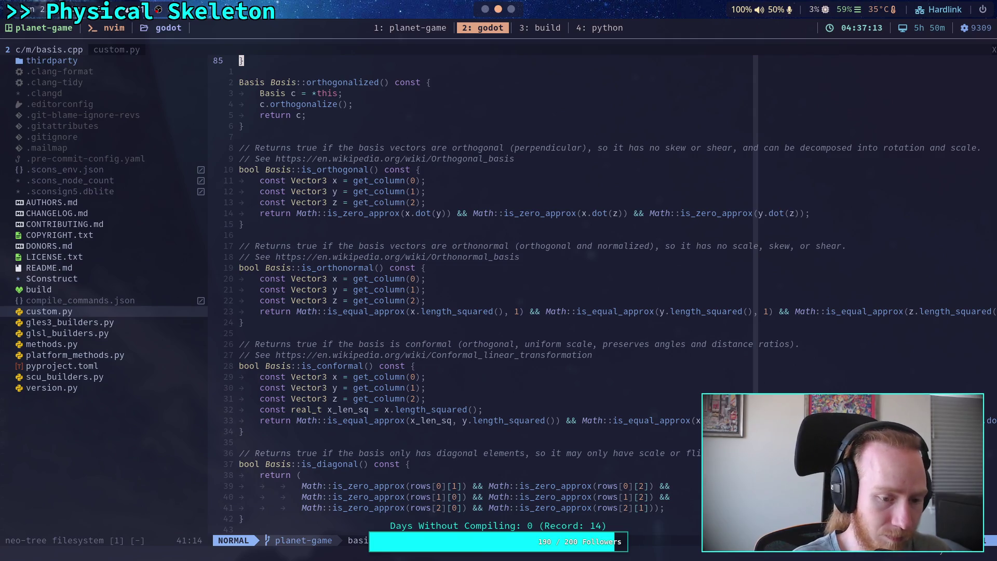
Search basis.cpp for Quaternion and cycle through every match, including get_quaternion
{"action": "type", "text": "/Quaternion"}
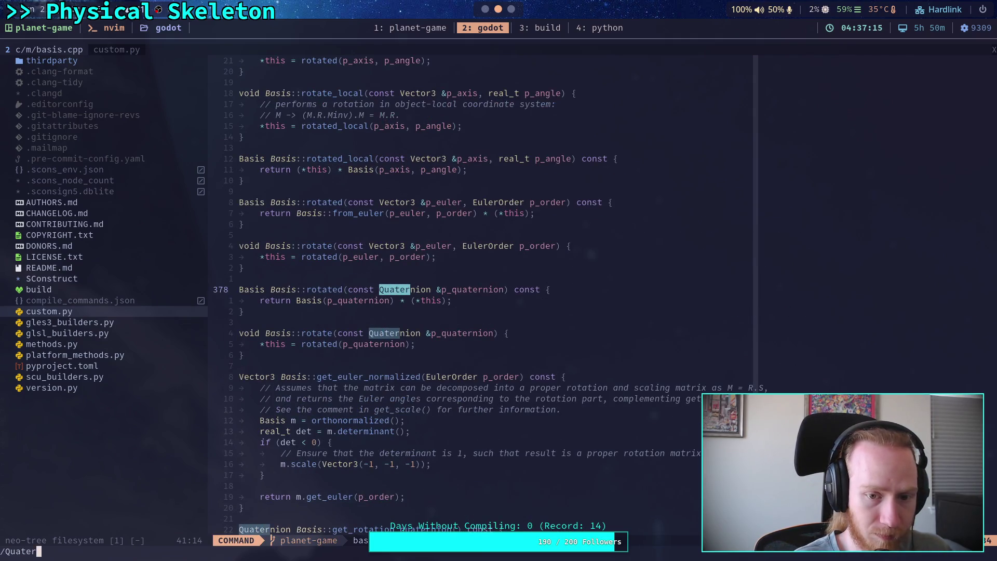
{"action": "key", "text": "Return"}
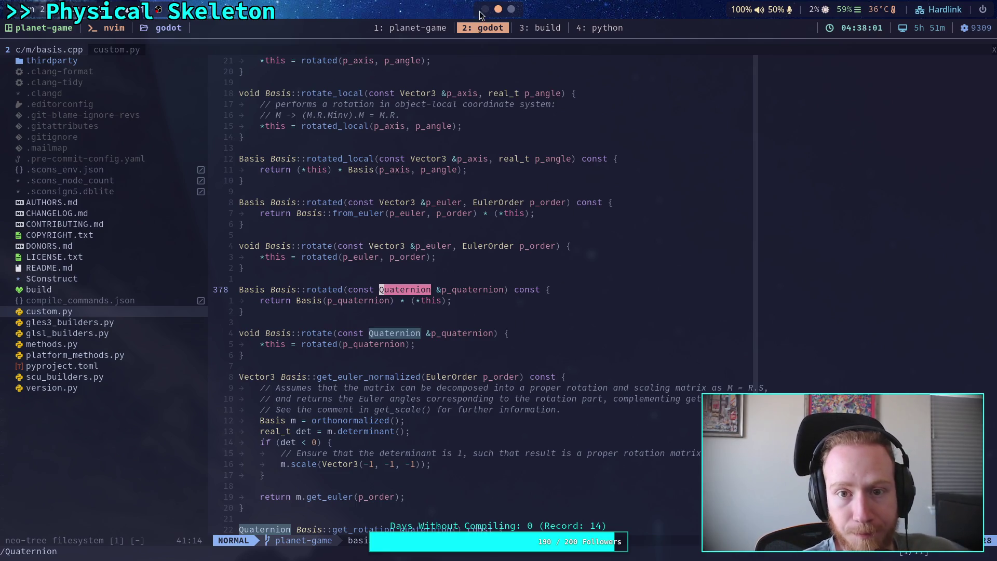
{"action": "key", "text": "n"}
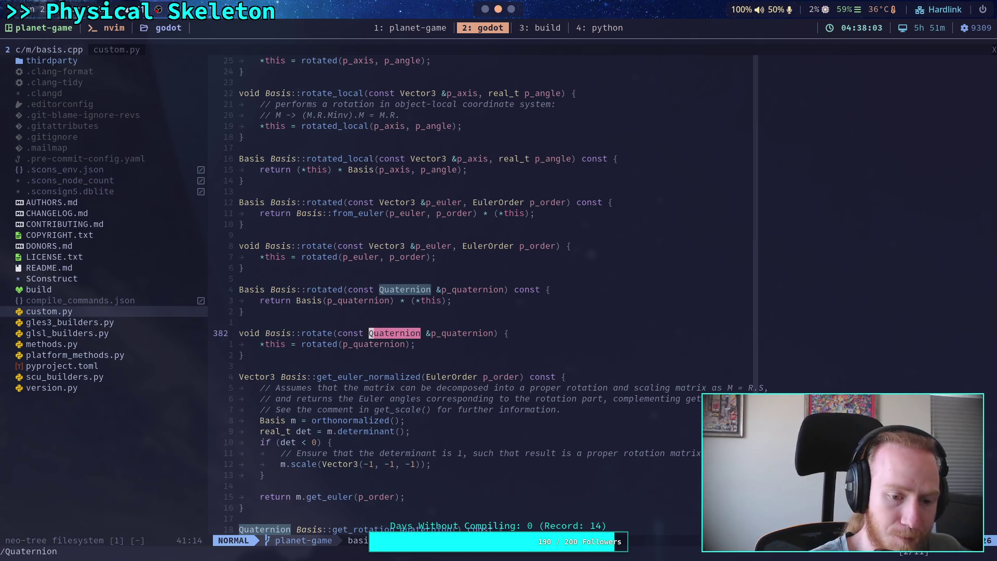
{"action": "key", "text": "n"}
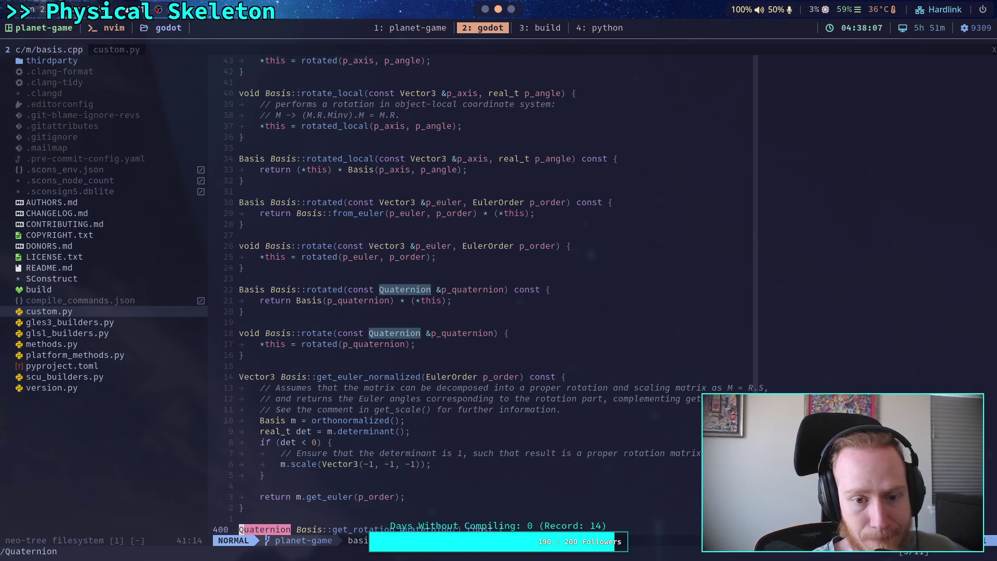
{"action": "key", "text": "n"}
{"action": "key", "text": "n"}
{"action": "key", "text": "n"}
{"action": "key", "text": "n"}
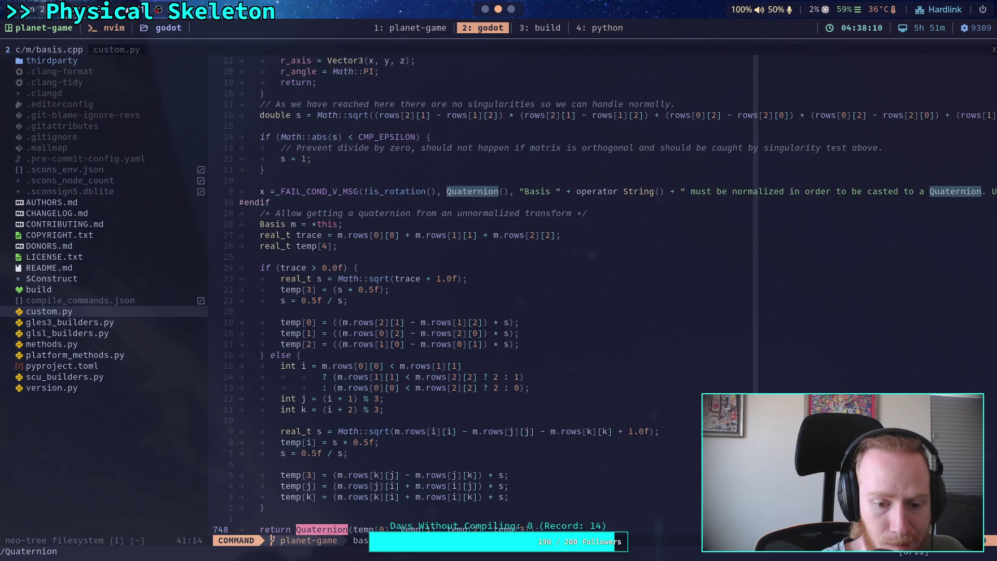
{"action": "key", "text": "Return"}
{"action": "key", "text": "n"}
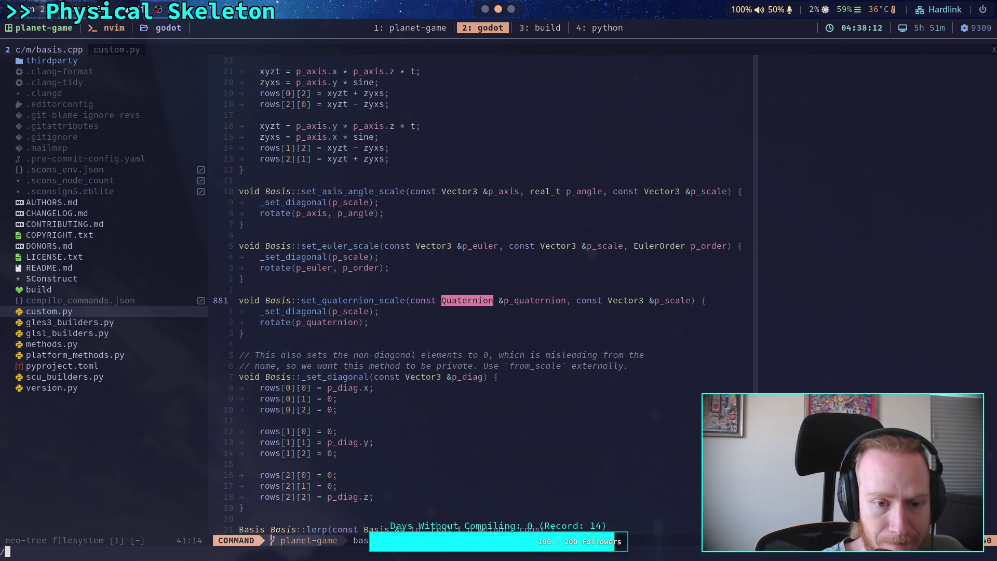
{"action": "key", "text": "n"}
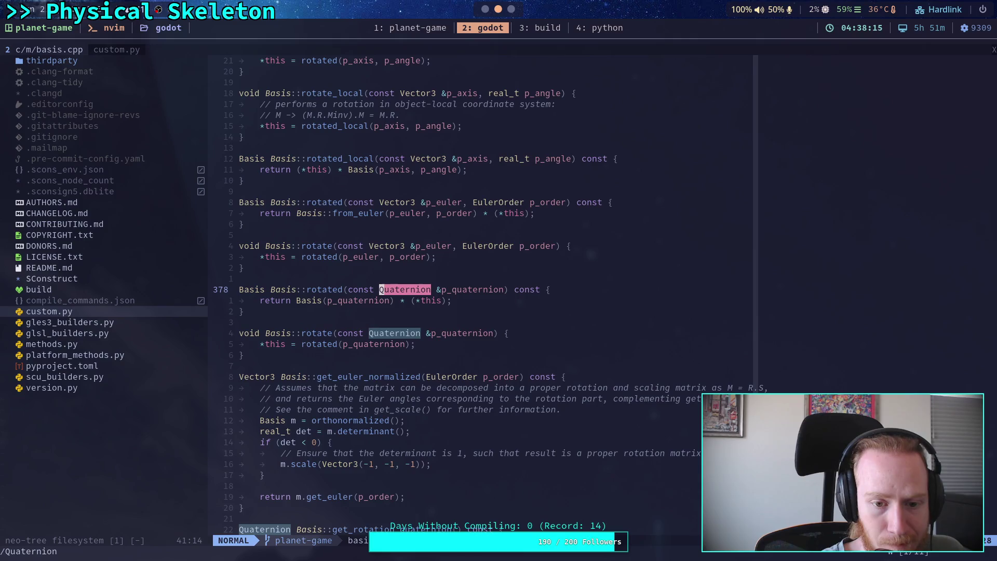
{"action": "key", "text": "n"}
{"action": "key", "text": "n"}
{"action": "key", "text": "n"}
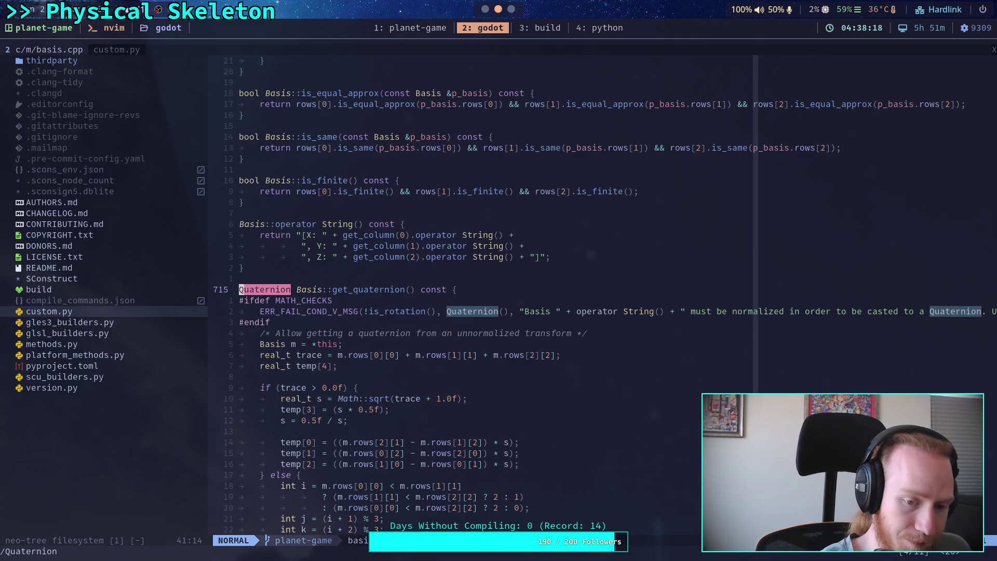
{"action": "key", "text": "space"}
Open core/math/basis.h and page through its declarations down to the constructors
{"action": "key", "text": "f"}
{"action": "key", "text": "f"}
{"action": "type", "text": "basis"}
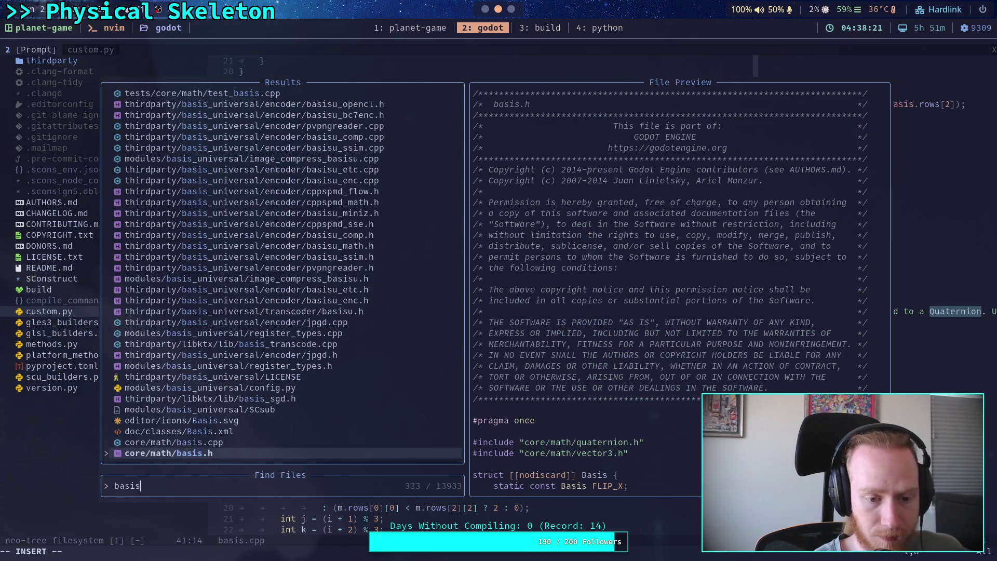
{"action": "key", "text": "Return"}
{"action": "key", "text": "ctrl+f"}
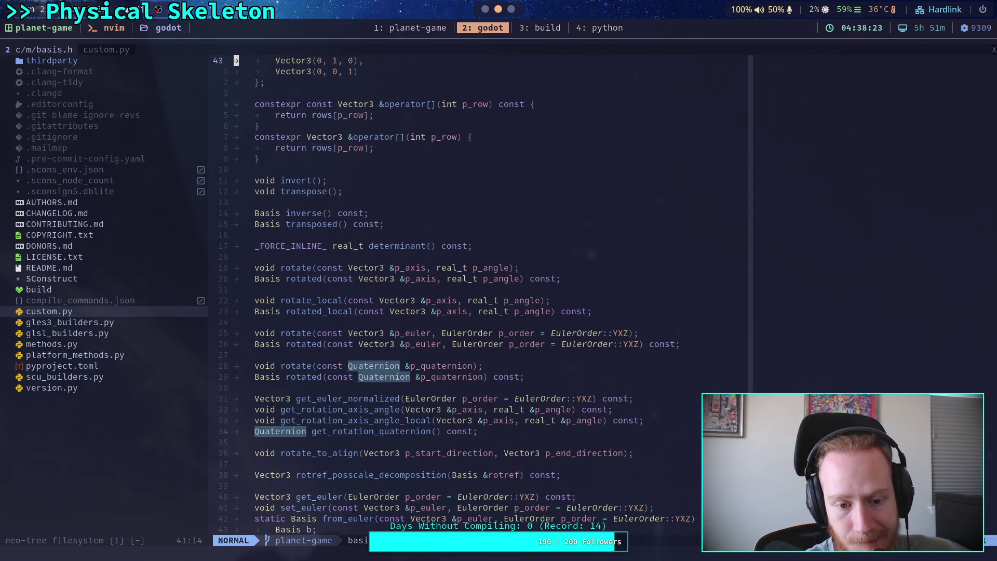
{"action": "key", "text": "ctrl+f"}
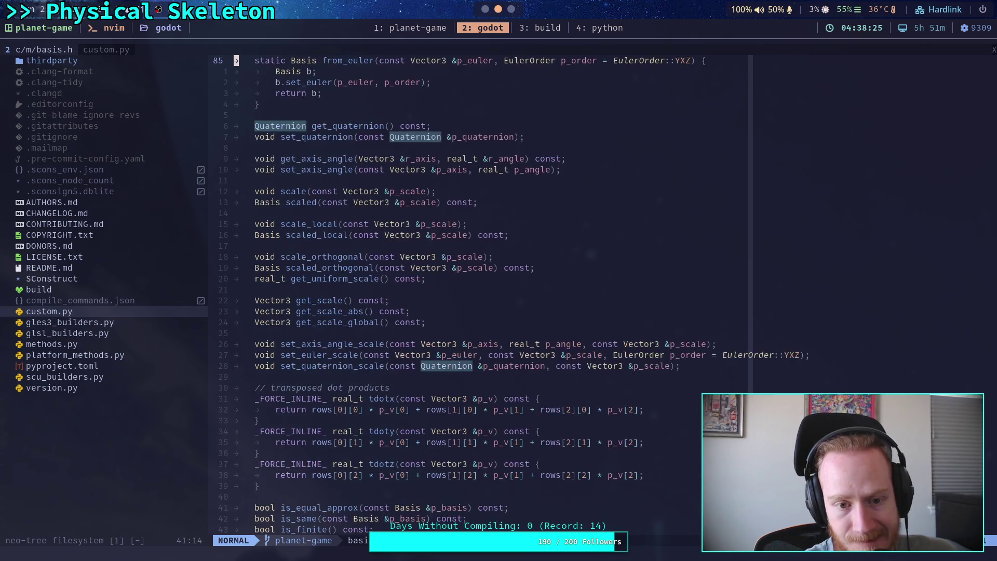
{"action": "key", "text": "ctrl+f"}
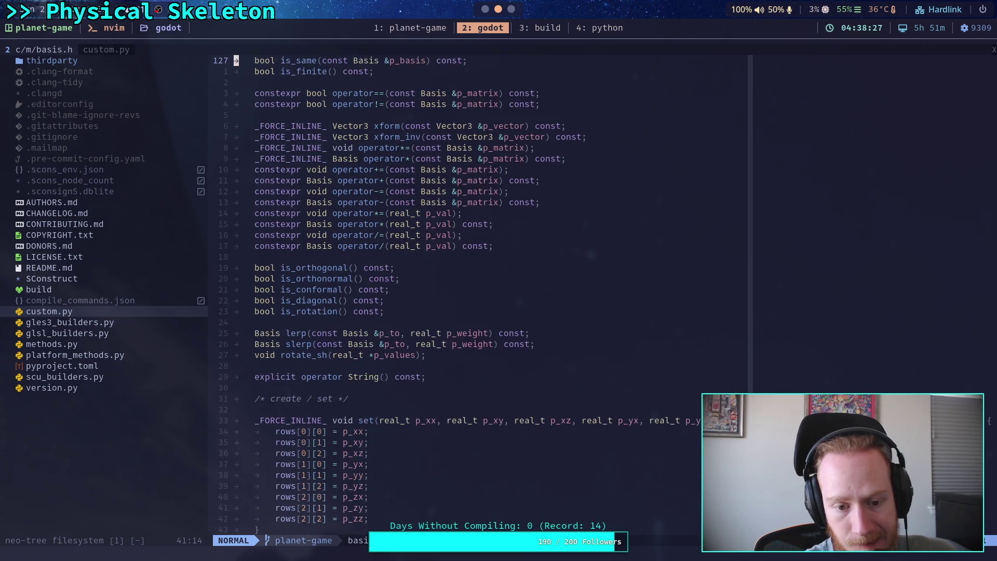
{"action": "key", "text": "ctrl+f"}
{"action": "key", "text": "ctrl+f"}
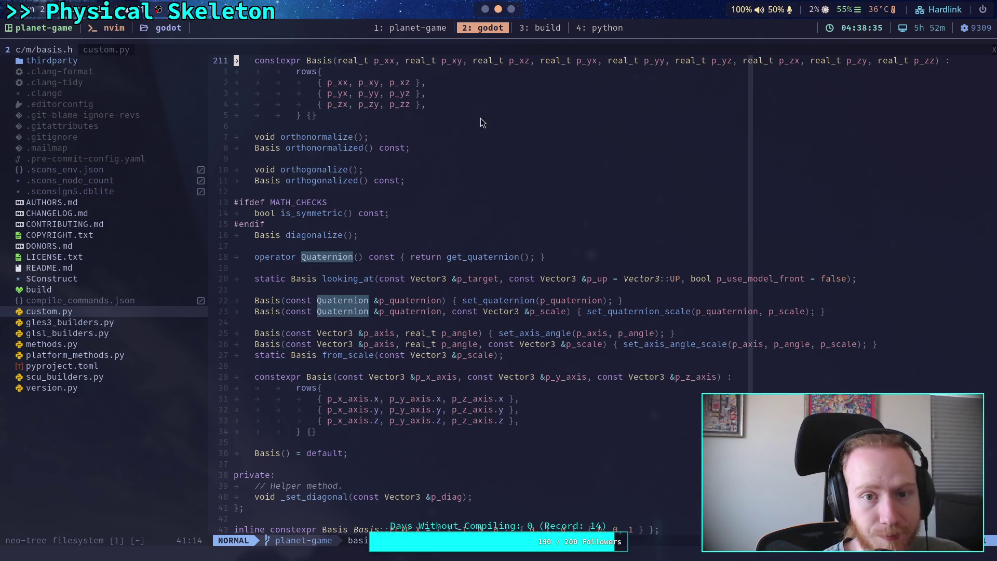
Open basis.cpp, jump to the Basis::set_quaternion definition, and return to Godot
{"action": "key", "text": "space"}
{"action": "key", "text": "space"}
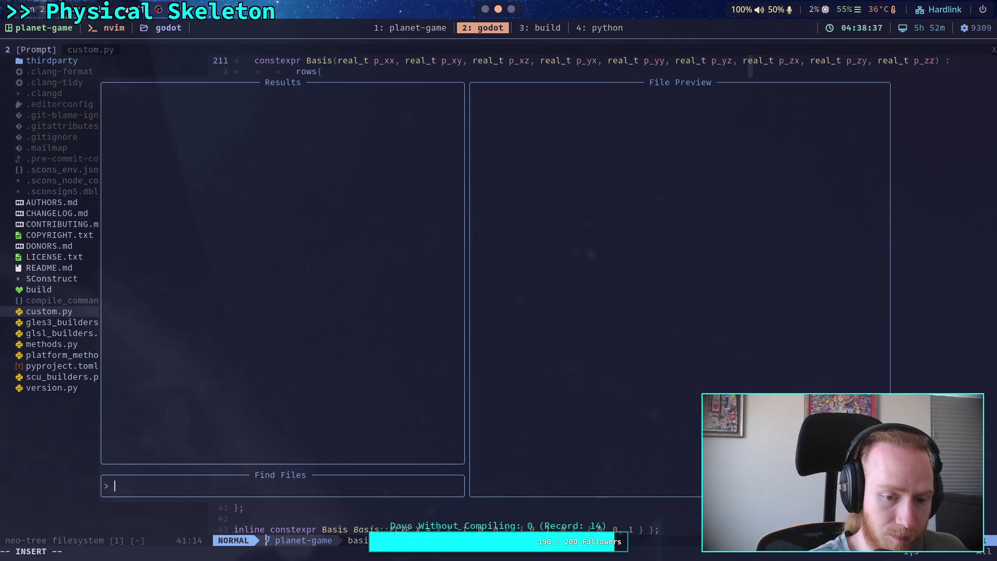
{"action": "type", "text": "basis"}
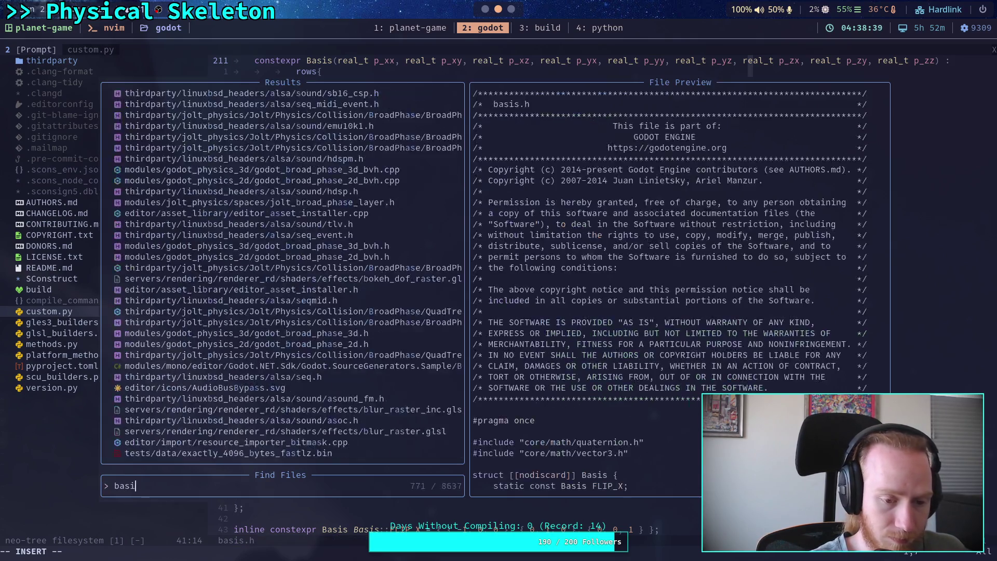
{"action": "key", "text": "Return"}
{"action": "type", "text": "/eet_quat"}
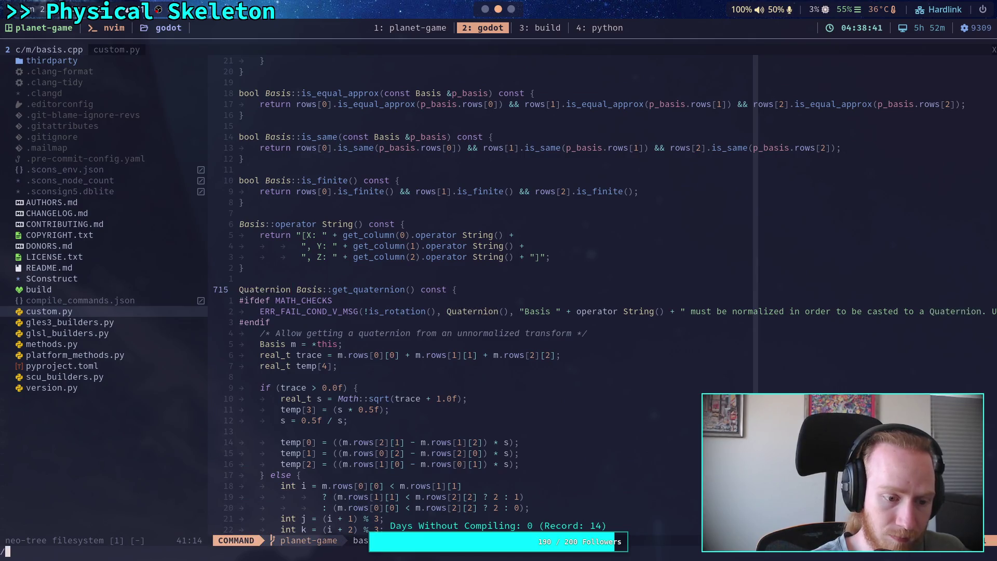
{"action": "key", "text": "Return"}
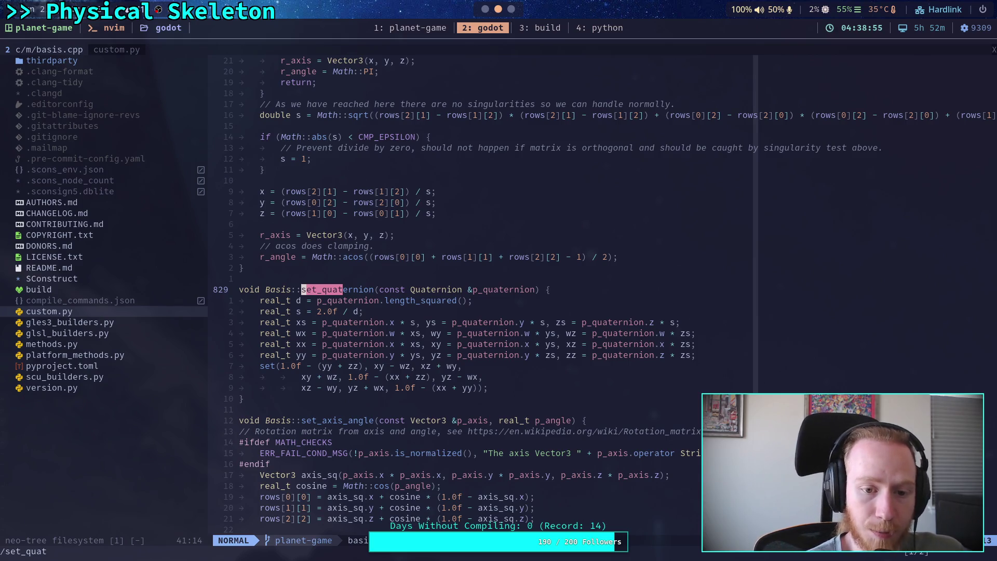
{"action": "key", "text": "super+1"}
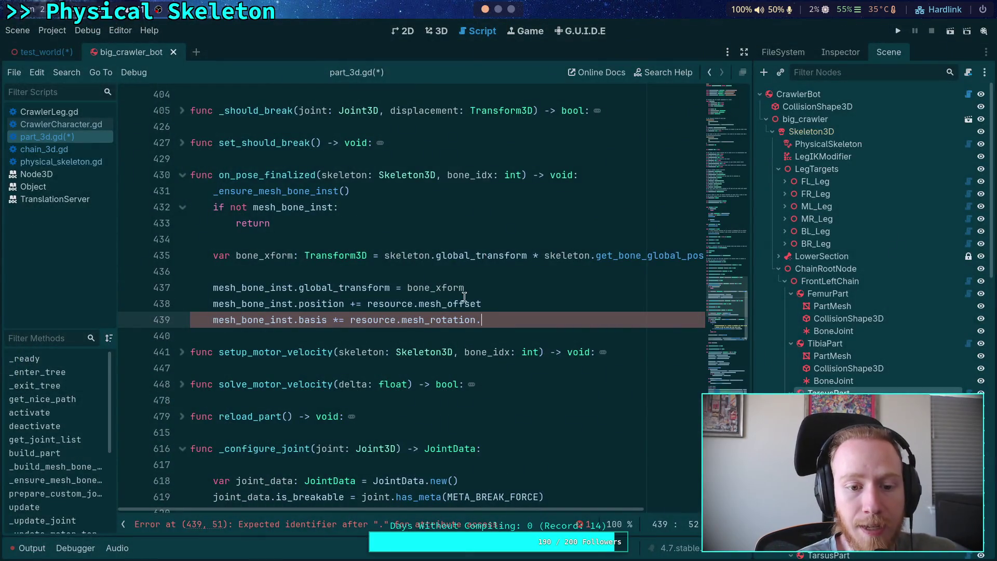
Rewrite line 439 as 'mesh_bone_inst.basis = Basis(resource.mesh_rotation) * mesh_bone_inst.basis' and save
{"action": "left_click", "coordinate": [338, 319]}
{"action": "key", "text": "BackSpace"}
{"action": "left_click", "coordinate": [502, 321]}
{"action": "key", "text": "BackSpace"}
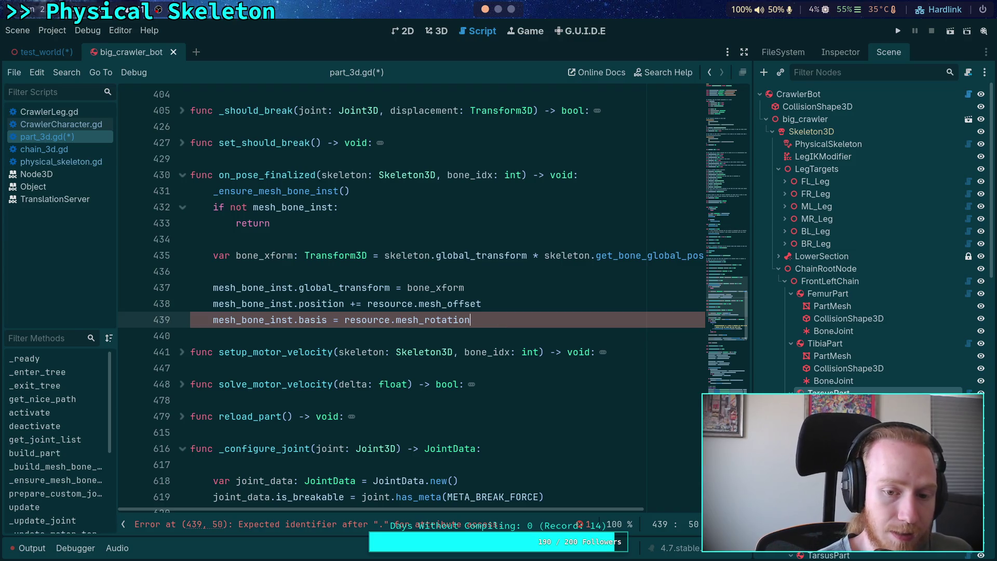
{"action": "left_click", "coordinate": [344, 319]}
{"action": "type", "text": "Basis("}
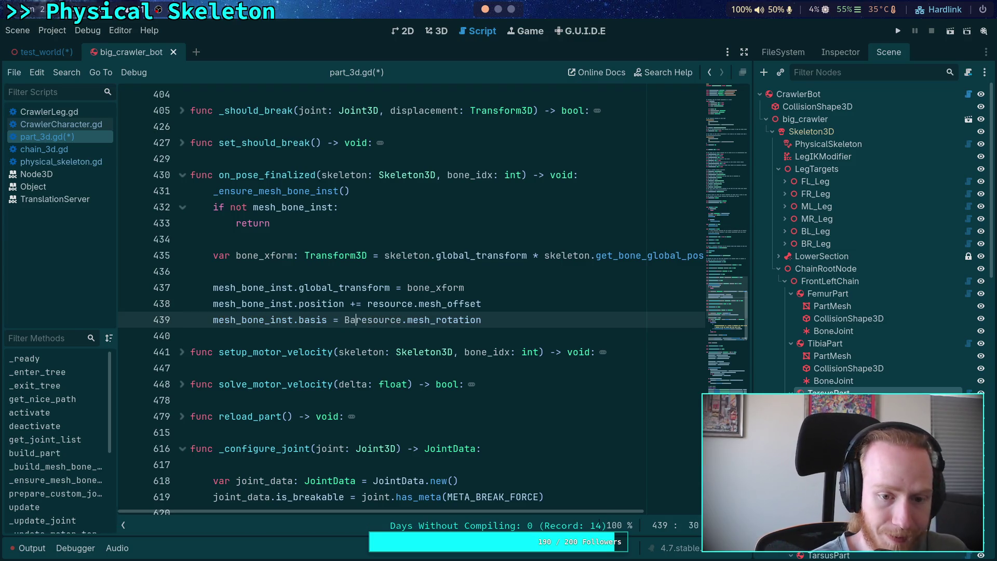
{"action": "left_click", "coordinate": [539, 318]}
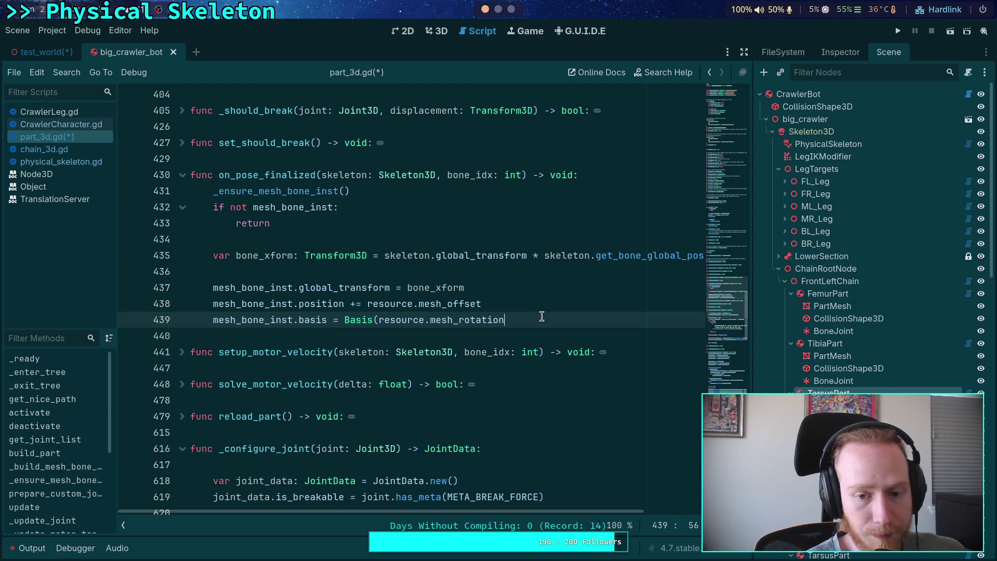
{"action": "type", "text": ")"}
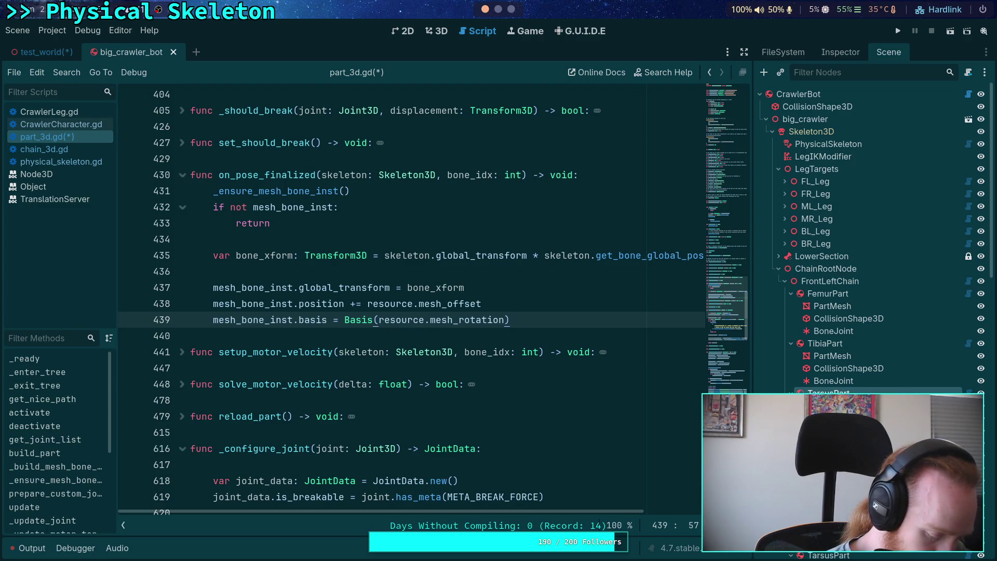
{"action": "type", "text": "* "}
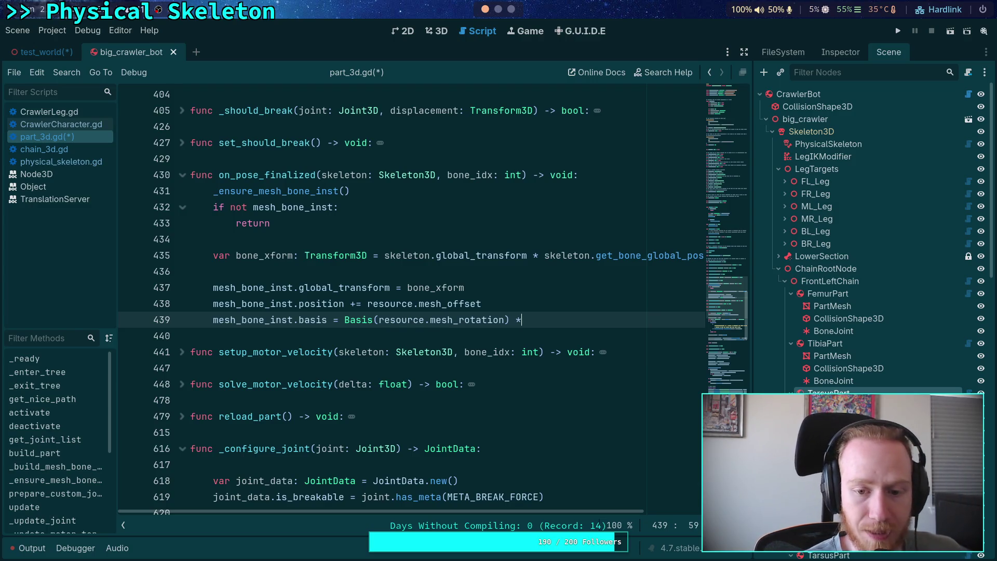
{"action": "type", "text": "mesh_bone_inst"}
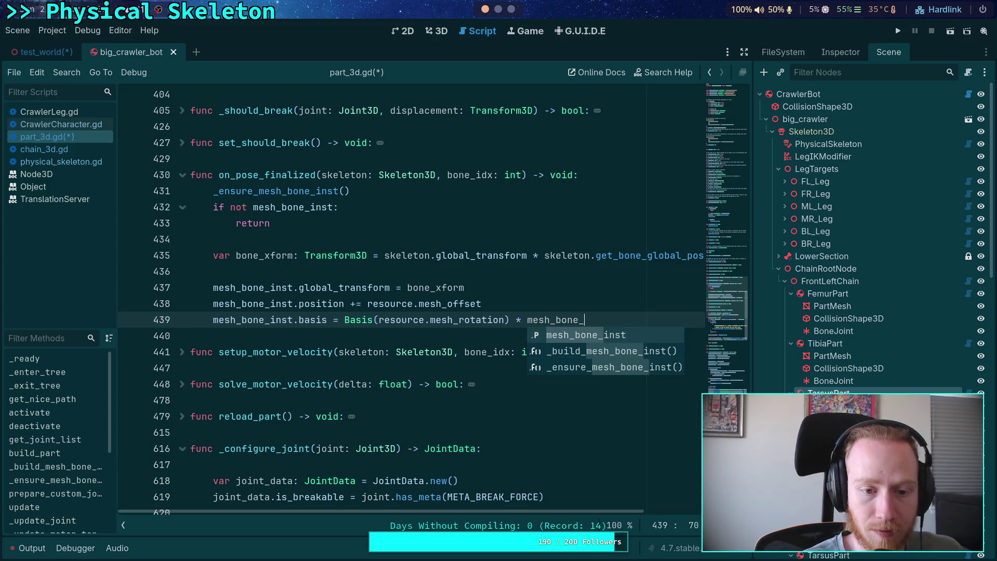
{"action": "type", "text": ".basis"}
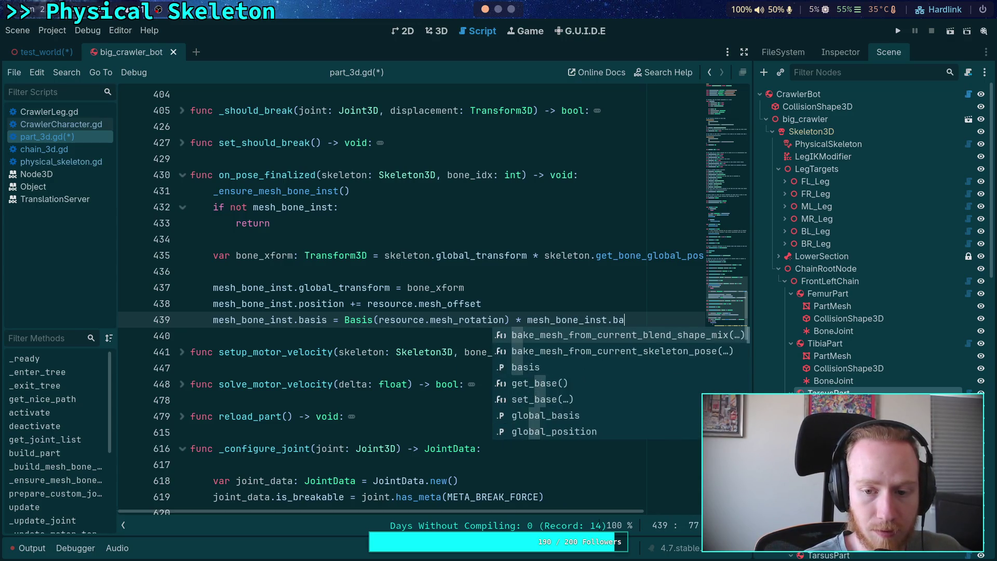
{"action": "key", "text": "ctrl+s"}
Review the Basis(resource.mesh_rotation) expression and mesh_bone_inst.basis occurrences on line 439
{"action": "left_click", "coordinate": [477, 334]}
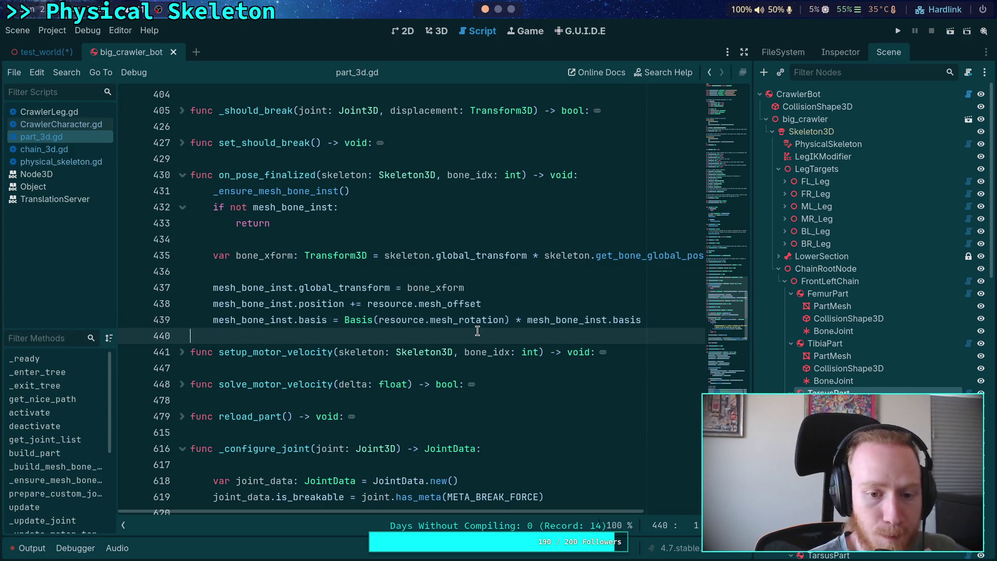
{"action": "left_click_drag", "start_coordinate": [344, 320], "coordinate": [641, 320]}
{"action": "left_click", "coordinate": [511, 321]}
{"action": "left_click", "coordinate": [528, 321]}
{"action": "left_click", "coordinate": [595, 337]}
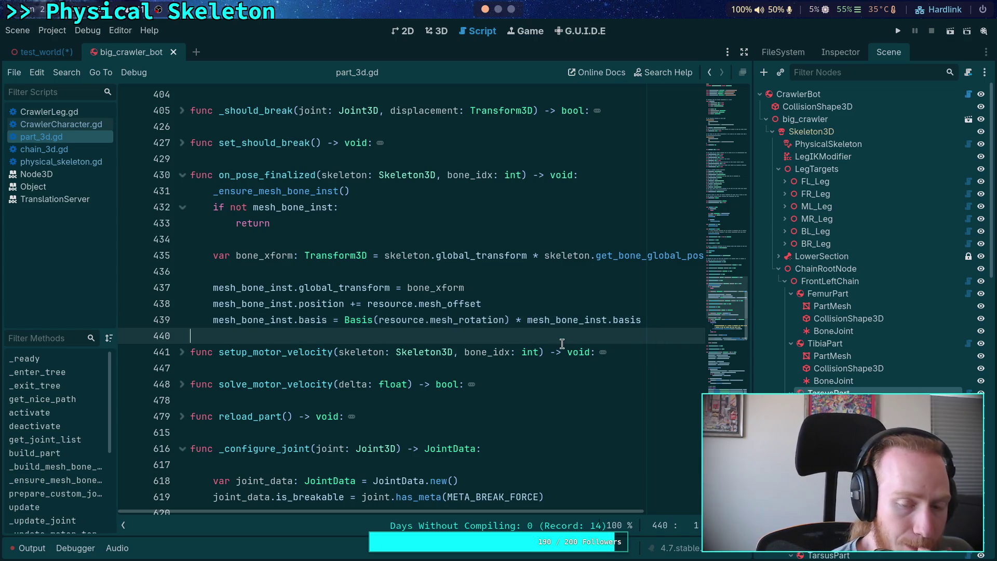
{"action": "left_click_drag", "start_coordinate": [345, 320], "coordinate": [643, 320]}
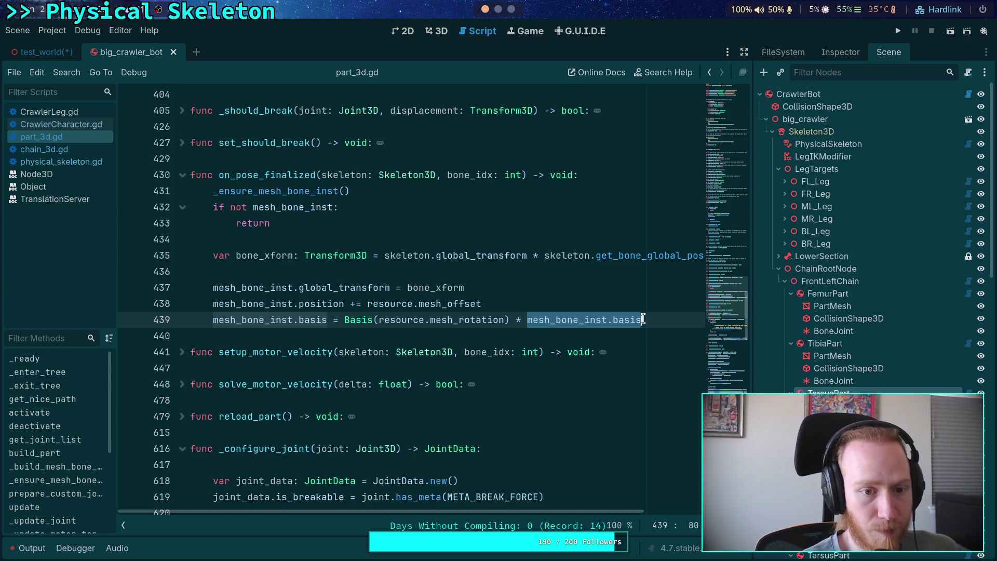
{"action": "left_click", "coordinate": [507, 239]}
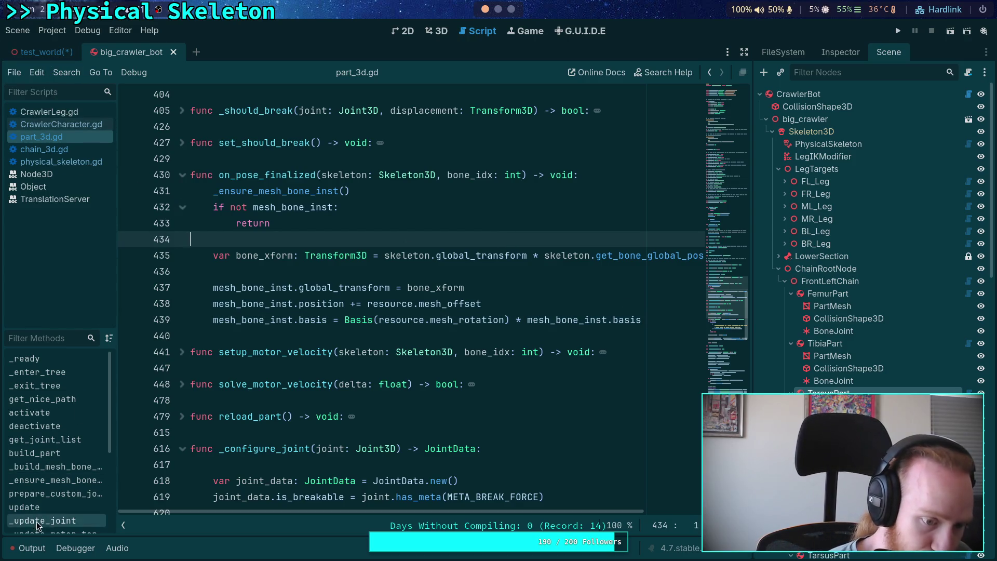
Empty the Output log of the old parse error and collapse the Output dock
{"action": "left_click", "coordinate": [29, 548]}
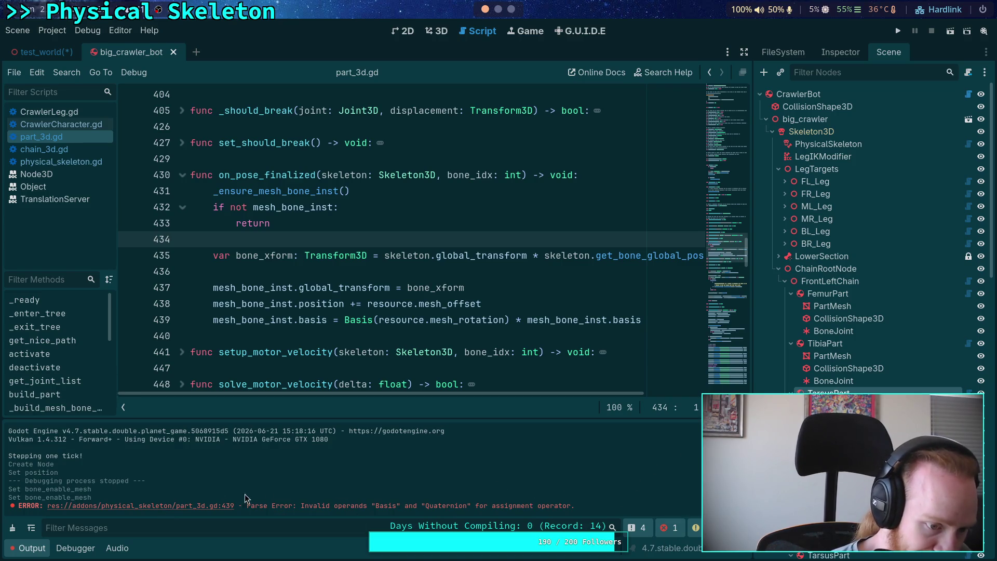
{"action": "left_click", "coordinate": [13, 528]}
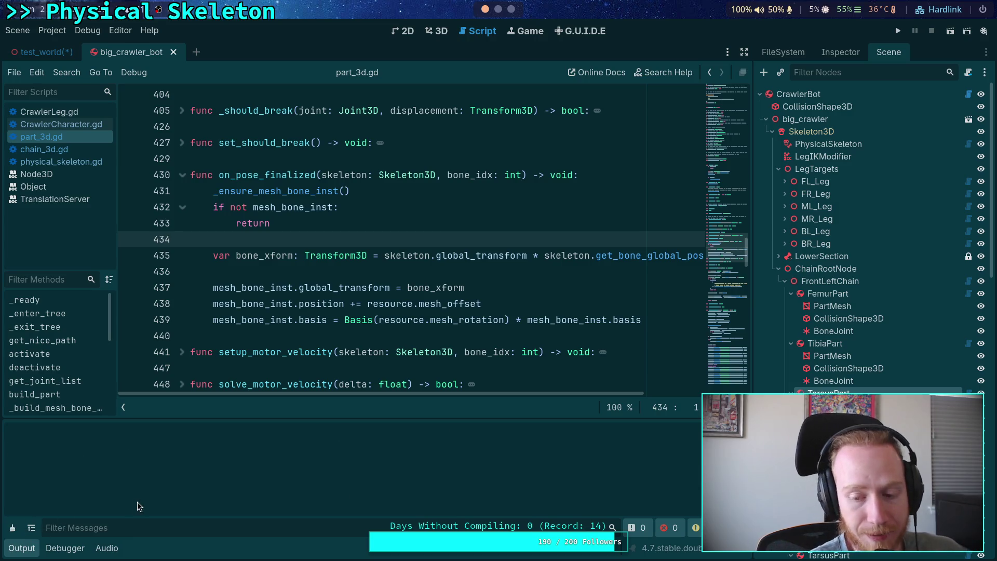
{"action": "left_click", "coordinate": [23, 550]}
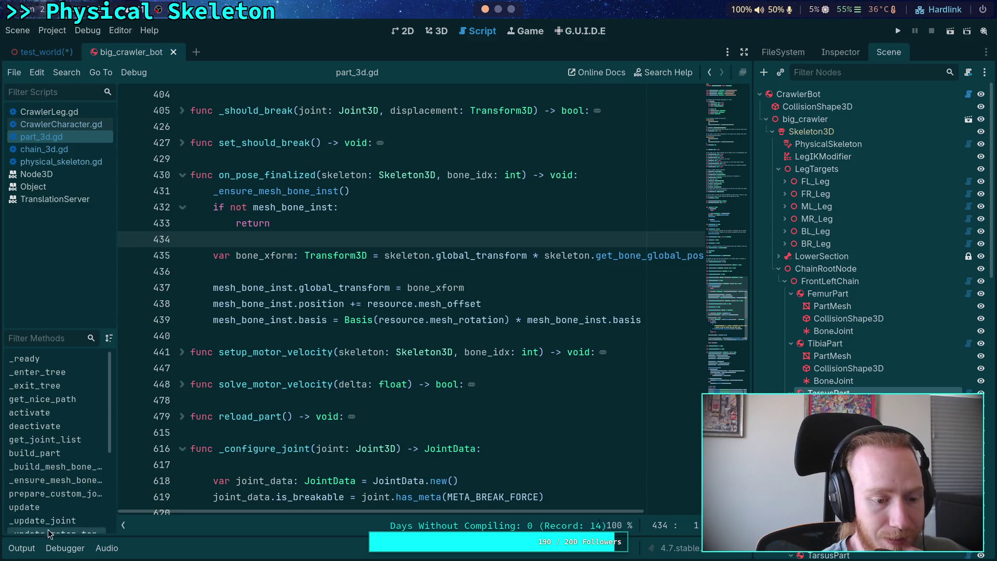
{"action": "left_click", "coordinate": [23, 548]}
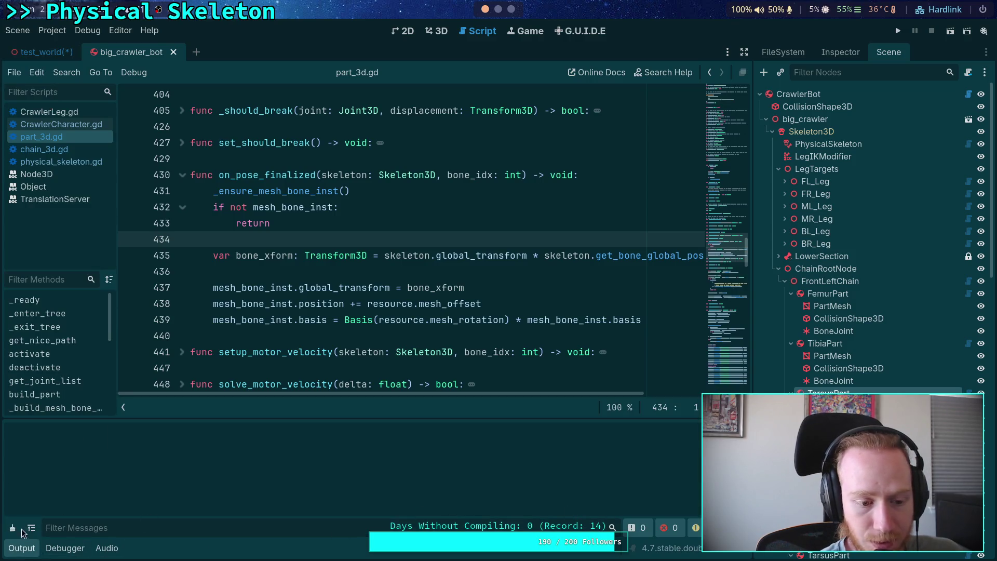
{"action": "right_click", "coordinate": [217, 472]}
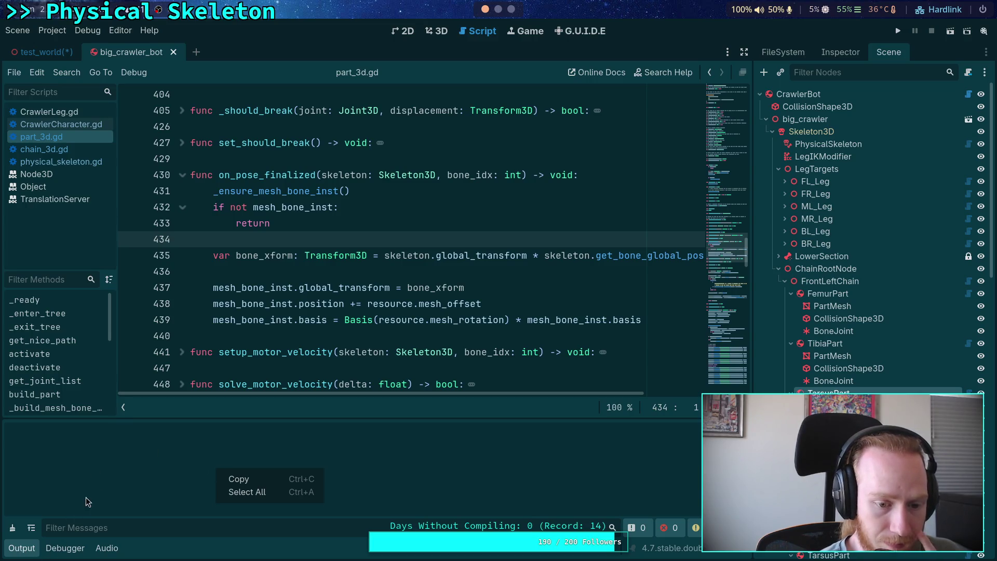
{"action": "right_click", "coordinate": [26, 550]}
{"action": "left_click", "coordinate": [178, 492]}
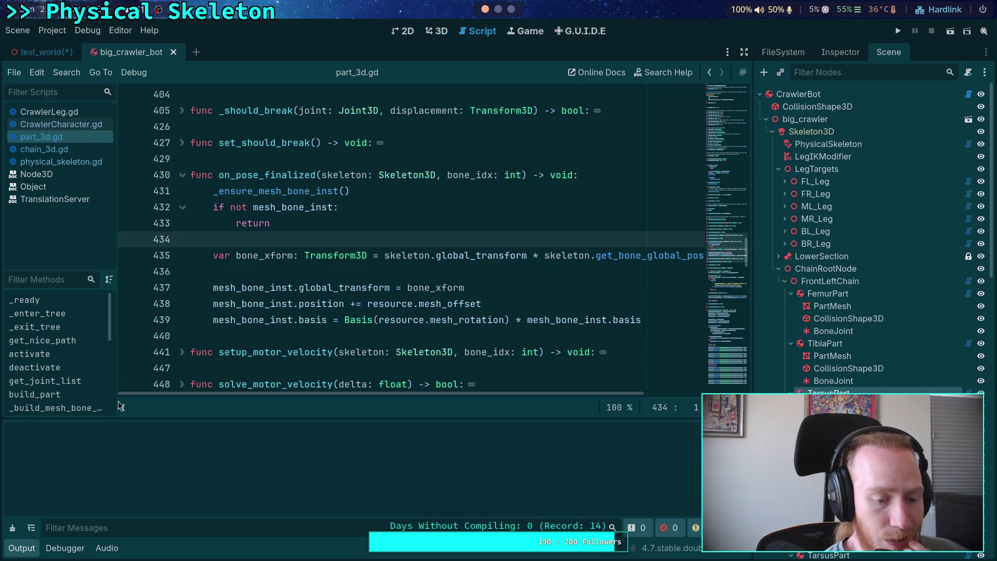
{"action": "left_click", "coordinate": [30, 551]}
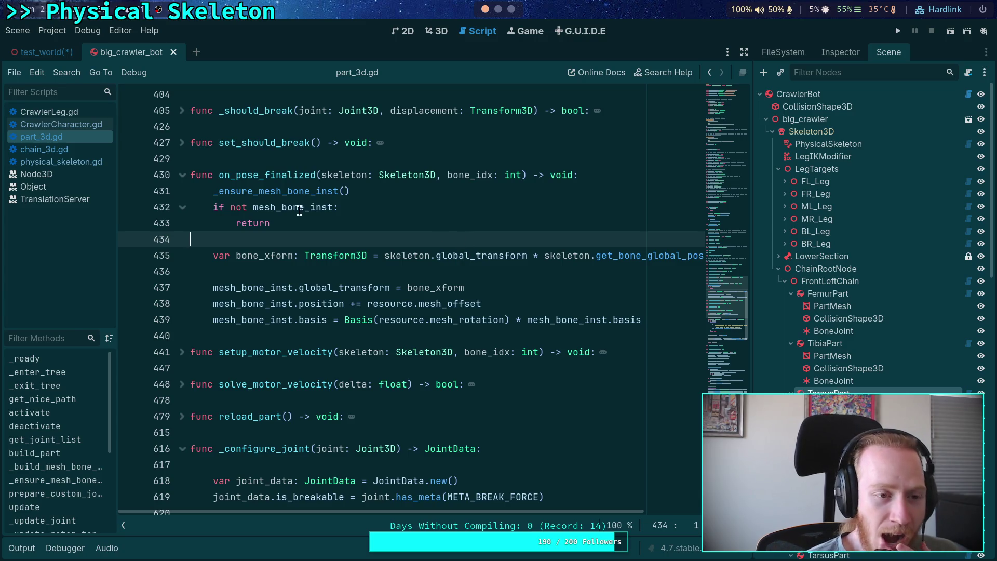
{"action": "mouse_move", "coordinate": [291, 198]}
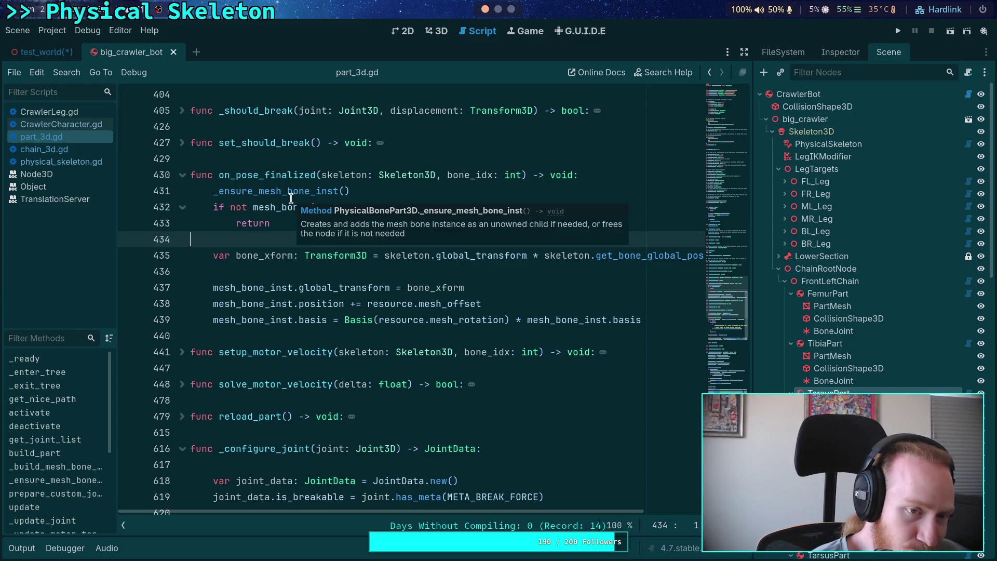
{"action": "left_click", "coordinate": [70, 125]}
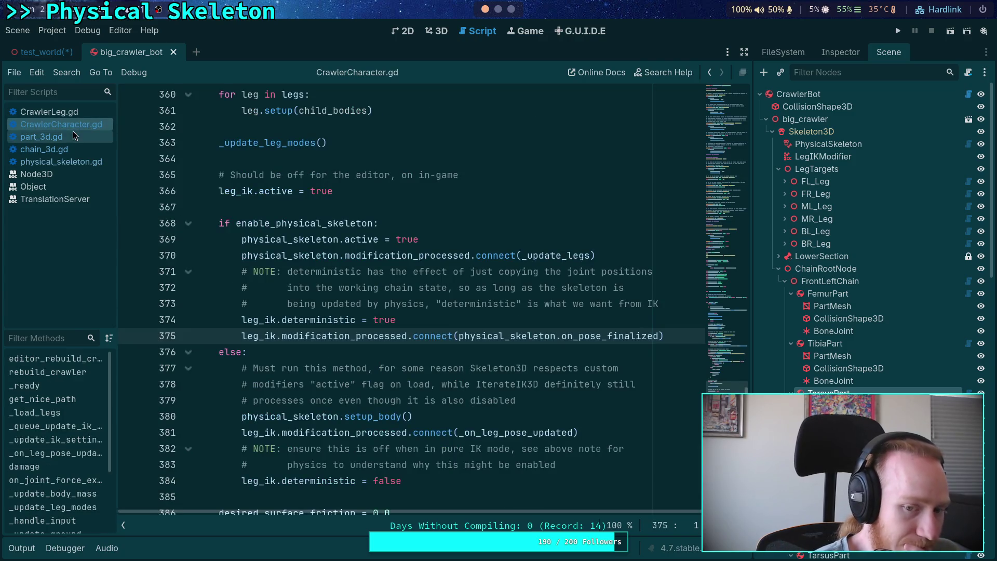
{"action": "left_click", "coordinate": [62, 162]}
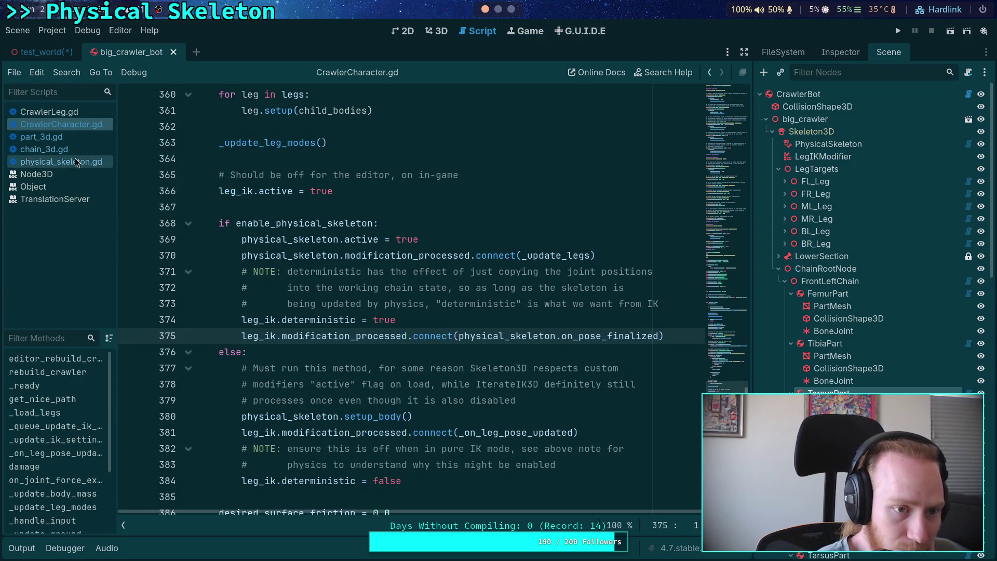
{"action": "scroll", "coordinate": [368, 243], "scroll_direction": "down", "scroll_amount": 2}
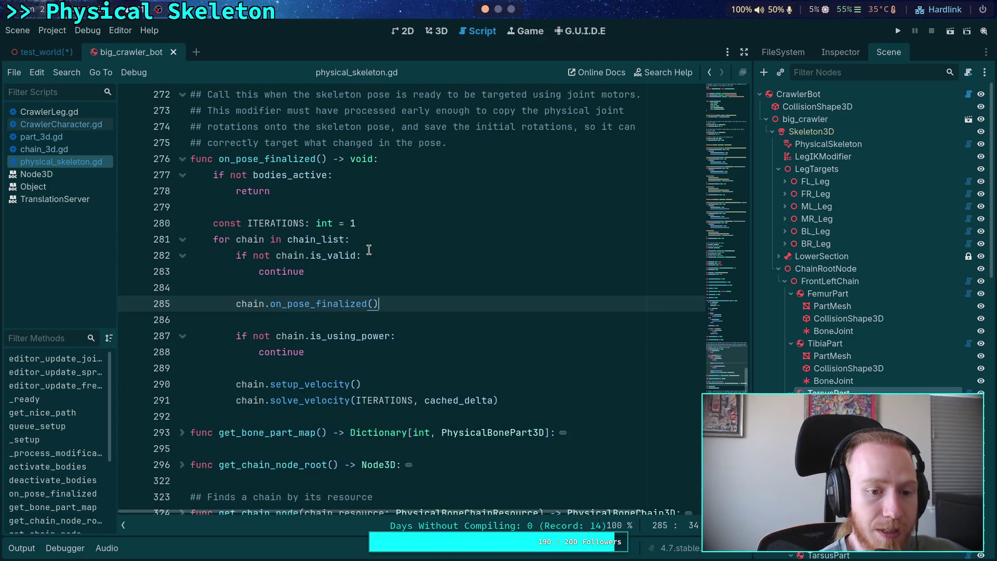
{"action": "left_click", "coordinate": [74, 147]}
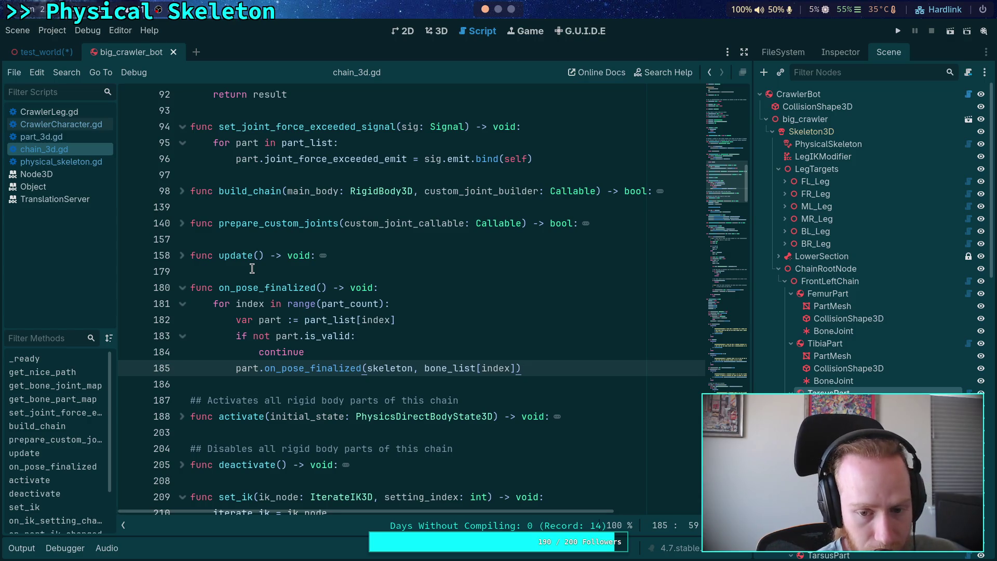
{"action": "left_click", "coordinate": [52, 136]}
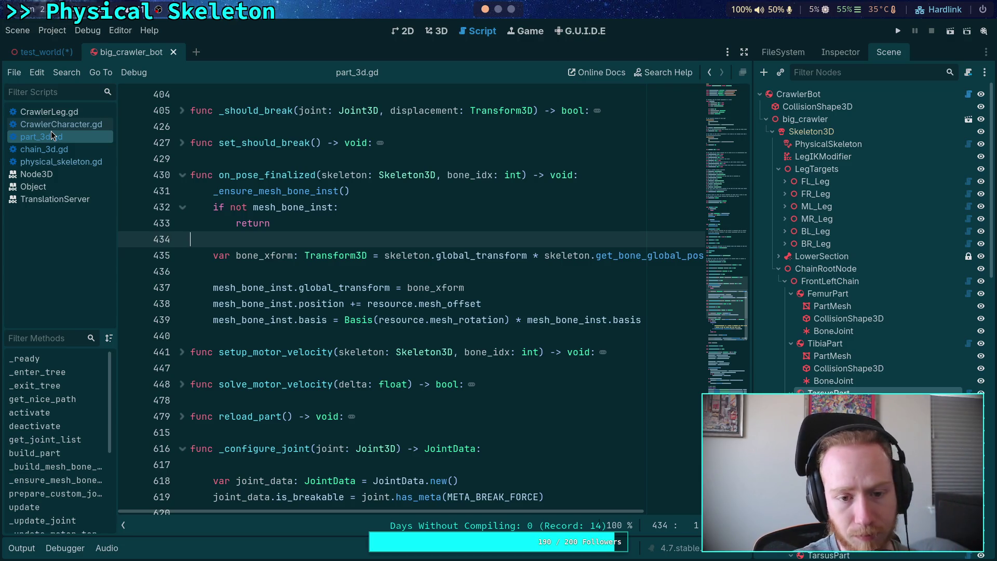
{"action": "scroll", "coordinate": [596, 519], "scroll_direction": "right", "scroll_amount": 3}
{"action": "scroll", "coordinate": [597, 520], "scroll_direction": "left", "scroll_amount": 3}
{"action": "mouse_move", "coordinate": [213, 287]}
{"action": "left_mouse_down"}
{"action": "mouse_move", "coordinate": [430, 320]}
{"action": "mouse_move", "coordinate": [641, 320]}
{"action": "left_mouse_up"}
{"action": "left_click", "coordinate": [318, 285]}
{"action": "left_click", "coordinate": [329, 270]}
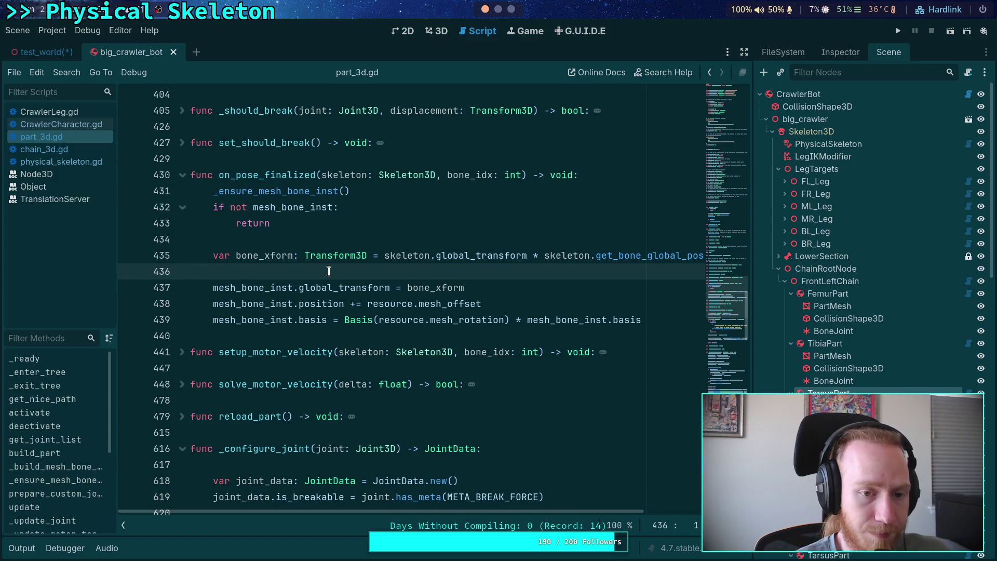
{"action": "key", "text": "ctrl+s"}
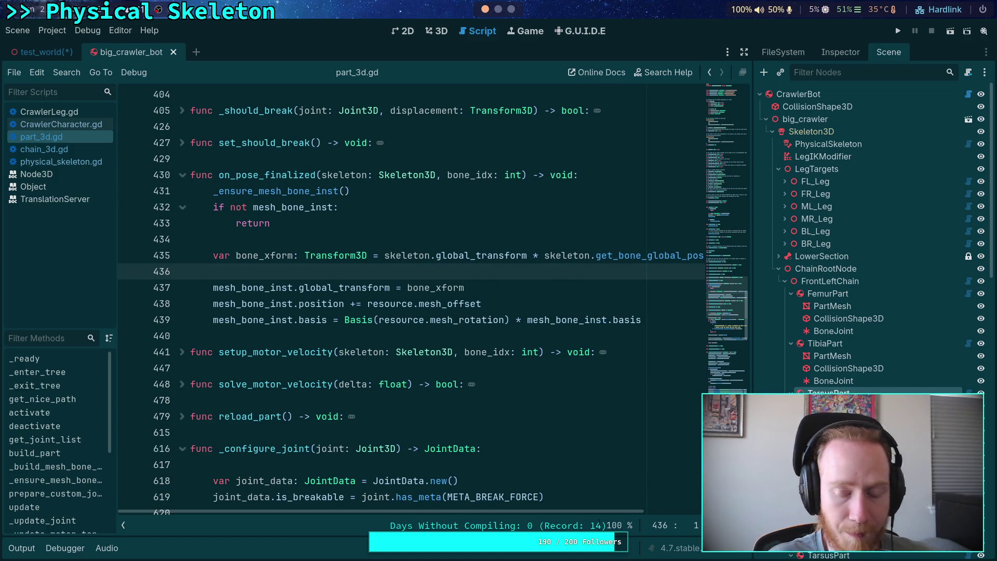
{"action": "mouse_move", "coordinate": [265, 171]}
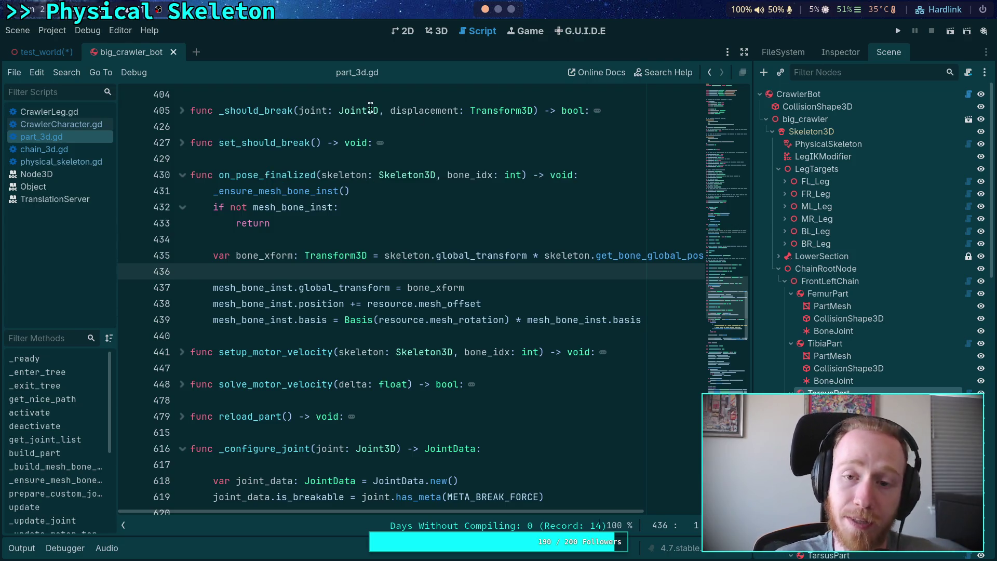
{"action": "left_click", "coordinate": [42, 52]}
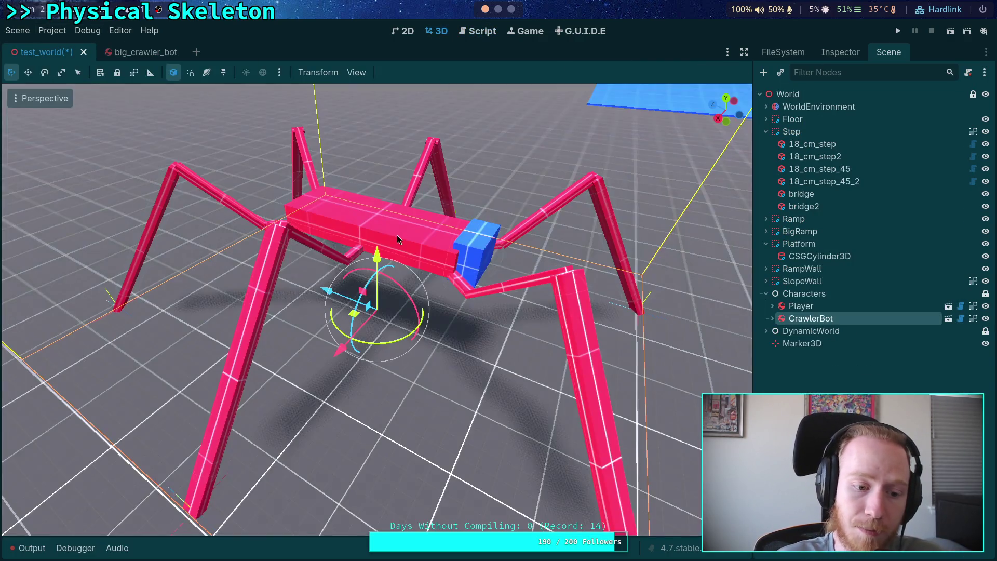
Reload the saved test_world scene and check the Output log for errors
{"action": "left_click", "coordinate": [31, 548]}
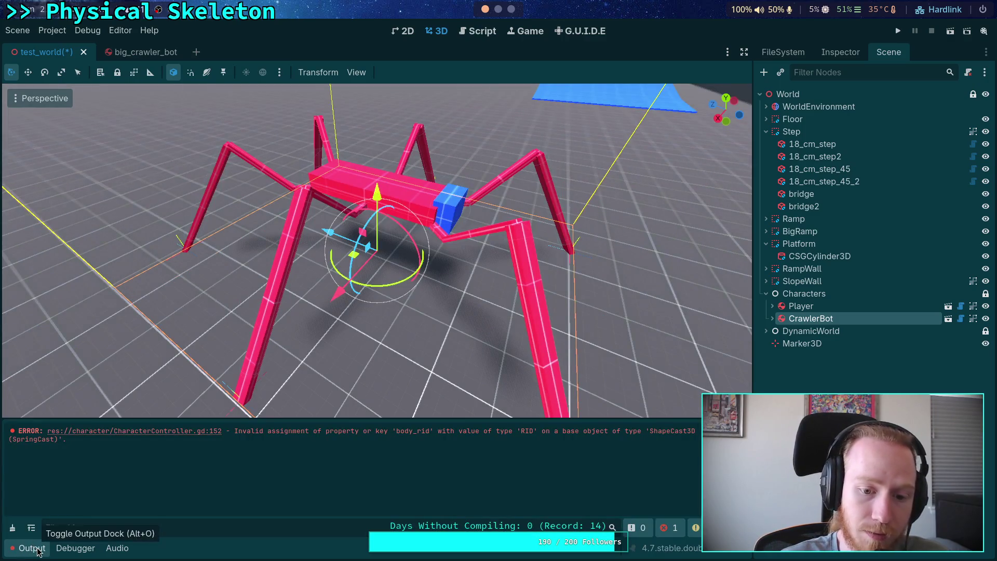
{"action": "left_click", "coordinate": [31, 547]}
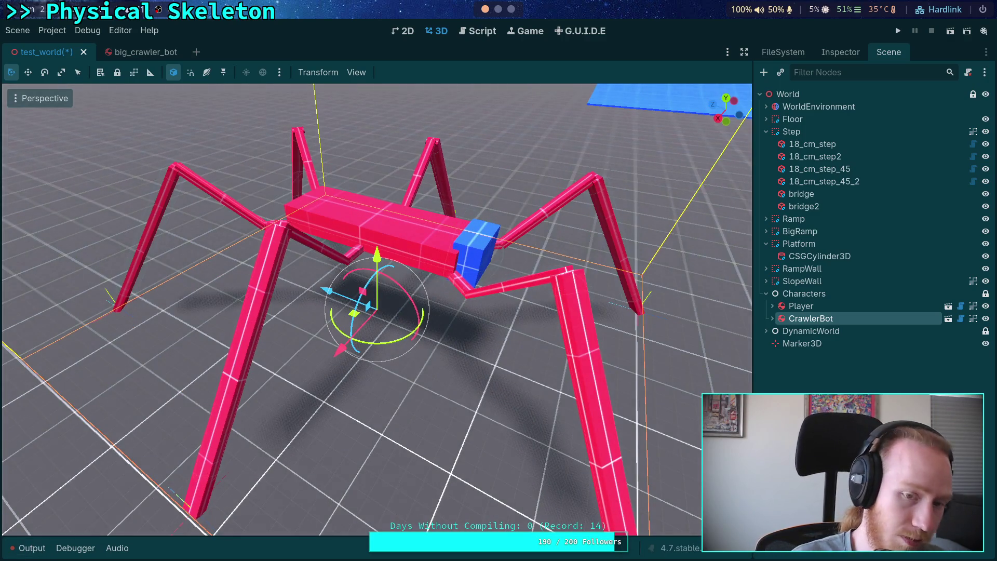
{"action": "left_click", "coordinate": [19, 33]}
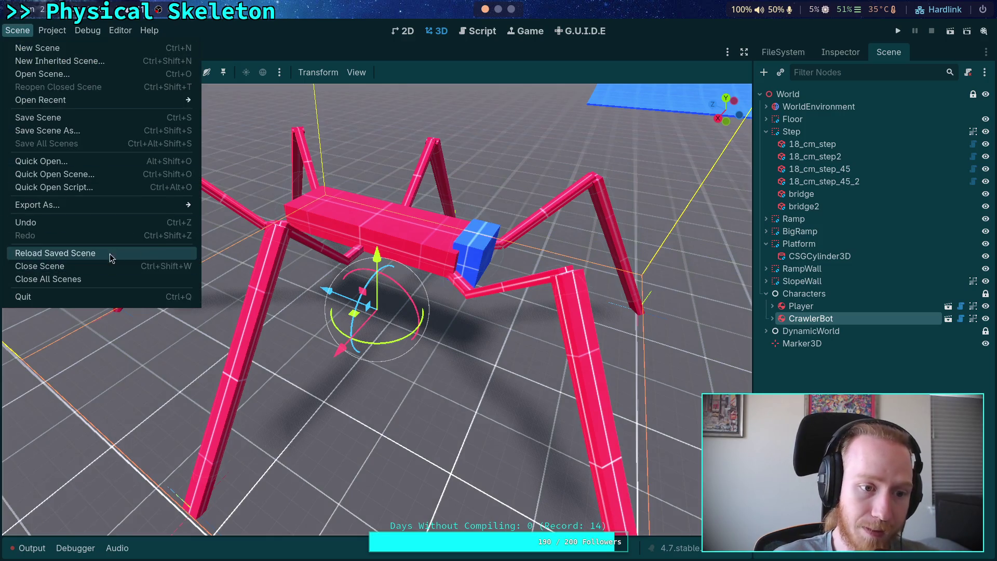
{"action": "left_click", "coordinate": [109, 253]}
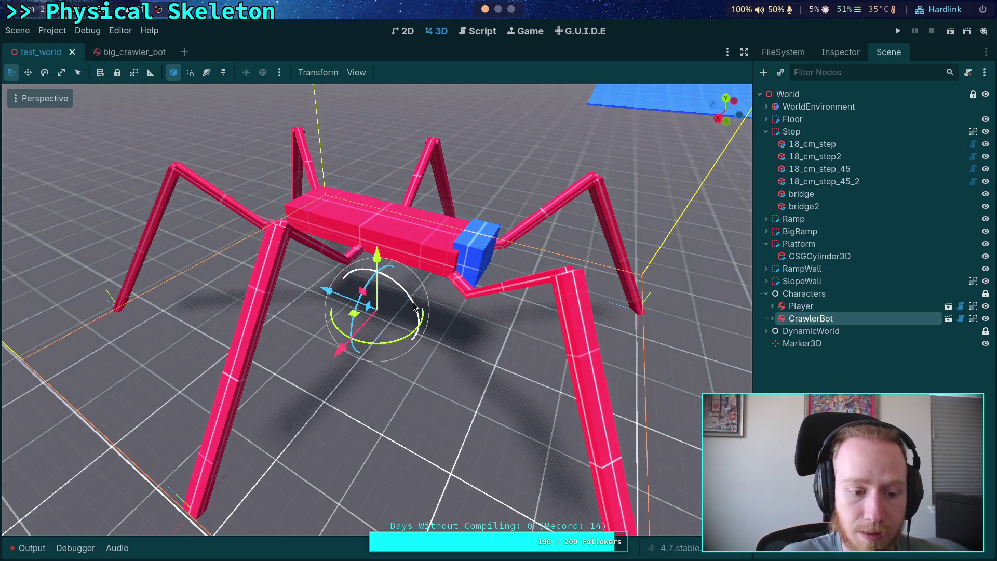
{"action": "left_click", "coordinate": [30, 548]}
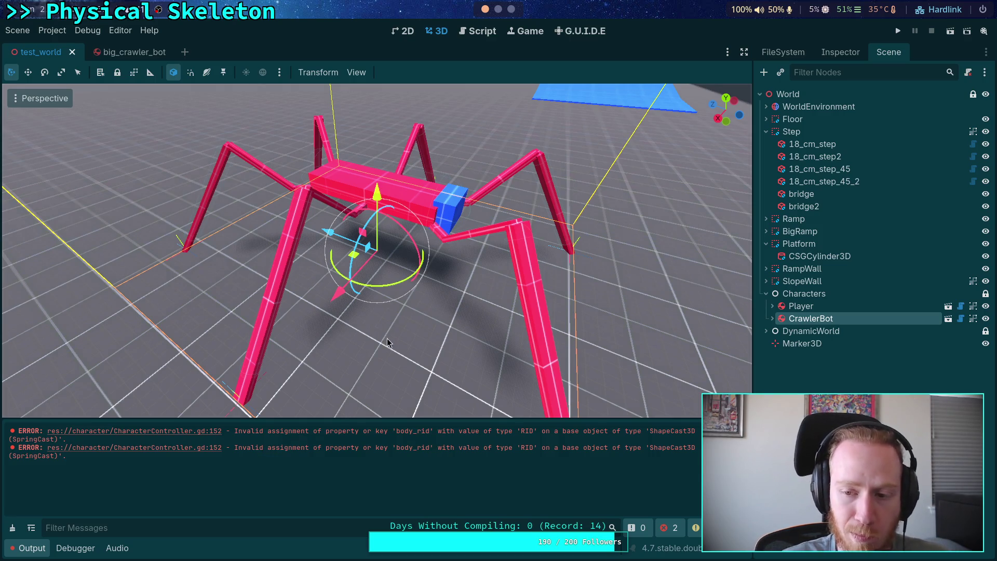
Show CrawlerBot's properties in a widened Inspector, briefly expanding Leg Parameters
{"action": "left_click", "coordinate": [792, 308]}
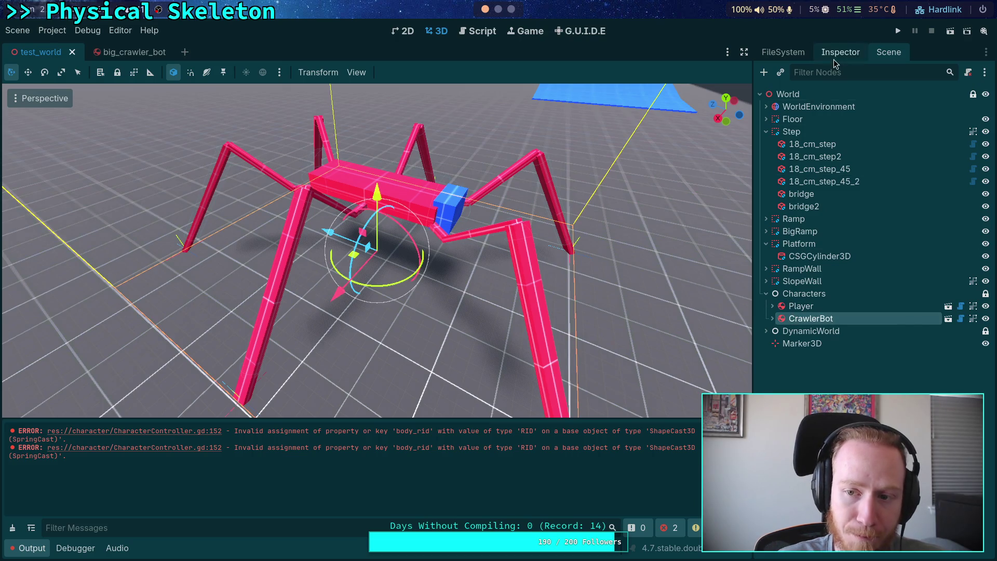
{"action": "left_click", "coordinate": [839, 52]}
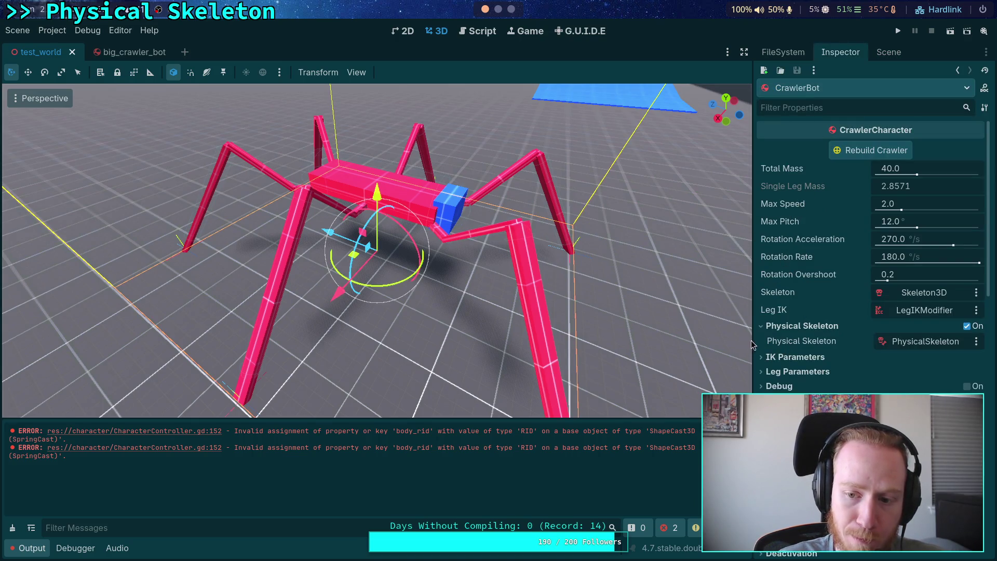
{"action": "left_click_drag", "start_coordinate": [751, 344], "coordinate": [738, 344]}
{"action": "left_click", "coordinate": [760, 372]}
{"action": "left_click", "coordinate": [761, 372]}
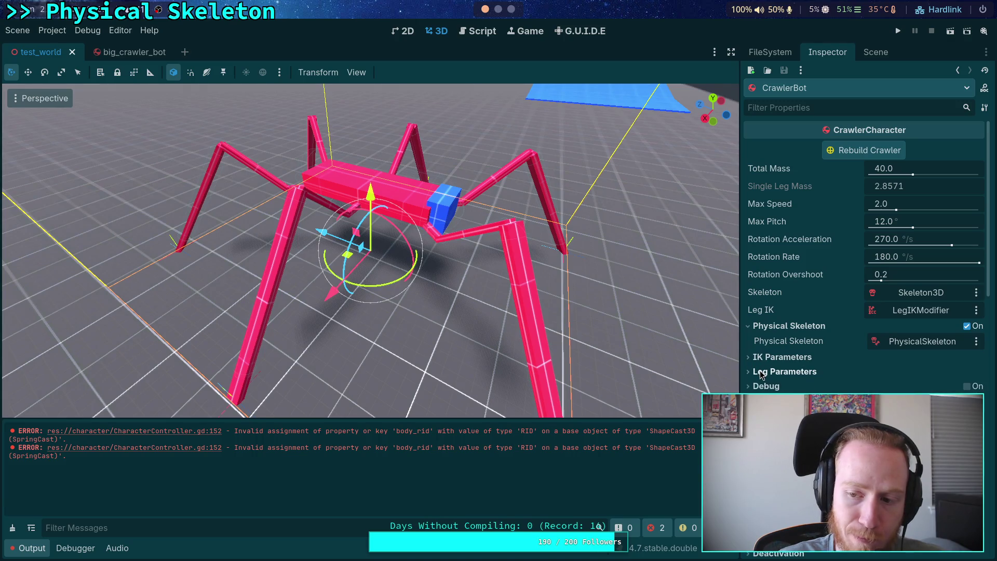
Play-test the crawler in the running game, then stop it
{"action": "left_click", "coordinate": [898, 32]}
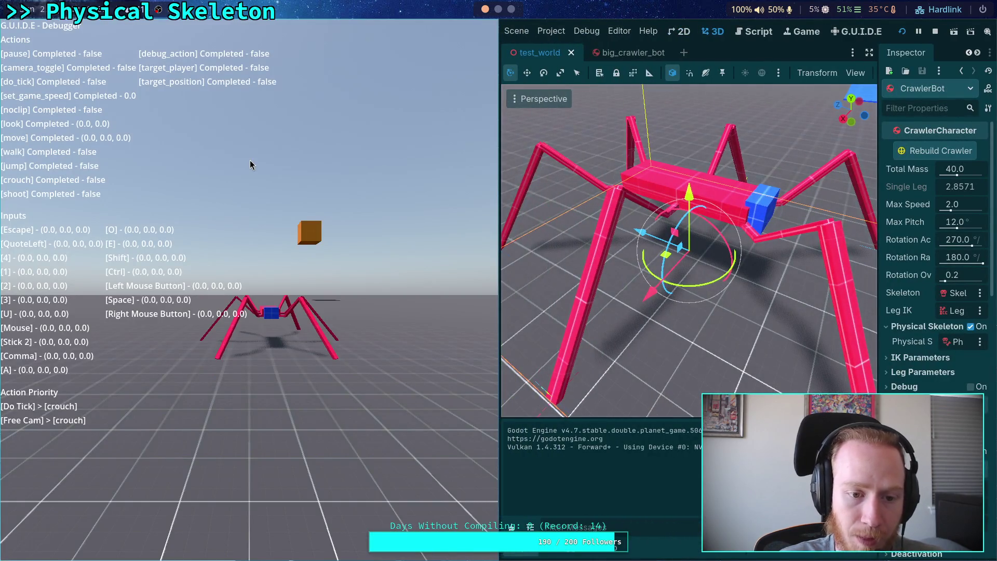
{"action": "left_click", "coordinate": [250, 165]}
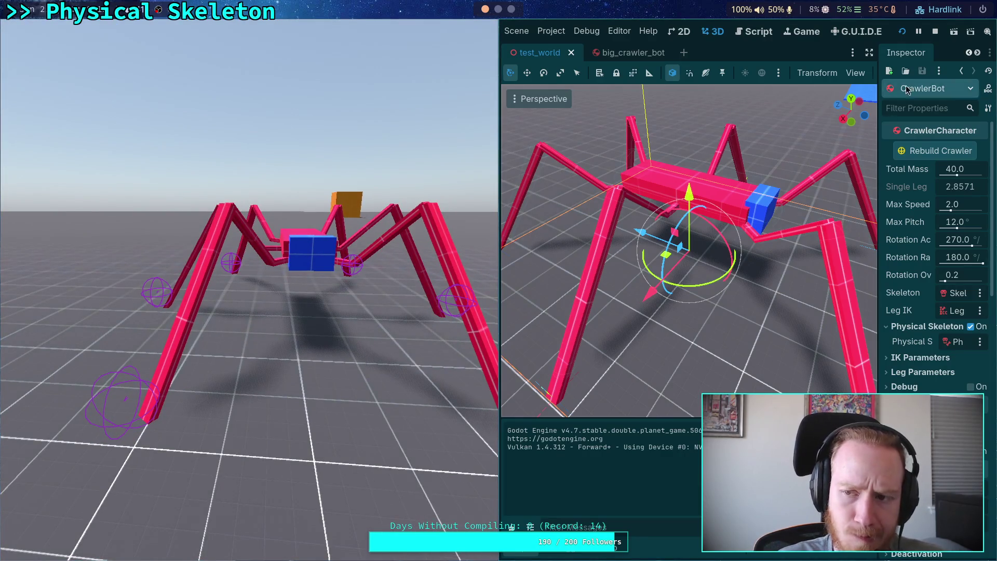
{"action": "left_click", "coordinate": [935, 33]}
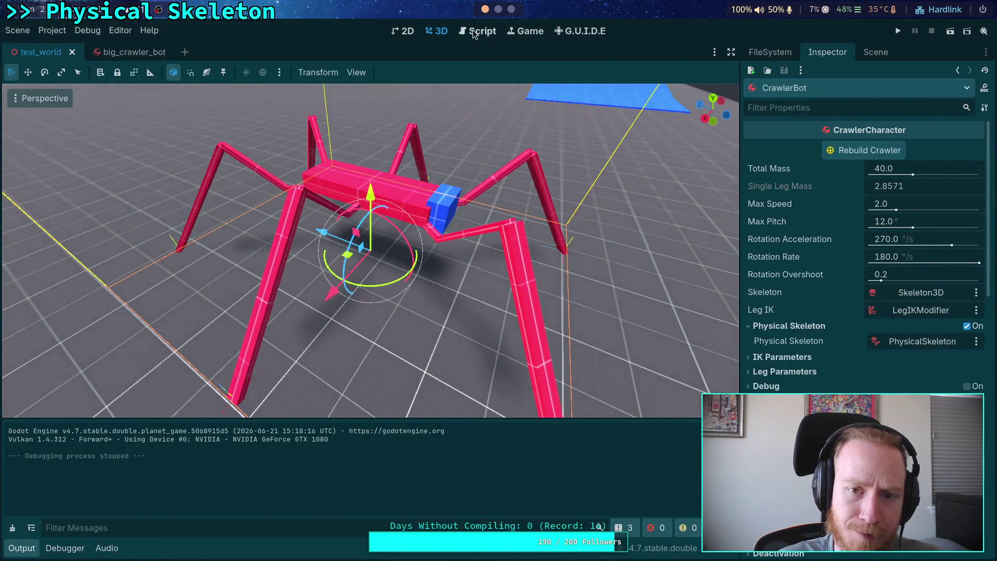
Jump to _ensure_mesh_bone_inst, break at the line 257 add_child, and launch with F5
{"action": "left_click", "coordinate": [477, 31]}
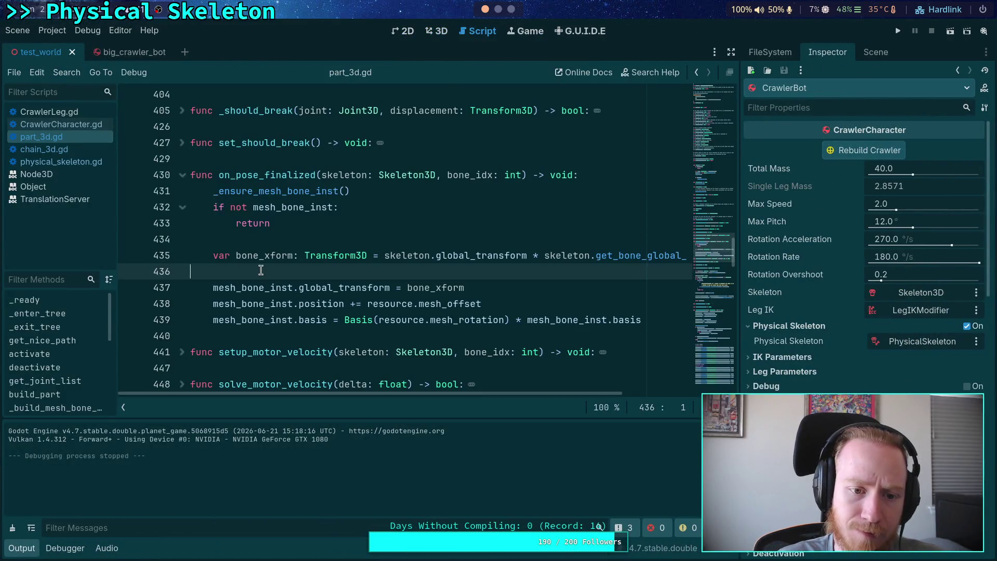
{"action": "left_click", "coordinate": [313, 190]}
{"action": "right_click", "coordinate": [245, 190]}
{"action": "left_click", "coordinate": [269, 346]}
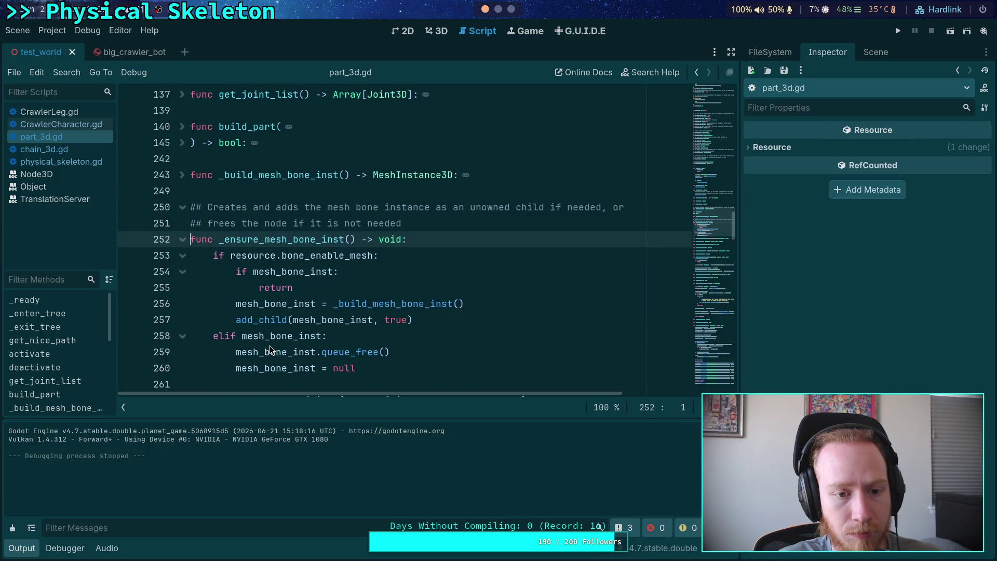
{"action": "scroll", "coordinate": [303, 329], "scroll_direction": "down", "scroll_amount": 2}
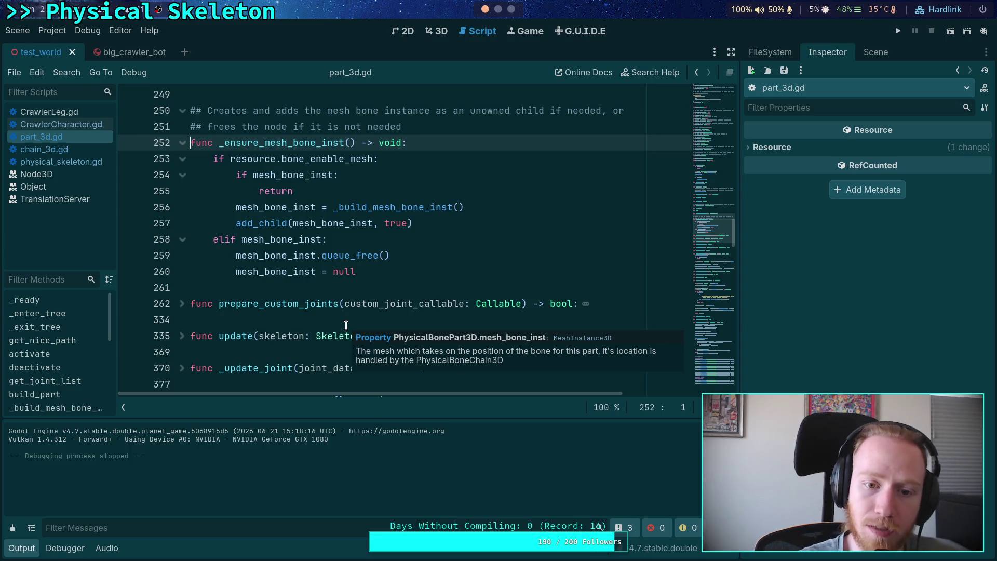
{"action": "left_click", "coordinate": [255, 224]}
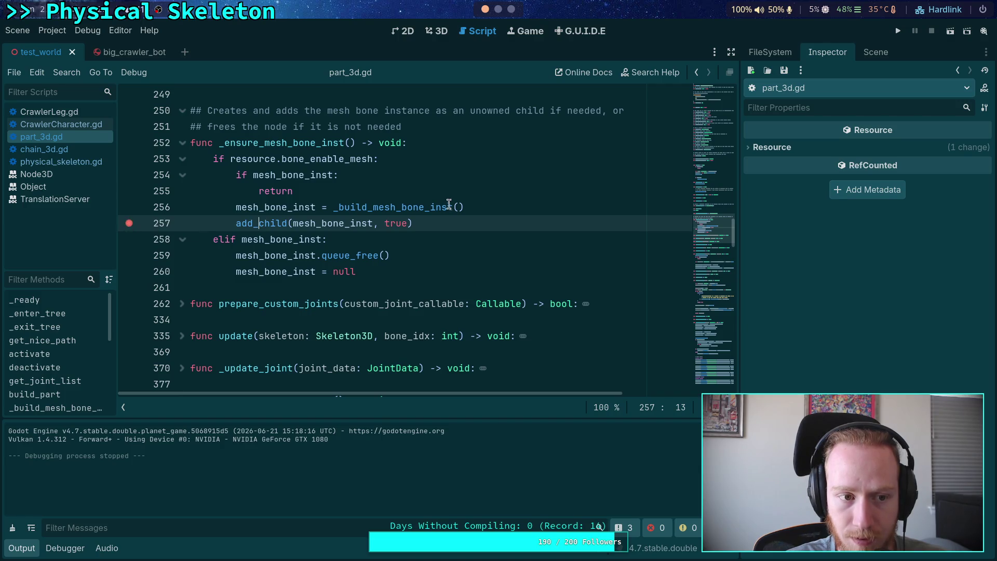
{"action": "key", "text": "F5"}
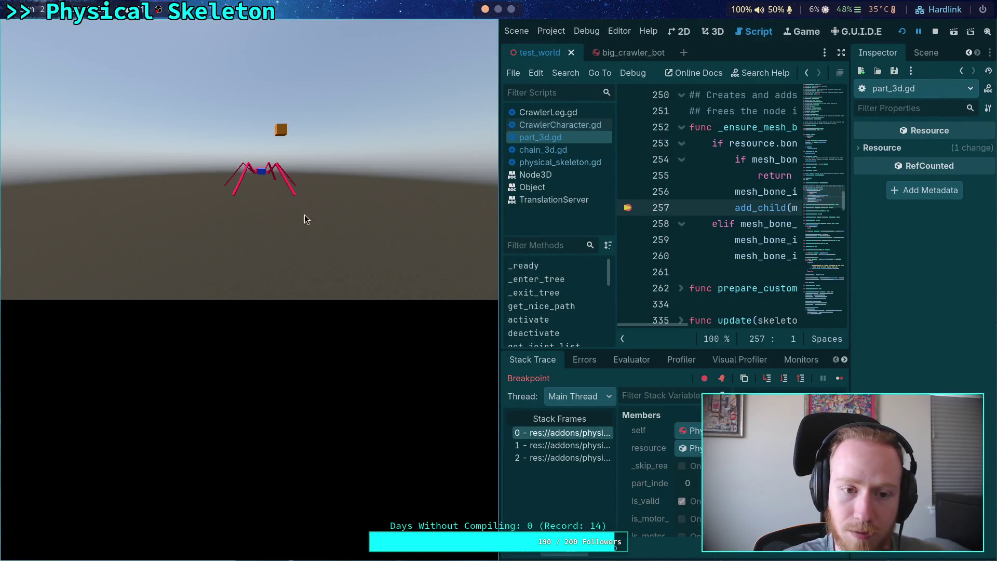
{"action": "mouse_move", "coordinate": [313, 234]}
{"action": "left_mouse_down"}
{"action": "mouse_move", "coordinate": [295, 278]}
{"action": "mouse_move", "coordinate": [653, 298]}
{"action": "mouse_move", "coordinate": [742, 272]}
{"action": "mouse_move", "coordinate": [723, 303]}
{"action": "mouse_move", "coordinate": [0, 318]}
{"action": "left_mouse_up"}
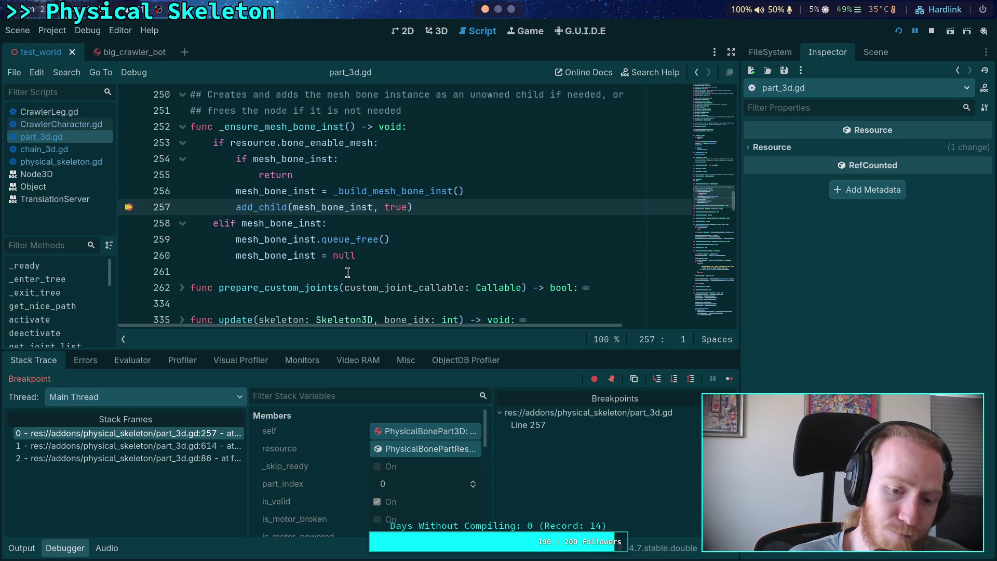
Go to the _build_mesh_bone_inst definition and scroll down to the resource_modified code
{"action": "double_click", "coordinate": [365, 193]}
{"action": "right_click", "coordinate": [364, 194]}
{"action": "left_click", "coordinate": [429, 410]}
{"action": "scroll", "coordinate": [537, 177], "scroll_direction": "down", "scroll_amount": 2}
{"action": "left_click", "coordinate": [538, 177]}
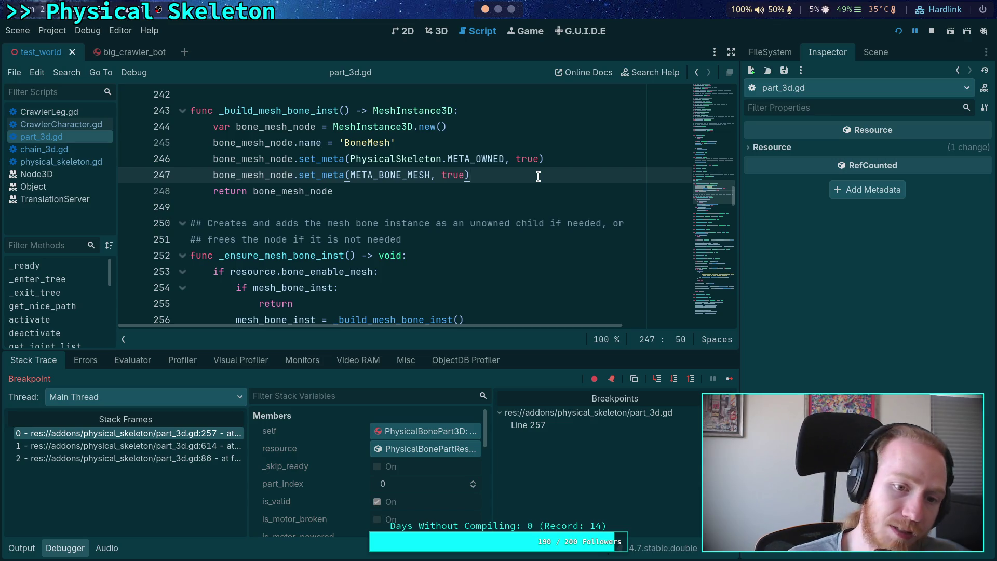
{"action": "scroll", "coordinate": [537, 177], "scroll_direction": "down", "scroll_amount": 2}
{"action": "scroll", "coordinate": [438, 239], "scroll_direction": "down", "scroll_amount": 20}
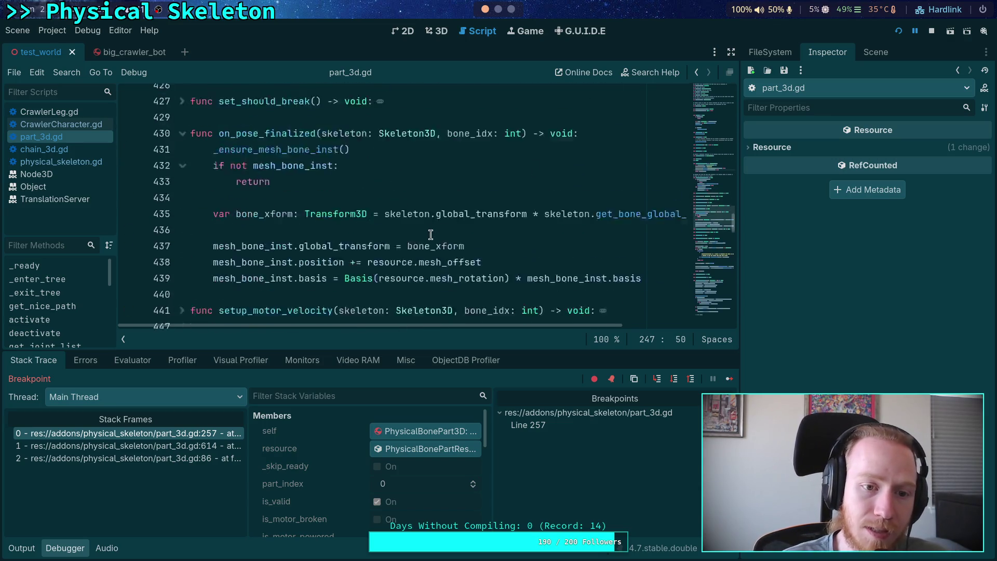
{"action": "scroll", "coordinate": [431, 235], "scroll_direction": "down", "scroll_amount": 12}
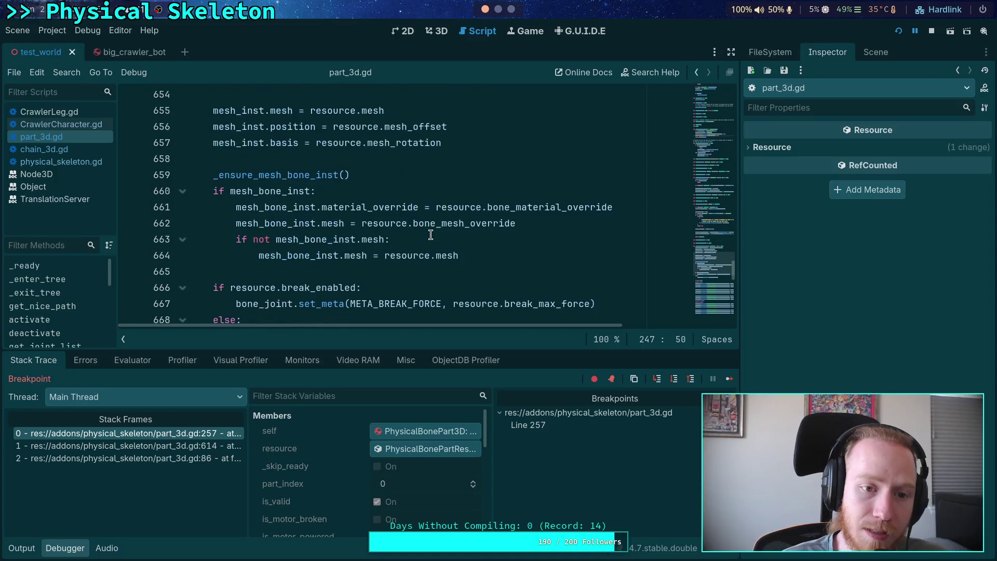
{"action": "scroll", "coordinate": [399, 235], "scroll_direction": "down", "scroll_amount": 1}
Cut the material and mesh assignments on lines 661–664 and delete the empty if block
{"action": "mouse_move", "coordinate": [493, 210]}
{"action": "left_mouse_down"}
{"action": "mouse_move", "coordinate": [234, 175]}
{"action": "mouse_move", "coordinate": [177, 146]}
{"action": "left_mouse_up"}
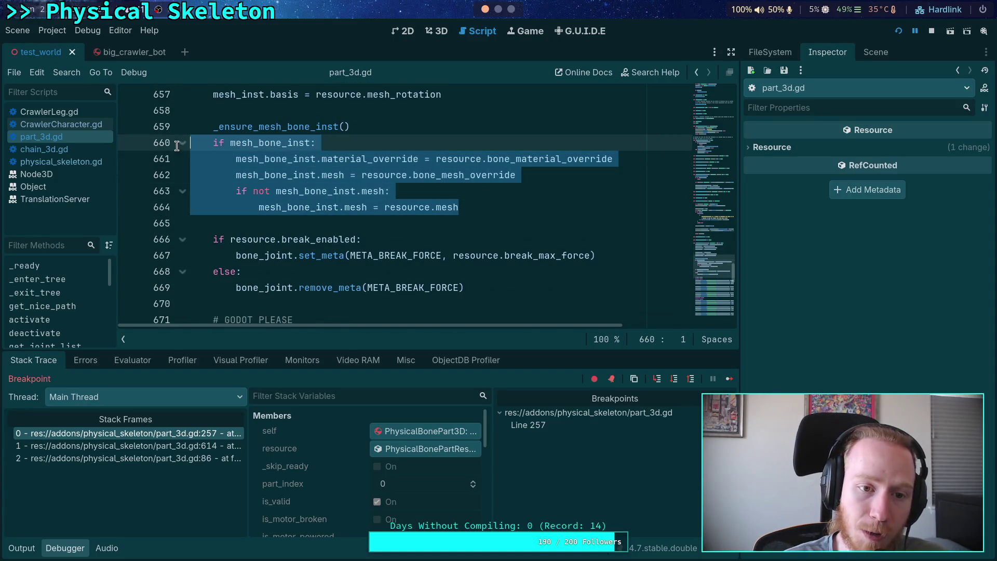
{"action": "left_click", "coordinate": [432, 219]}
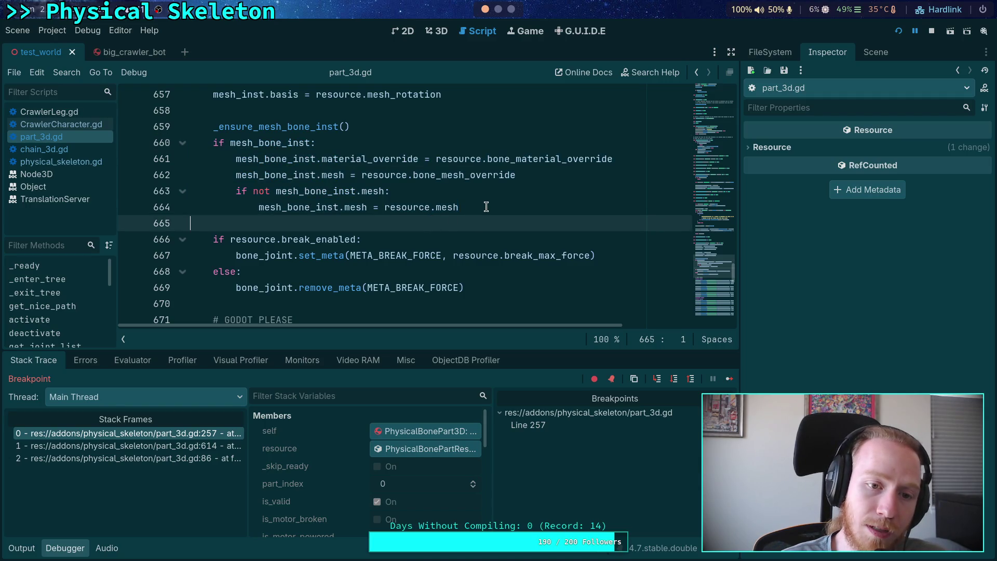
{"action": "mouse_move", "coordinate": [485, 208]}
{"action": "left_mouse_down"}
{"action": "mouse_move", "coordinate": [236, 191]}
{"action": "mouse_move", "coordinate": [230, 158]}
{"action": "left_mouse_up"}
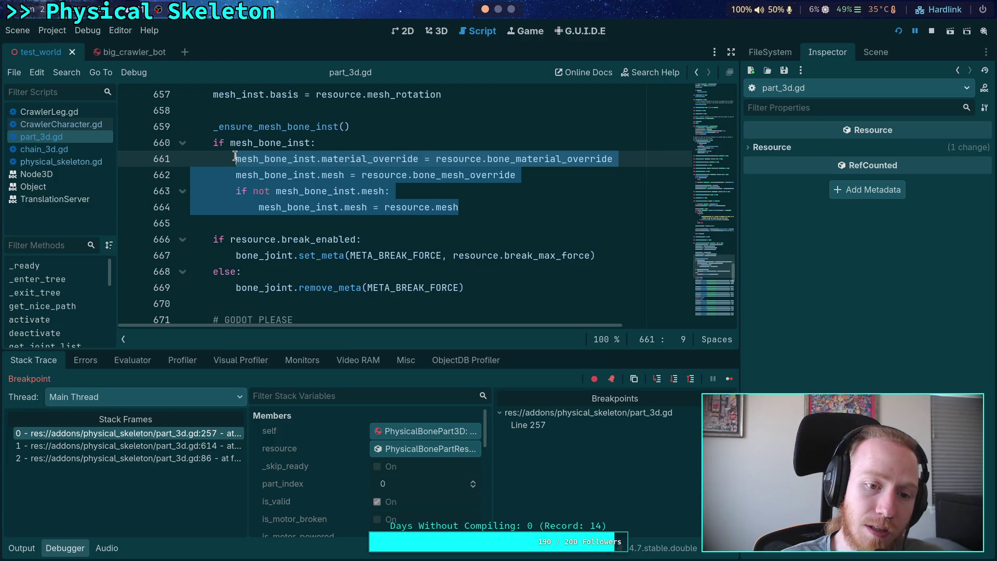
{"action": "key", "text": "BackSpace"}
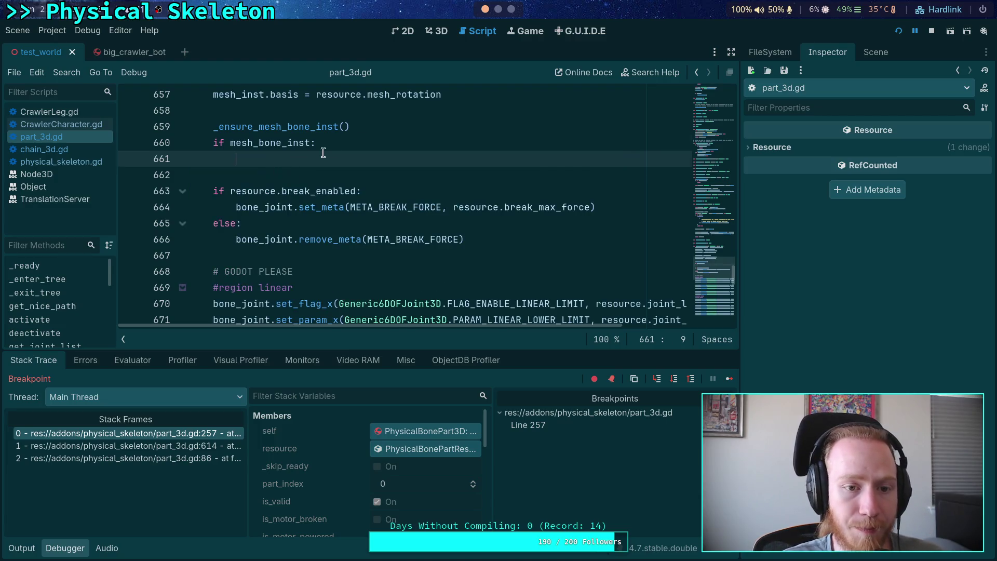
{"action": "key", "text": "BackSpace"}
{"action": "key", "text": "BackSpace"}
{"action": "key", "text": "BackSpace"}
Paste the material and mesh assignments on a new line after add_child (line 257)
{"action": "scroll", "coordinate": [370, 232], "scroll_direction": "up", "scroll_amount": 3}
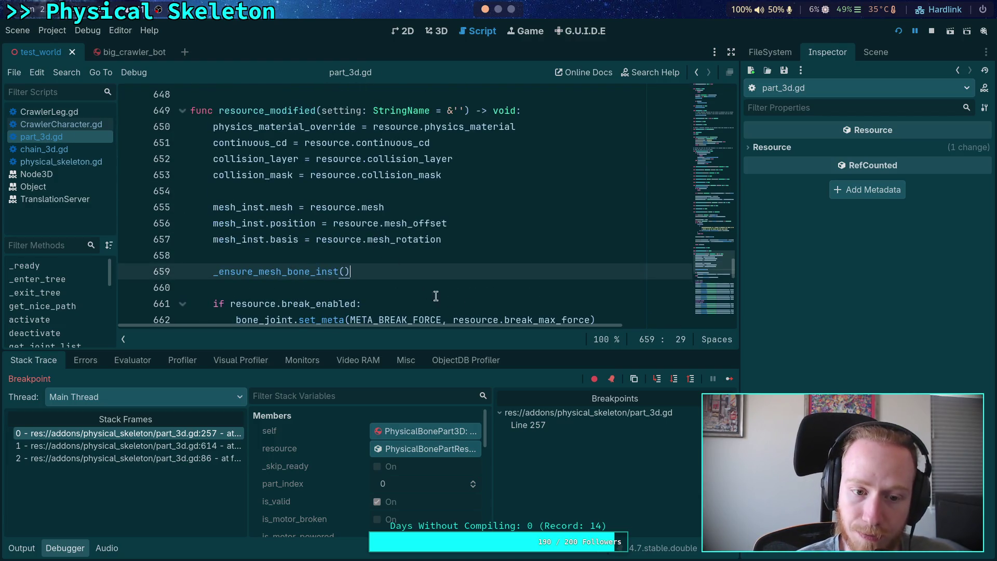
{"action": "key", "text": "Left"}
{"action": "key", "text": "Left"}
{"action": "key", "text": "Left"}
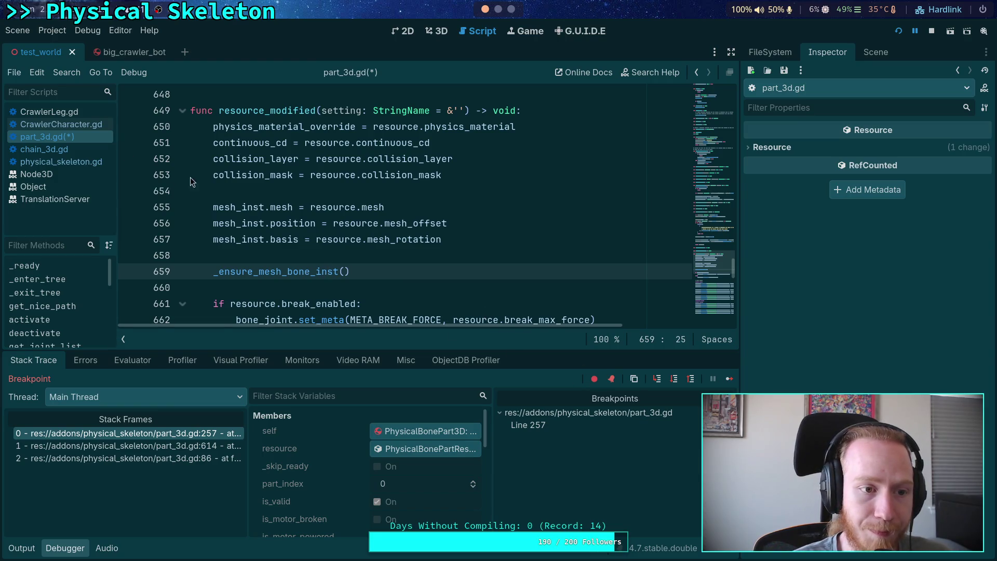
{"action": "scroll", "coordinate": [280, 197], "scroll_direction": "up", "scroll_amount": 20}
{"action": "scroll", "coordinate": [371, 214], "scroll_direction": "up", "scroll_amount": 5}
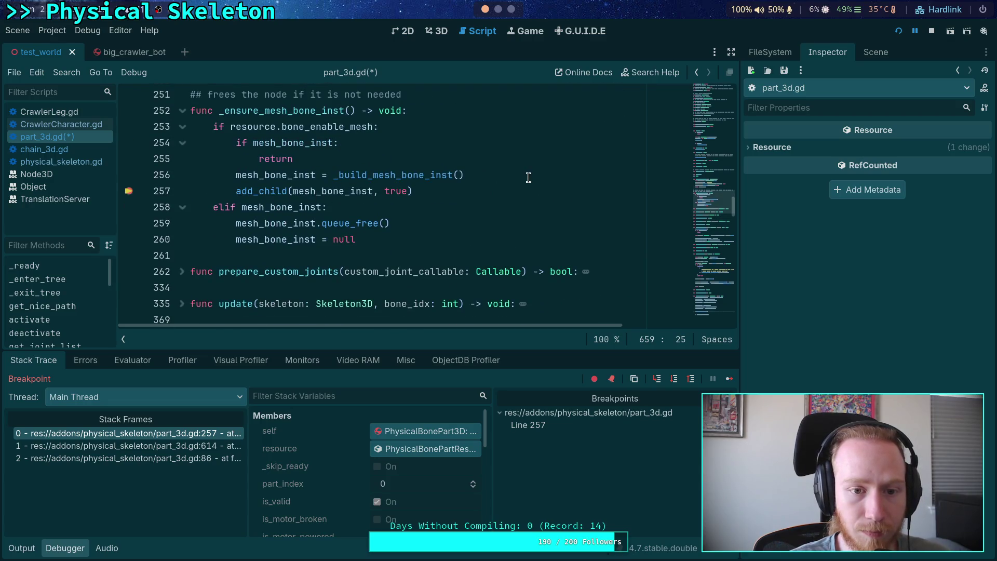
{"action": "left_click", "coordinate": [528, 177]}
{"action": "key", "text": "Down"}
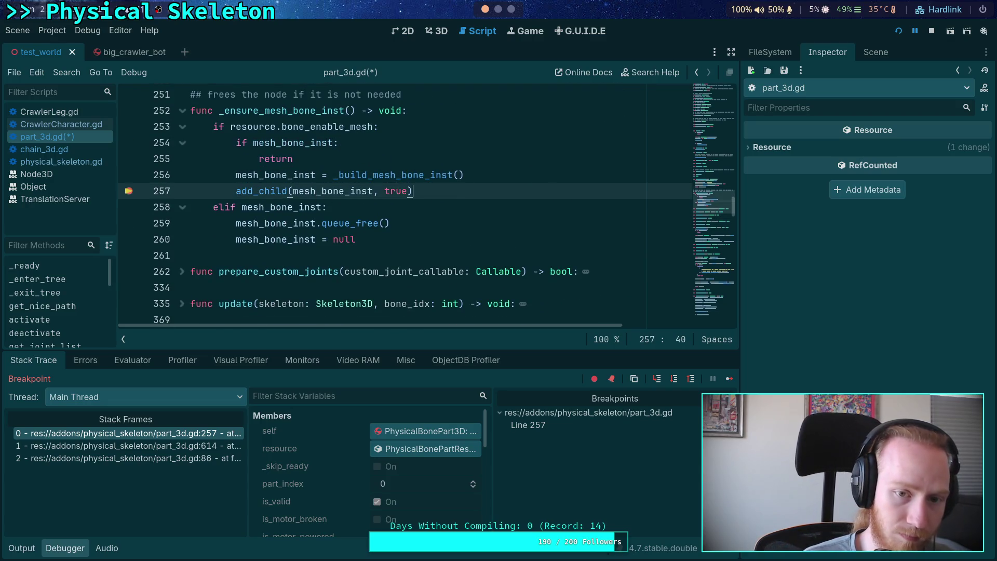
{"action": "key", "text": "Return"}
{"action": "key", "text": "ctrl+v"}
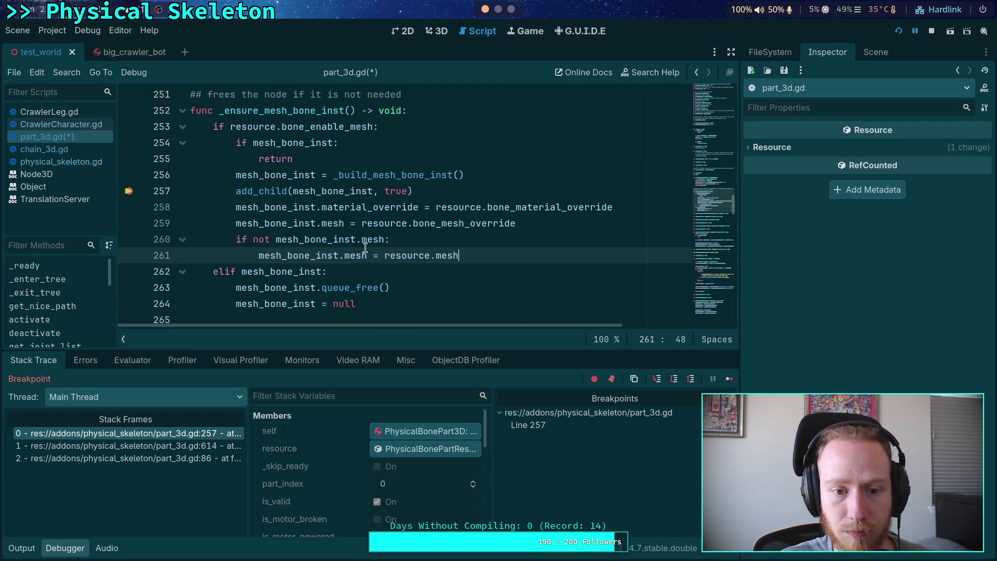
Save part_3d.gd and remove the breakpoint on line 257
{"action": "left_click", "coordinate": [465, 234]}
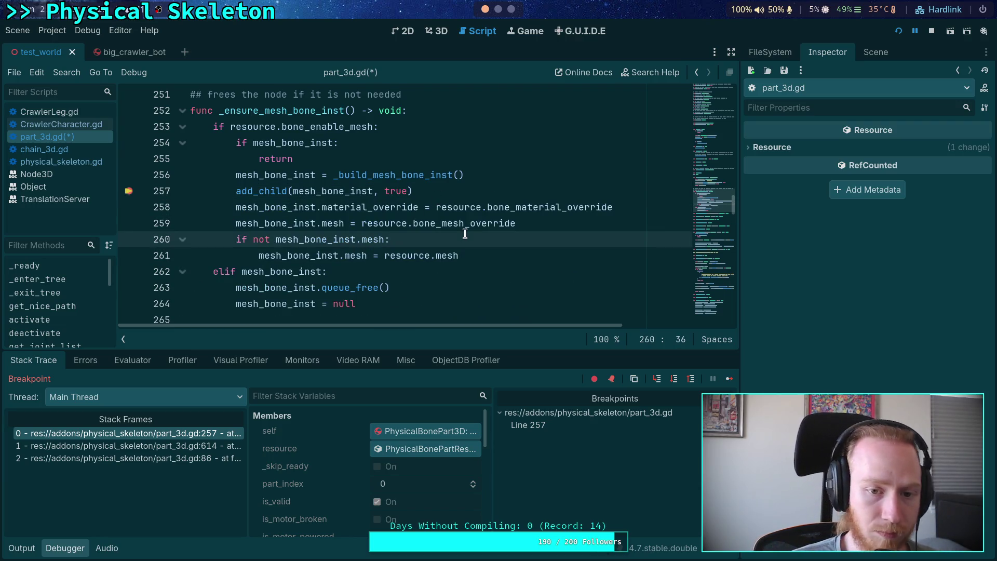
{"action": "key", "text": "ctrl+s"}
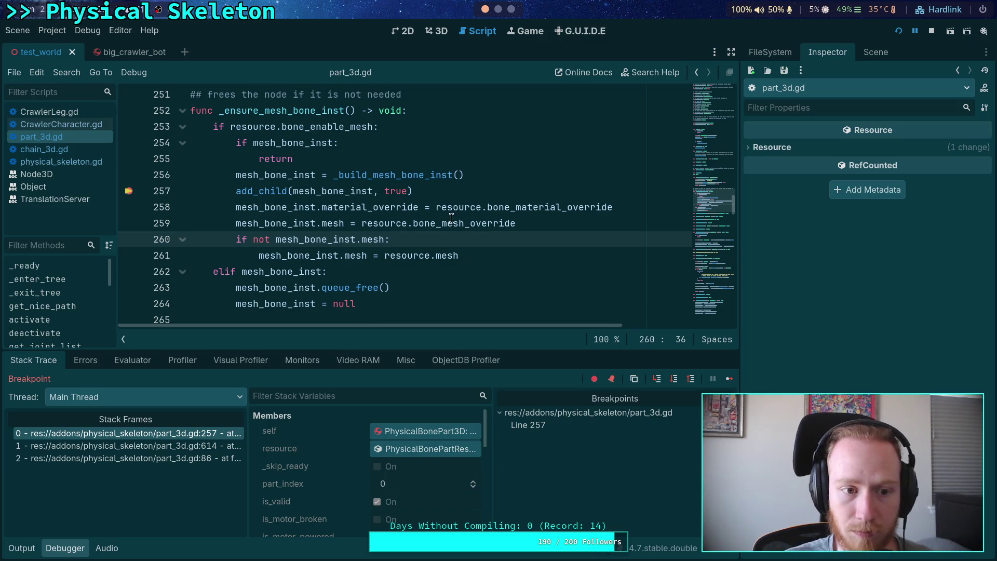
{"action": "left_click", "coordinate": [130, 192]}
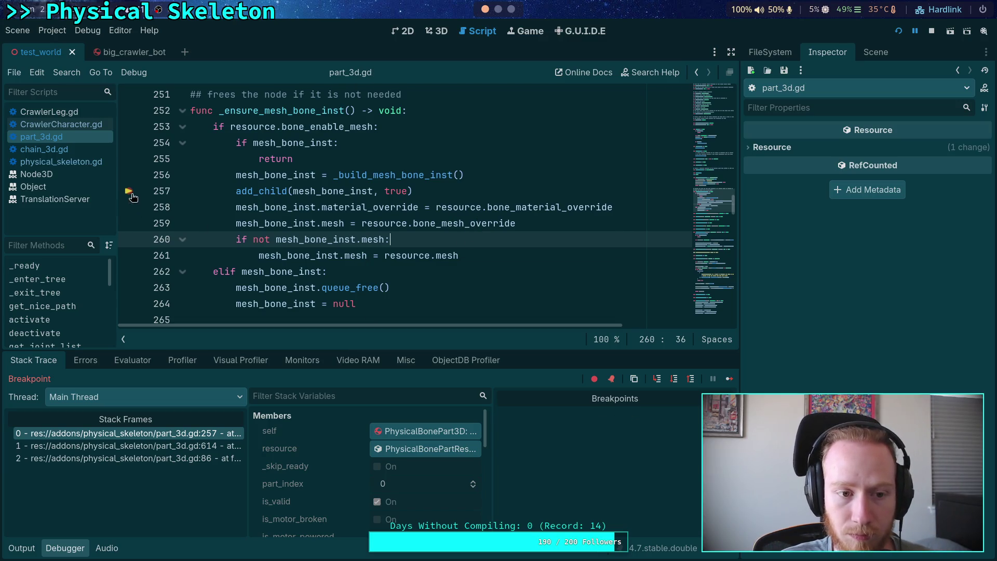
Stop the debug session and reload the saved scene
{"action": "left_click", "coordinate": [931, 32]}
{"action": "left_click", "coordinate": [435, 32]}
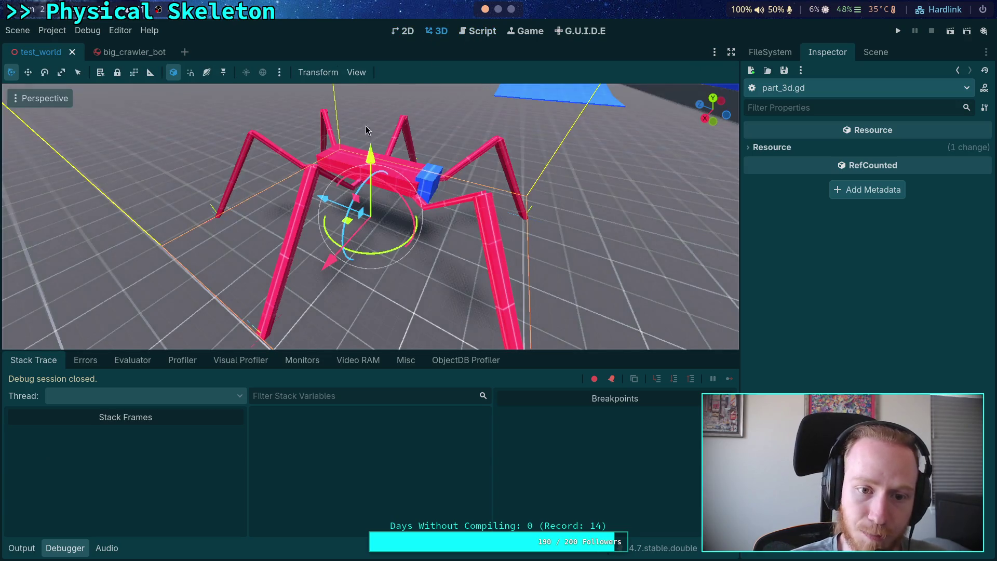
{"action": "left_click", "coordinate": [17, 30]}
{"action": "left_click", "coordinate": [67, 252]}
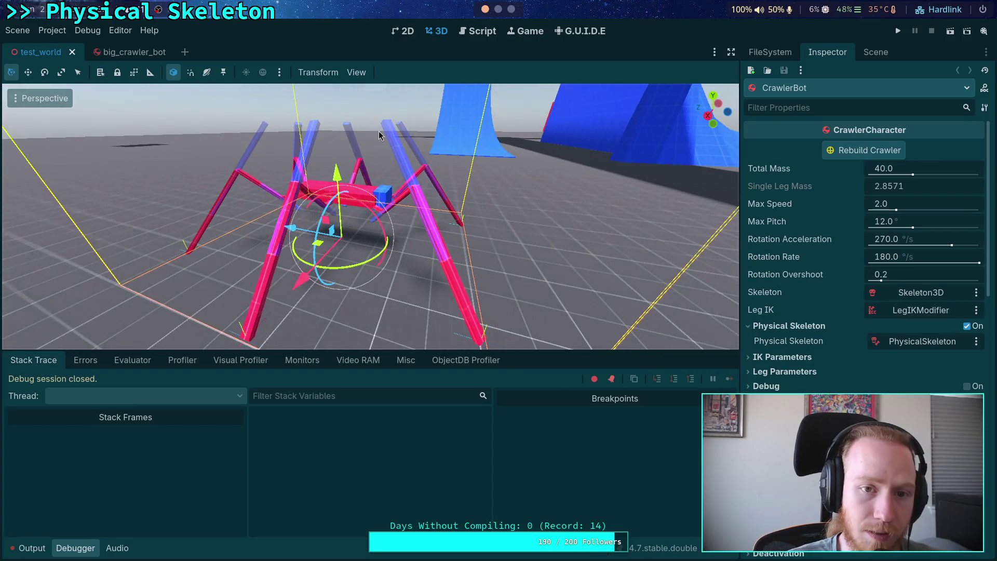
Open physical_skeleton.gd, hide the debugger panel, and return to the scene tree
{"action": "left_click", "coordinate": [483, 31]}
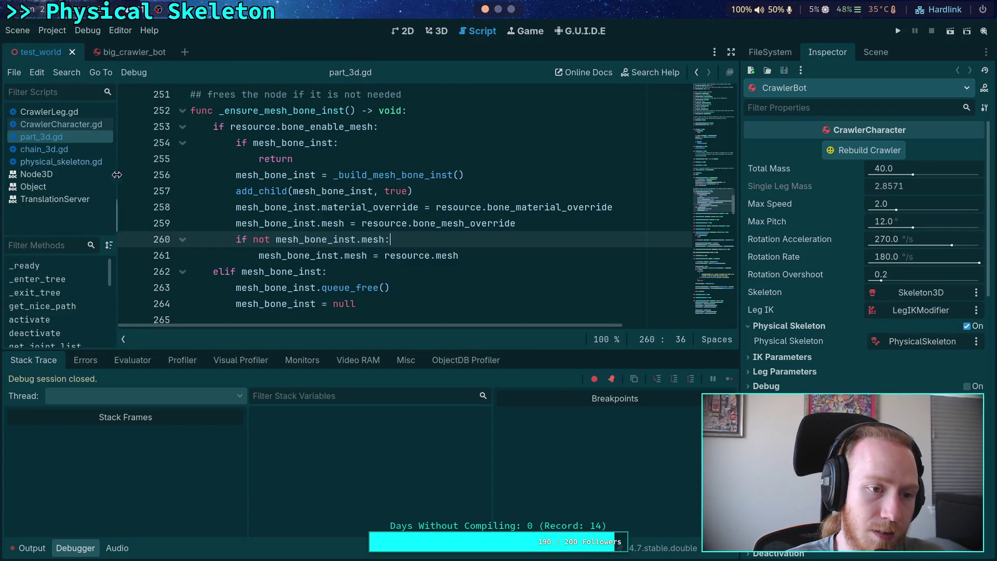
{"action": "left_click", "coordinate": [69, 161]}
{"action": "left_click", "coordinate": [77, 549]}
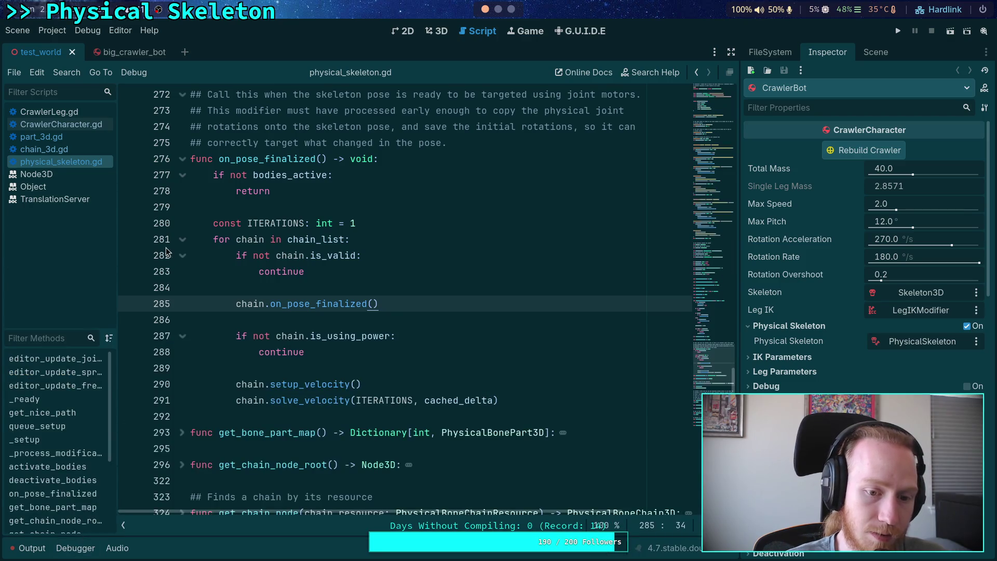
{"action": "left_click", "coordinate": [438, 31]}
{"action": "left_click", "coordinate": [875, 56]}
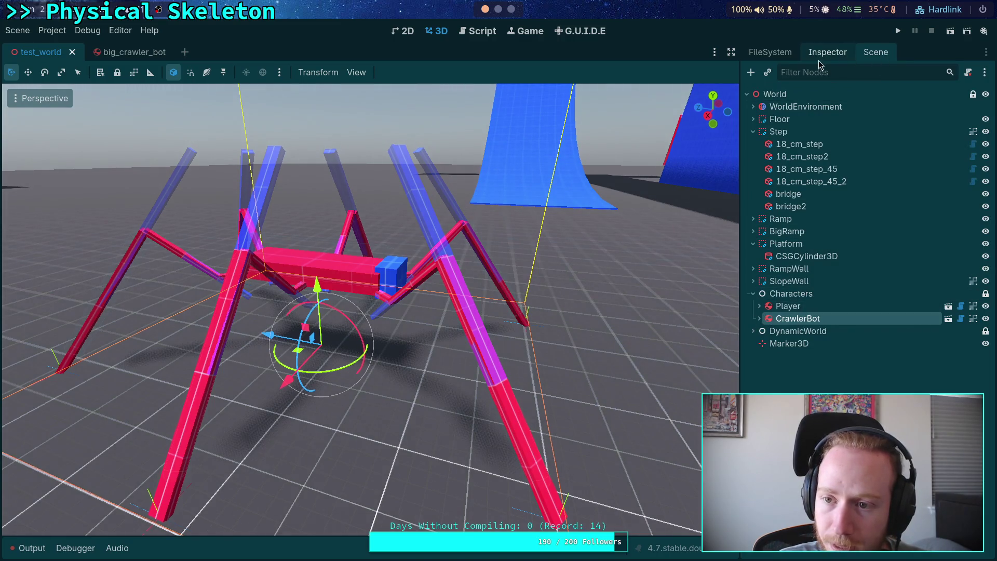
Inspect femur_part.tres's mesh offset and rotation properties in the Inspector
{"action": "left_click", "coordinate": [770, 52]}
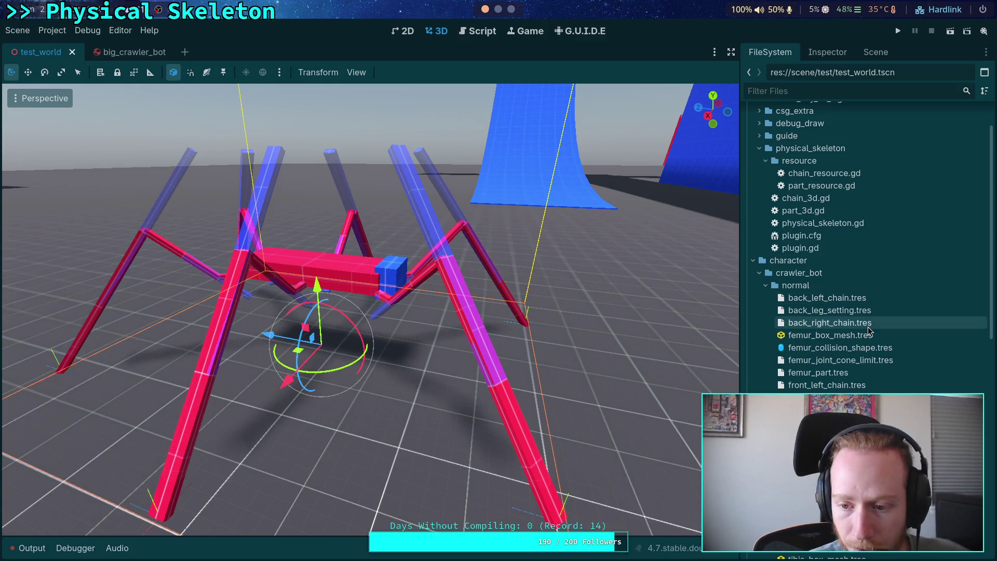
{"action": "left_click", "coordinate": [823, 374]}
{"action": "left_click", "coordinate": [813, 56]}
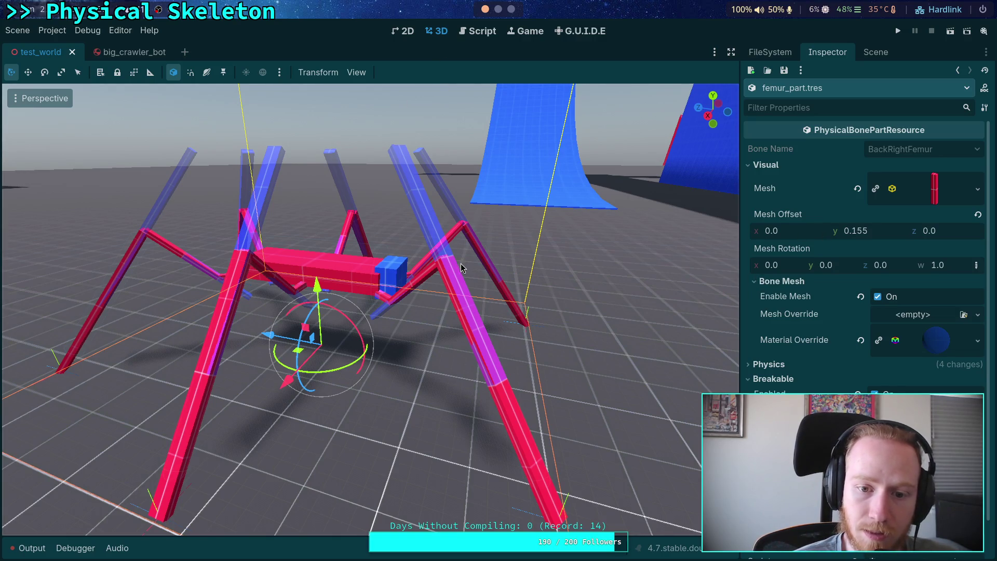
{"action": "mouse_move", "coordinate": [501, 275]}
{"action": "left_mouse_down"}
{"action": "mouse_move", "coordinate": [425, 279]}
{"action": "mouse_move", "coordinate": [496, 220]}
{"action": "mouse_move", "coordinate": [454, 241]}
{"action": "mouse_move", "coordinate": [426, 284]}
{"action": "left_mouse_up"}
Go back to part_3d.gd's mesh assignment lines in the script editor
{"action": "key", "text": "ctrl+F3"}
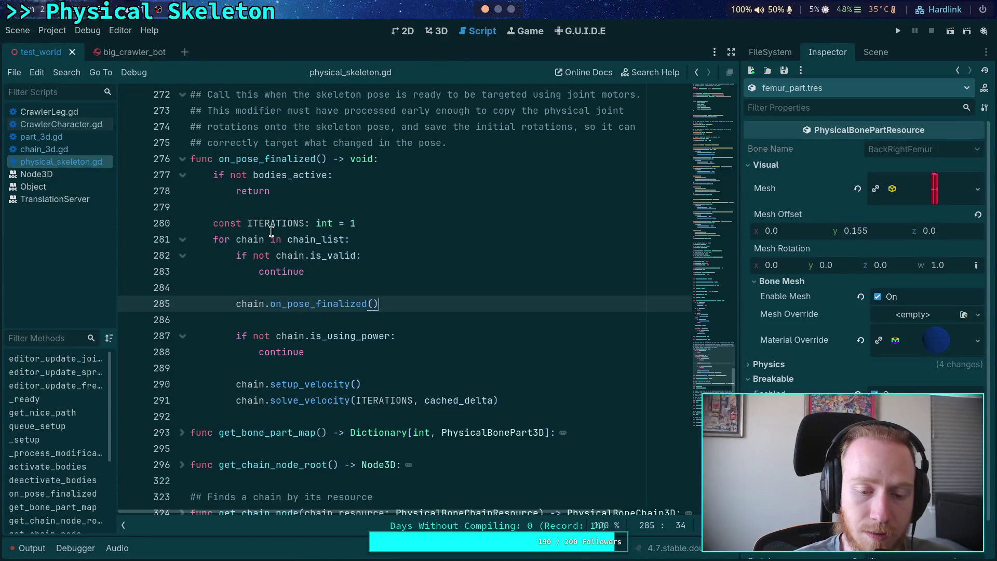
{"action": "scroll", "coordinate": [234, 242], "scroll_direction": "down", "scroll_amount": 3}
{"action": "scroll", "coordinate": [234, 241], "scroll_direction": "up", "scroll_amount": 3}
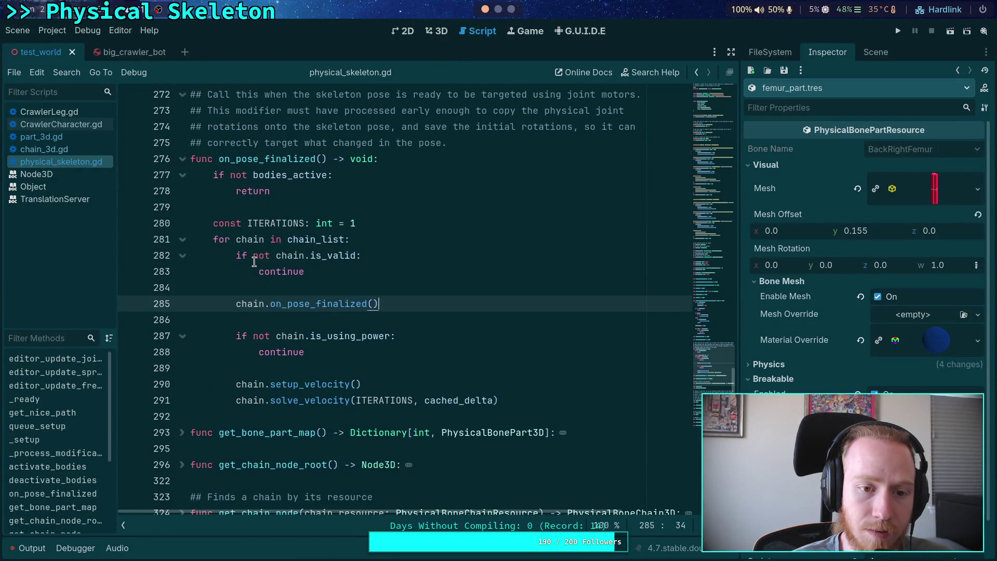
{"action": "left_click", "coordinate": [61, 125]}
{"action": "scroll", "coordinate": [156, 166], "scroll_direction": "up", "scroll_amount": 3}
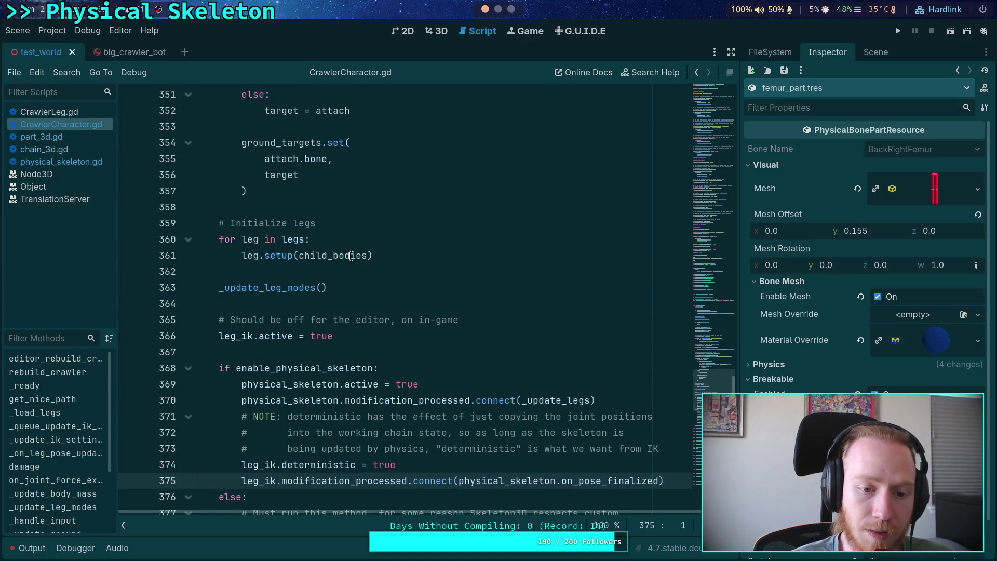
{"action": "left_click", "coordinate": [78, 140]}
{"action": "left_click", "coordinate": [550, 223]}
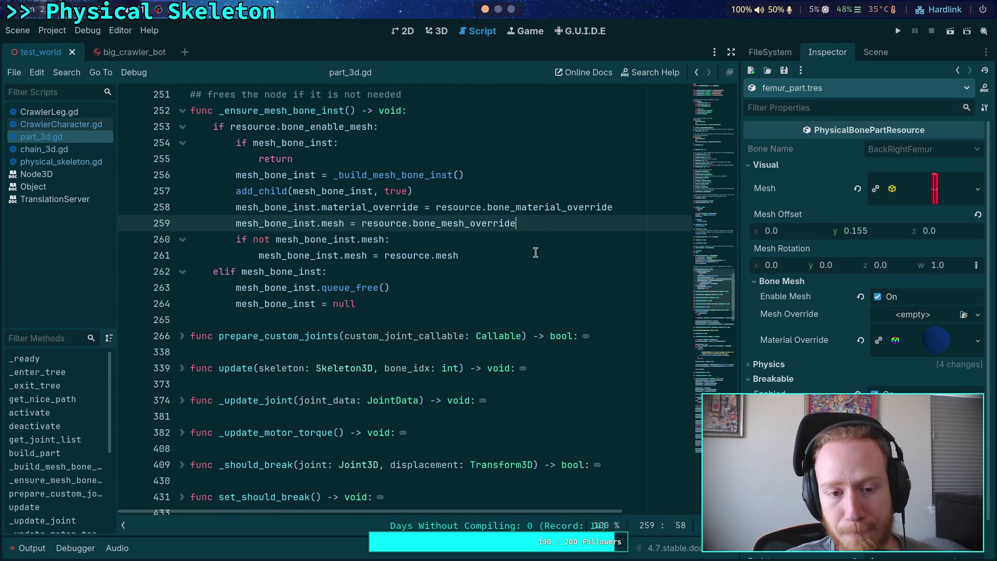
Add 'mesh_bone_inst.position = resource.mesh_offset' after line 261
{"action": "left_click", "coordinate": [546, 254]}
{"action": "key", "text": "Return"}
{"action": "type", "text": "mesh_bo"}
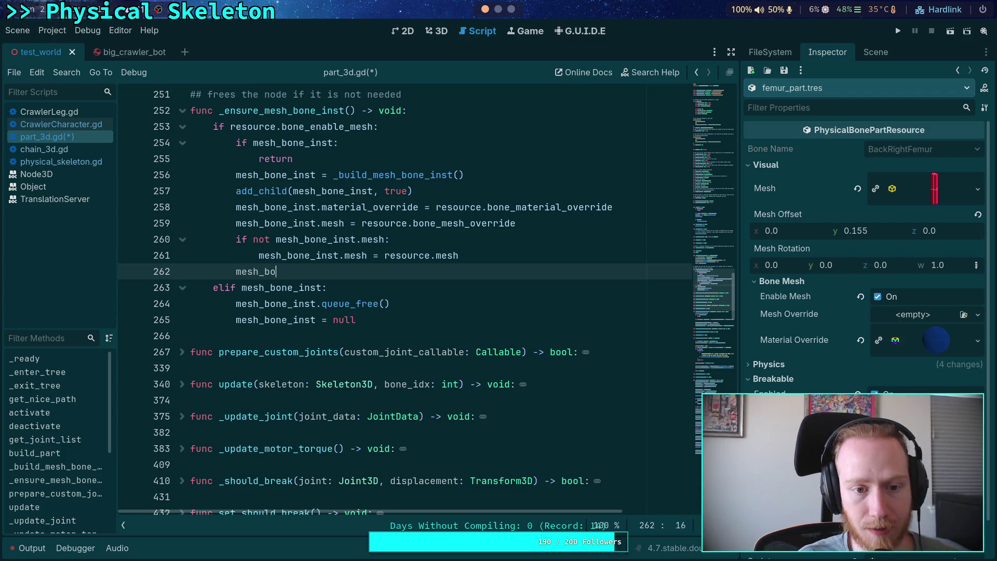
{"action": "type", "text": "ne_inst.pos"}
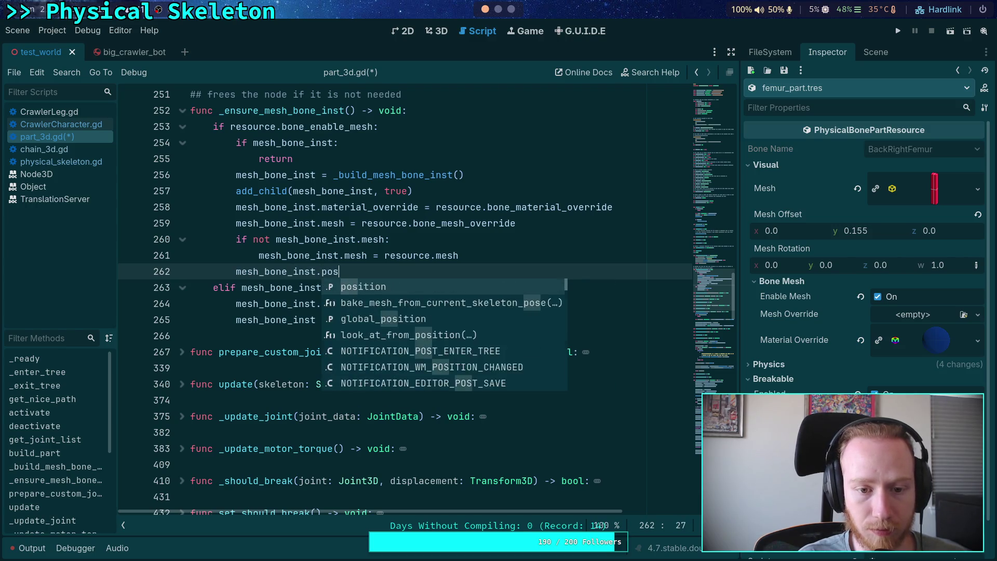
{"action": "key", "text": "Return"}
{"action": "type", "text": "= resource"}
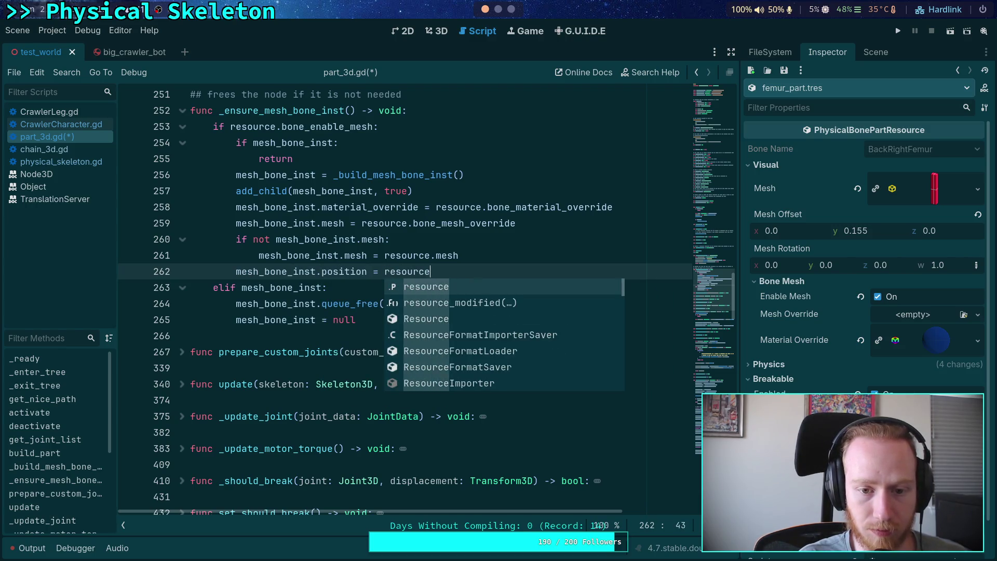
{"action": "type", "text": ".mesh"}
{"action": "key", "text": "Down"}
Add 'mesh_bone_inst.basis = resource.mesh_rotation' below it and save part_3d.gd
{"action": "key", "text": "Return"}
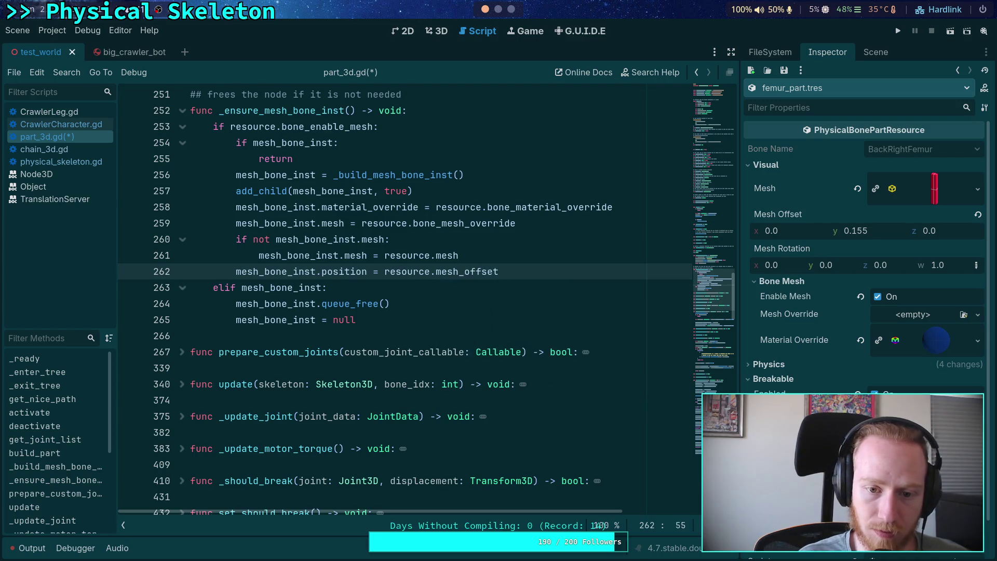
{"action": "key", "text": "Return"}
{"action": "type", "text": "mesh_bone_"}
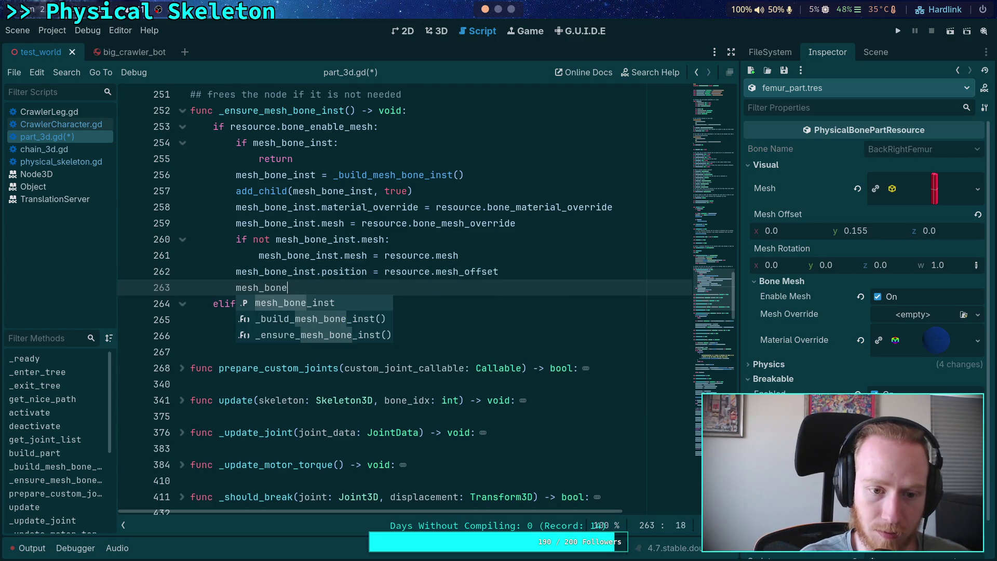
{"action": "key", "text": "Return"}
{"action": "type", "text": ".basis "}
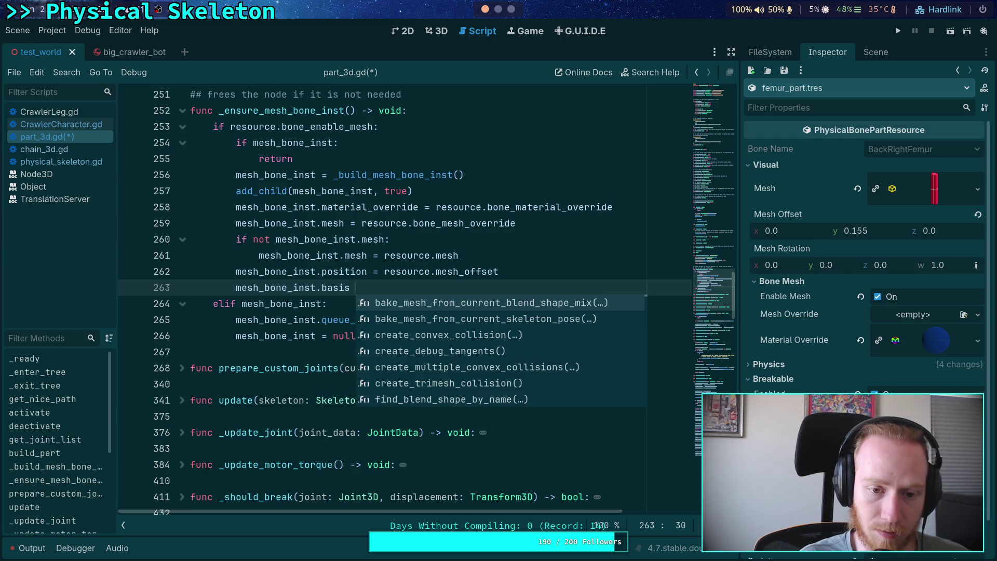
{"action": "type", "text": "= resource.mesh_r"}
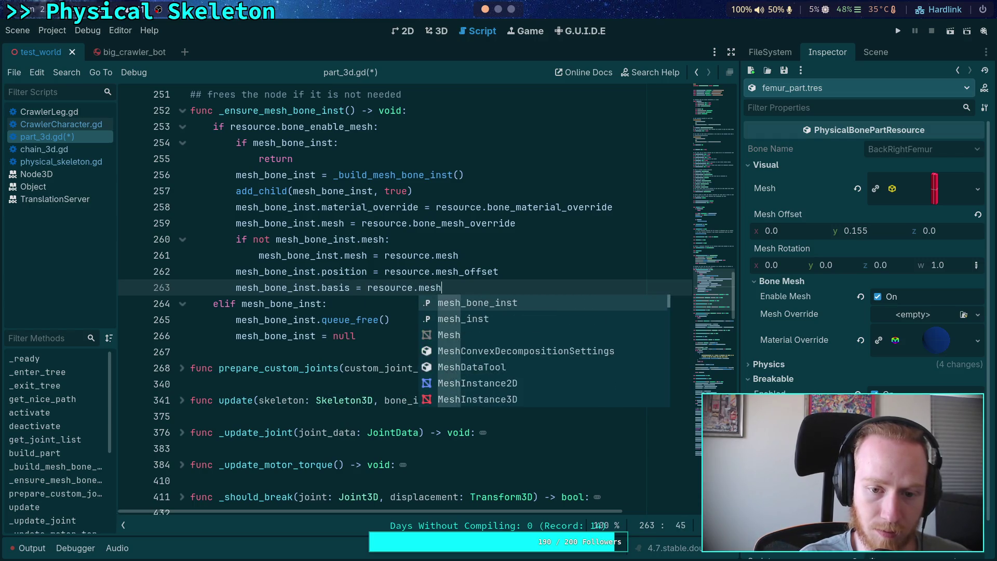
{"action": "key", "text": "Return"}
{"action": "key", "text": "ctrl+s"}
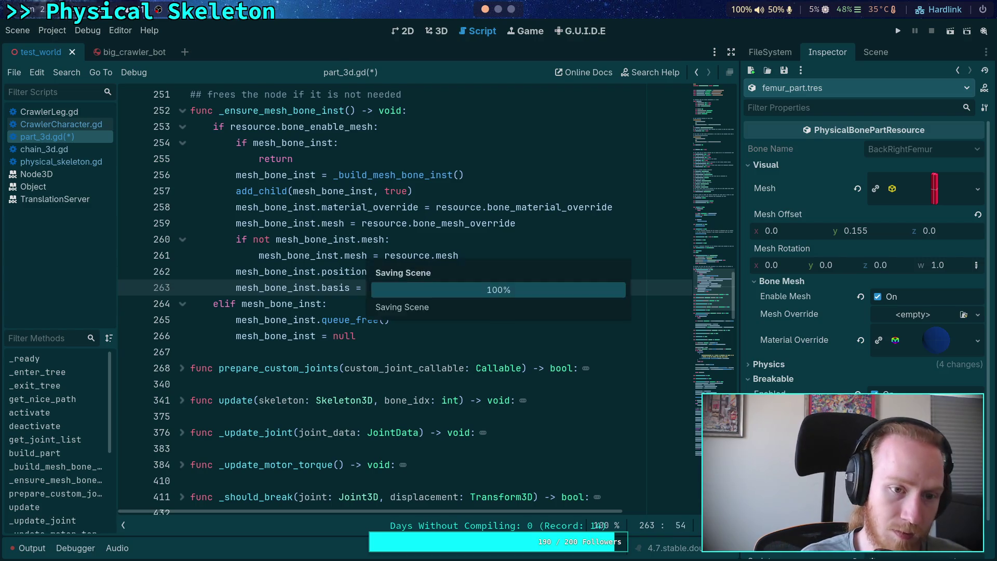
{"action": "left_click", "coordinate": [436, 31]}
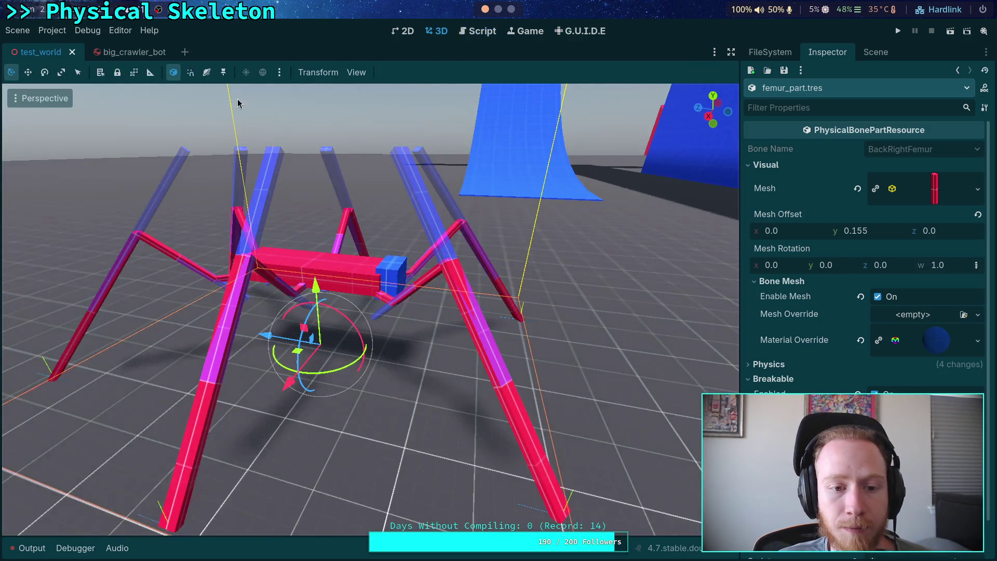
Reload the saved scene, undo the accidental crawler move, and run the project
{"action": "left_click", "coordinate": [17, 30]}
{"action": "left_click", "coordinate": [73, 253]}
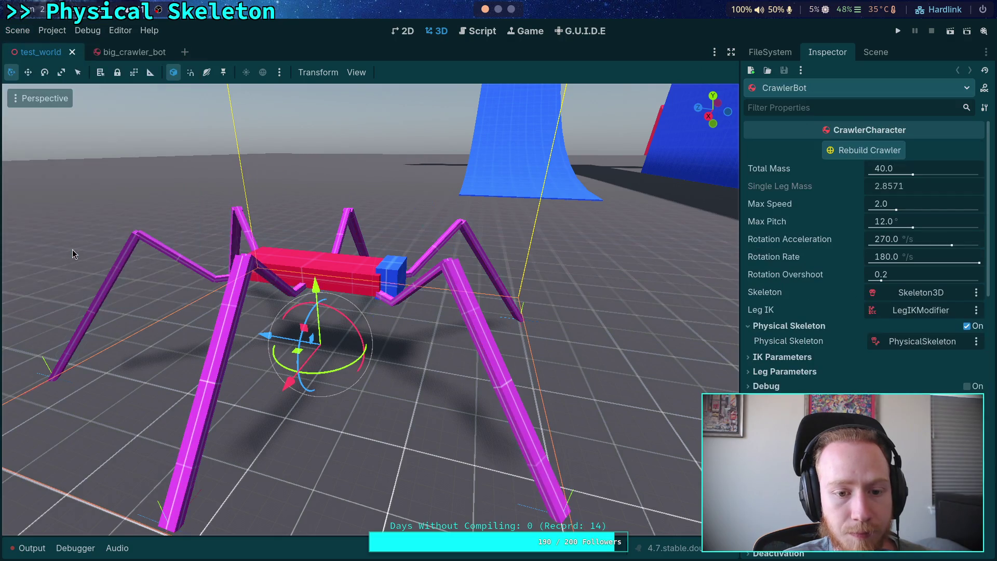
{"action": "mouse_move", "coordinate": [267, 333]}
{"action": "left_mouse_down"}
{"action": "mouse_move", "coordinate": [332, 353]}
{"action": "mouse_move", "coordinate": [233, 328]}
{"action": "left_mouse_up"}
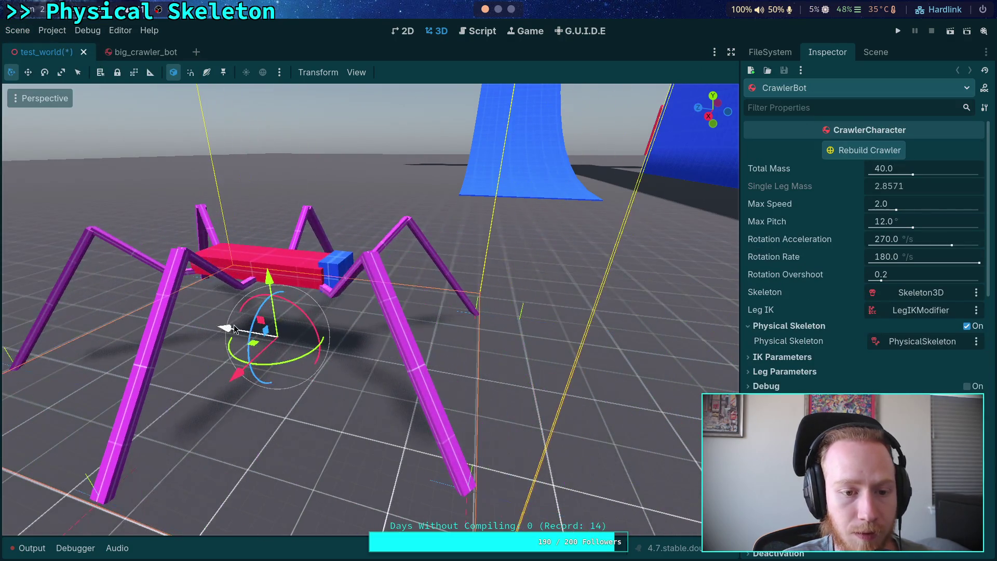
{"action": "key", "text": "Escape"}
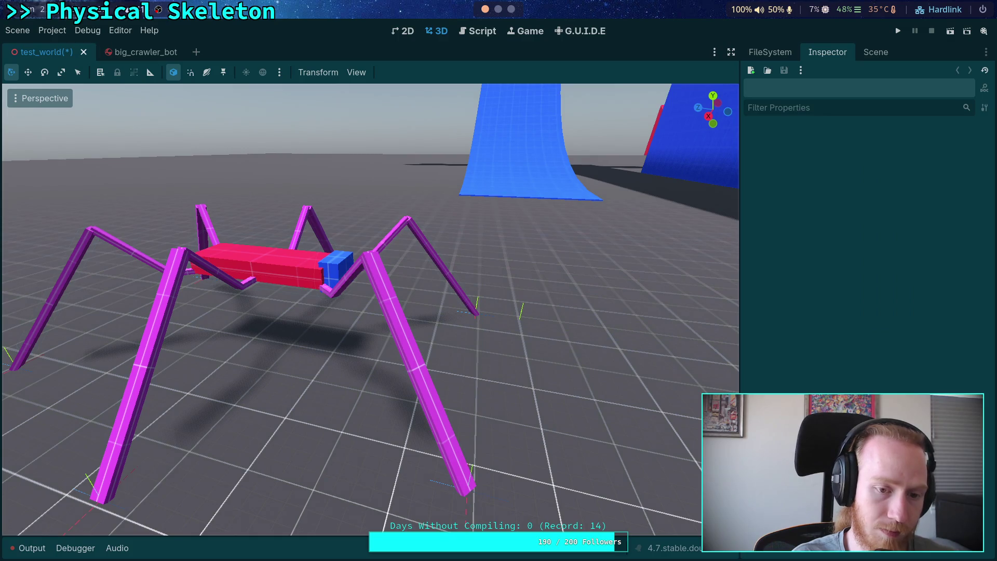
{"action": "key", "text": "ctrl+z"}
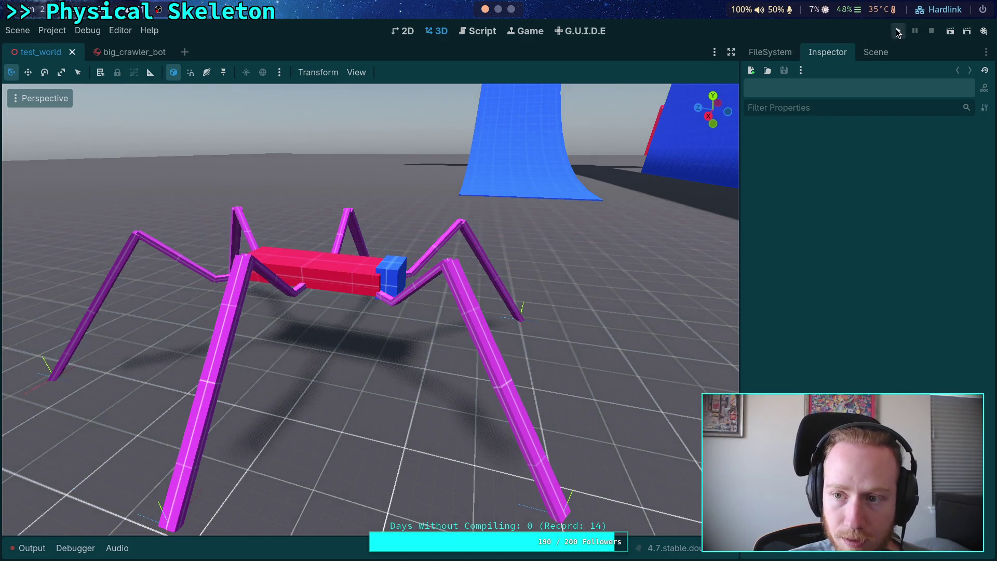
{"action": "left_click", "coordinate": [897, 31]}
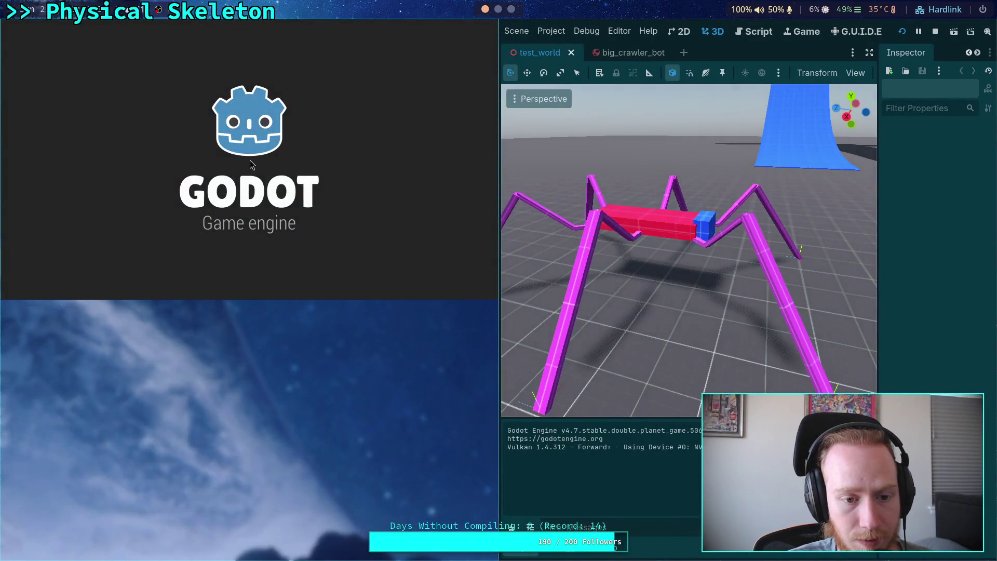
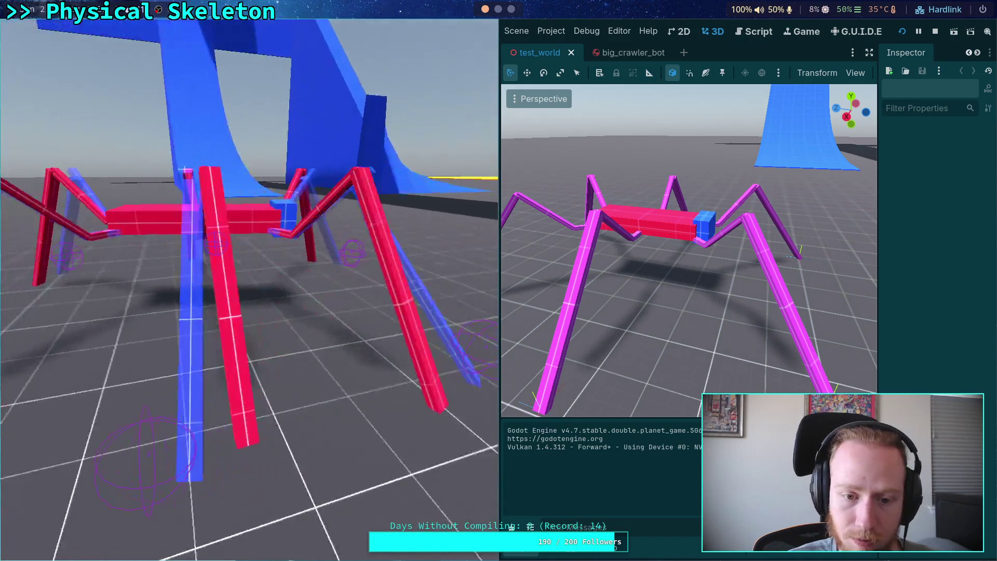
Stop the running crawler test and bring up part_3d.gd in the script editor
{"action": "left_click", "coordinate": [938, 36]}
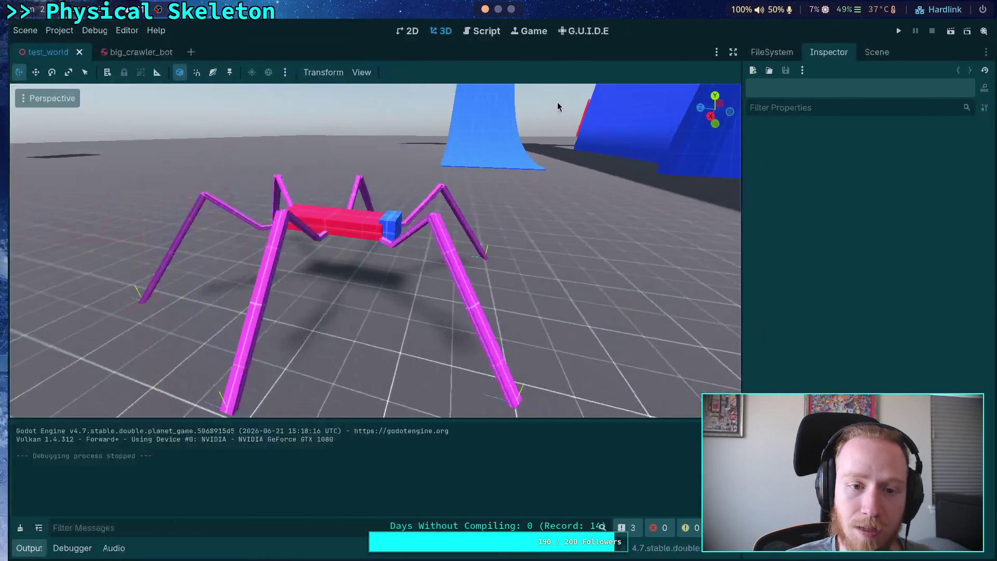
{"action": "left_click", "coordinate": [477, 31]}
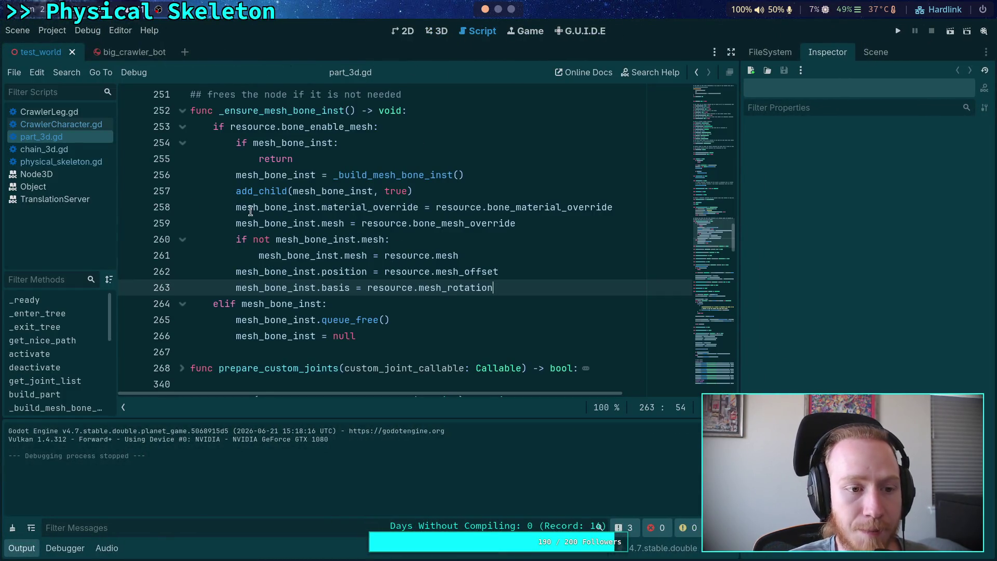
Look through chain_3d.gd, CrawlerCharacter.gd, CrawlerLeg.gd and physical_skeleton.gd, then return to part_3d.gd
{"action": "scroll", "coordinate": [251, 210], "scroll_direction": "up", "scroll_amount": 20}
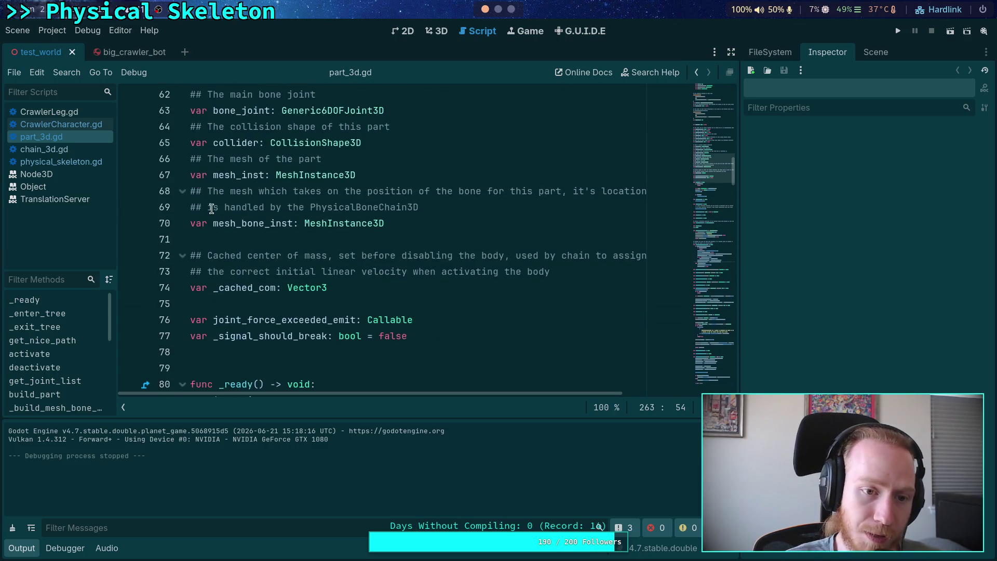
{"action": "left_click", "coordinate": [44, 151]}
{"action": "scroll", "coordinate": [301, 223], "scroll_direction": "down", "scroll_amount": 3}
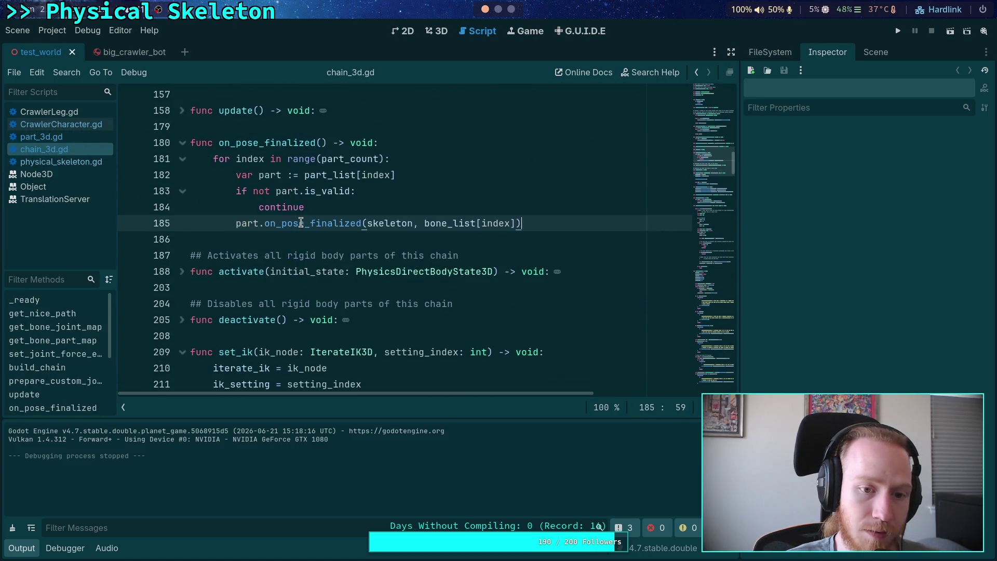
{"action": "left_click", "coordinate": [78, 126]}
{"action": "left_click", "coordinate": [74, 138]}
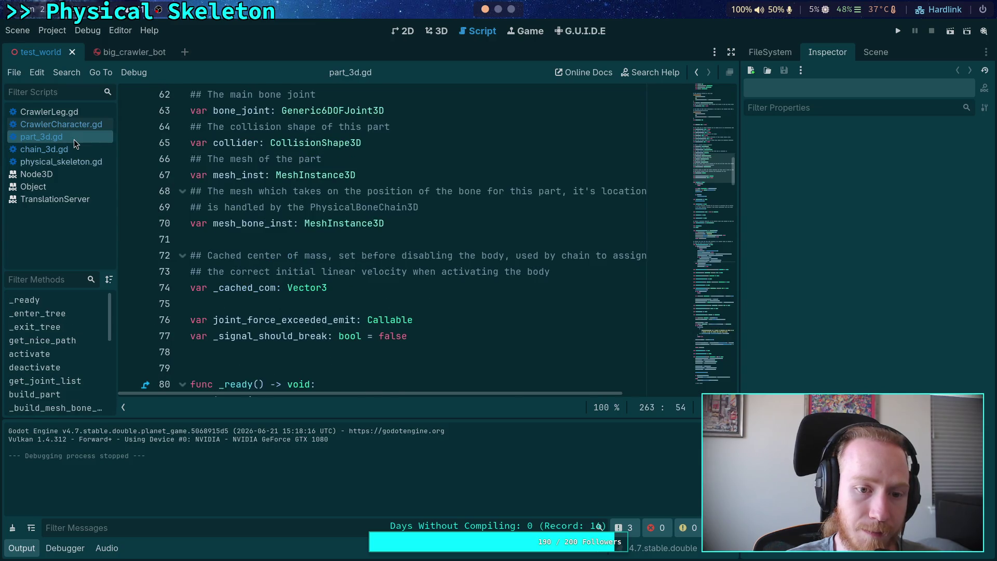
{"action": "left_click", "coordinate": [73, 113]}
{"action": "scroll", "coordinate": [337, 267], "scroll_direction": "down", "scroll_amount": 5}
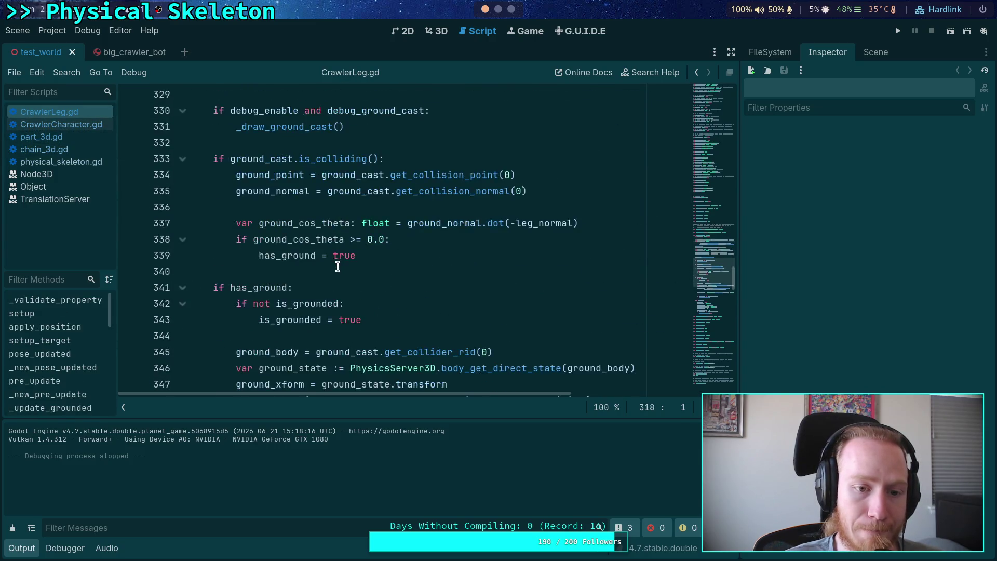
{"action": "scroll", "coordinate": [337, 266], "scroll_direction": "down", "scroll_amount": 4}
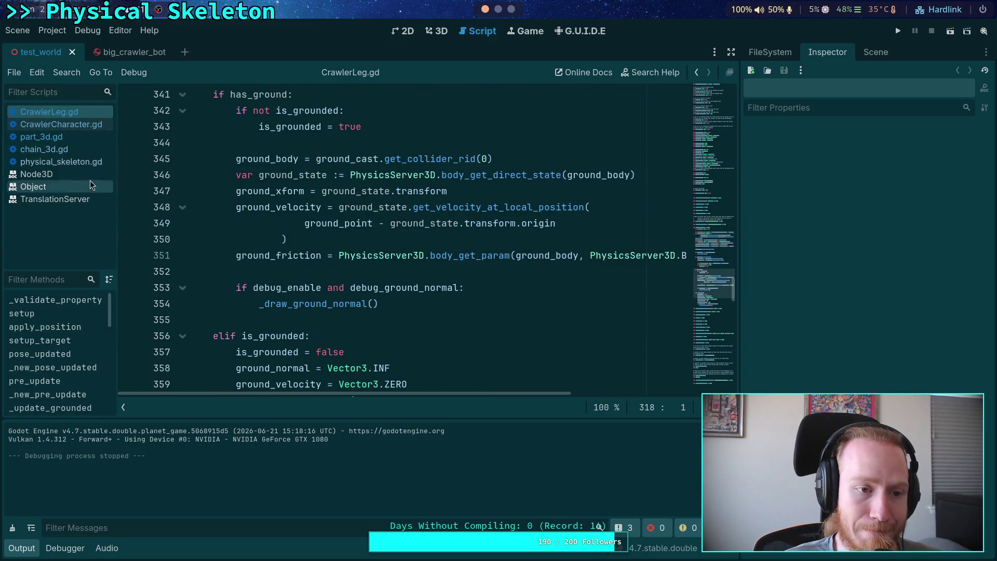
{"action": "left_click", "coordinate": [59, 165]}
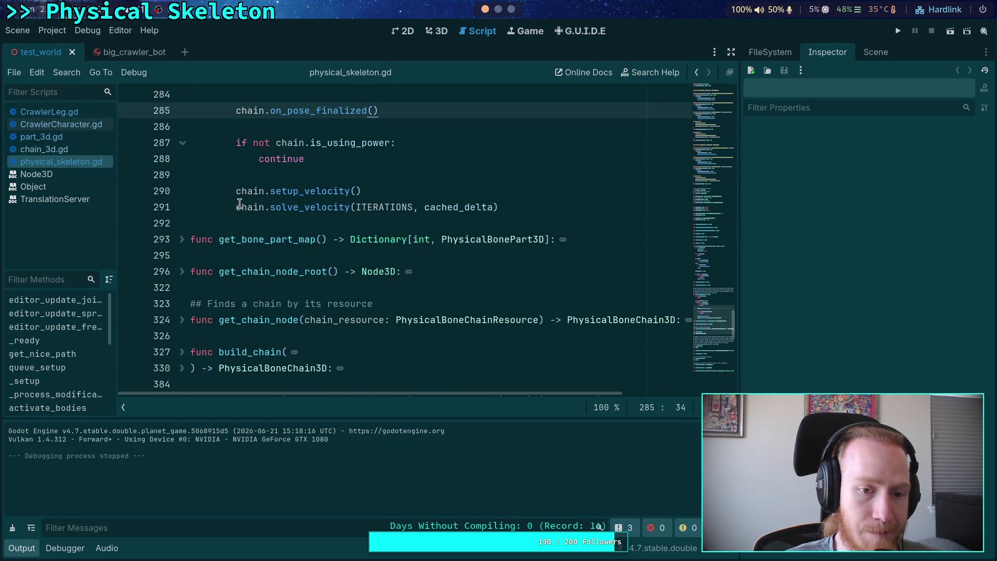
{"action": "left_click", "coordinate": [64, 138]}
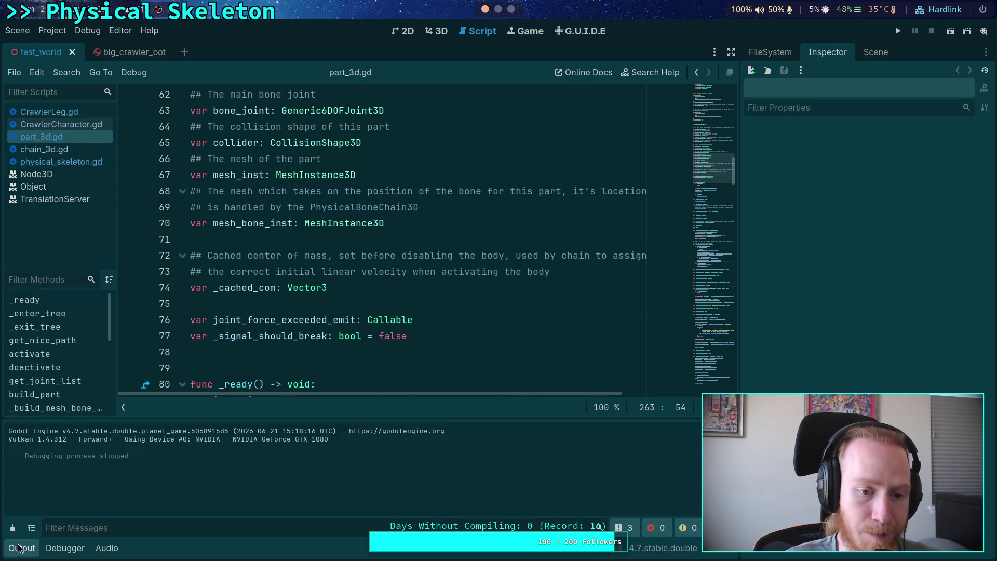
Collapse the output panel and fold the resource_modified and _configure_joint functions
{"action": "left_click", "coordinate": [18, 548]}
{"action": "left_click_drag", "start_coordinate": [708, 263], "coordinate": [711, 375]}
{"action": "scroll", "coordinate": [712, 375], "scroll_direction": "down", "scroll_amount": 4}
{"action": "scroll", "coordinate": [363, 260], "scroll_direction": "up", "scroll_amount": 4}
{"action": "left_click", "coordinate": [181, 235]}
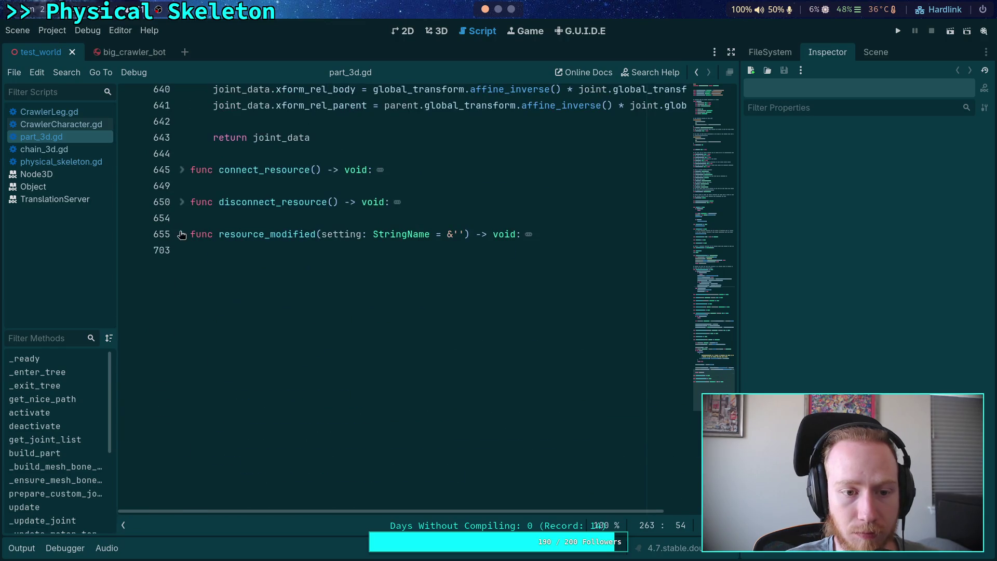
{"action": "scroll", "coordinate": [181, 235], "scroll_direction": "up", "scroll_amount": 8}
{"action": "scroll", "coordinate": [181, 234], "scroll_direction": "down", "scroll_amount": 1}
{"action": "left_click", "coordinate": [182, 139]}
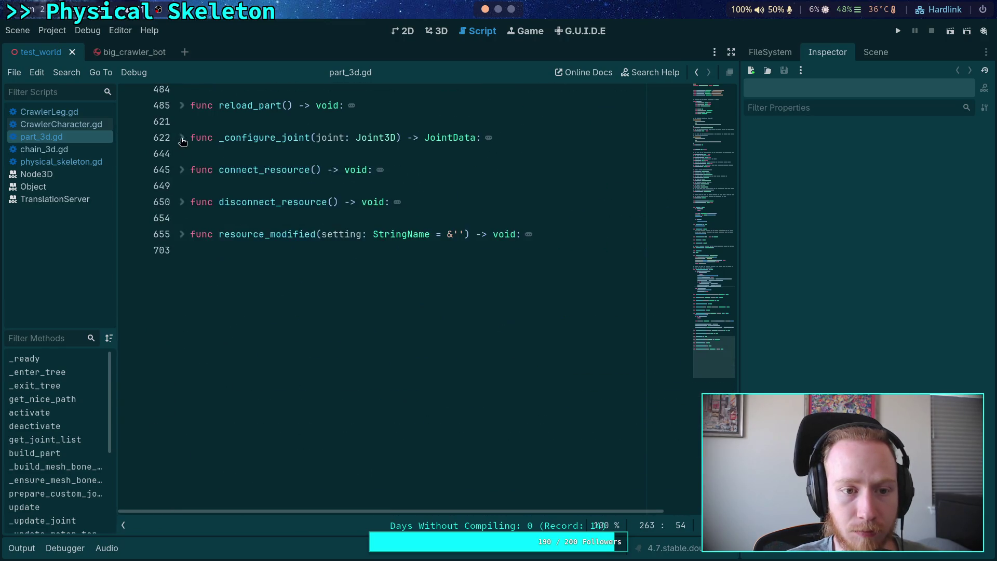
{"action": "scroll", "coordinate": [260, 232], "scroll_direction": "up", "scroll_amount": 6}
Hide the script and method lists and widen the code area by narrowing the inspector dock
{"action": "left_click", "coordinate": [519, 253]}
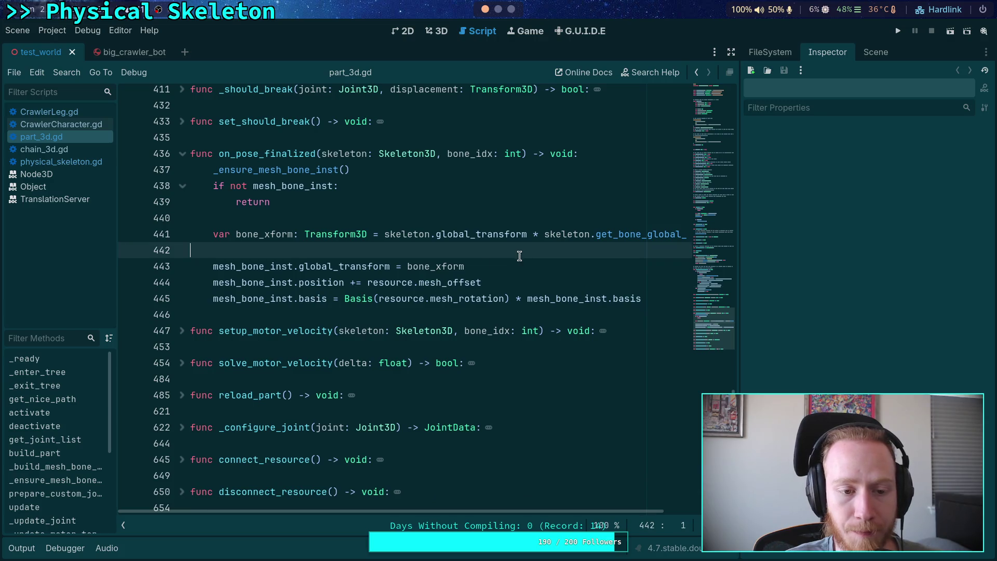
{"action": "left_click", "coordinate": [125, 525]}
{"action": "left_click_drag", "start_coordinate": [743, 228], "coordinate": [810, 227]}
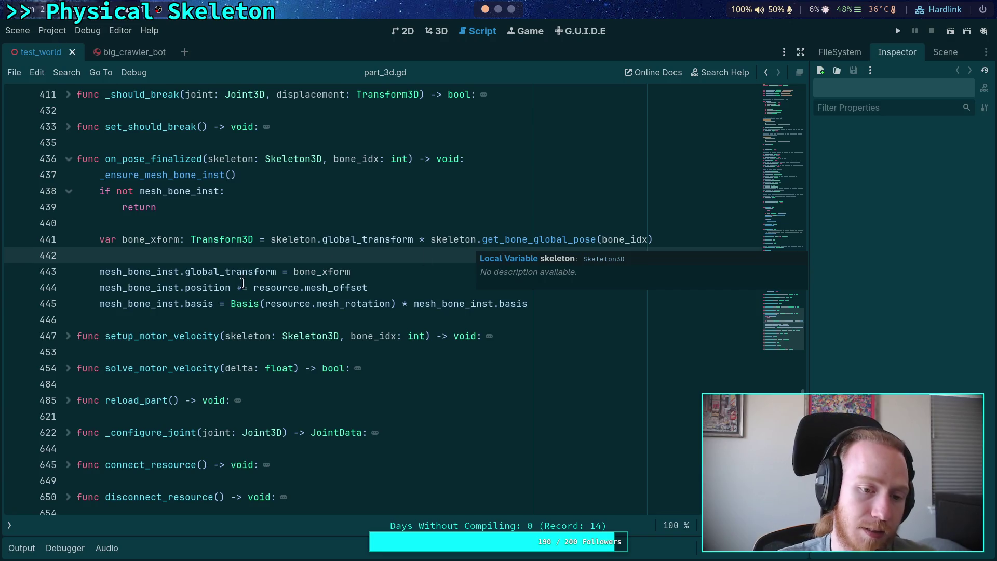
Comment out the mesh_bone_inst.basis rotation line 445 in on_pose_finalized and save part_3d.gd
{"action": "key", "text": "Down"}
{"action": "key", "text": "Down"}
{"action": "left_click", "coordinate": [100, 303]}
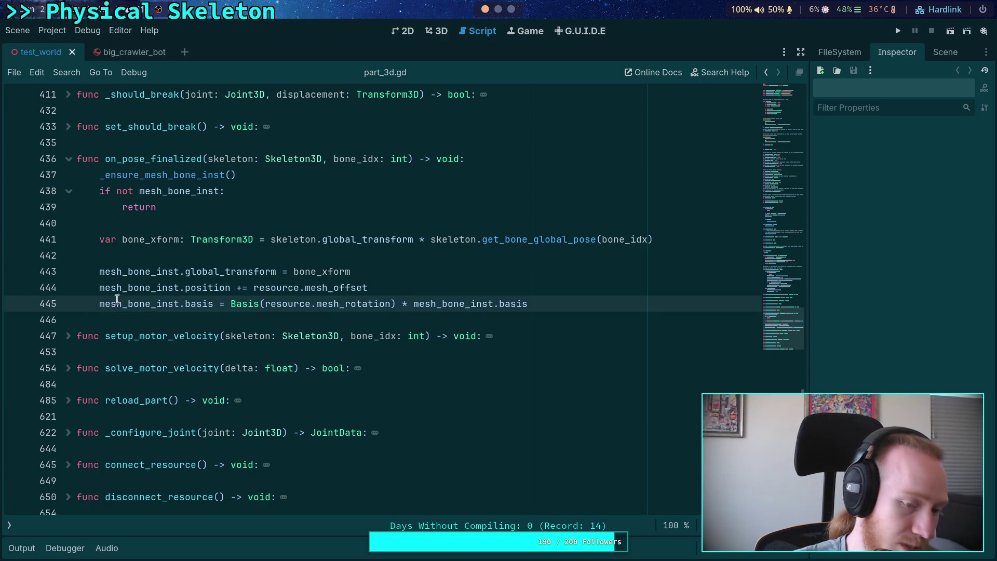
{"action": "key", "text": "ctrl+k"}
{"action": "left_click", "coordinate": [237, 285]}
{"action": "left_click", "coordinate": [314, 277]}
{"action": "key", "text": "ctrl+s"}
Run the game with F5 to test the change, then stop it
{"action": "key", "text": "F5"}
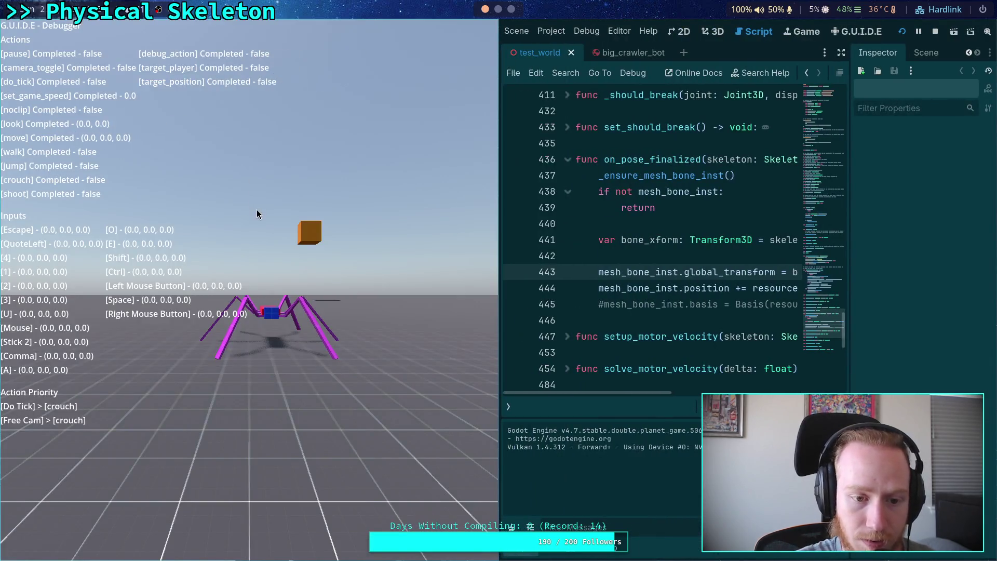
{"action": "left_click", "coordinate": [256, 210]}
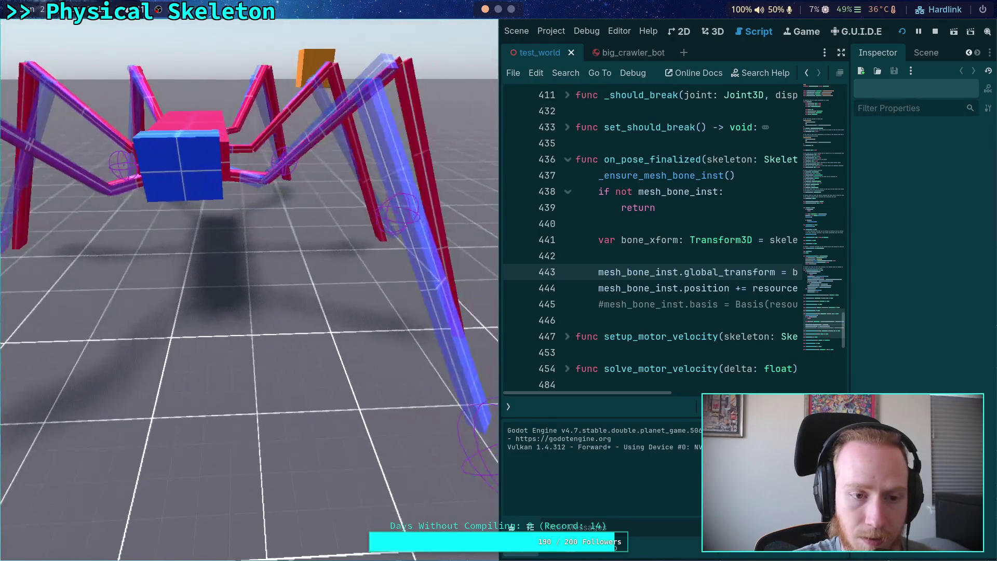
{"action": "left_click", "coordinate": [935, 31]}
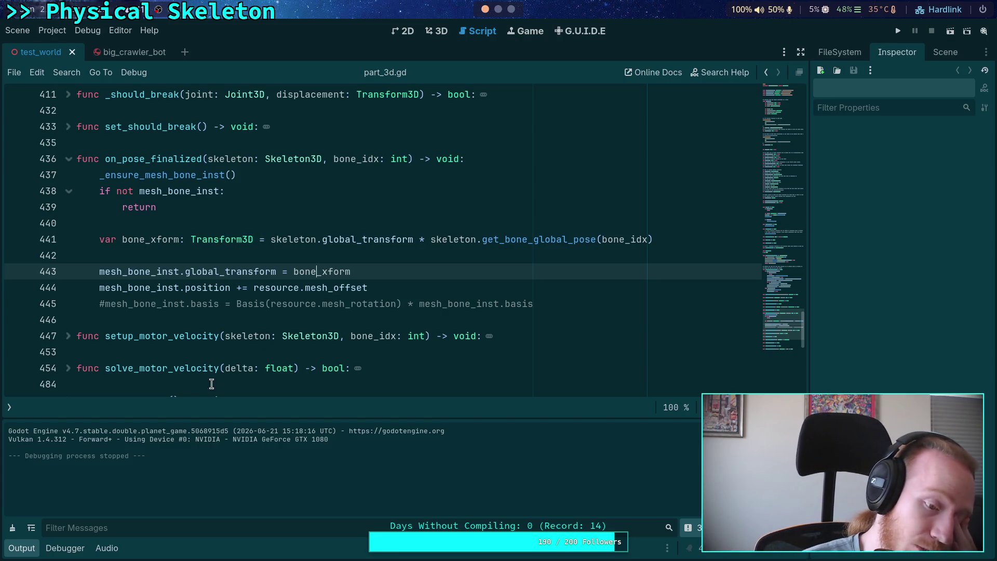
Collapse the output panel, reopen the script list, and go to chain_3d.gd's on_ik_setting_changed at line 220
{"action": "left_click", "coordinate": [21, 548]}
{"action": "left_click", "coordinate": [9, 525]}
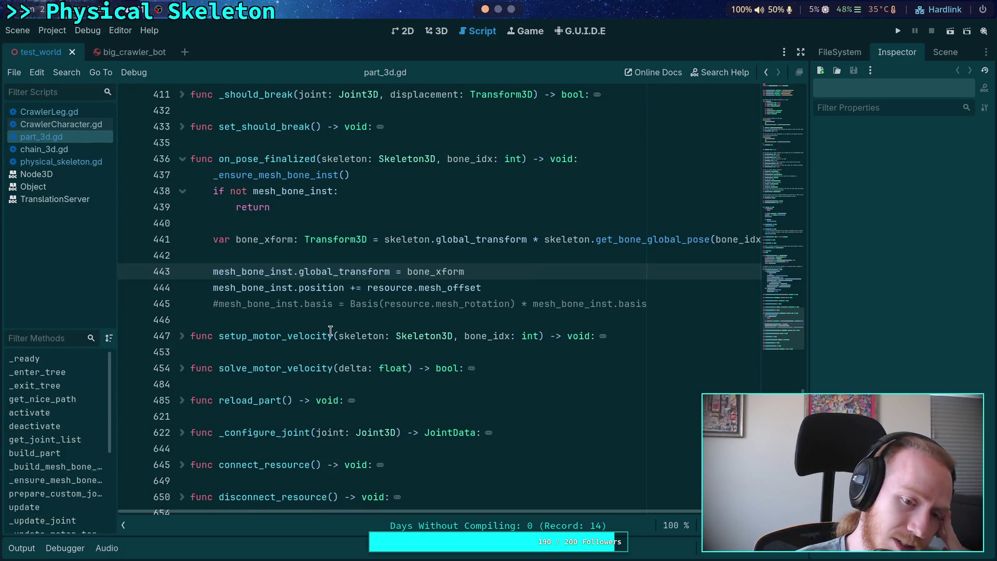
{"action": "left_click", "coordinate": [311, 319]}
{"action": "left_click", "coordinate": [74, 148]}
{"action": "scroll", "coordinate": [351, 349], "scroll_direction": "down", "scroll_amount": 1}
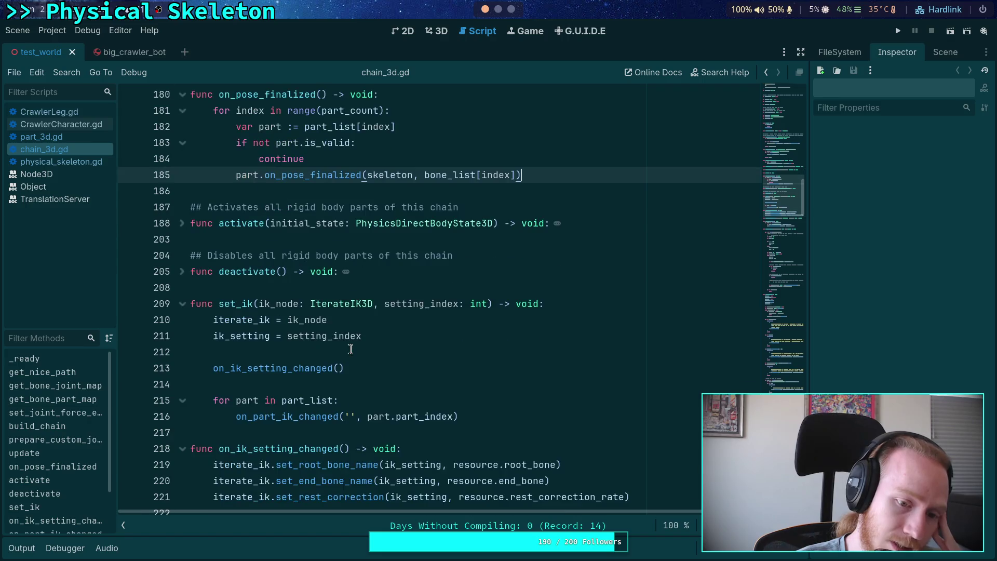
{"action": "scroll", "coordinate": [350, 349], "scroll_direction": "down", "scroll_amount": 3}
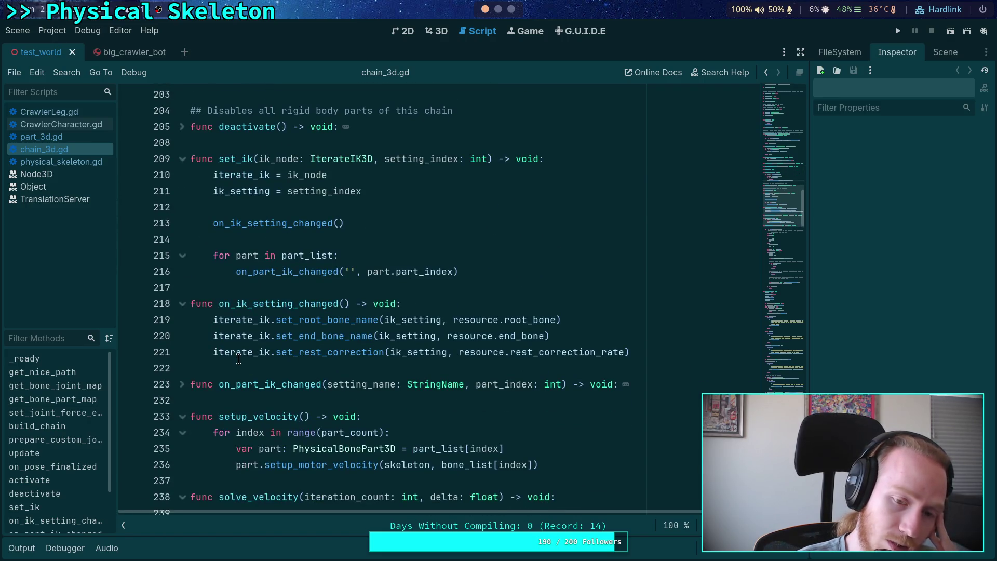
{"action": "mouse_move", "coordinate": [542, 355]}
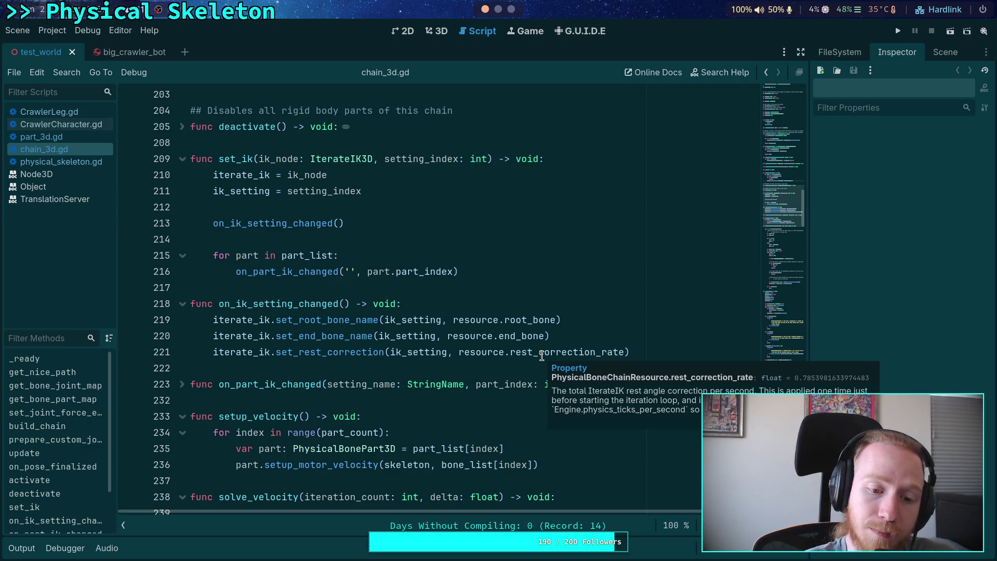
{"action": "left_click", "coordinate": [542, 353]}
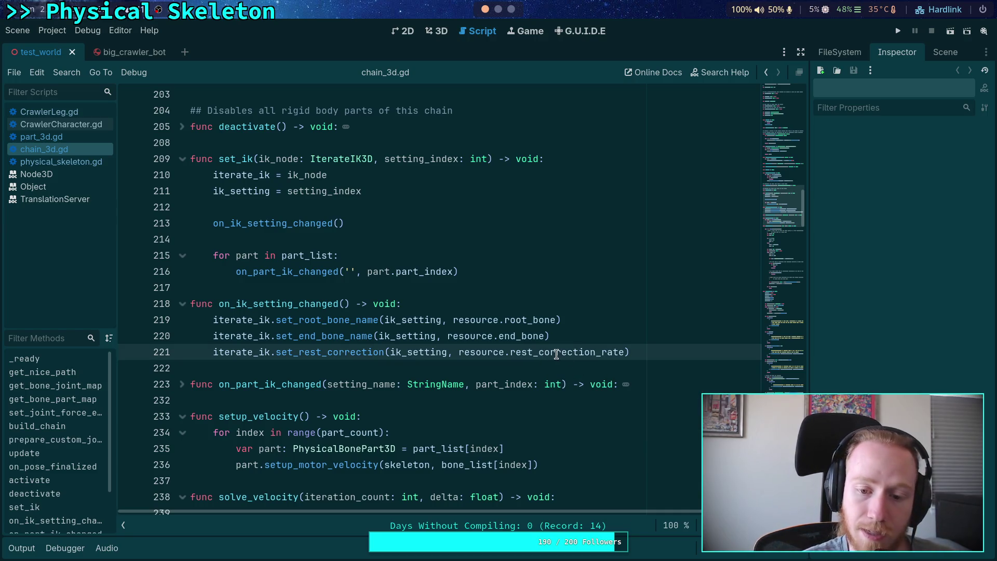
{"action": "left_click", "coordinate": [593, 337]}
In on_ik_setting_changed, replace the set_rest_correction line with a call to _update_ik_rest_rate()
{"action": "key", "text": "Return"}
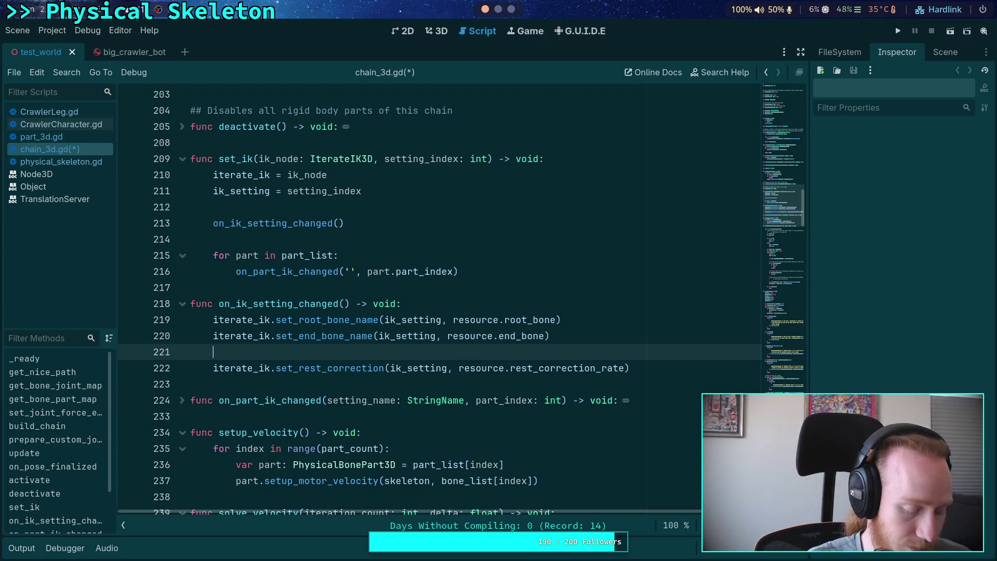
{"action": "type", "text": "update_ik_"}
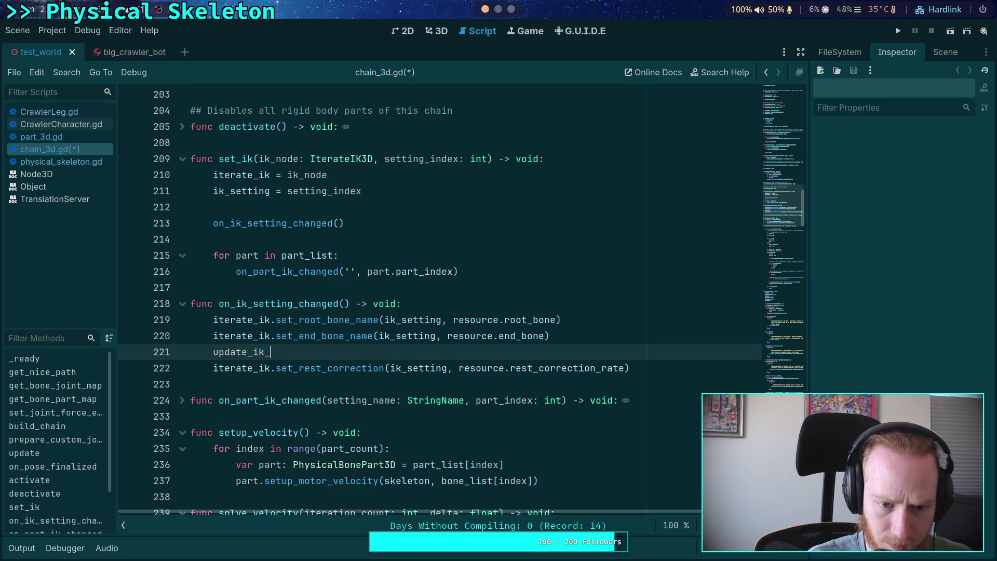
{"action": "key", "text": "BackSpace"}
{"action": "key", "text": "BackSpace"}
{"action": "key", "text": "BackSpace"}
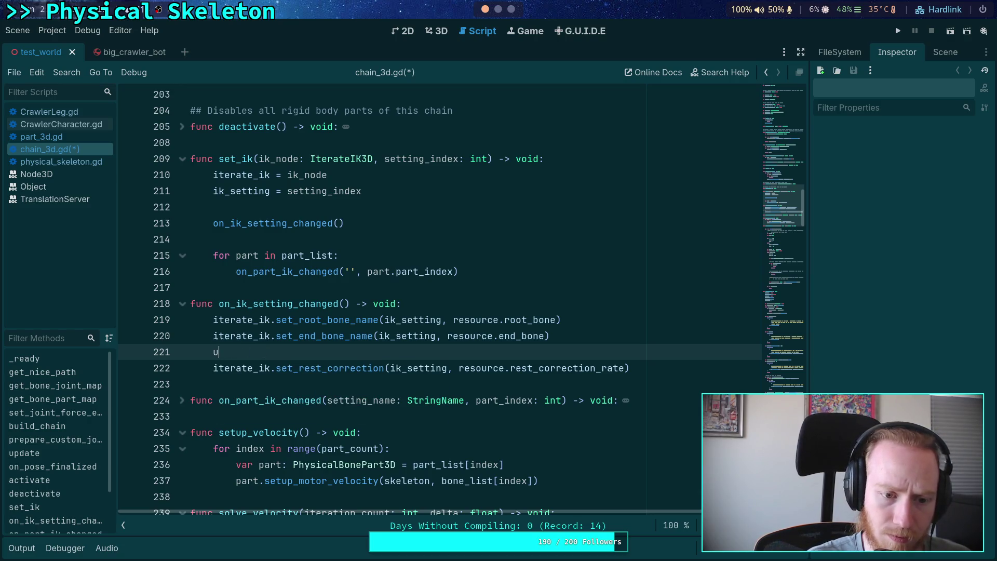
{"action": "type", "text": "_update"}
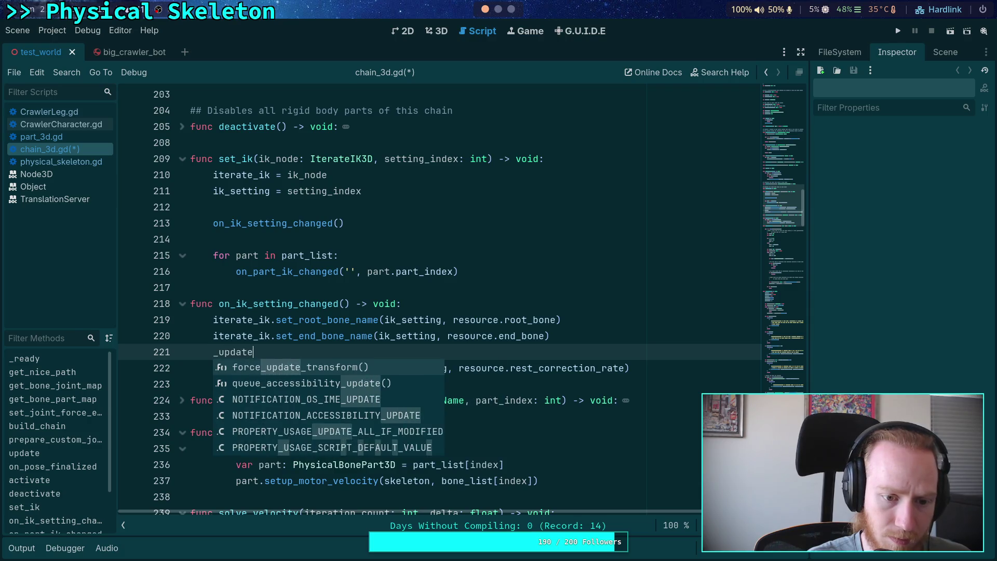
{"action": "type", "text": "_ik_rest_rate"}
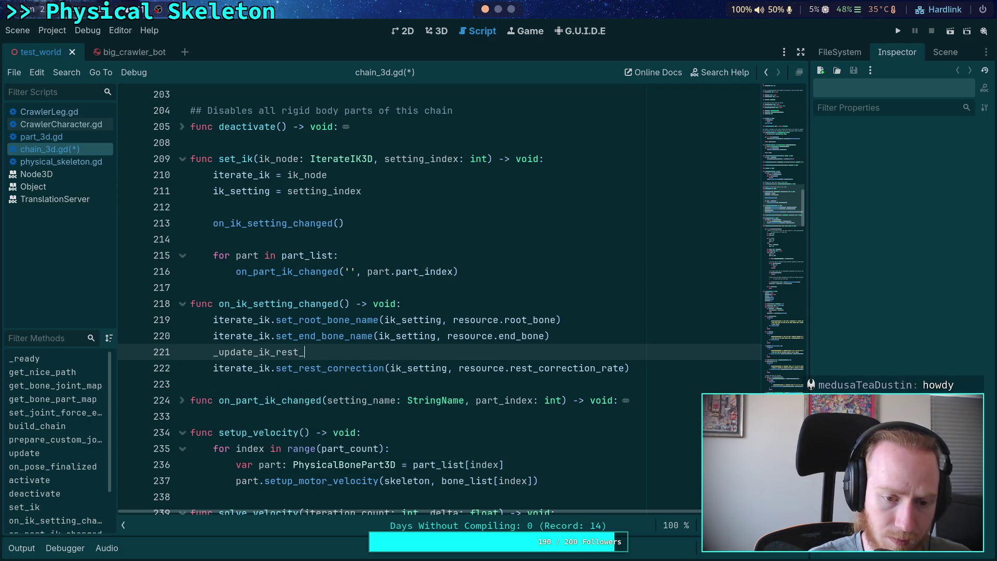
{"action": "key", "text": "Return"}
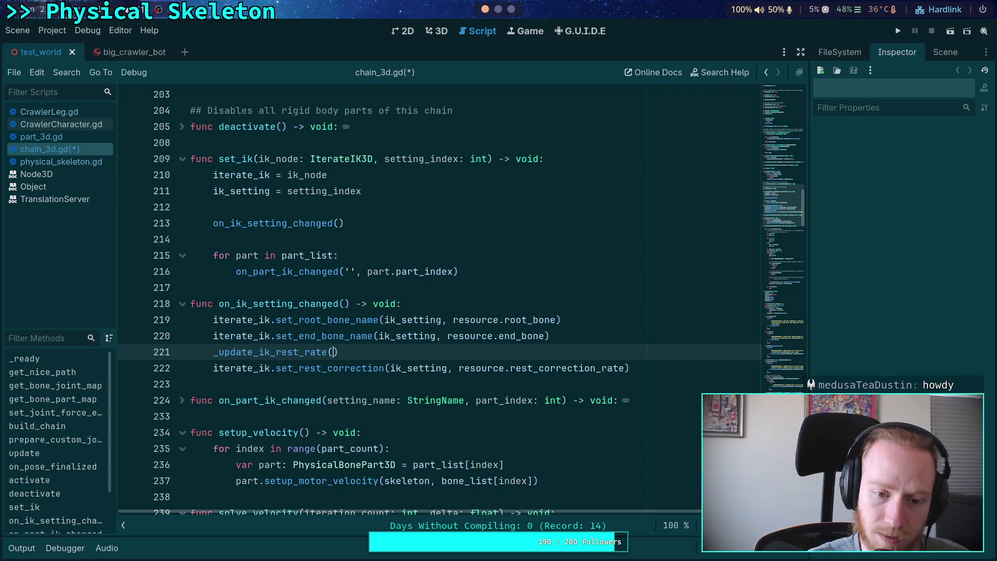
{"action": "triple_click", "coordinate": [474, 370]}
{"action": "key", "text": "BackSpace"}
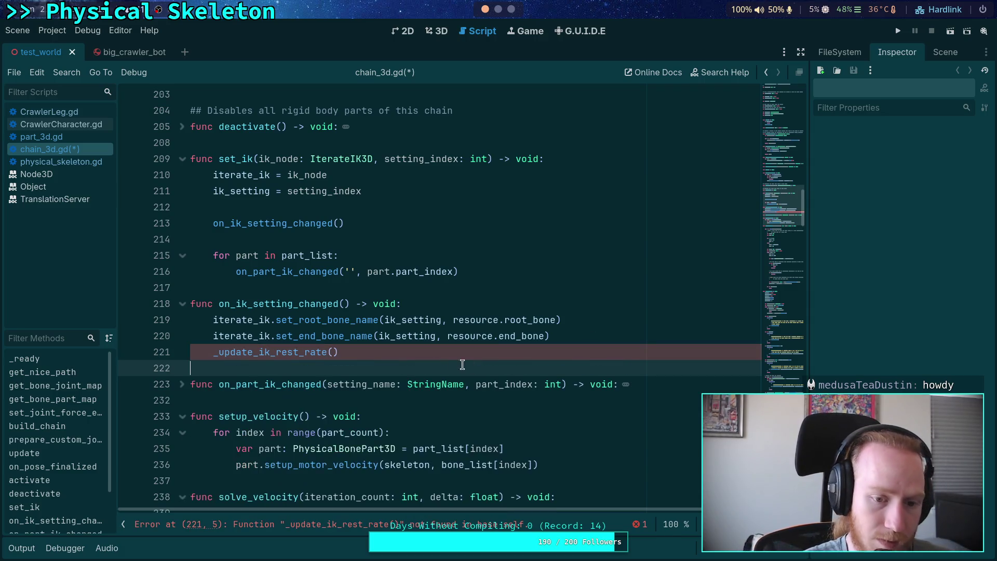
Below update(), add func _update_ik_rest_rate() -> void: with the set_rest_correction call pasted as its body
{"action": "scroll", "coordinate": [262, 360], "scroll_direction": "down", "scroll_amount": 4}
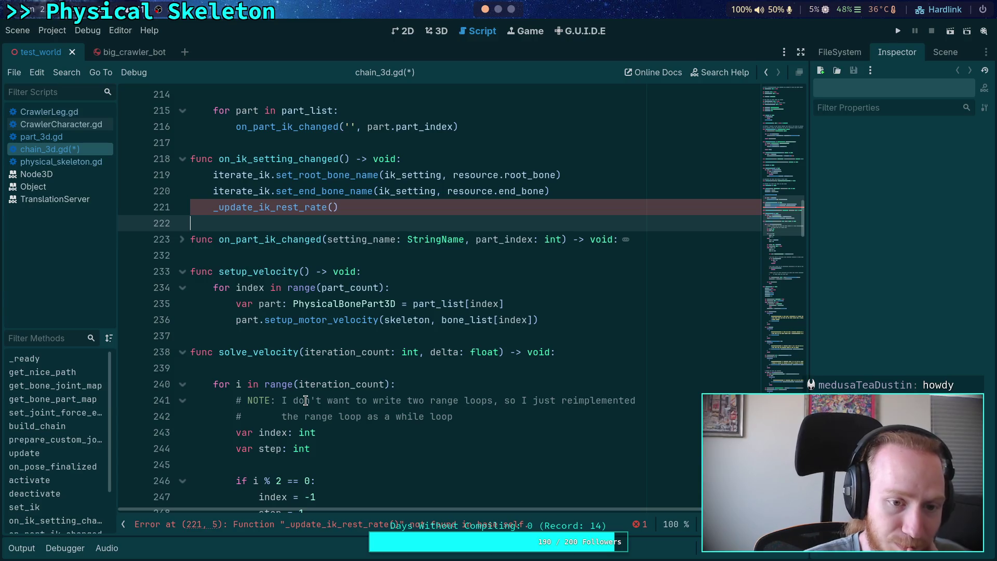
{"action": "scroll", "coordinate": [305, 401], "scroll_direction": "up", "scroll_amount": 10}
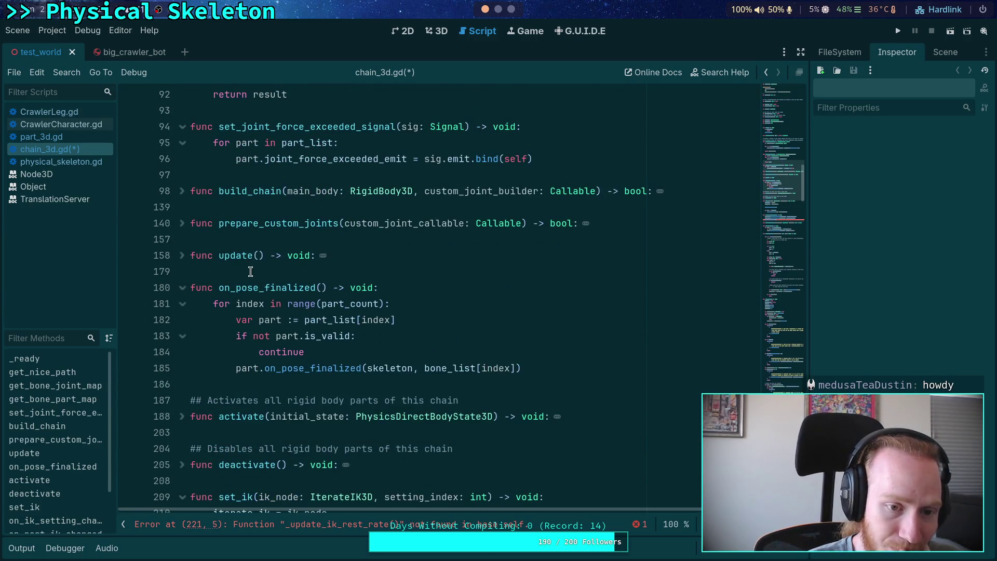
{"action": "left_click", "coordinate": [254, 270]}
{"action": "key", "text": "Return"}
{"action": "key", "text": "Return"}
{"action": "key", "text": "Up"}
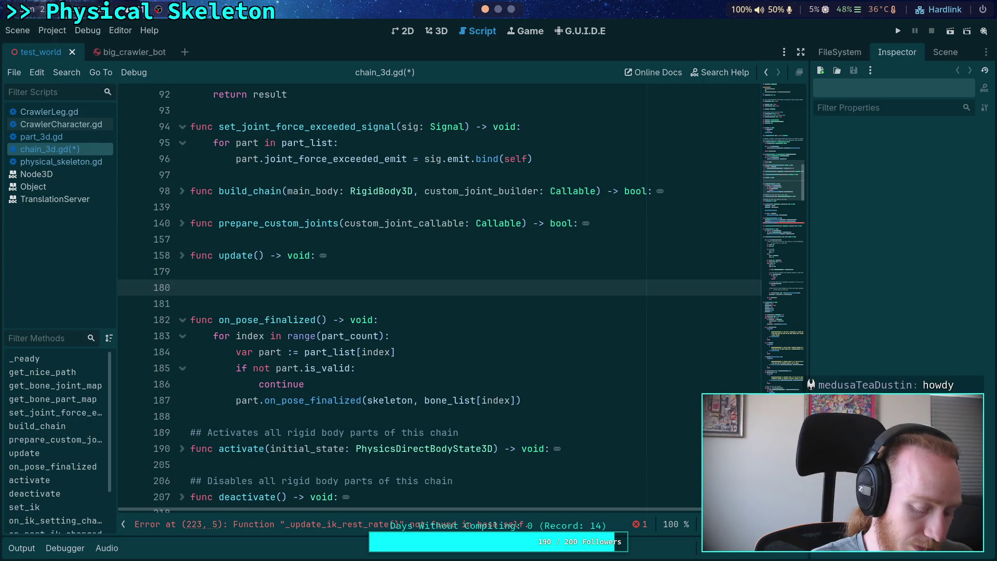
{"action": "type", "text": "func _ud"}
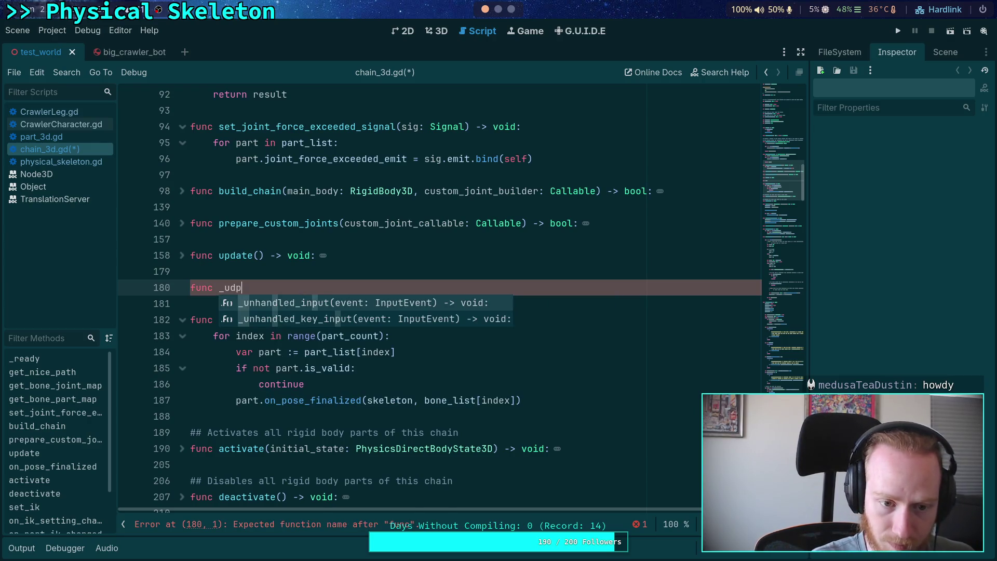
{"action": "key", "text": "BackSpace"}
{"action": "type", "text": "pdate_rest_co"}
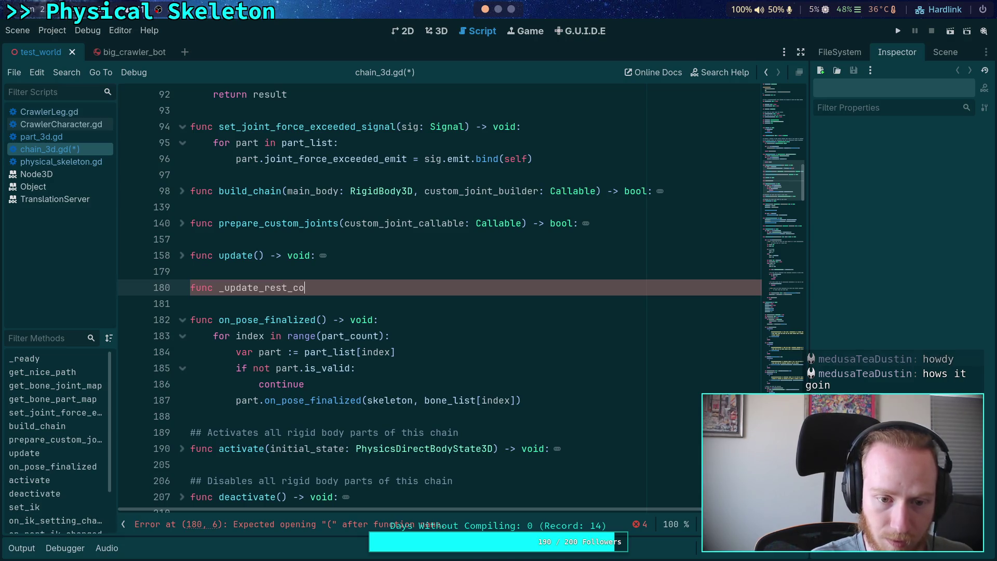
{"action": "key", "text": "BackSpace"}
{"action": "key", "text": "BackSpace"}
{"action": "key", "text": "BackSpace"}
{"action": "key", "text": "BackSpace"}
{"action": "key", "text": "BackSpace"}
{"action": "key", "text": "BackSpace"}
{"action": "key", "text": "BackSpace"}
{"action": "type", "text": "ik_rest_ran"}
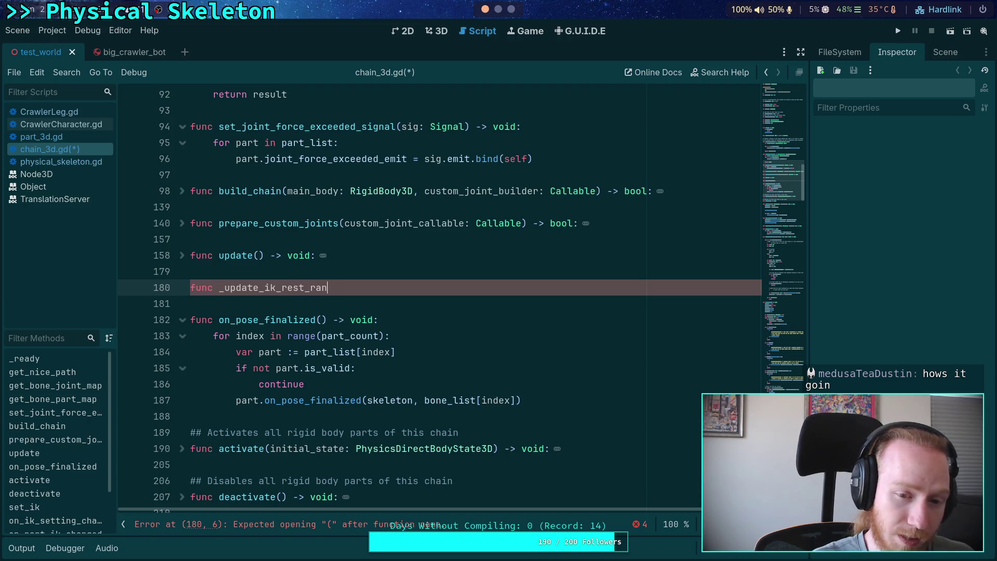
{"action": "type", "text": "() ->void:"}
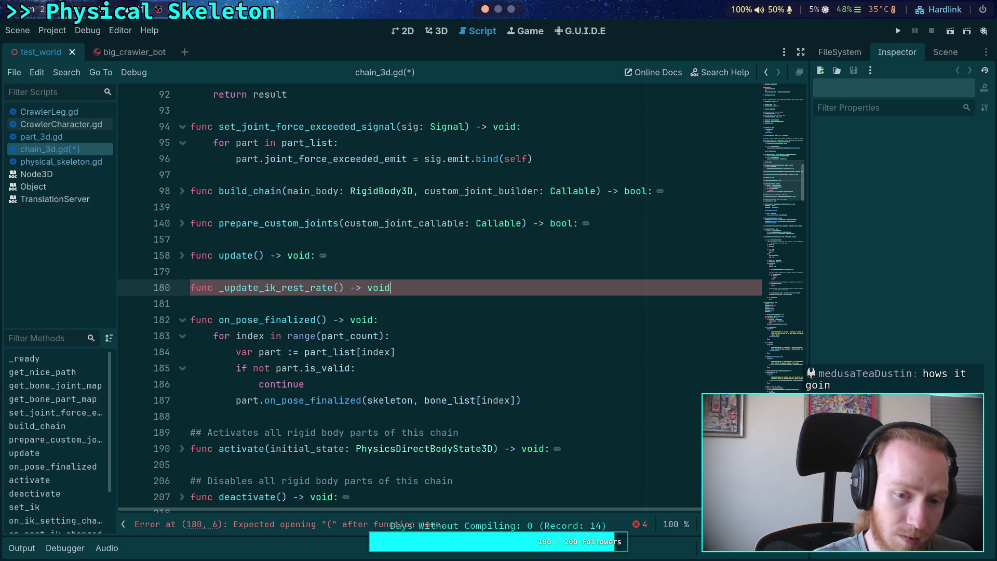
{"action": "key", "text": "Return"}
{"action": "type", "text": "iterate_ik.set_rest_correction(ik_setting, resource.rest_correction_rate)"}
{"action": "scroll", "coordinate": [257, 364], "scroll_direction": "down", "scroll_amount": 10}
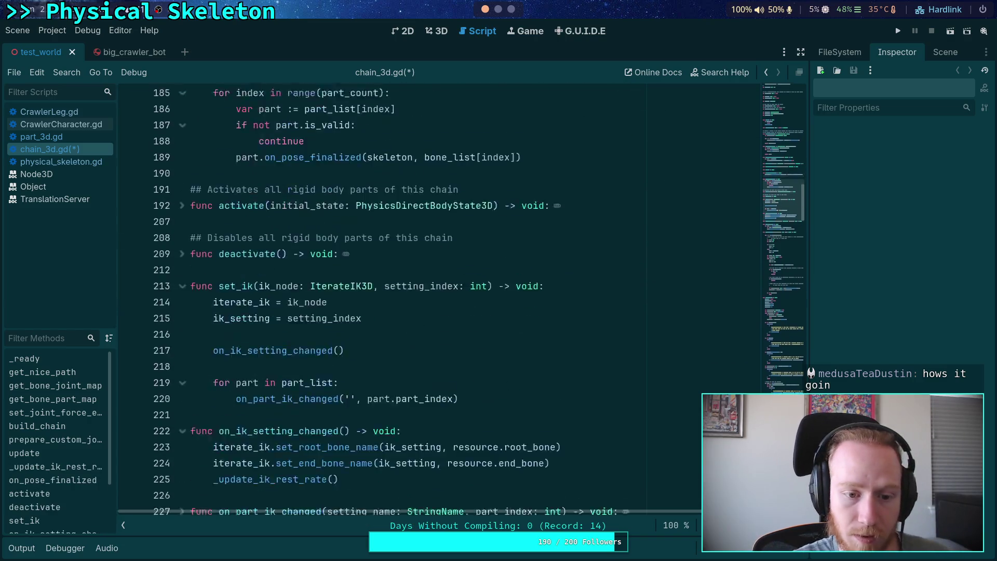
{"action": "scroll", "coordinate": [248, 358], "scroll_direction": "up", "scroll_amount": 4}
{"action": "scroll", "coordinate": [247, 358], "scroll_direction": "up", "scroll_amount": 10}
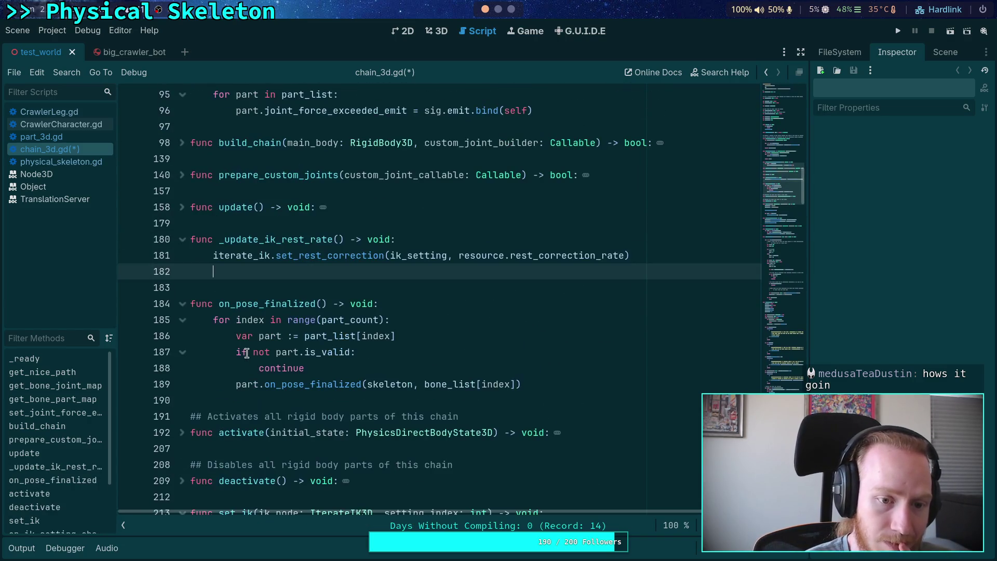
Unfold update() and insert a _update_ik_rest_rate() call on a new line above its TODO comment
{"action": "left_click", "coordinate": [183, 255]}
{"action": "scroll", "coordinate": [307, 293], "scroll_direction": "down", "scroll_amount": 2}
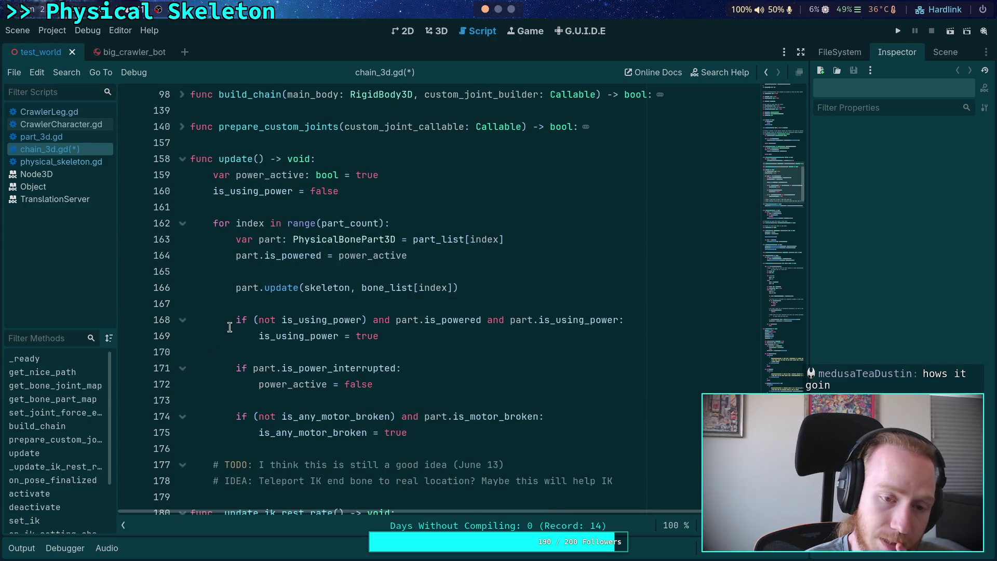
{"action": "left_click", "coordinate": [391, 196]}
{"action": "scroll", "coordinate": [439, 231], "scroll_direction": "down", "scroll_amount": 4}
{"action": "scroll", "coordinate": [425, 260], "scroll_direction": "up", "scroll_amount": 5}
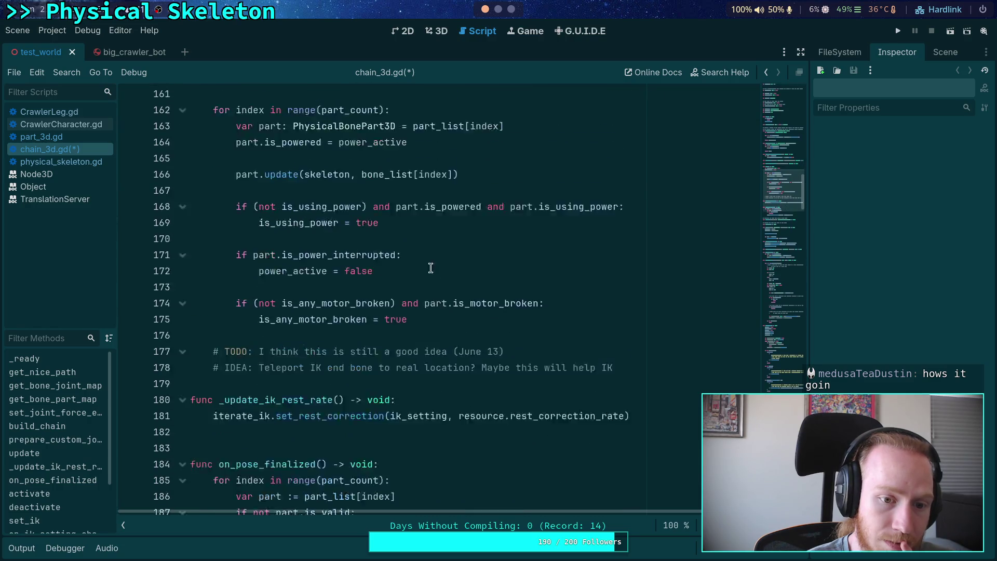
{"action": "scroll", "coordinate": [415, 296], "scroll_direction": "down", "scroll_amount": 3}
{"action": "left_click", "coordinate": [649, 383]}
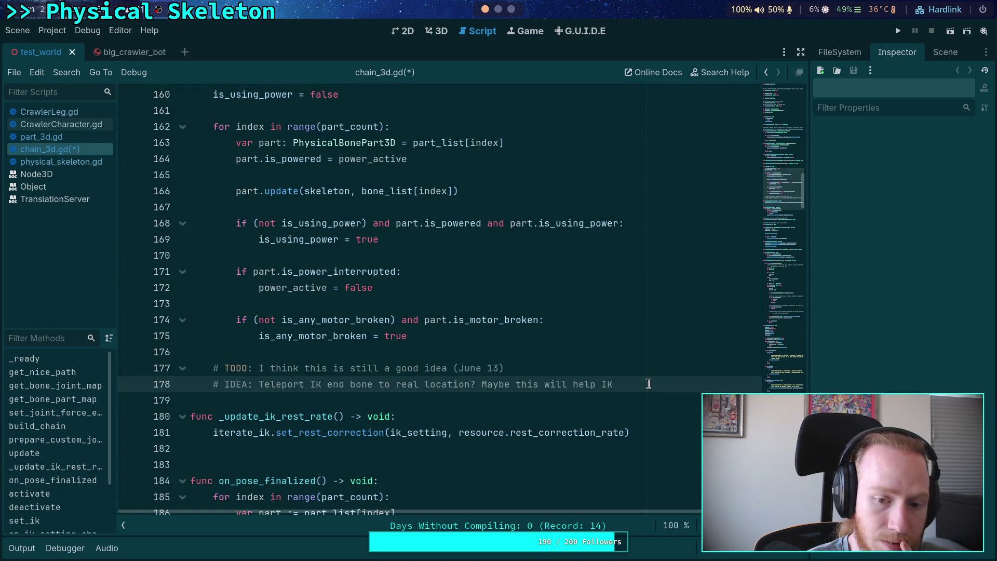
{"action": "left_click", "coordinate": [603, 367]}
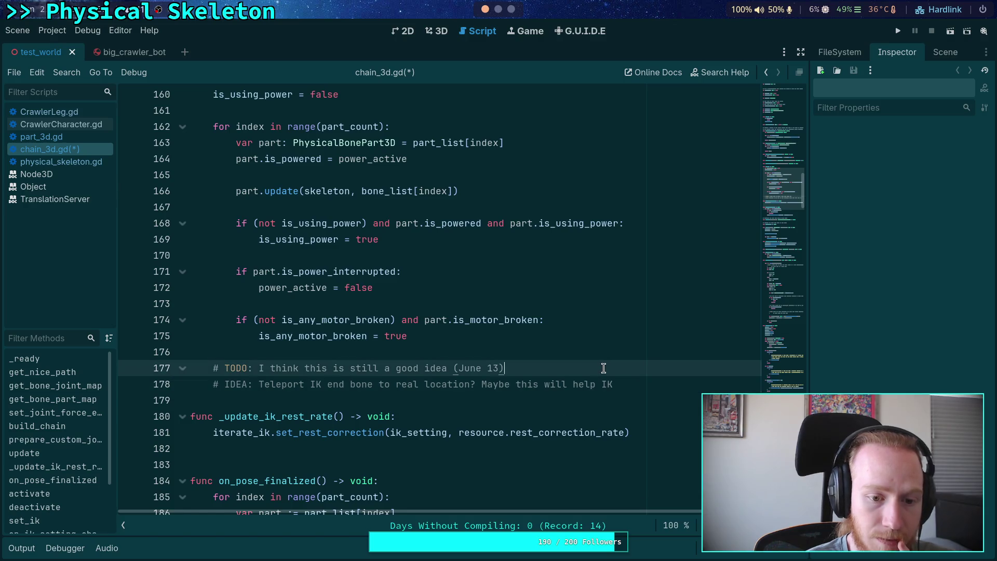
{"action": "left_click", "coordinate": [635, 385]}
{"action": "left_click", "coordinate": [525, 361]}
{"action": "key", "text": "ctrl+shift+Return"}
{"action": "key", "text": "ctrl+shift+Return"}
{"action": "type", "text": "_up"}
{"action": "key", "text": "Return"}
Review the code around the new _update_ik_rest_rate() function and its signature
{"action": "scroll", "coordinate": [365, 437], "scroll_direction": "down", "scroll_amount": 1}
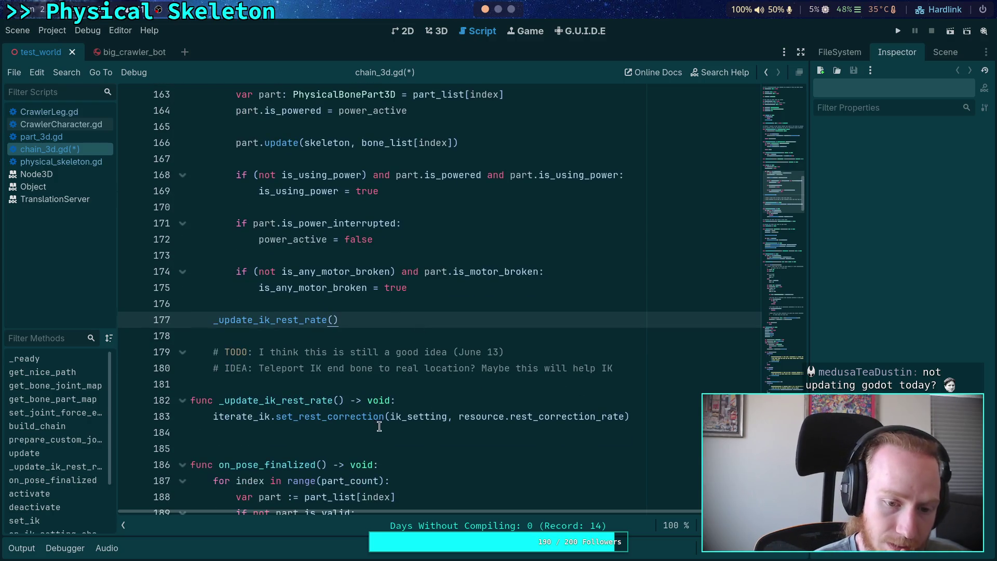
{"action": "left_click", "coordinate": [365, 437]}
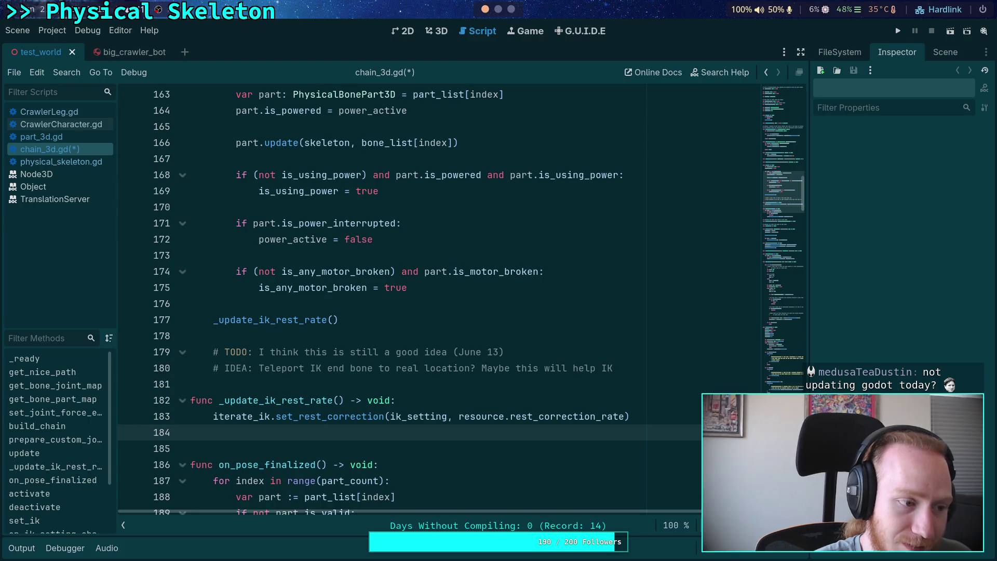
{"action": "scroll", "coordinate": [410, 301], "scroll_direction": "down", "scroll_amount": 3}
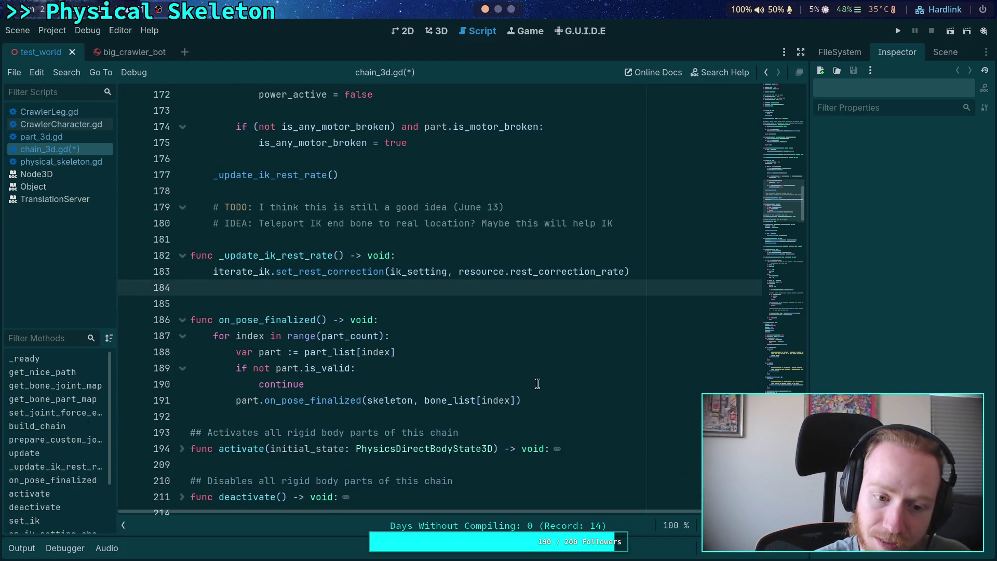
{"action": "scroll", "coordinate": [538, 384], "scroll_direction": "up", "scroll_amount": 2}
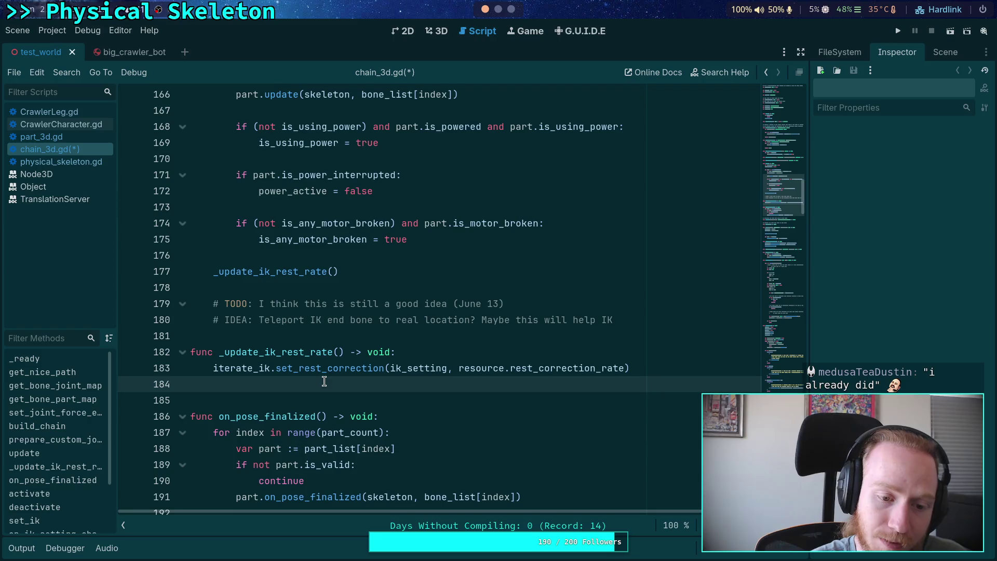
{"action": "left_click", "coordinate": [346, 336]}
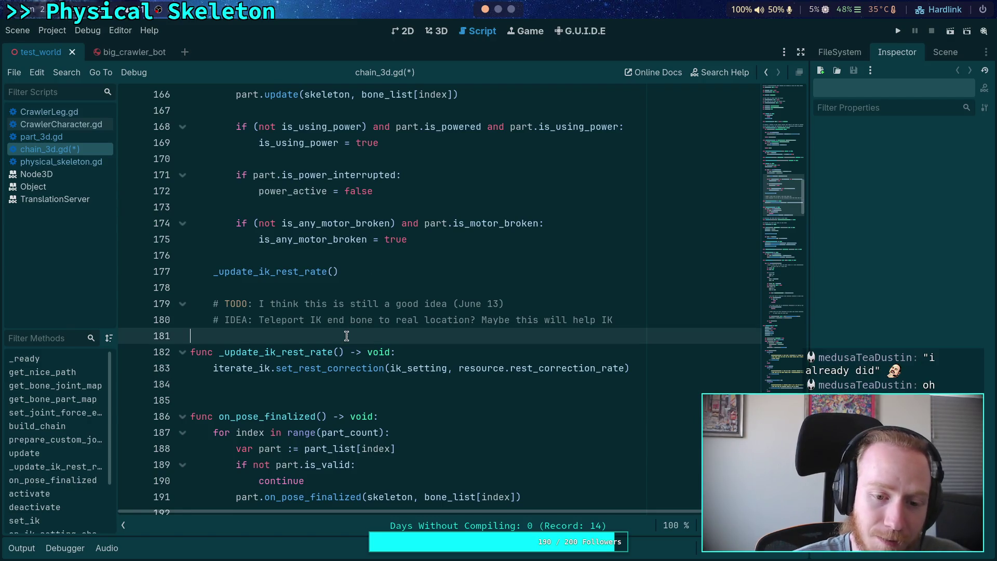
{"action": "left_click", "coordinate": [311, 374]}
{"action": "left_click", "coordinate": [302, 384]}
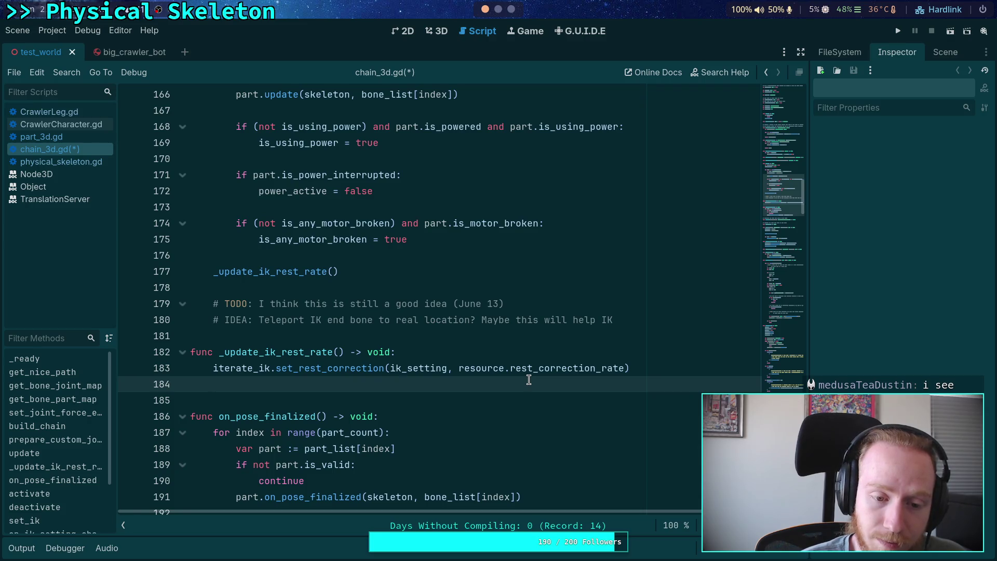
{"action": "left_click", "coordinate": [464, 354]}
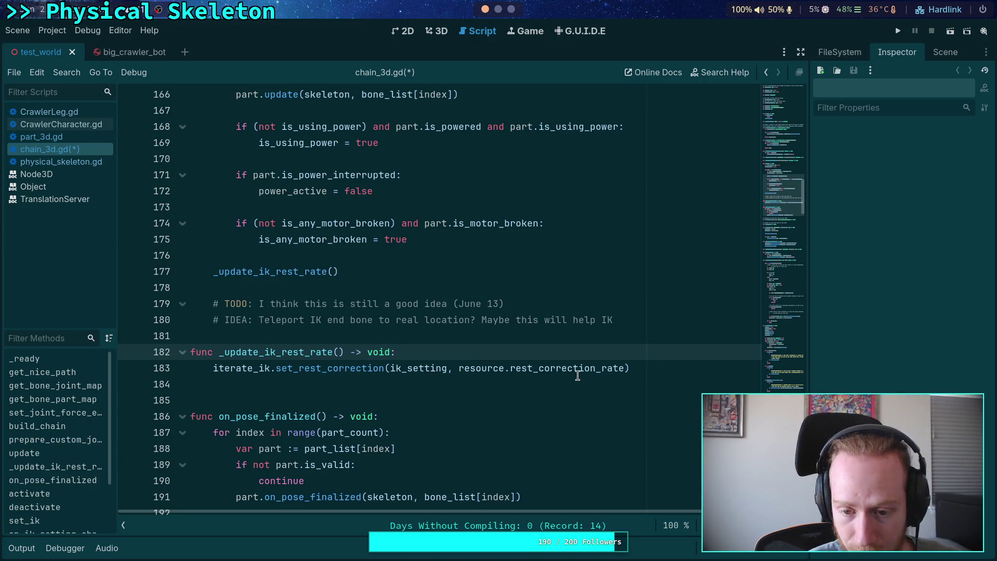
{"action": "mouse_move", "coordinate": [583, 371]}
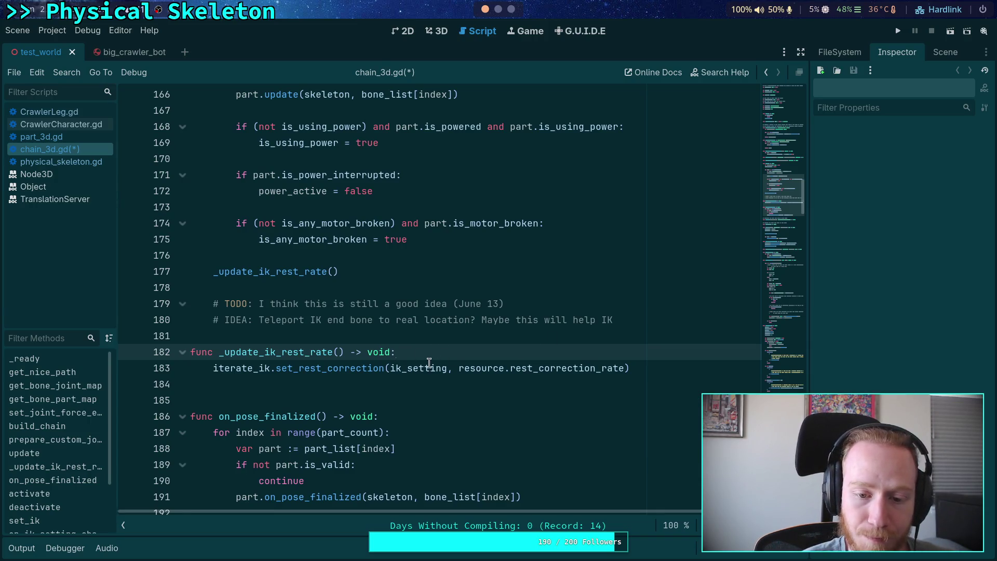
Divide rest_correction_rate by Engine.physics_ticks_per_second in the set_rest_correction call
{"action": "left_click", "coordinate": [621, 367]}
{"action": "type", "text": "/ "}
{"action": "type", "text": "Engine.ph"}
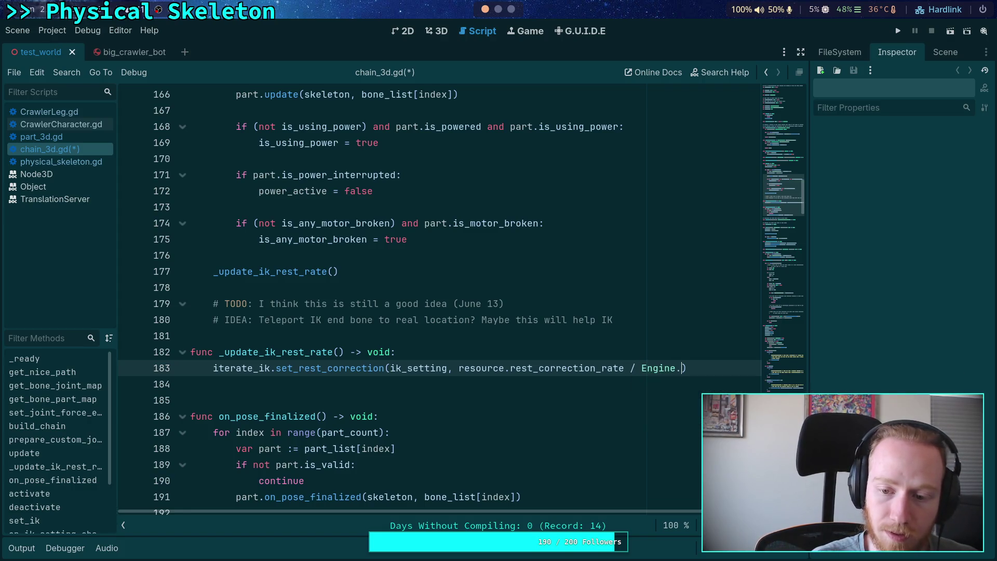
{"action": "key", "text": "Down"}
{"action": "key", "text": "Return"}
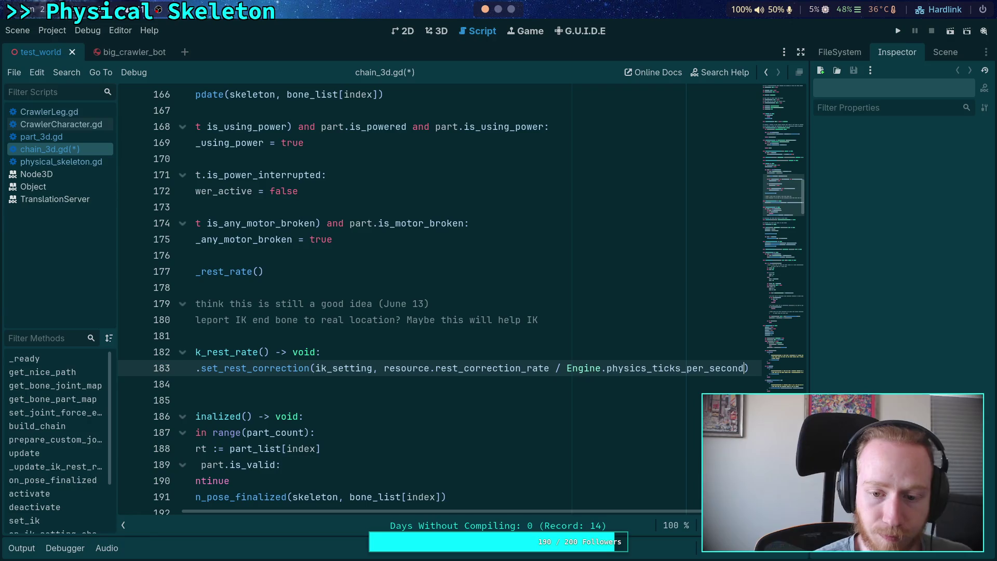
{"action": "scroll", "coordinate": [413, 499], "scroll_direction": "left", "scroll_amount": 3}
{"action": "left_click", "coordinate": [396, 391]}
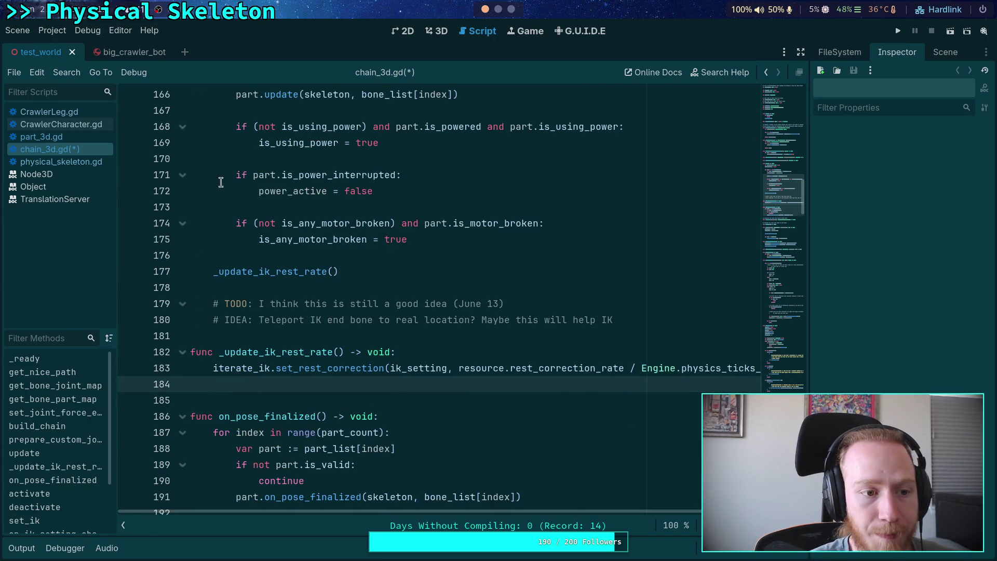
Open input_manager.gd from the FileSystem dock and inspect its physics_ticks_per_second calculation on line 71
{"action": "left_click", "coordinate": [945, 52]}
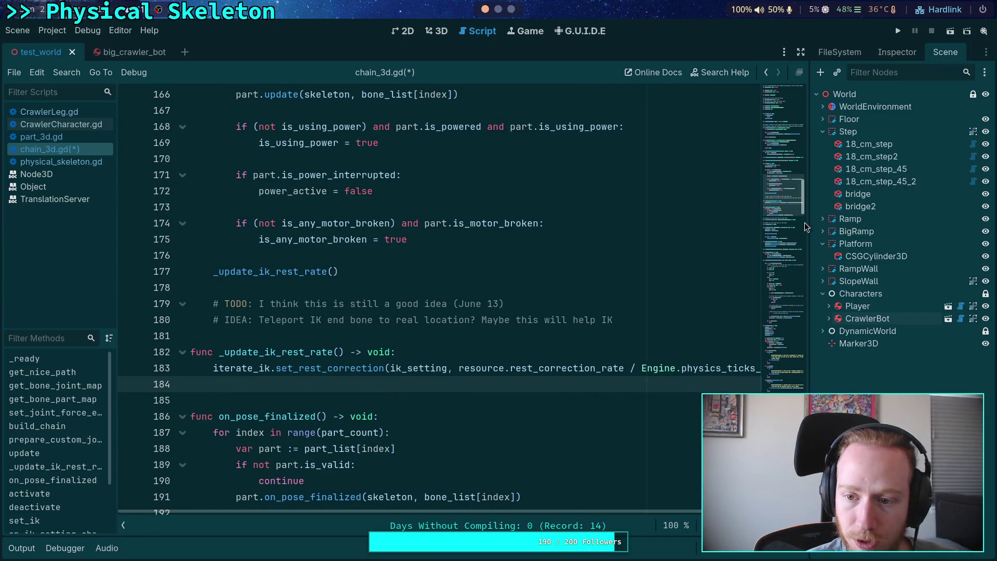
{"action": "left_click", "coordinate": [837, 52]}
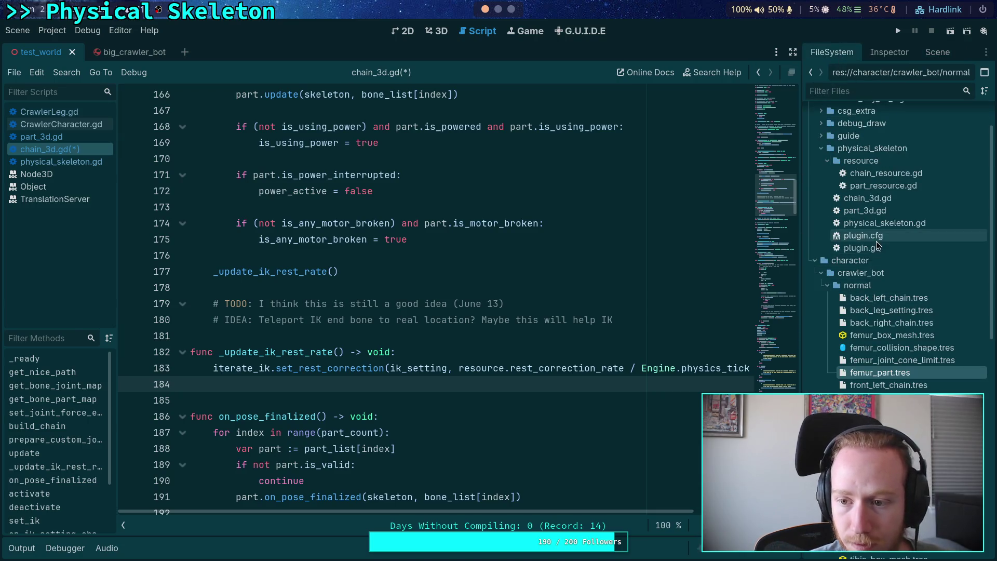
{"action": "left_click", "coordinate": [813, 260]}
{"action": "left_click", "coordinate": [814, 273]}
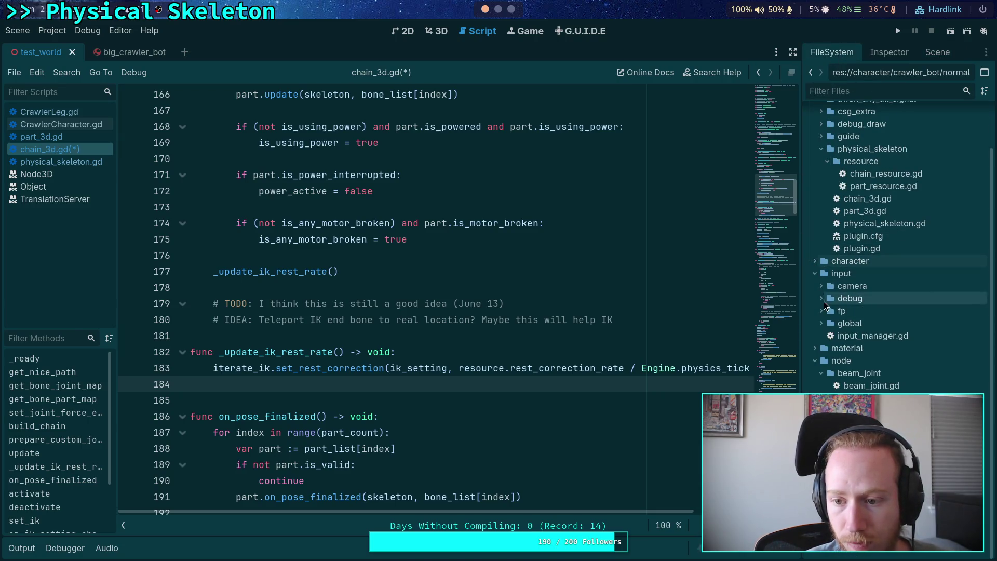
{"action": "double_click", "coordinate": [864, 337]}
{"action": "scroll", "coordinate": [577, 268], "scroll_direction": "up", "scroll_amount": 6}
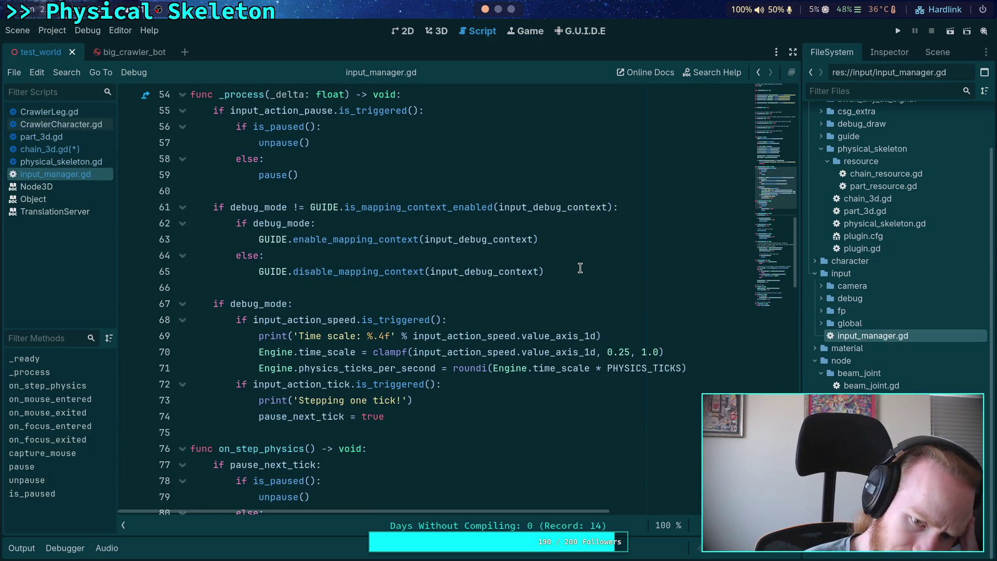
{"action": "double_click", "coordinate": [633, 367]}
{"action": "double_click", "coordinate": [559, 368]}
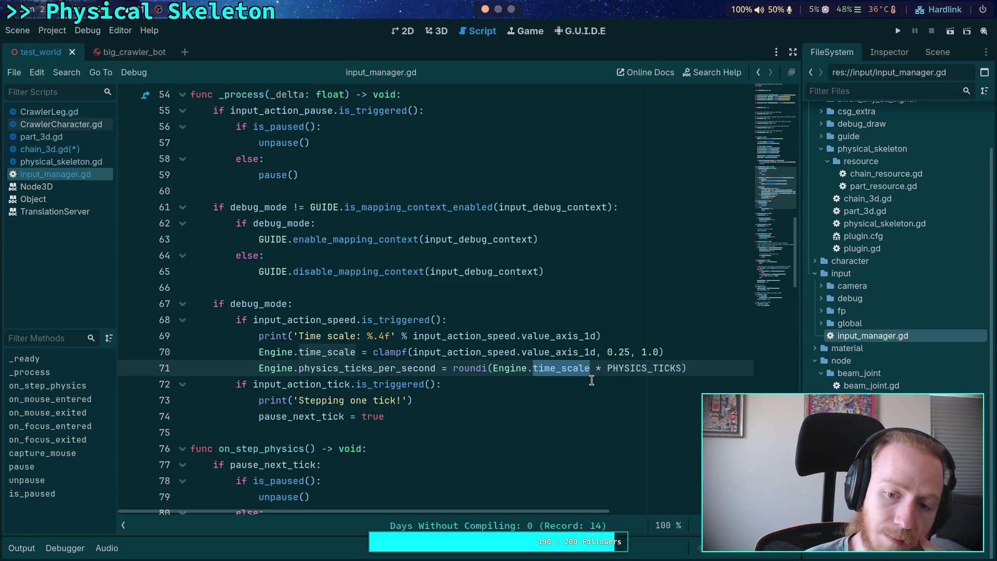
{"action": "double_click", "coordinate": [362, 367]}
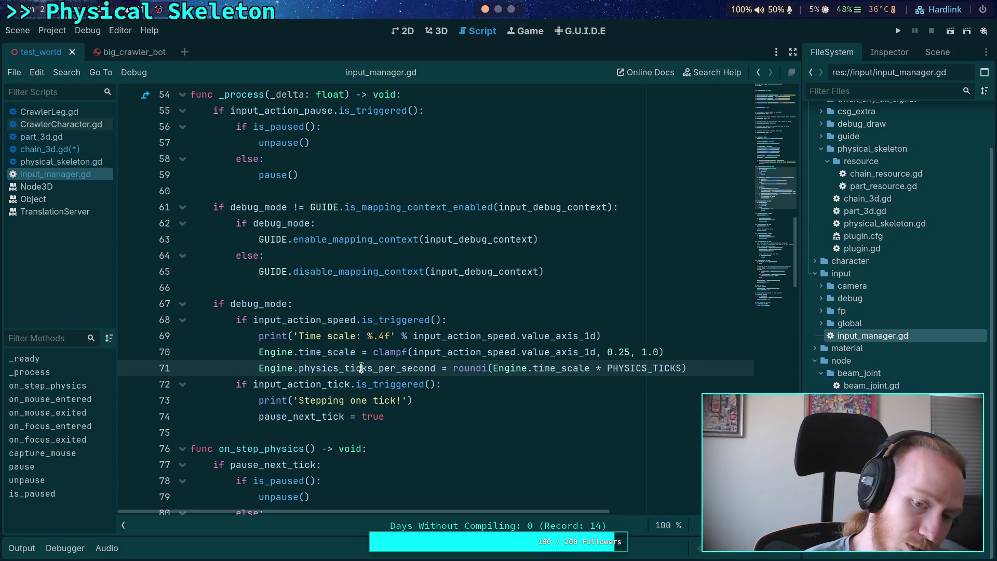
Back in chain_3d.gd, remove the extra blank line after the function and save the script
{"action": "left_click", "coordinate": [68, 149]}
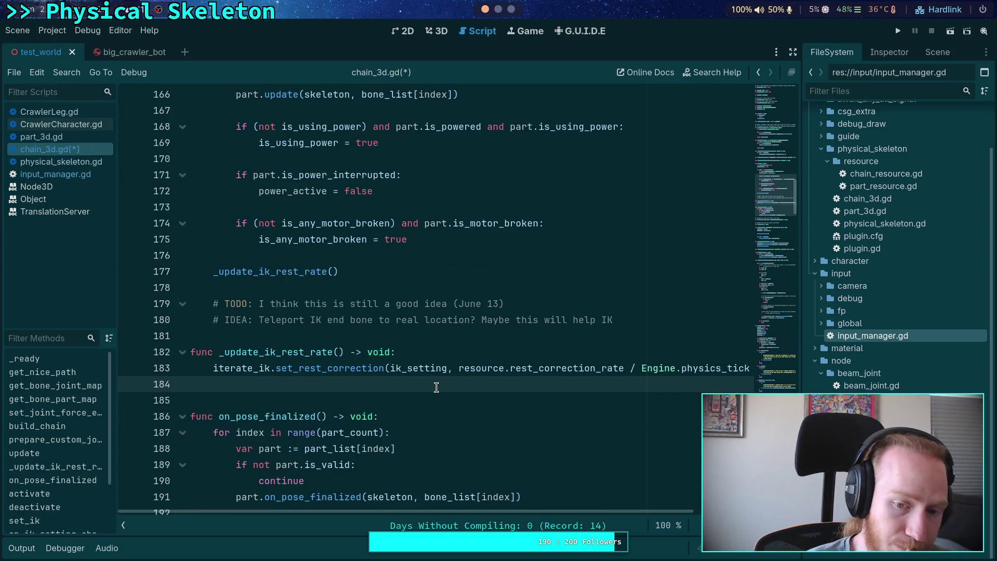
{"action": "key", "text": "BackSpace"}
{"action": "key", "text": "BackSpace"}
{"action": "key", "text": "ctrl+s"}
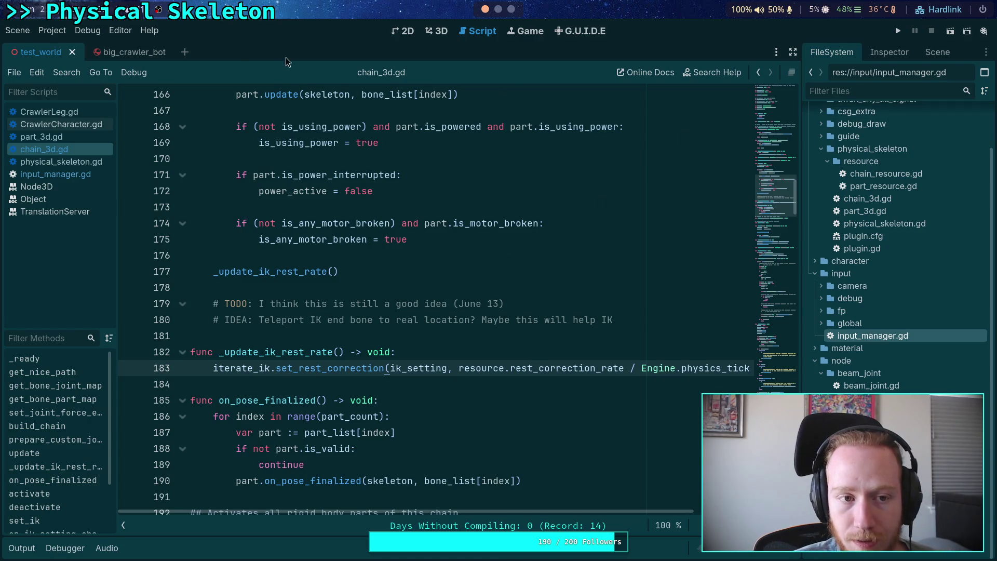
{"action": "left_click", "coordinate": [125, 52]}
Inspect the LegIKModifier node's IK Settings chains in the Inspector
{"action": "left_click", "coordinate": [932, 52]}
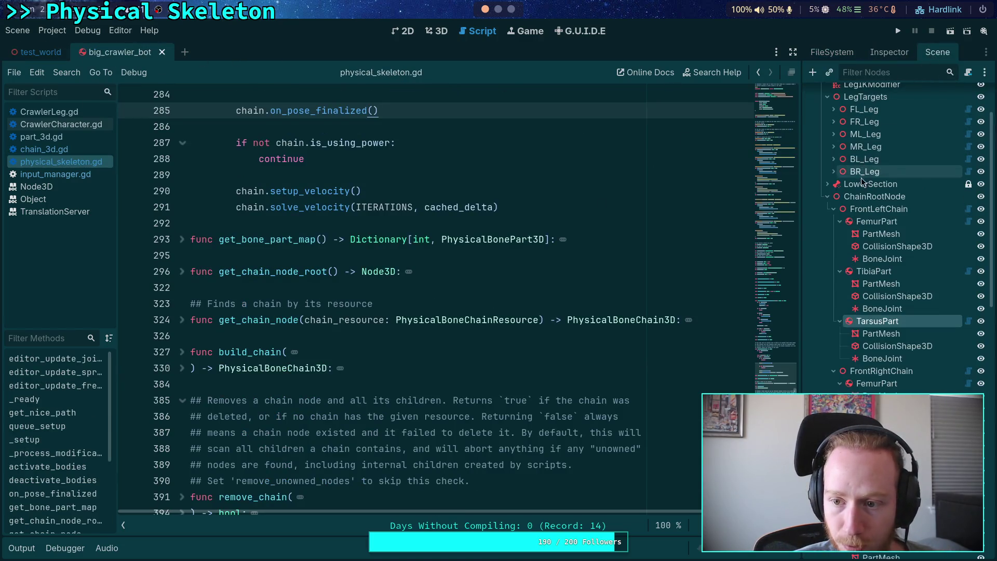
{"action": "scroll", "coordinate": [874, 141], "scroll_direction": "up", "scroll_amount": 3}
{"action": "left_click", "coordinate": [883, 156]}
{"action": "left_click", "coordinate": [878, 53]}
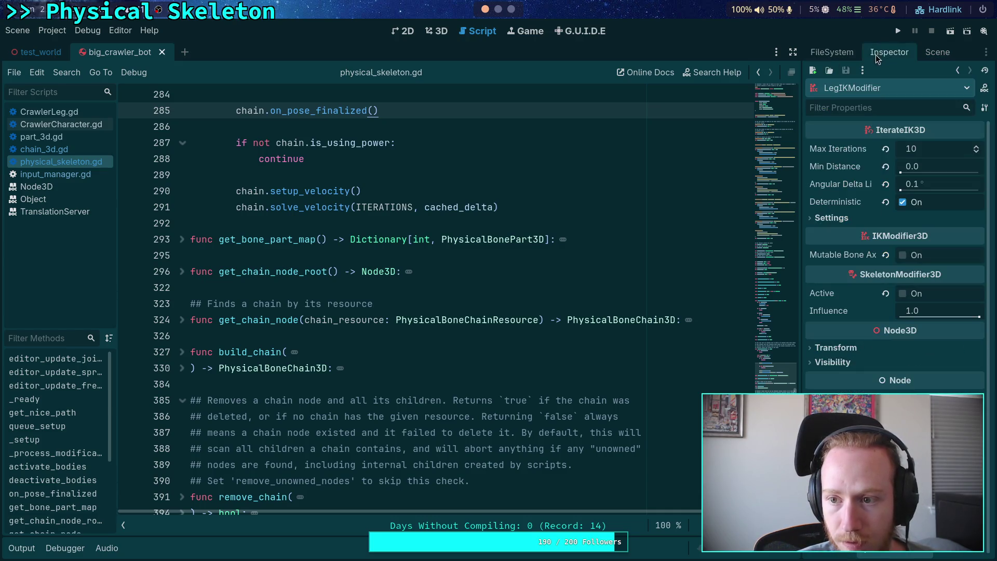
{"action": "left_click", "coordinate": [824, 216]}
{"action": "left_click_drag", "start_coordinate": [802, 225], "coordinate": [712, 229]}
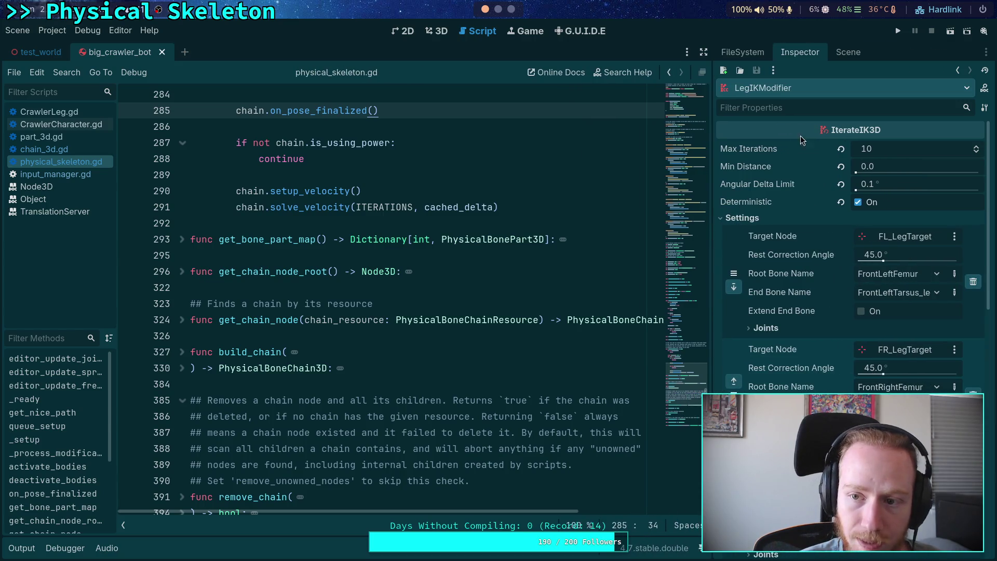
{"action": "left_click", "coordinate": [841, 52]}
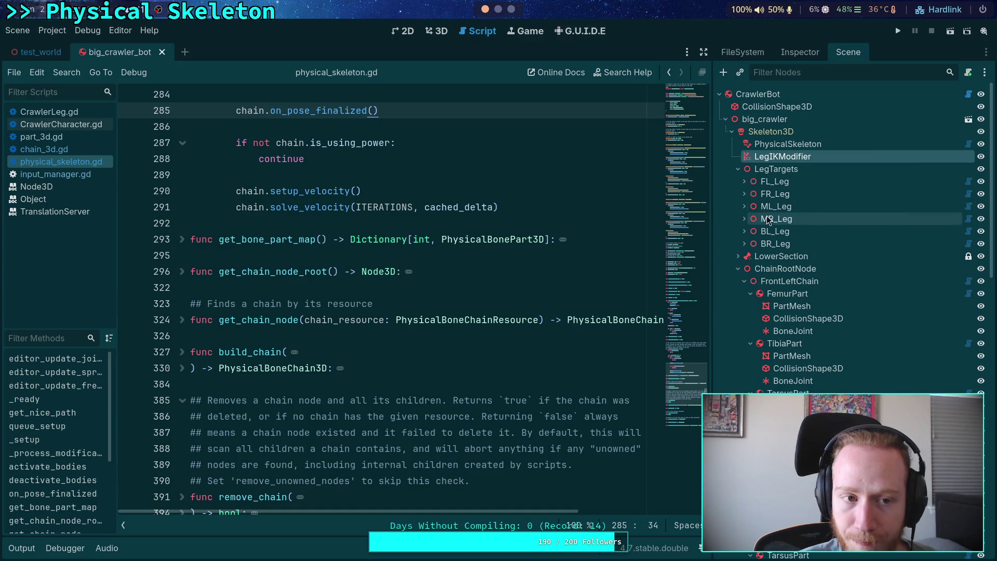
Rebuild CrawlerBot, confirm LegIKModifier's chains use 0.45 rest correction, and save big_crawler_bot
{"action": "left_click", "coordinate": [763, 94]}
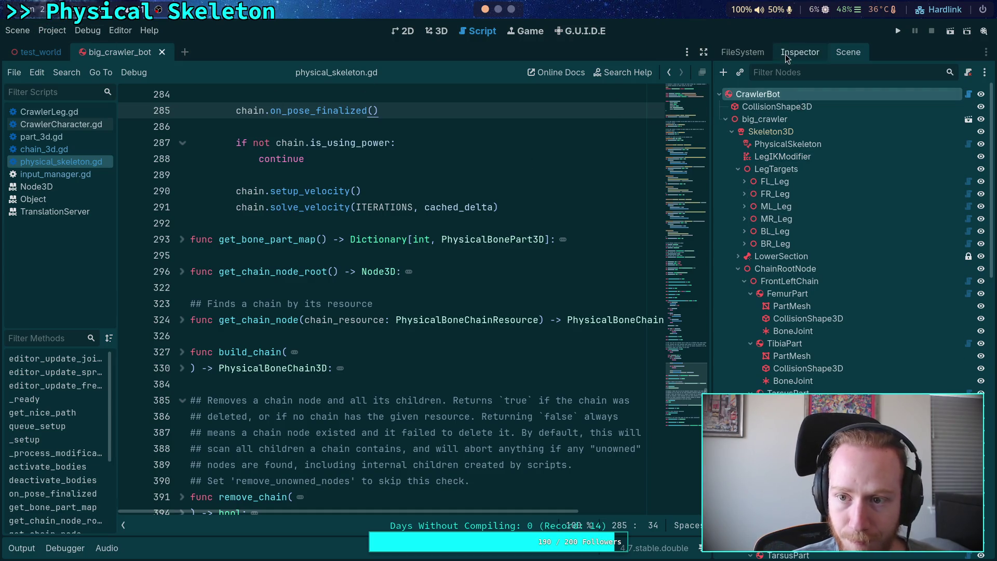
{"action": "left_click", "coordinate": [799, 52]}
{"action": "left_click", "coordinate": [825, 149]}
{"action": "left_click", "coordinate": [562, 308]}
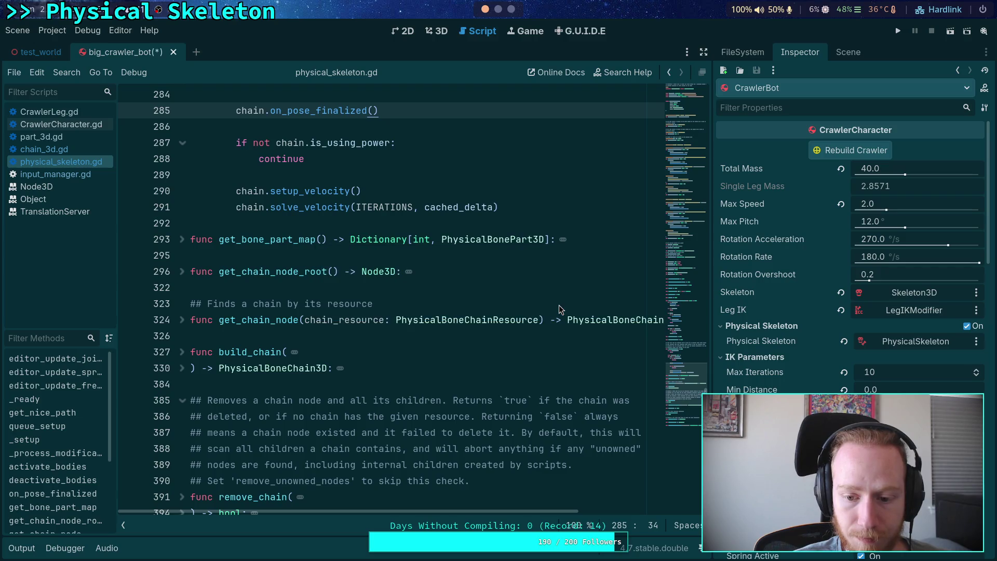
{"action": "left_click", "coordinate": [847, 52]}
{"action": "left_click", "coordinate": [786, 157]}
{"action": "left_click", "coordinate": [798, 53]}
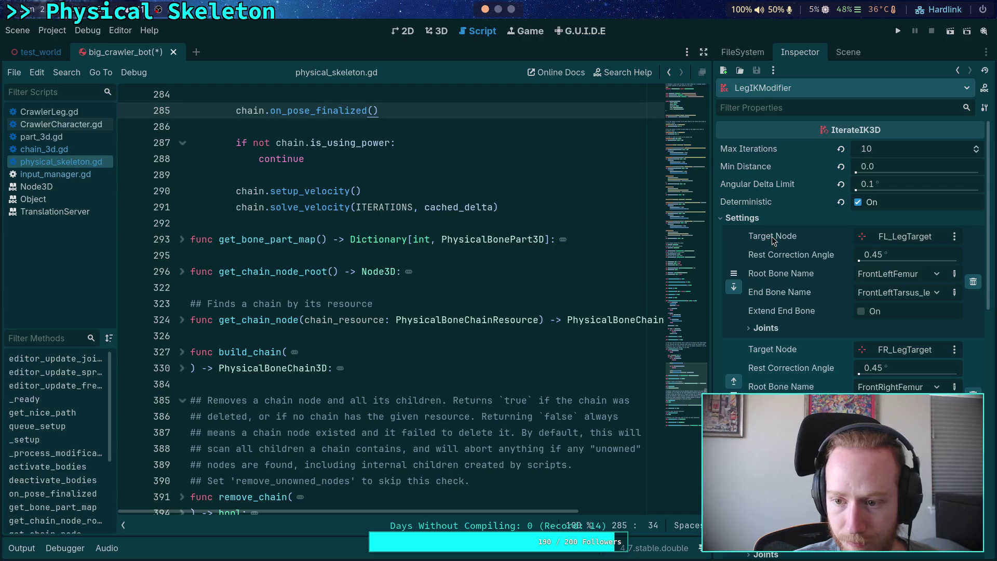
{"action": "left_click", "coordinate": [843, 53]}
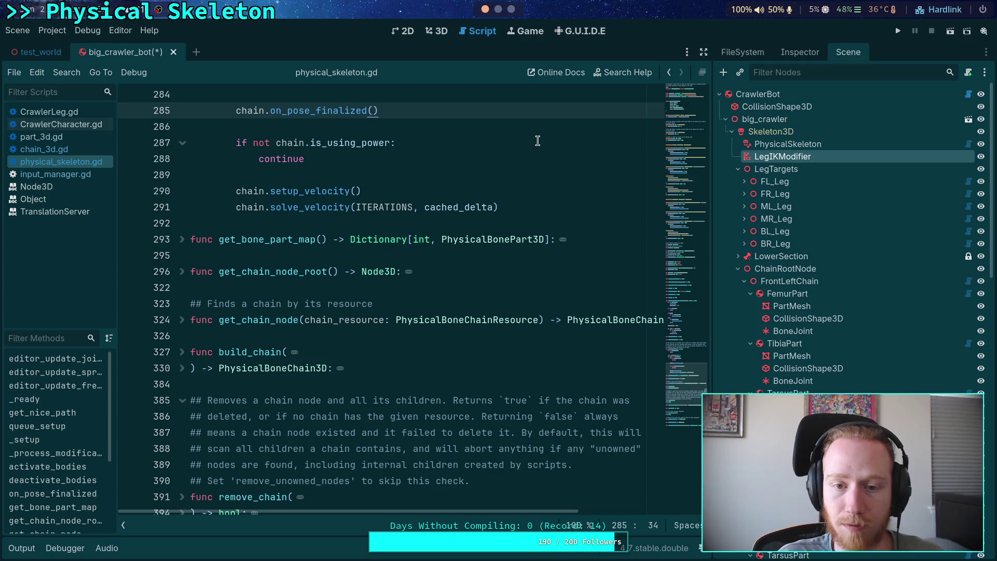
{"action": "key", "text": "ctrl+s"}
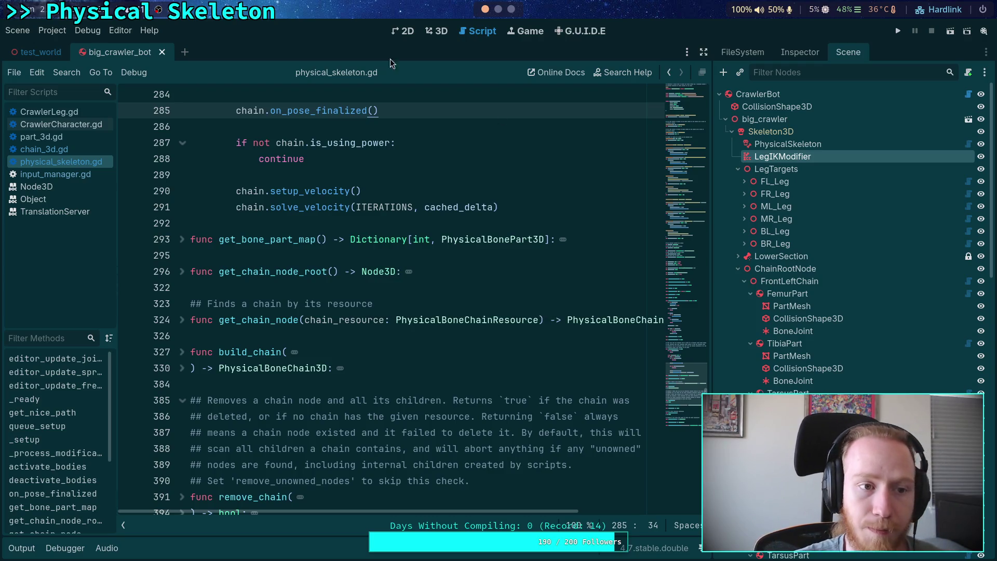
{"action": "left_click", "coordinate": [42, 54]}
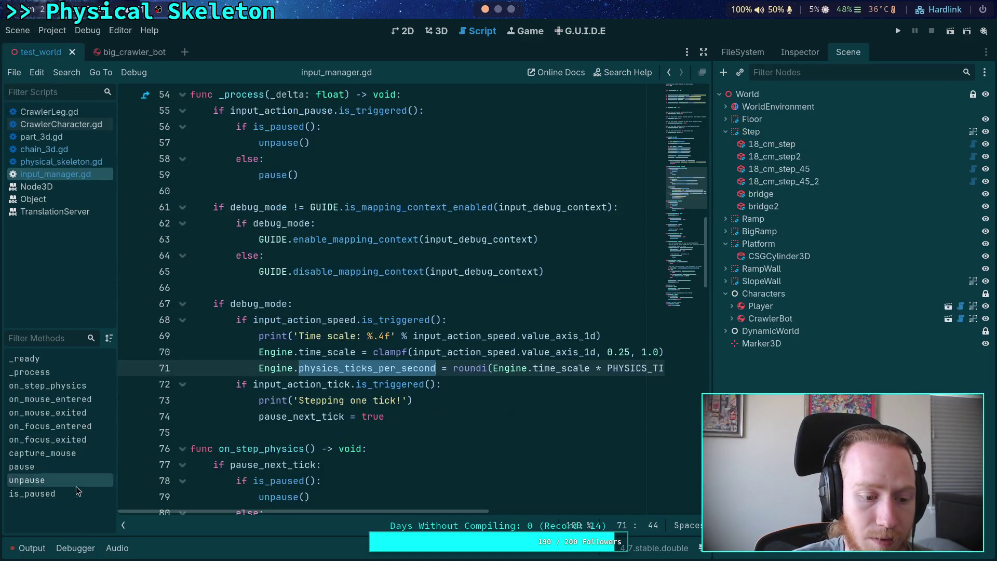
Run the test world project briefly to test the crawler, then stop it
{"action": "left_click", "coordinate": [72, 549]}
{"action": "left_click", "coordinate": [32, 548]}
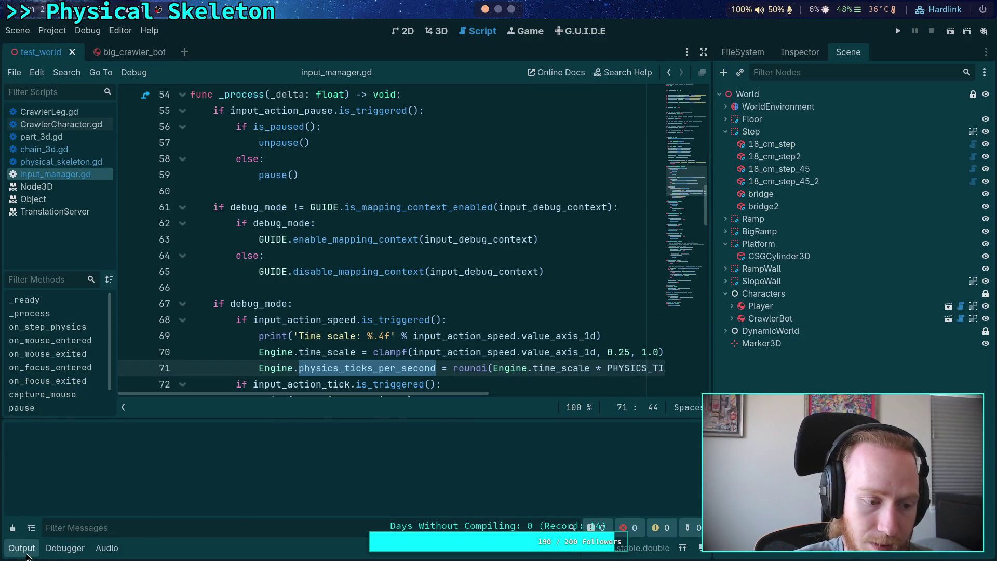
{"action": "left_click", "coordinate": [26, 548]}
{"action": "left_click", "coordinate": [897, 31]}
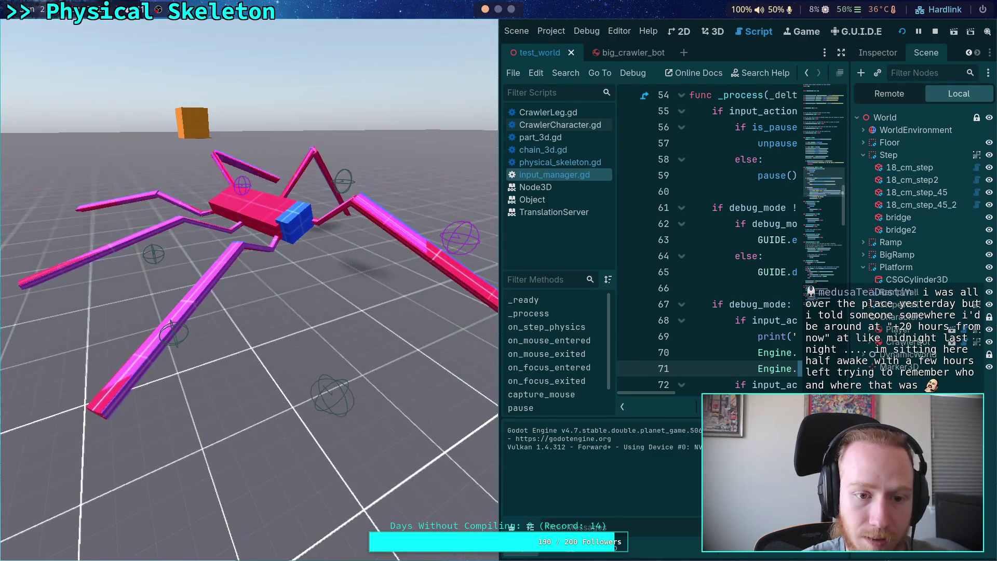
{"action": "left_click", "coordinate": [935, 32]}
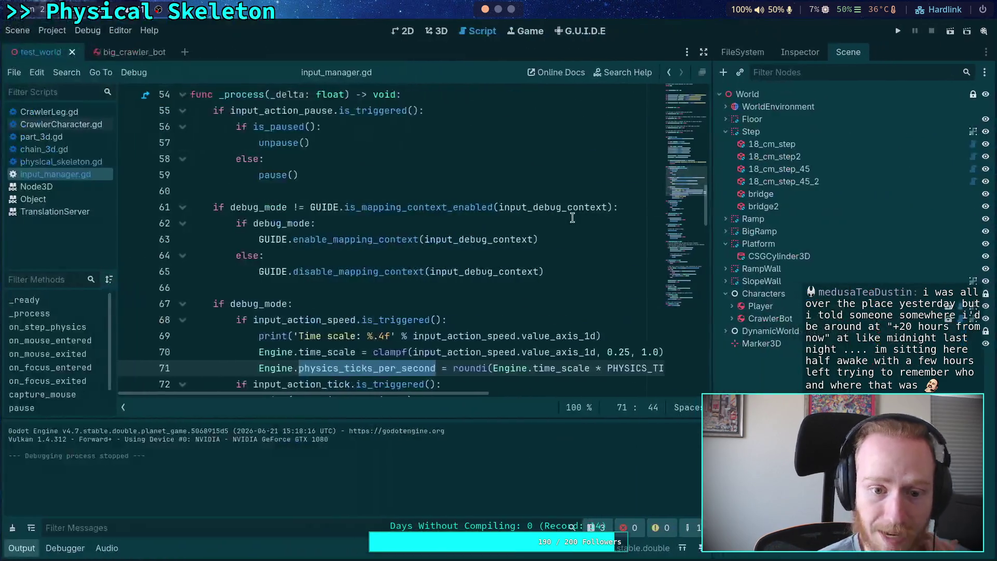
Close input_manager.gd from the script list and hide the output log
{"action": "left_click", "coordinate": [367, 335]}
{"action": "right_click", "coordinate": [46, 170]}
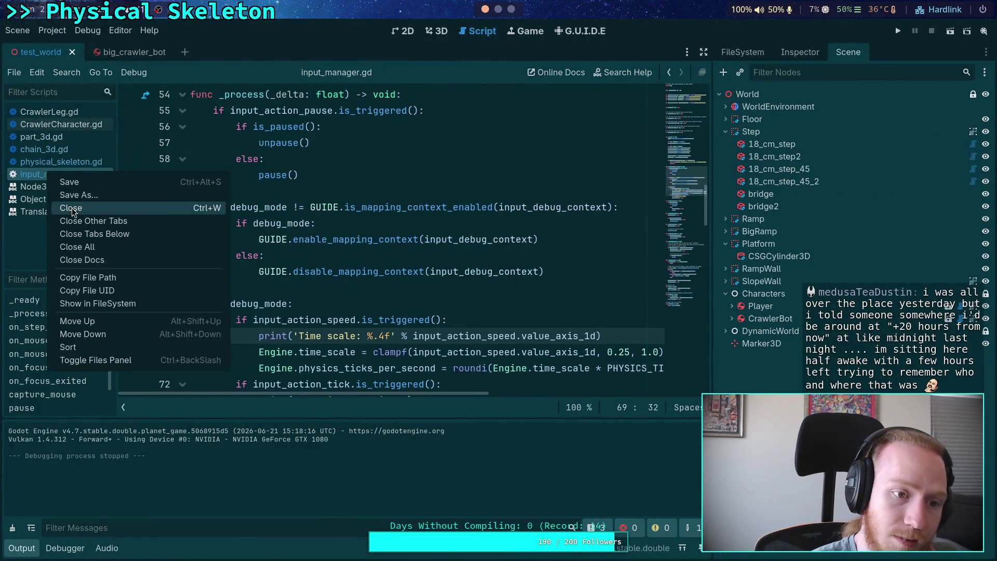
{"action": "left_click", "coordinate": [71, 209]}
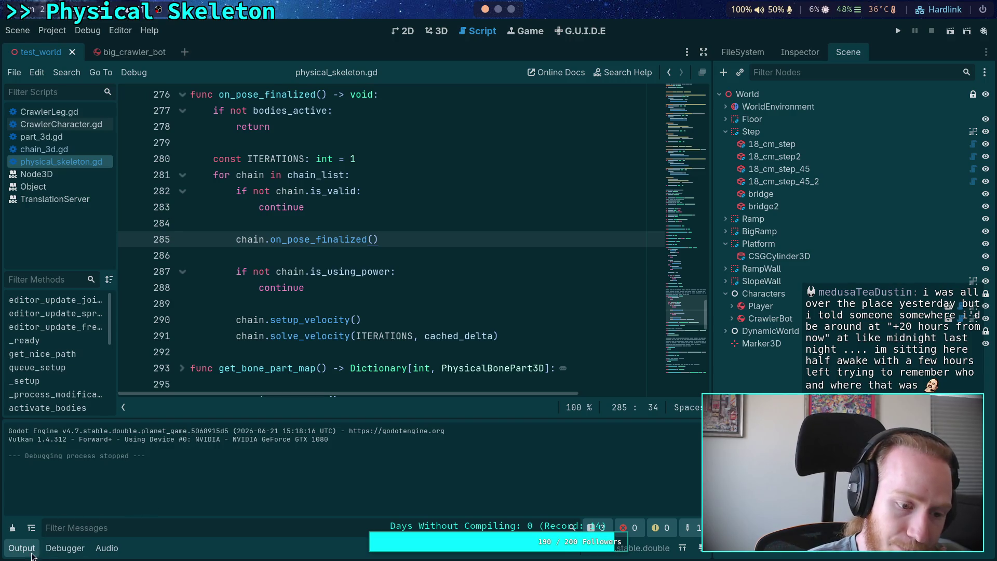
{"action": "left_click", "coordinate": [31, 549]}
{"action": "mouse_move", "coordinate": [304, 334]}
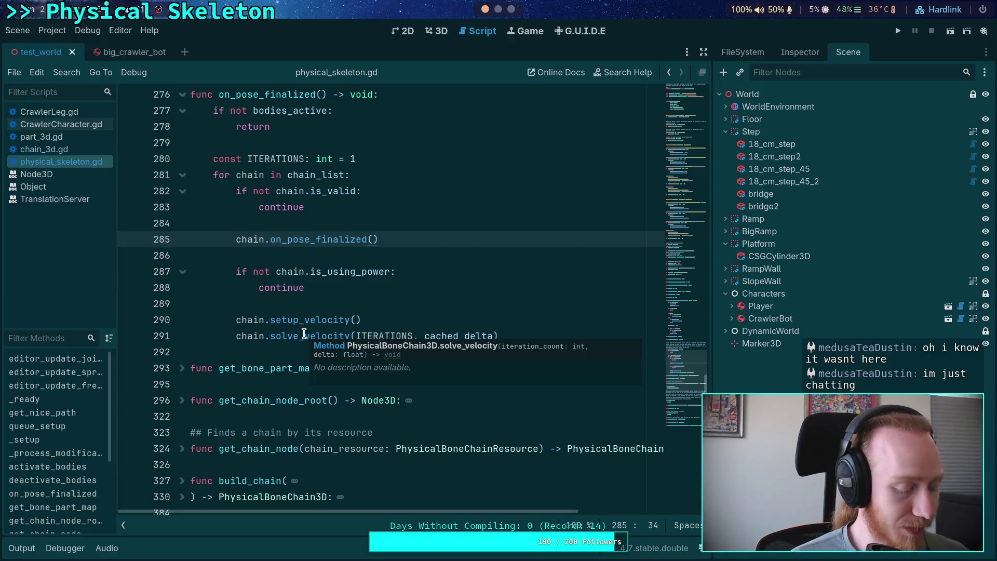
Put the caret on the on_pose_finalized call in the current script
{"action": "key", "text": "Down"}
{"action": "key", "text": "Down"}
{"action": "key", "text": "Down"}
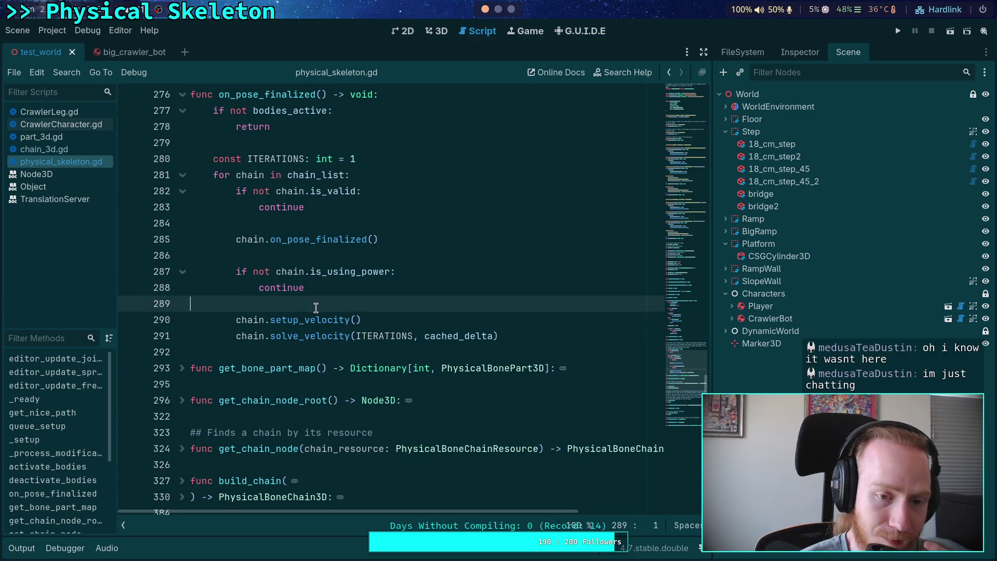
{"action": "scroll", "coordinate": [312, 341], "scroll_direction": "up", "scroll_amount": 2}
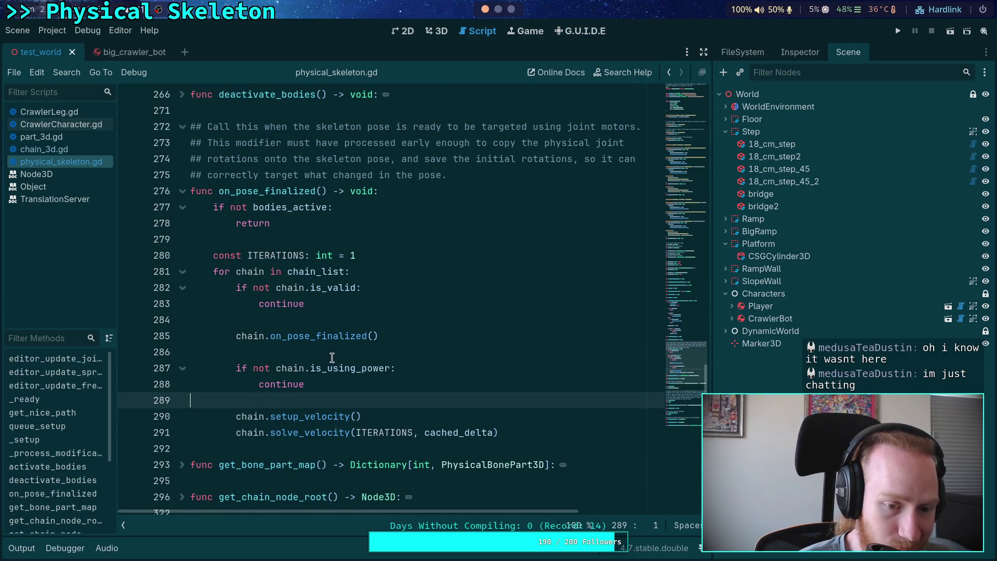
{"action": "left_click", "coordinate": [343, 336]}
{"action": "scroll", "coordinate": [199, 266], "scroll_direction": "up", "scroll_amount": 1}
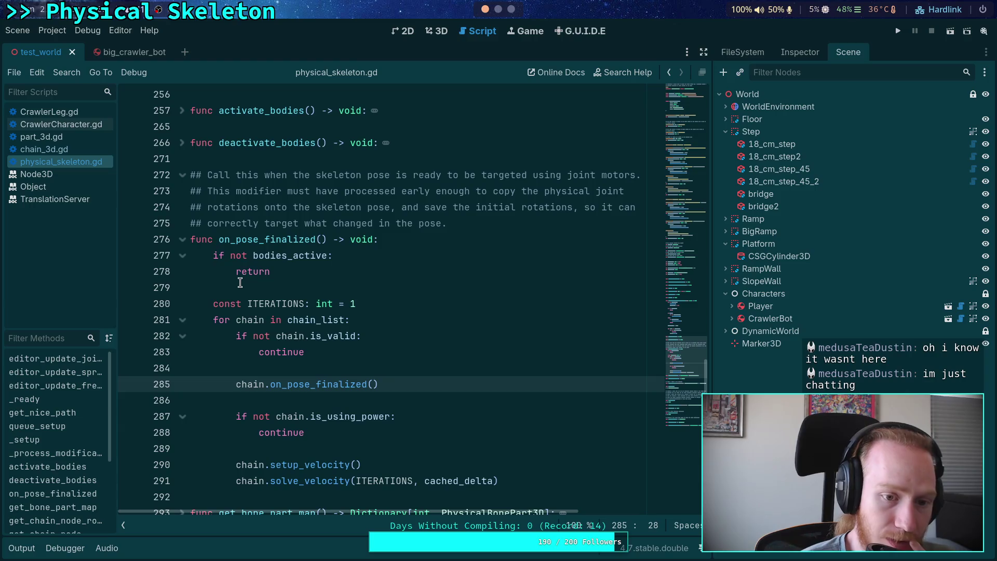
{"action": "scroll", "coordinate": [242, 274], "scroll_direction": "up", "scroll_amount": 2}
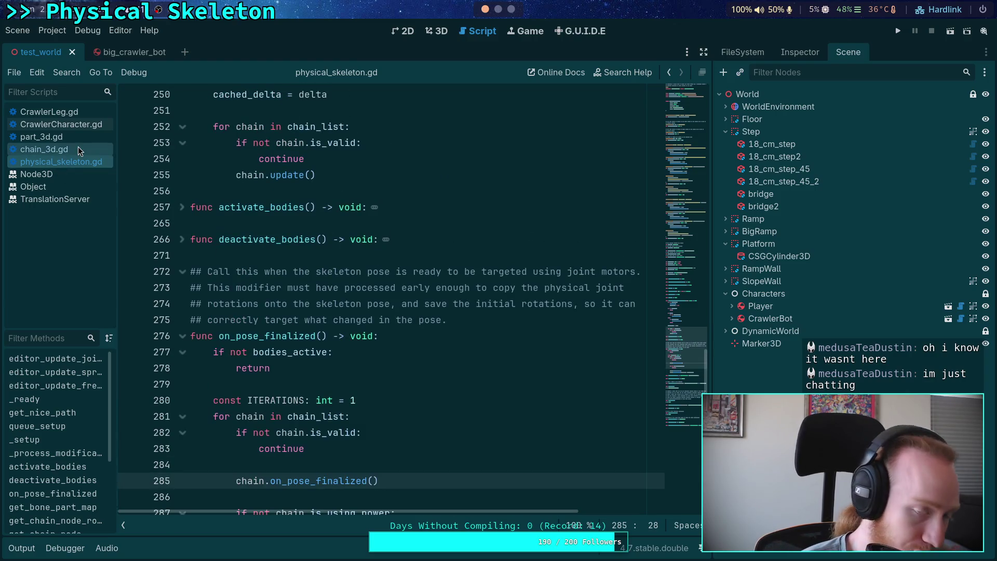
Open CrawlerLeg.gd at _update_grounded and set a breakpoint on line 317
{"action": "left_click", "coordinate": [75, 113]}
{"action": "scroll", "coordinate": [311, 343], "scroll_direction": "up", "scroll_amount": 10}
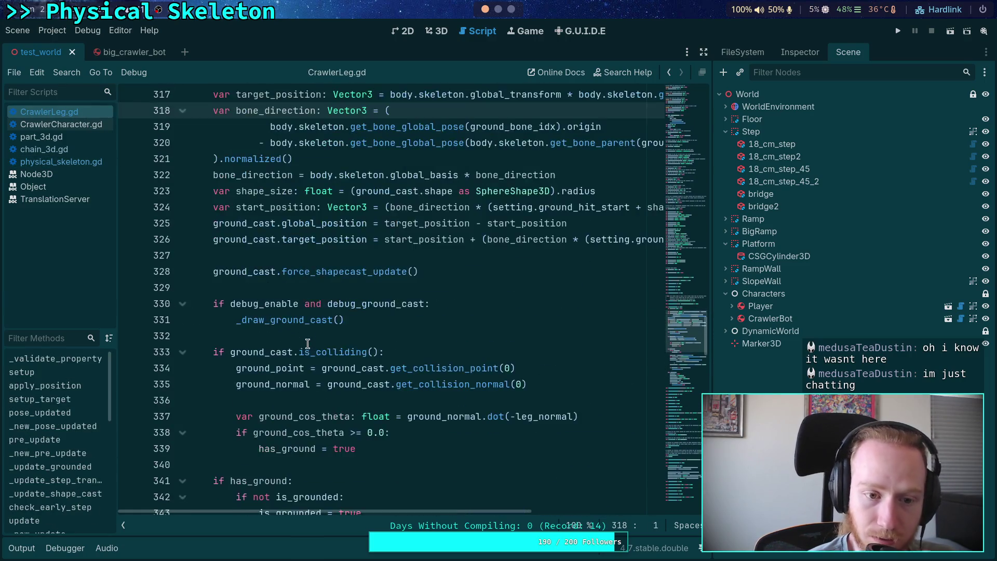
{"action": "double_click", "coordinate": [276, 239]}
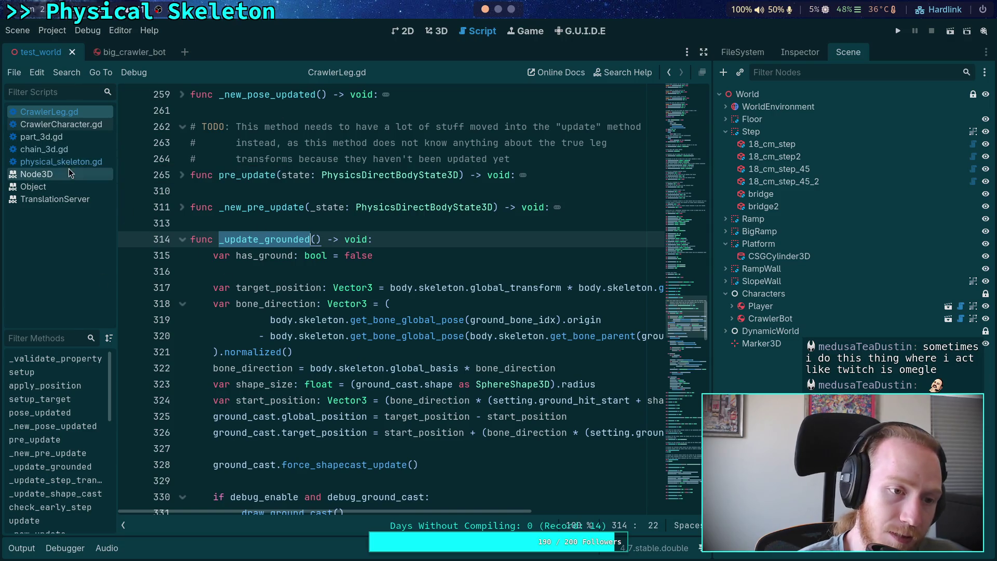
{"action": "left_click_drag", "start_coordinate": [470, 511], "coordinate": [642, 506]}
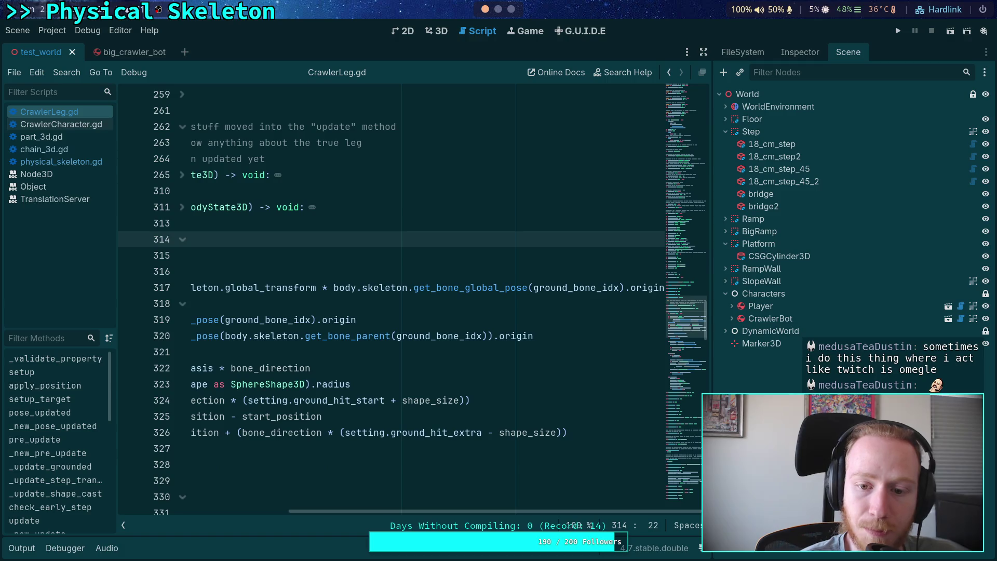
{"action": "left_click", "coordinate": [596, 288]}
{"action": "scroll", "coordinate": [545, 480], "scroll_direction": "left", "scroll_amount": 5}
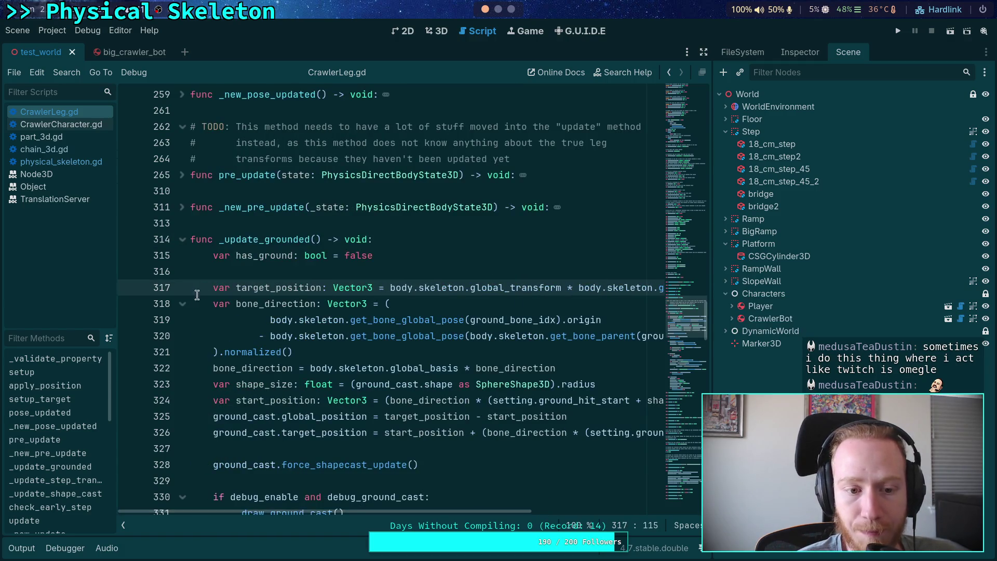
{"action": "left_click", "coordinate": [129, 288]}
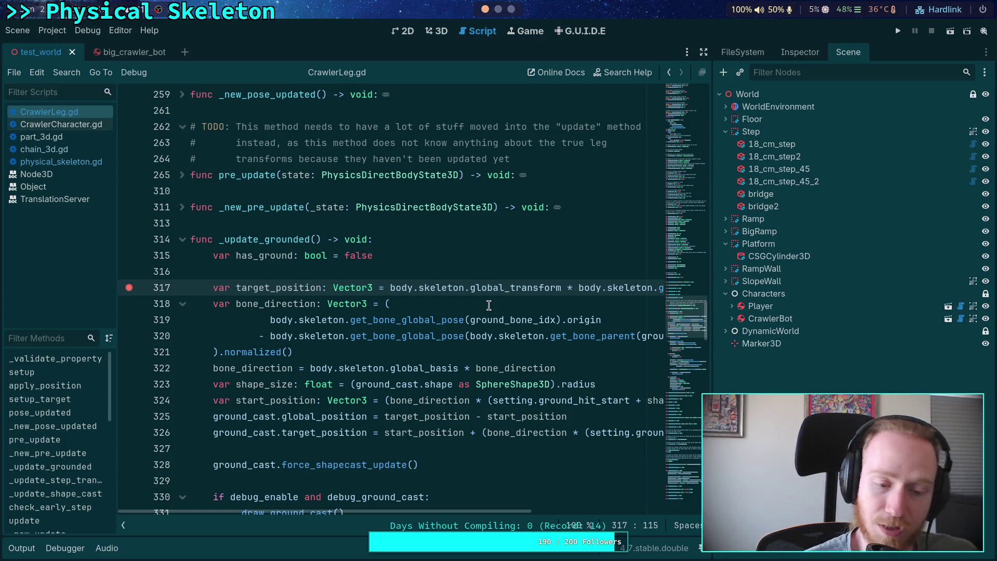
Run the project until the line 317 breakpoint hits, then step over to line 318
{"action": "left_click", "coordinate": [898, 32]}
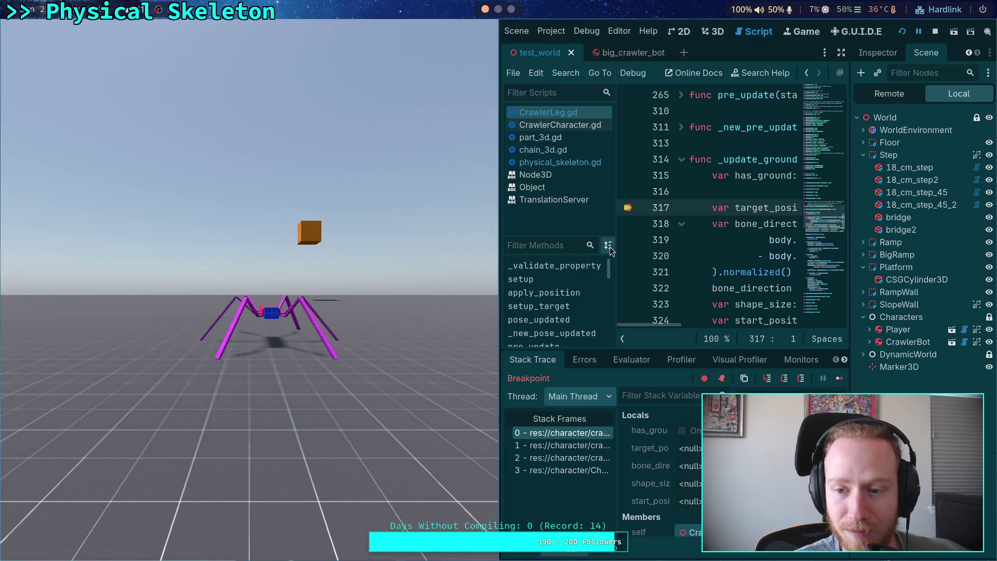
{"action": "left_click", "coordinate": [675, 211]}
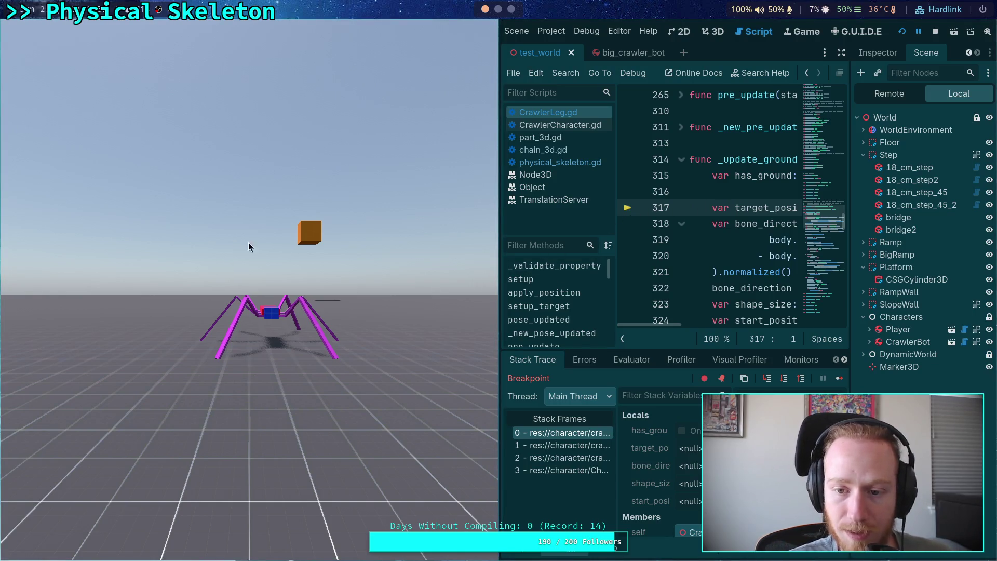
{"action": "key", "text": "F12"}
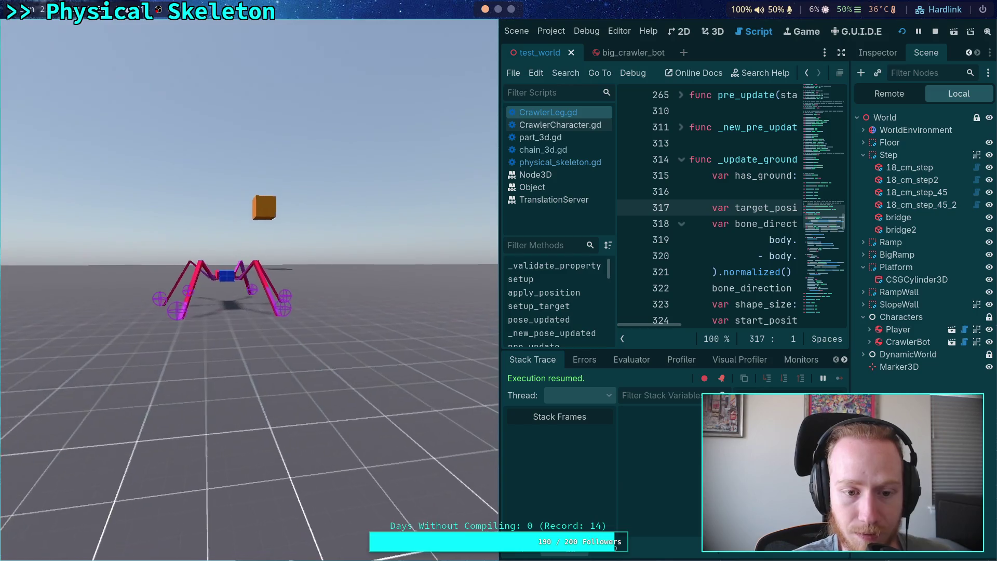
{"action": "left_click", "coordinate": [634, 209]}
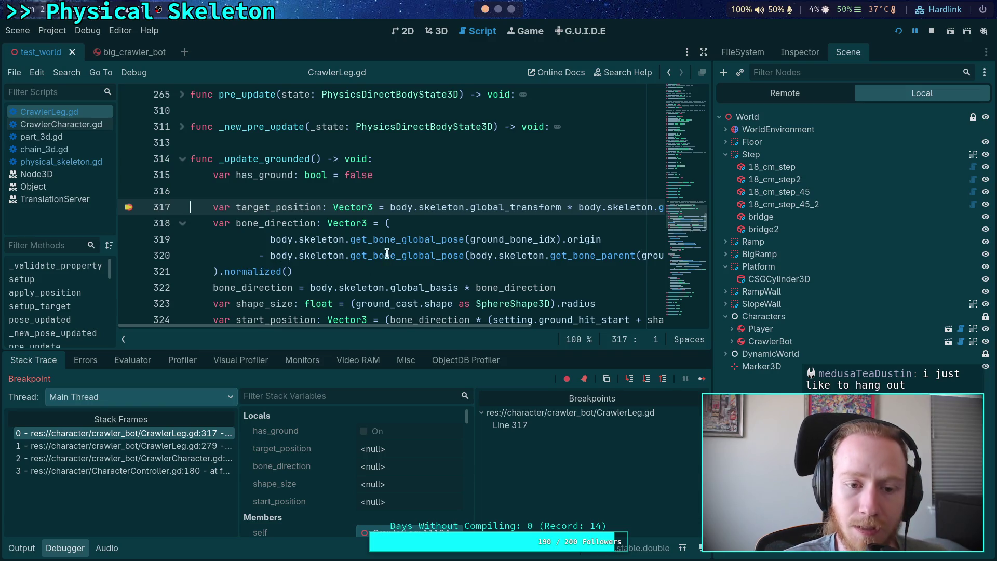
{"action": "left_click", "coordinate": [649, 381]}
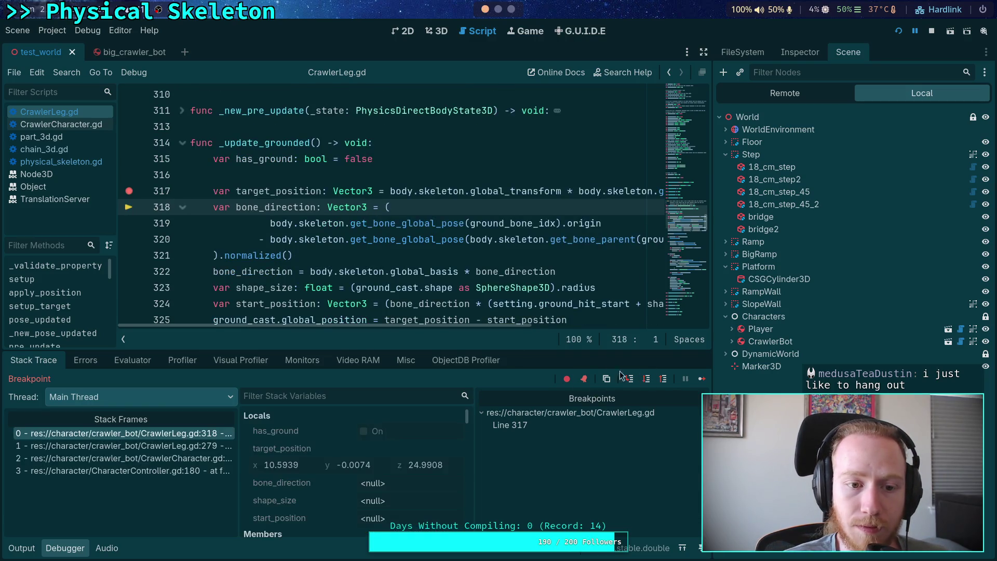
Copy target_position (10.5939, -0.0074, 24.9908) and select Marker3D to paste it into Position
{"action": "left_click", "coordinate": [331, 461]}
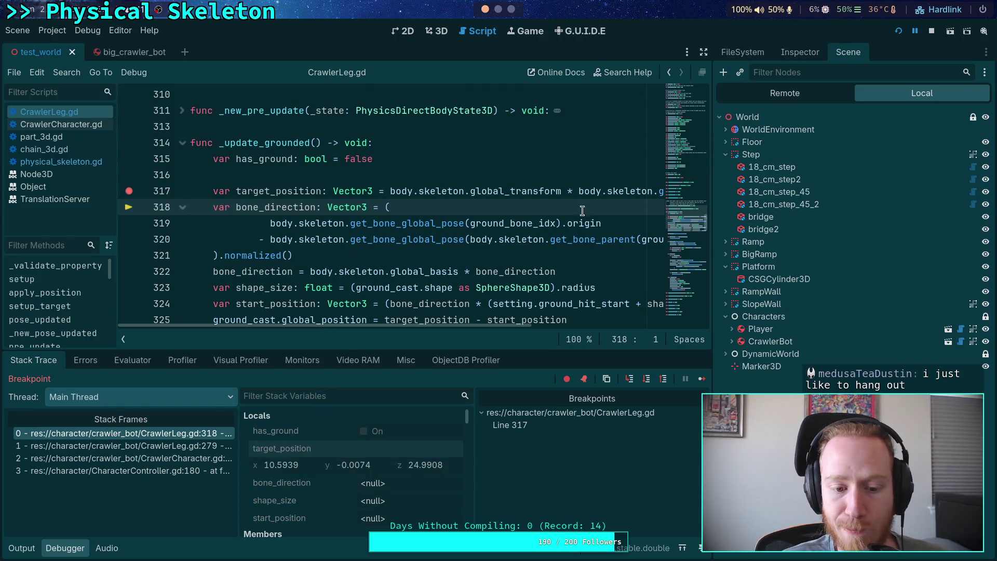
{"action": "left_click", "coordinate": [797, 52]}
{"action": "left_click", "coordinate": [742, 51]}
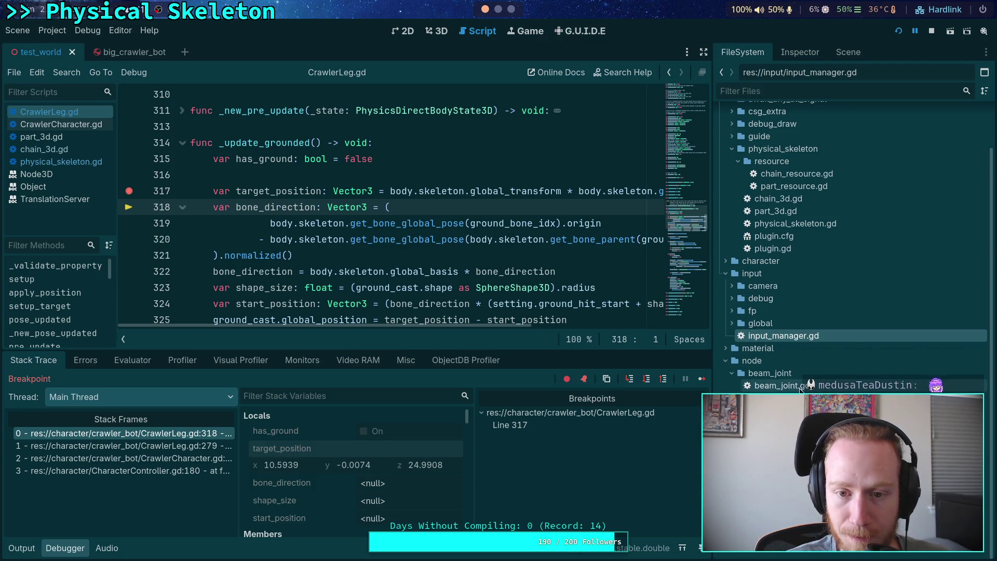
{"action": "left_click", "coordinate": [848, 51]}
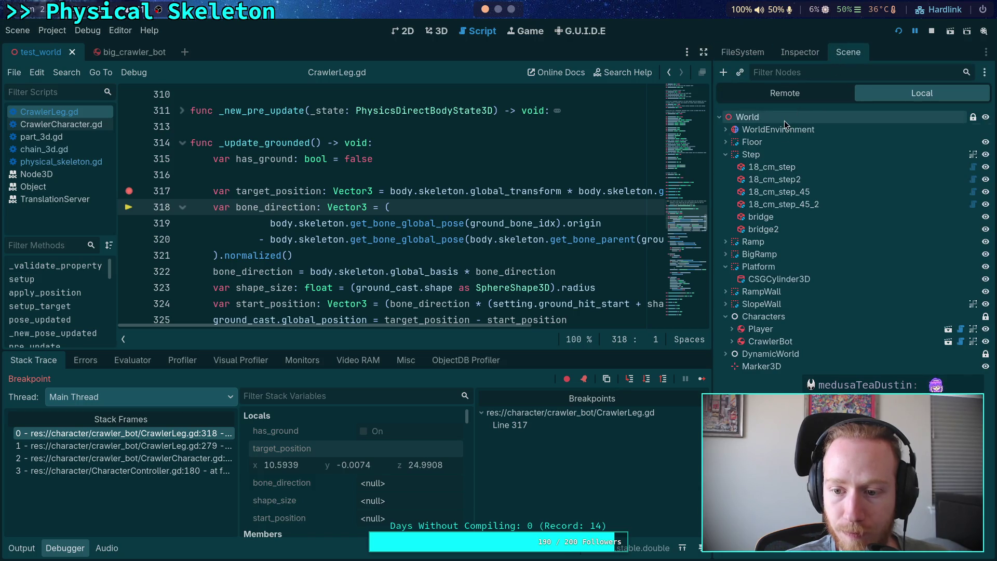
{"action": "left_click", "coordinate": [761, 366]}
{"action": "left_click", "coordinate": [799, 52]}
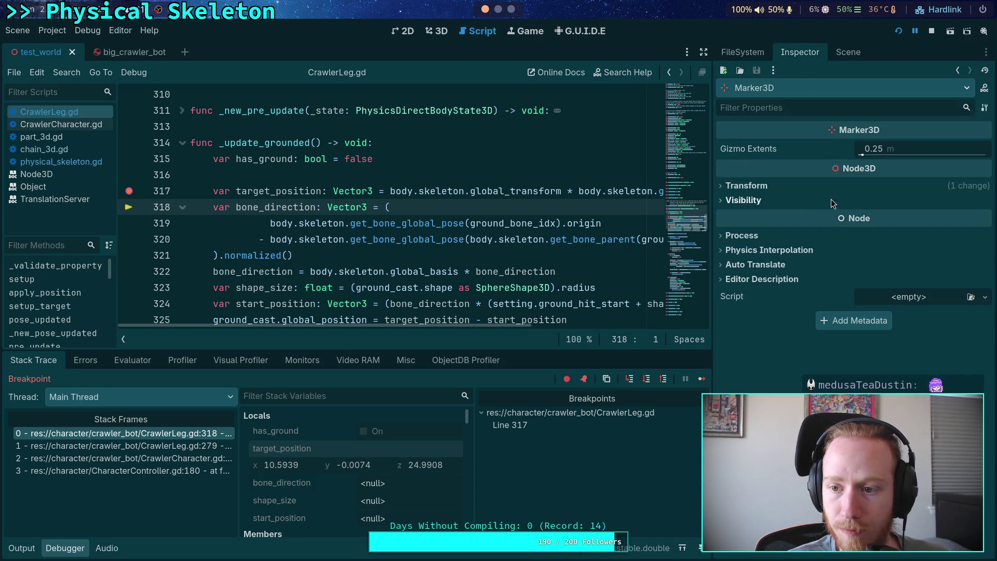
{"action": "left_click", "coordinate": [746, 186]}
{"action": "right_click", "coordinate": [769, 202]}
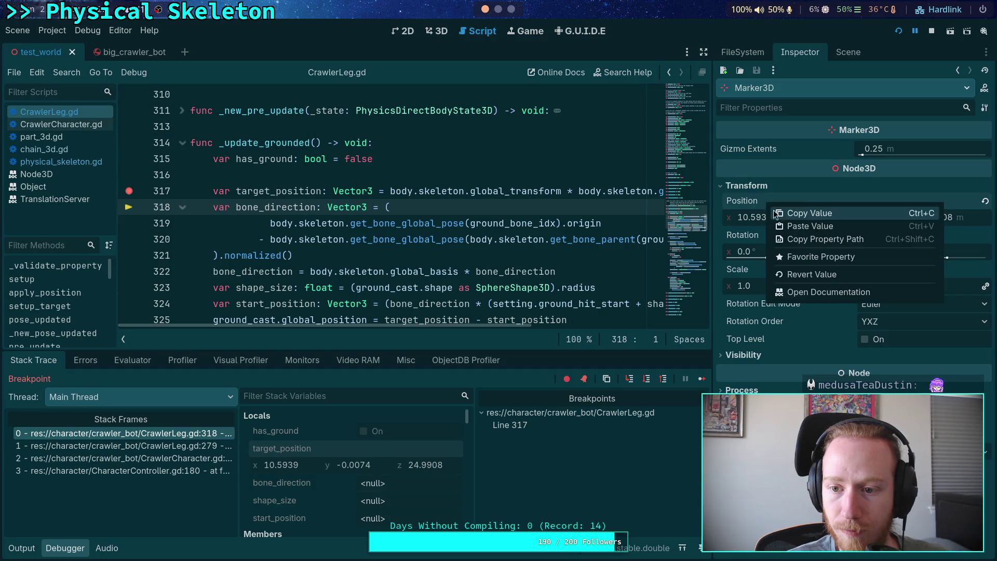
Paste the copied value into Marker3D's Position and view it beside the crawler in 3D
{"action": "left_click", "coordinate": [799, 227]}
{"action": "left_click", "coordinate": [435, 31]}
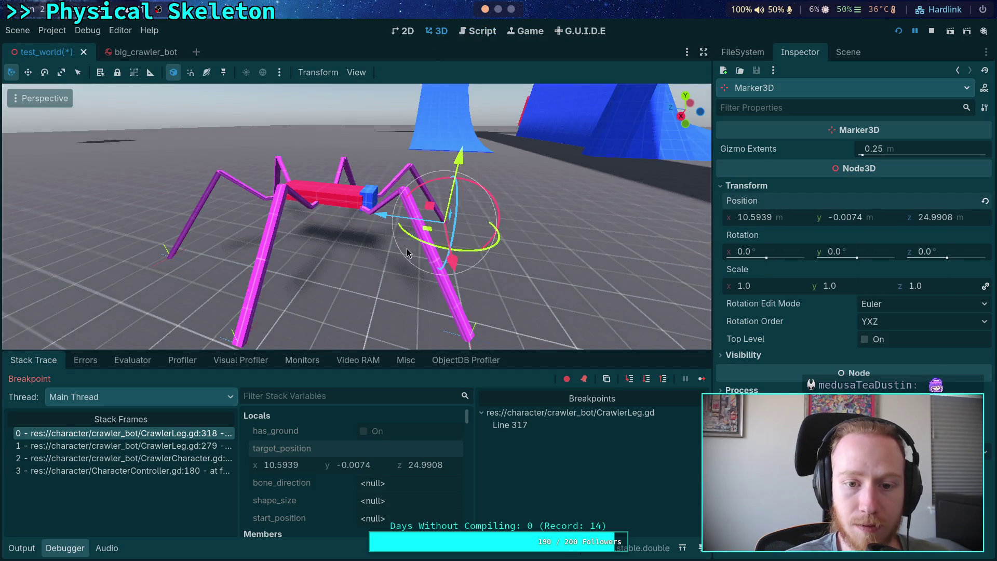
{"action": "mouse_move", "coordinate": [369, 246]}
{"action": "left_mouse_down"}
{"action": "mouse_move", "coordinate": [277, 191]}
{"action": "mouse_move", "coordinate": [283, 199]}
{"action": "left_mouse_up"}
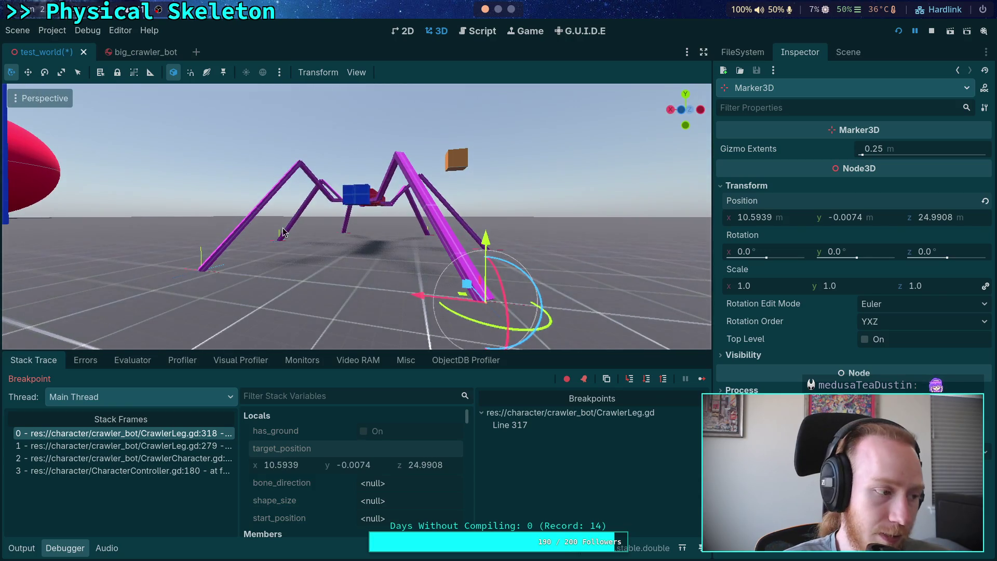
Move the running game window aside and return to _update_grounded in CrawlerLeg.gd
{"action": "mouse_move", "coordinate": [215, 224]}
{"action": "left_mouse_down"}
{"action": "mouse_move", "coordinate": [145, 176]}
{"action": "mouse_move", "coordinate": [610, 409]}
{"action": "mouse_move", "coordinate": [540, 435]}
{"action": "left_mouse_up"}
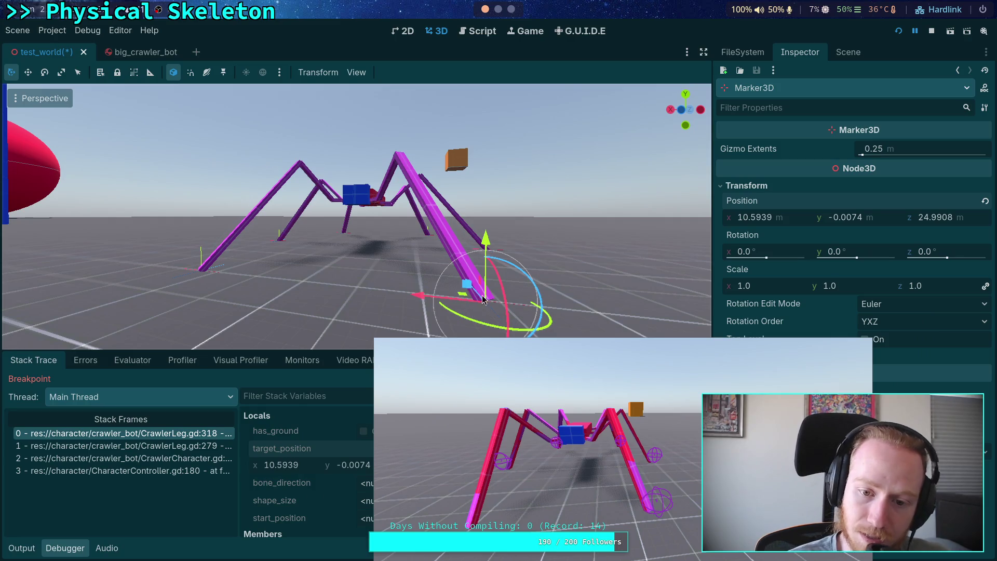
{"action": "mouse_move", "coordinate": [600, 424]}
{"action": "left_mouse_down"}
{"action": "mouse_move", "coordinate": [662, 254]}
{"action": "mouse_move", "coordinate": [769, 267]}
{"action": "left_mouse_up"}
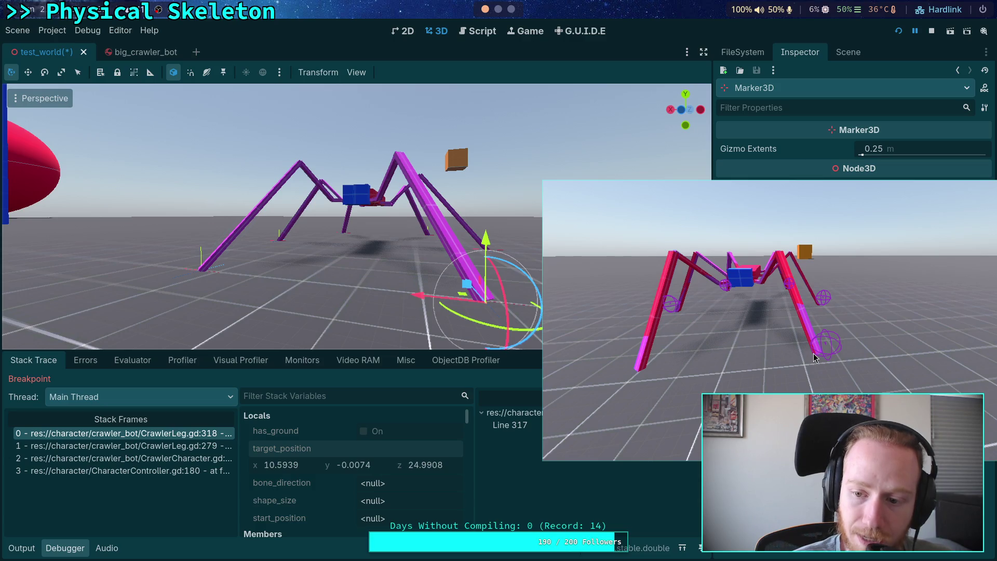
{"action": "left_click_drag", "start_coordinate": [844, 367], "coordinate": [21, 305]}
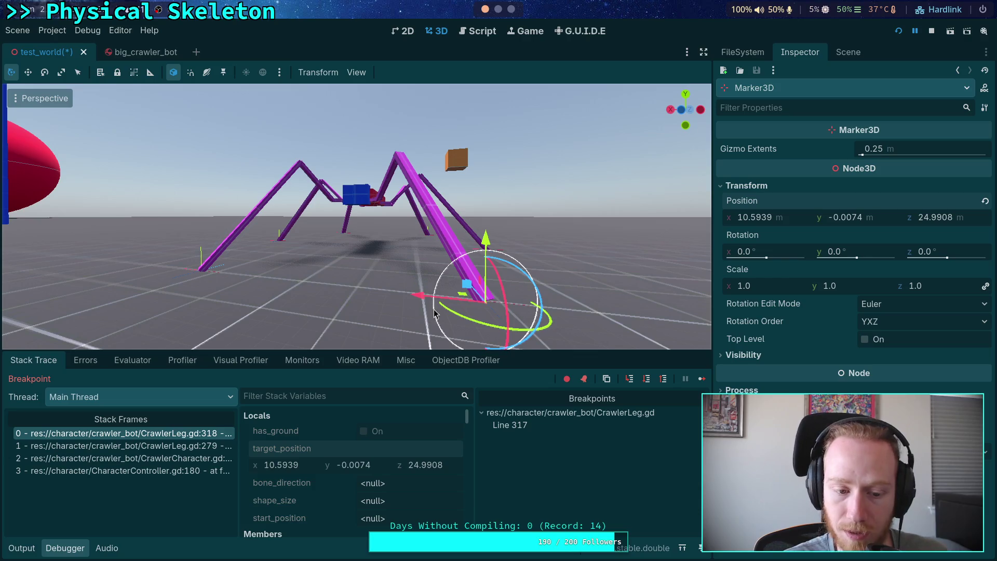
{"action": "left_click", "coordinate": [474, 33]}
{"action": "left_click", "coordinate": [276, 142]}
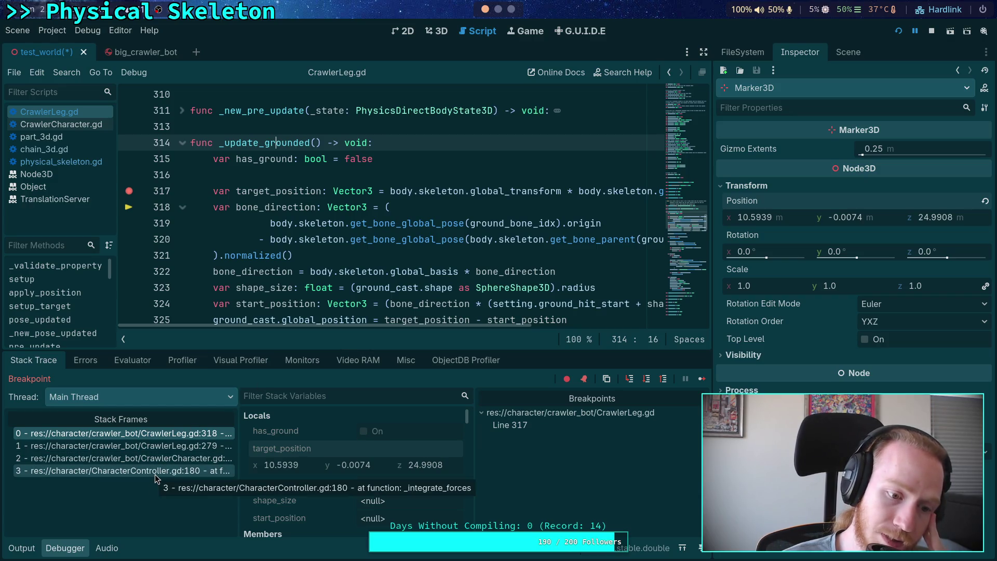
Jump to the CrawlerCharacter.gd stack frame at line 569's leg.pre_update(state) call
{"action": "left_click", "coordinate": [157, 460]}
{"action": "scroll", "coordinate": [242, 214], "scroll_direction": "up", "scroll_amount": 3}
{"action": "scroll", "coordinate": [242, 213], "scroll_direction": "down", "scroll_amount": 2}
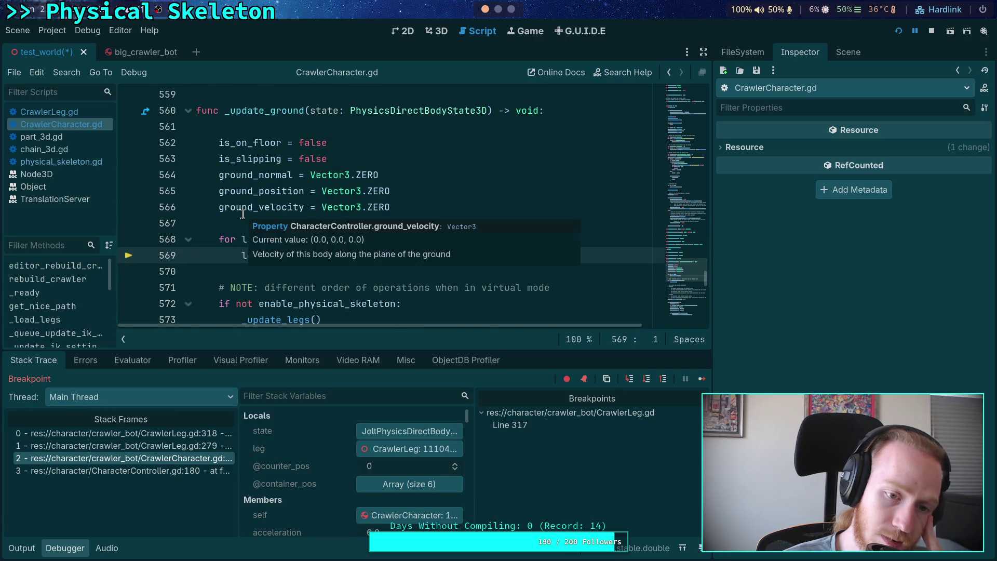
{"action": "scroll", "coordinate": [243, 214], "scroll_direction": "down", "scroll_amount": 1}
{"action": "scroll", "coordinate": [219, 223], "scroll_direction": "down", "scroll_amount": 2}
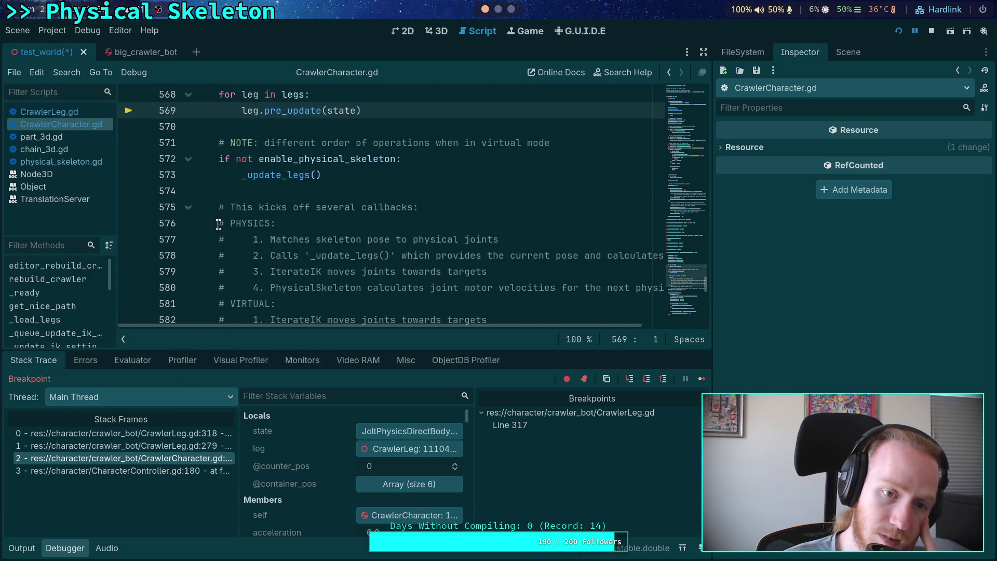
{"action": "scroll", "coordinate": [218, 223], "scroll_direction": "up", "scroll_amount": 1}
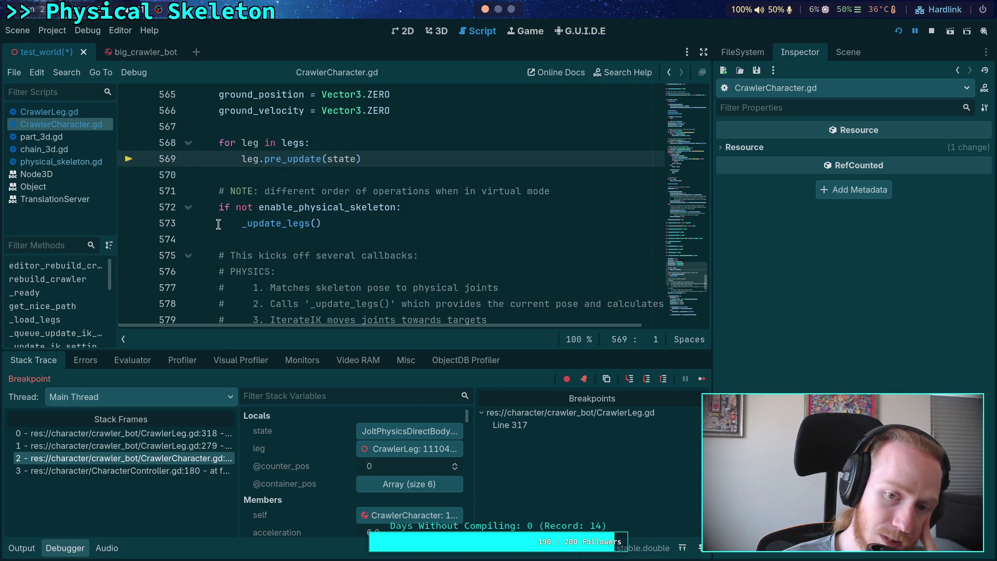
{"action": "scroll", "coordinate": [219, 224], "scroll_direction": "up", "scroll_amount": 3}
{"action": "scroll", "coordinate": [219, 222], "scroll_direction": "up", "scroll_amount": 3}
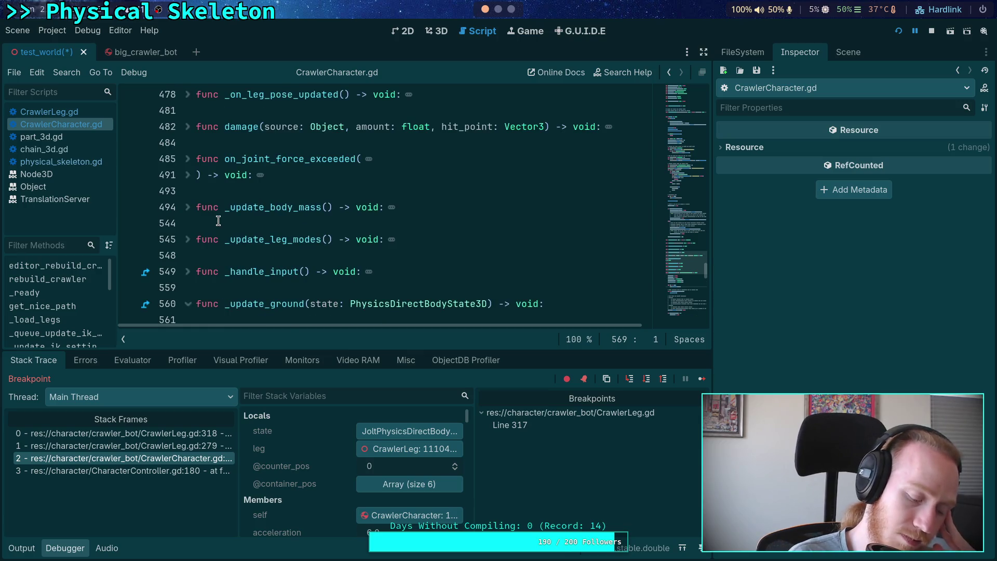
{"action": "scroll", "coordinate": [218, 221], "scroll_direction": "down", "scroll_amount": 10}
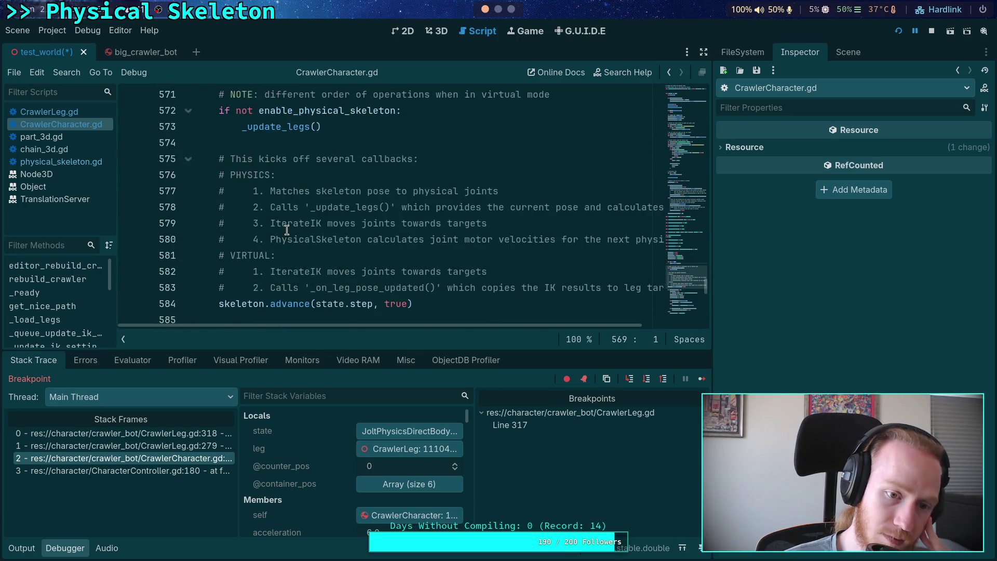
{"action": "scroll", "coordinate": [291, 232], "scroll_direction": "up", "scroll_amount": 1}
Place the caret after skeleton.advance and give the code editor more vertical room
{"action": "left_click", "coordinate": [237, 255]}
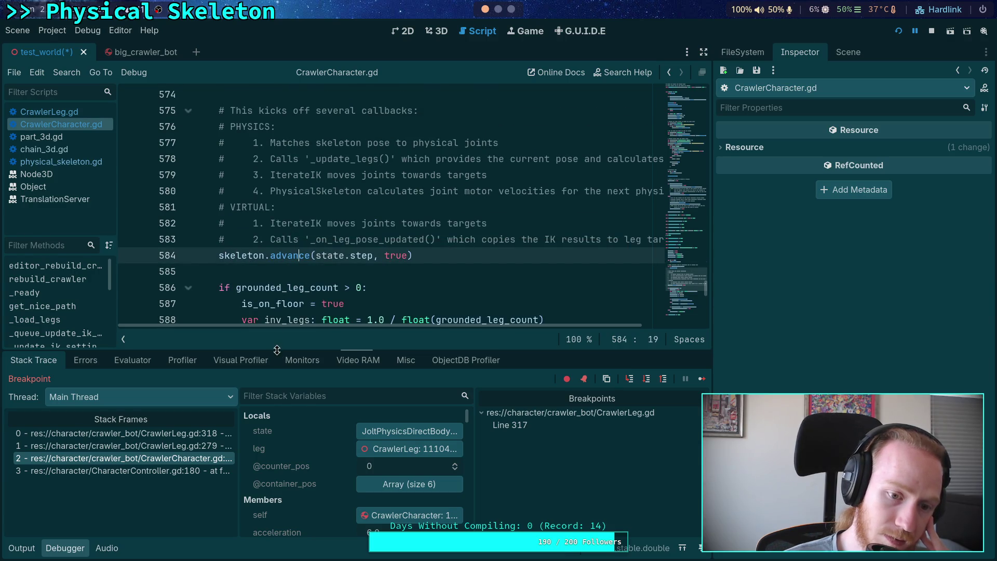
{"action": "left_click_drag", "start_coordinate": [278, 348], "coordinate": [274, 402]}
{"action": "scroll", "coordinate": [282, 307], "scroll_direction": "up", "scroll_amount": 2}
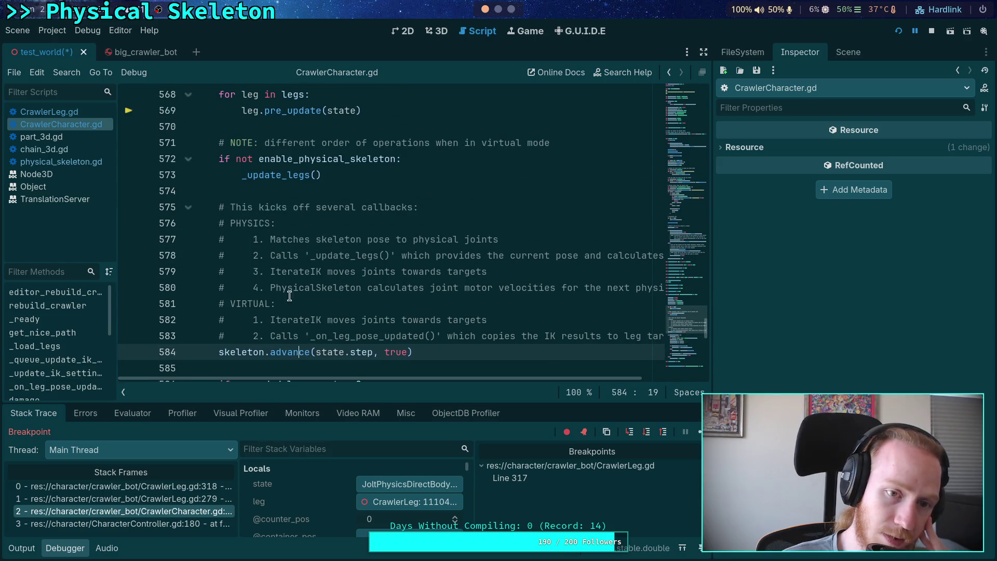
{"action": "scroll", "coordinate": [286, 300], "scroll_direction": "down", "scroll_amount": 1}
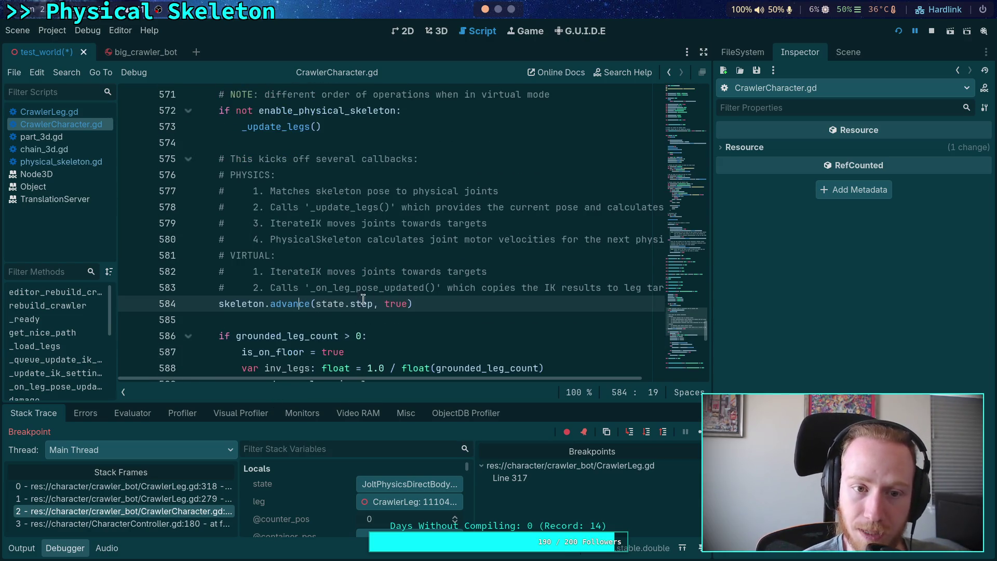
{"action": "mouse_move", "coordinate": [307, 301]}
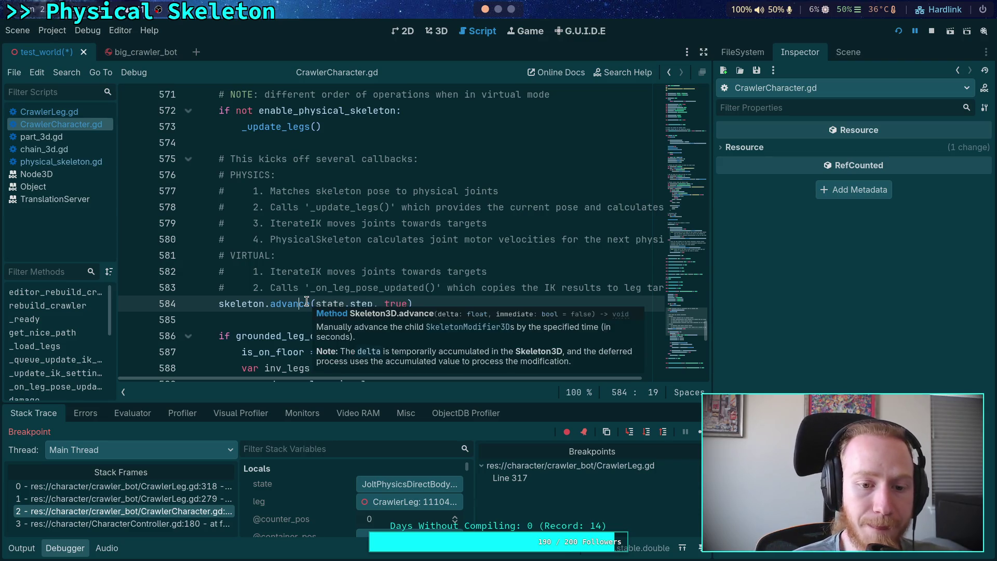
{"action": "scroll", "coordinate": [307, 301], "scroll_direction": "down", "scroll_amount": 2}
{"action": "scroll", "coordinate": [257, 254], "scroll_direction": "up", "scroll_amount": 1}
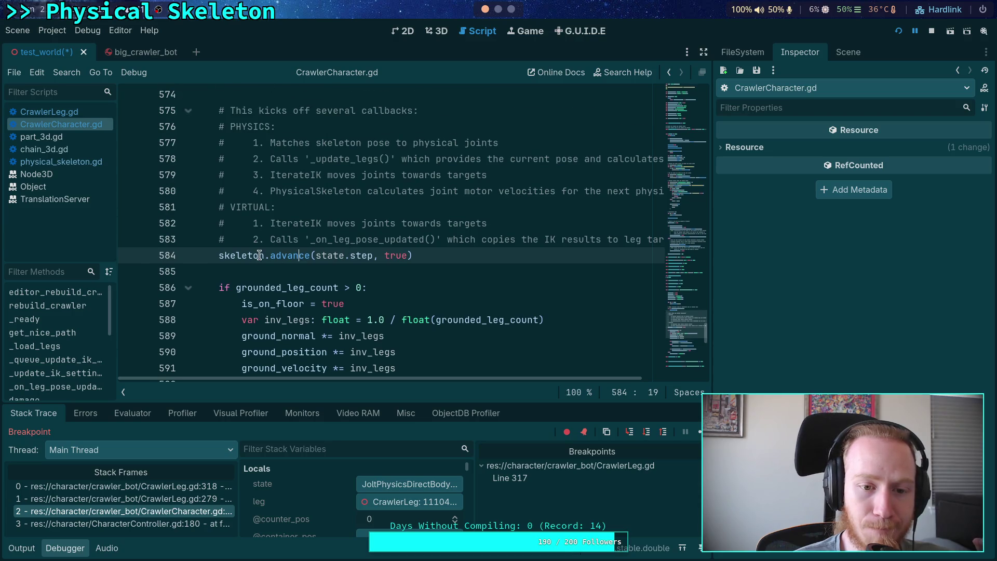
{"action": "left_click", "coordinate": [298, 276]}
{"action": "scroll", "coordinate": [298, 276], "scroll_direction": "up", "scroll_amount": 4}
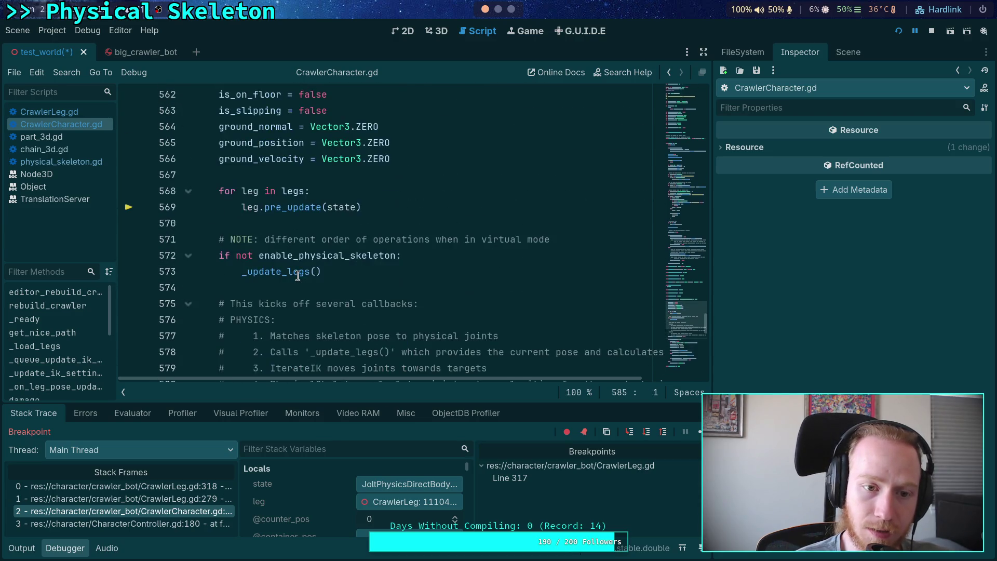
{"action": "mouse_move", "coordinate": [298, 275]}
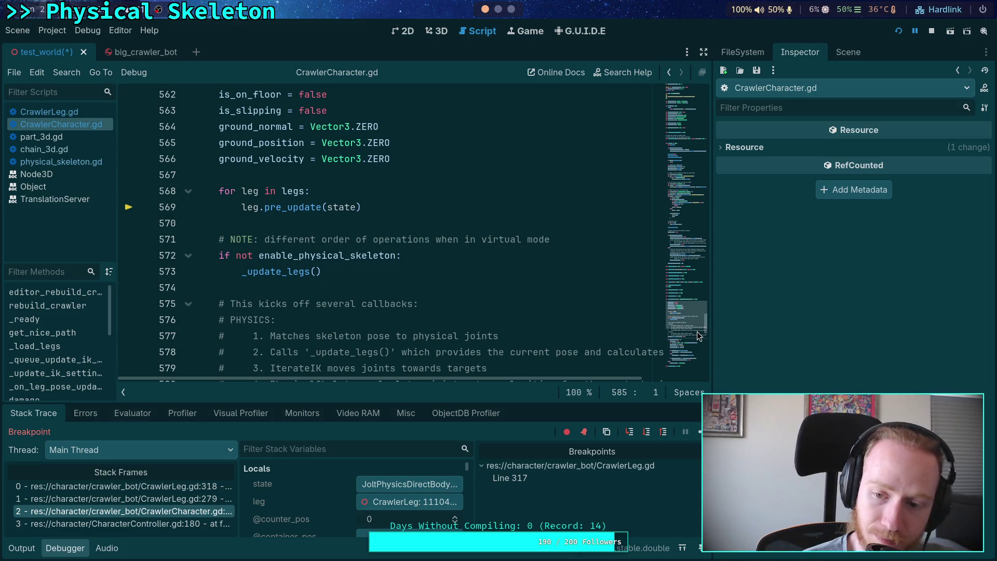
Widen the code editor by dragging the splitter beside the inspector
{"action": "mouse_move", "coordinate": [712, 312]}
{"action": "left_mouse_down"}
{"action": "mouse_move", "coordinate": [675, 311]}
{"action": "mouse_move", "coordinate": [774, 311]}
{"action": "left_mouse_up"}
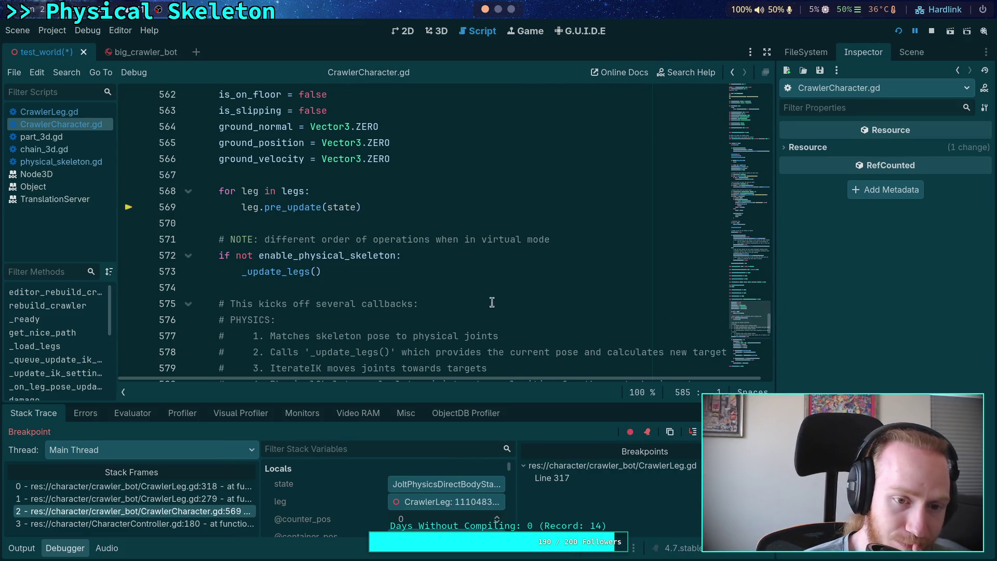
{"action": "scroll", "coordinate": [456, 288], "scroll_direction": "down", "scroll_amount": 8}
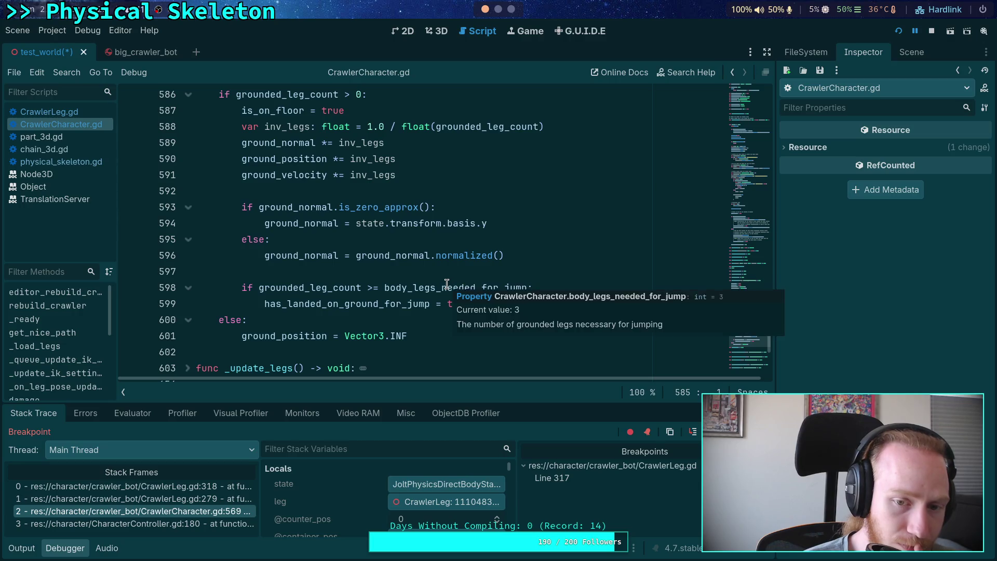
{"action": "scroll", "coordinate": [447, 283], "scroll_direction": "up", "scroll_amount": 4}
{"action": "scroll", "coordinate": [281, 255], "scroll_direction": "up", "scroll_amount": 1}
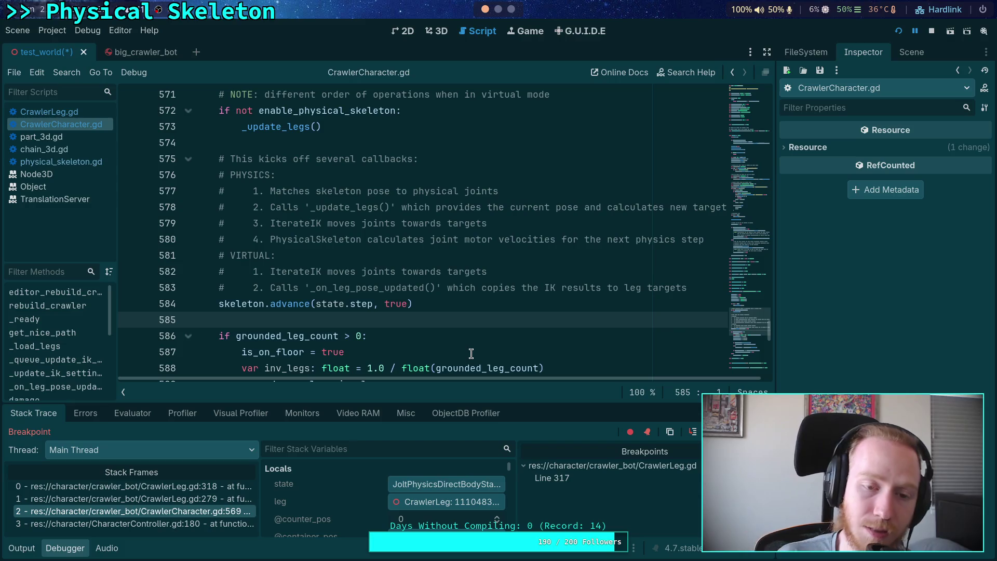
{"action": "scroll", "coordinate": [372, 228], "scroll_direction": "up", "scroll_amount": 4}
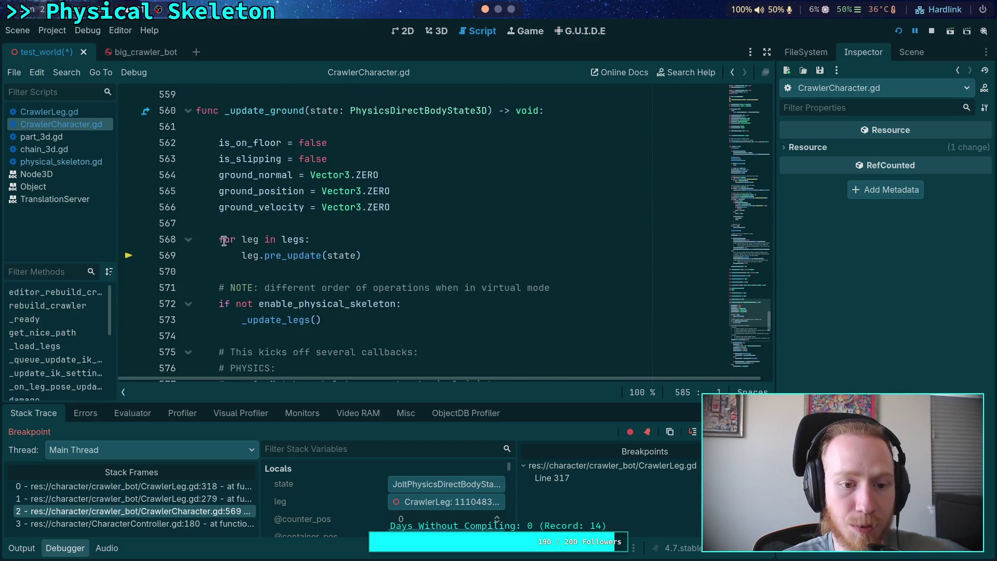
Move the leg pre_update loop under the enable_physical_skeleton check and indent it
{"action": "left_click_drag", "start_coordinate": [223, 239], "coordinate": [295, 255]}
{"action": "key", "text": "alt+Down"}
{"action": "key", "text": "alt+Down"}
{"action": "key", "text": "alt+Down"}
{"action": "key", "text": "Tab"}
{"action": "key", "text": "End"}
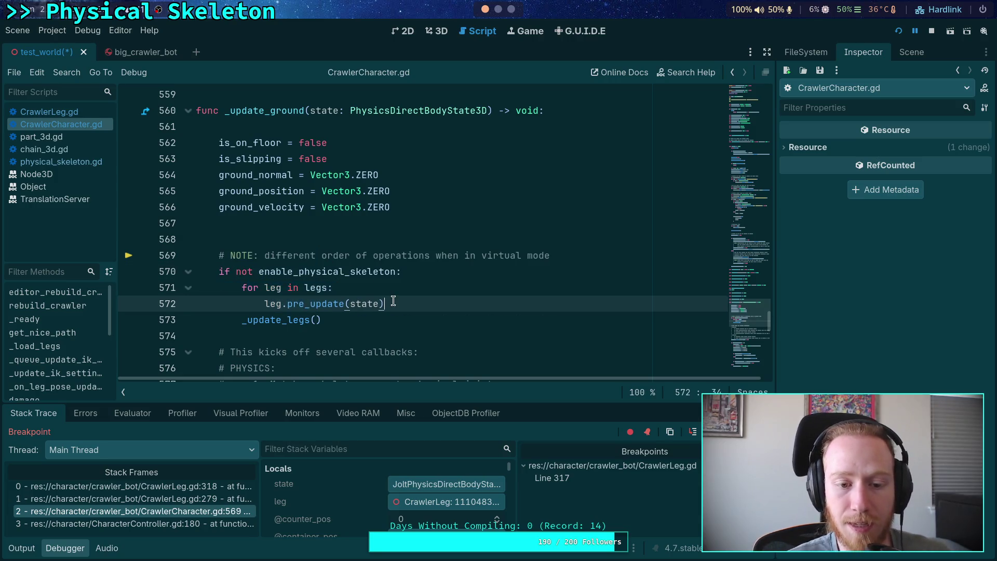
Unfold the folded _update_legs function body
{"action": "scroll", "coordinate": [353, 259], "scroll_direction": "down", "scroll_amount": 4}
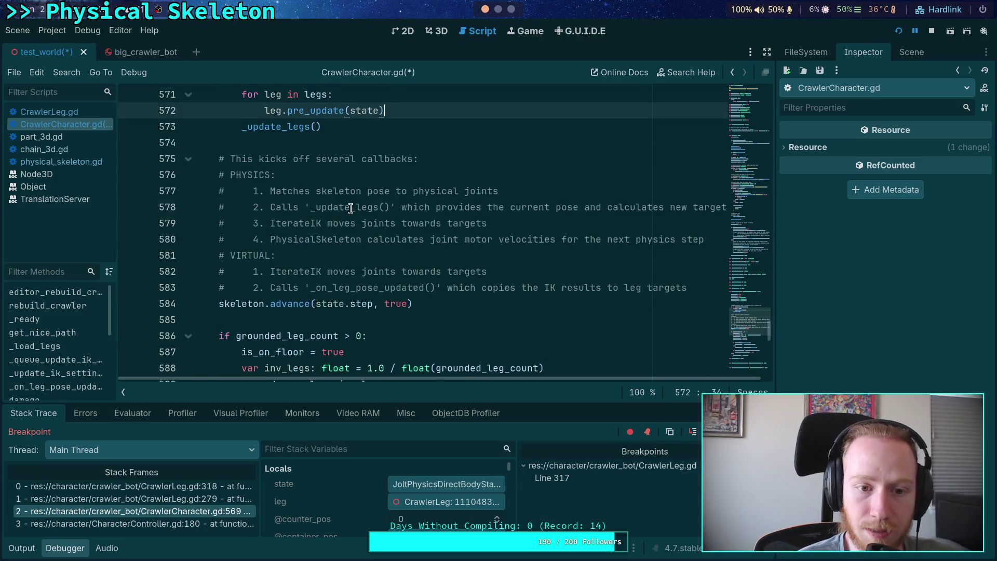
{"action": "left_click", "coordinate": [349, 207]}
{"action": "scroll", "coordinate": [322, 263], "scroll_direction": "up", "scroll_amount": 8}
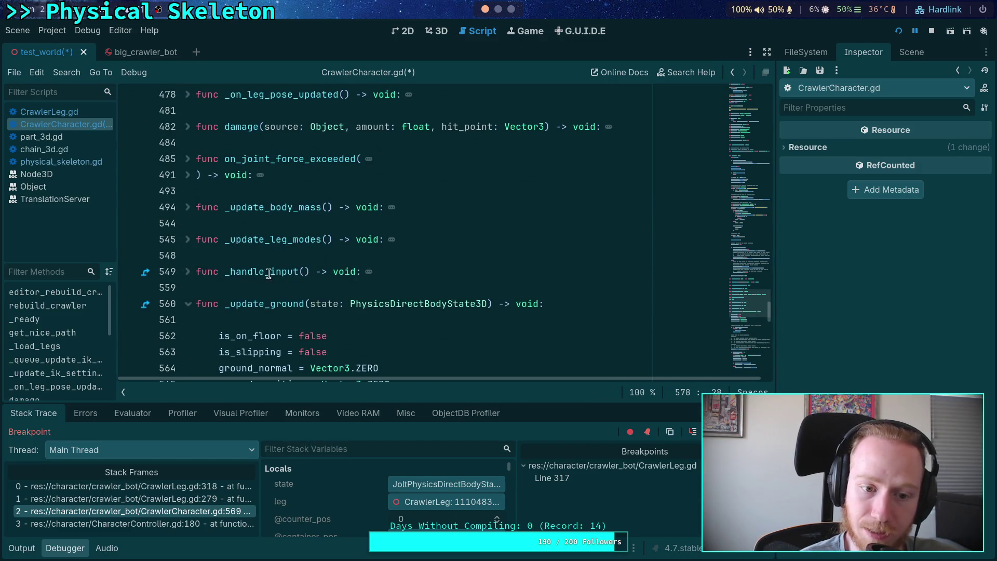
{"action": "scroll", "coordinate": [267, 252], "scroll_direction": "down", "scroll_amount": 6}
{"action": "scroll", "coordinate": [266, 253], "scroll_direction": "down", "scroll_amount": 11}
{"action": "left_click", "coordinate": [182, 180]}
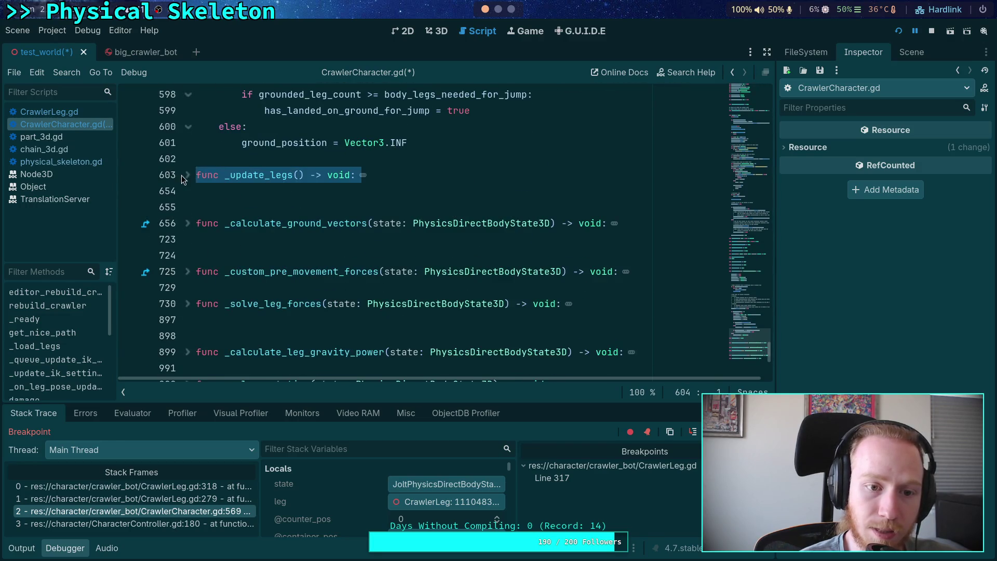
{"action": "left_click", "coordinate": [186, 176]}
{"action": "scroll", "coordinate": [229, 188], "scroll_direction": "down", "scroll_amount": 2}
Review _update_legs and place the caret on the empty line after _on_leg_pose_updated
{"action": "left_click", "coordinate": [315, 235]}
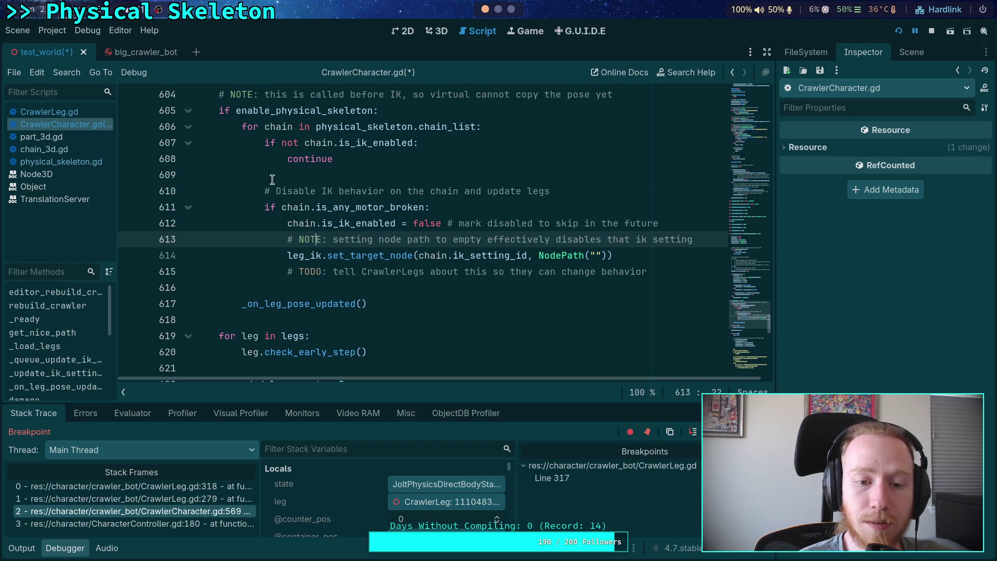
{"action": "left_click", "coordinate": [327, 304]}
{"action": "scroll", "coordinate": [328, 301], "scroll_direction": "down", "scroll_amount": 3}
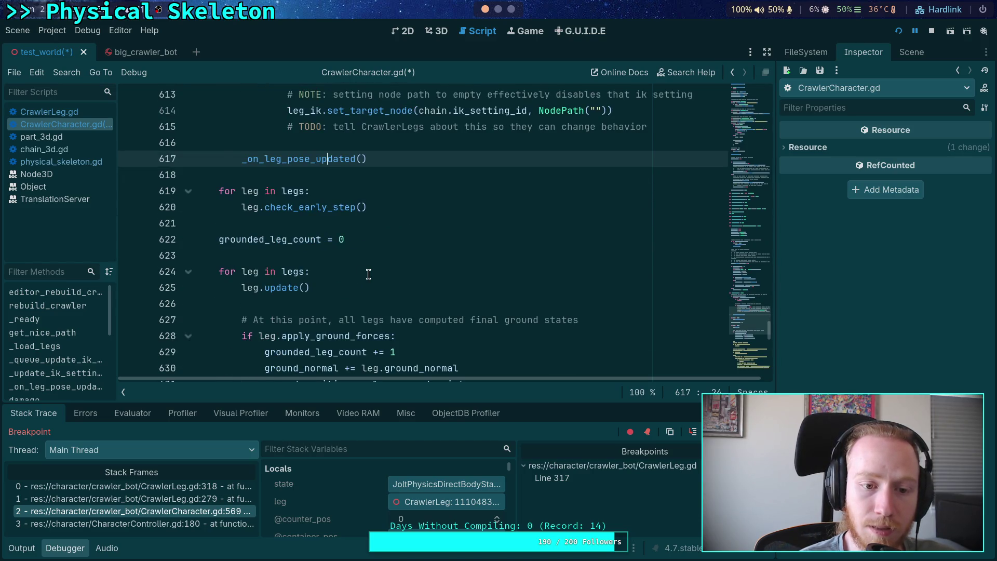
{"action": "scroll", "coordinate": [368, 274], "scroll_direction": "down", "scroll_amount": 1}
{"action": "scroll", "coordinate": [366, 280], "scroll_direction": "up", "scroll_amount": 3}
{"action": "left_click", "coordinate": [362, 288]}
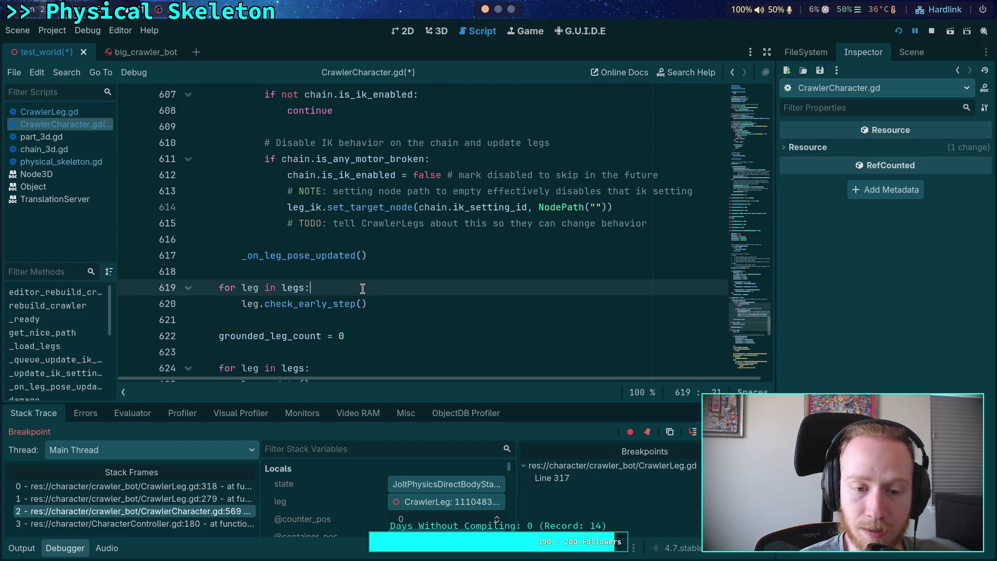
{"action": "left_click", "coordinate": [401, 258]}
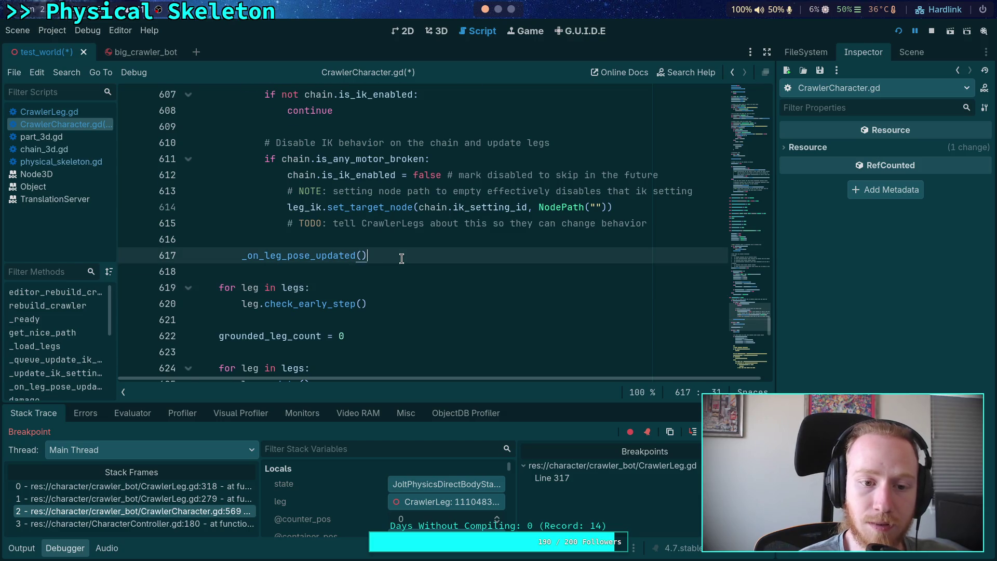
{"action": "scroll", "coordinate": [401, 258], "scroll_direction": "up", "scroll_amount": 2}
{"action": "scroll", "coordinate": [401, 258], "scroll_direction": "down", "scroll_amount": 4}
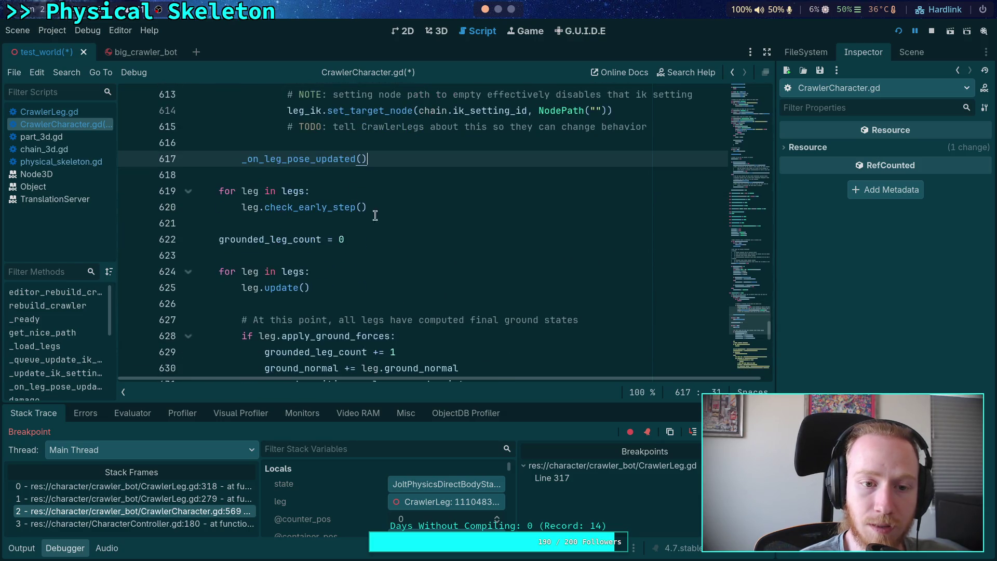
{"action": "left_click", "coordinate": [356, 175]}
Add two empty lines below _on_leg_pose_updated() in _update_legs
{"action": "key", "text": "Return"}
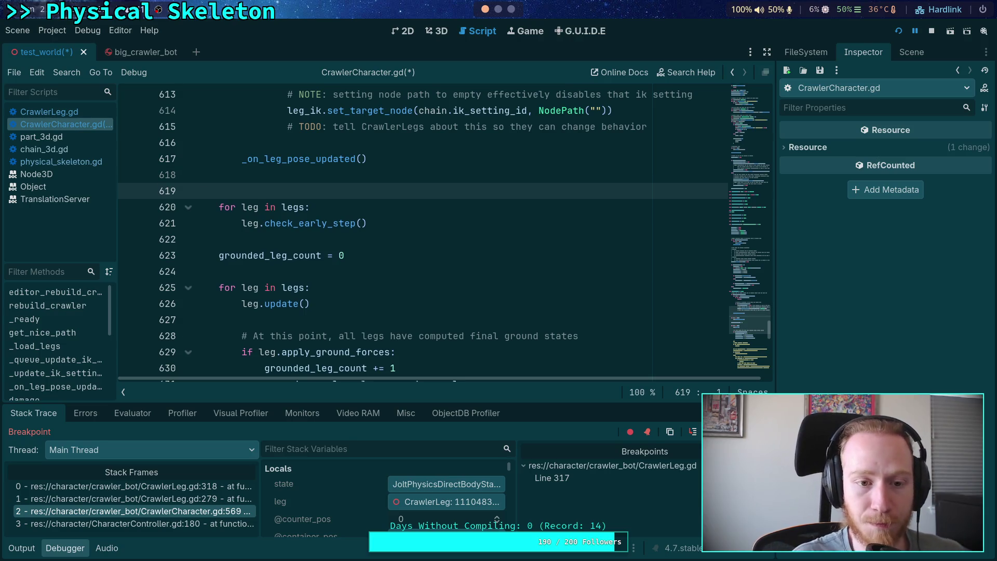
{"action": "key", "text": "Up"}
{"action": "key", "text": "Return"}
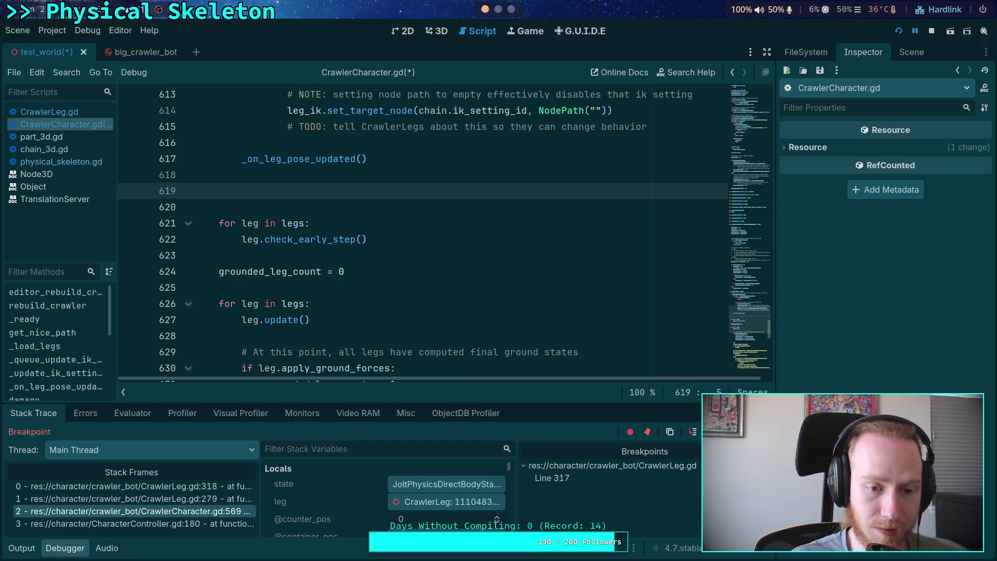
{"action": "scroll", "coordinate": [414, 209], "scroll_direction": "down", "scroll_amount": 4}
{"action": "scroll", "coordinate": [414, 209], "scroll_direction": "up", "scroll_amount": 7}
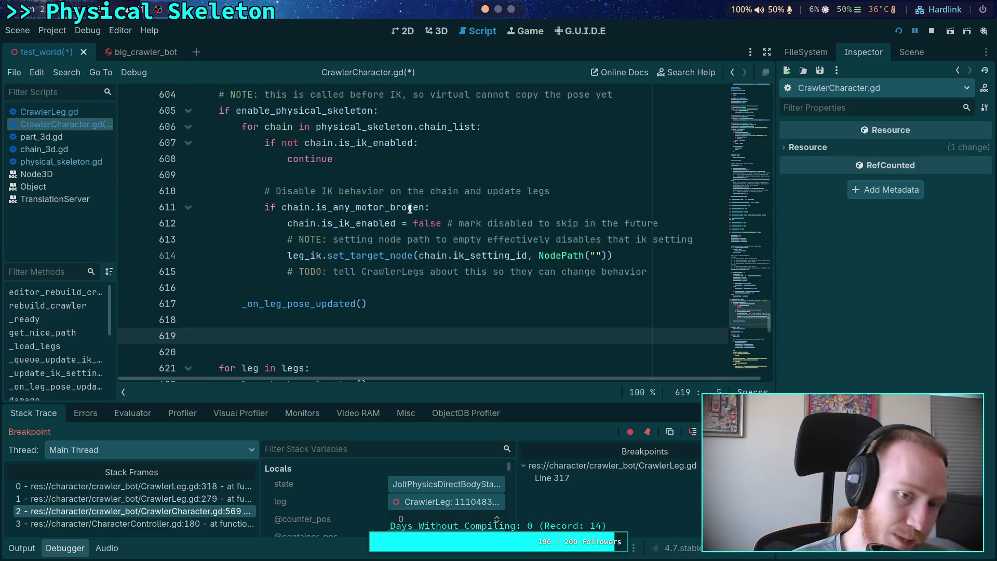
{"action": "scroll", "coordinate": [413, 209], "scroll_direction": "up", "scroll_amount": 3}
{"action": "scroll", "coordinate": [294, 191], "scroll_direction": "down", "scroll_amount": 19}
{"action": "scroll", "coordinate": [314, 192], "scroll_direction": "down", "scroll_amount": 1}
{"action": "scroll", "coordinate": [290, 205], "scroll_direction": "up", "scroll_amount": 20}
{"action": "scroll", "coordinate": [268, 219], "scroll_direction": "up", "scroll_amount": 6}
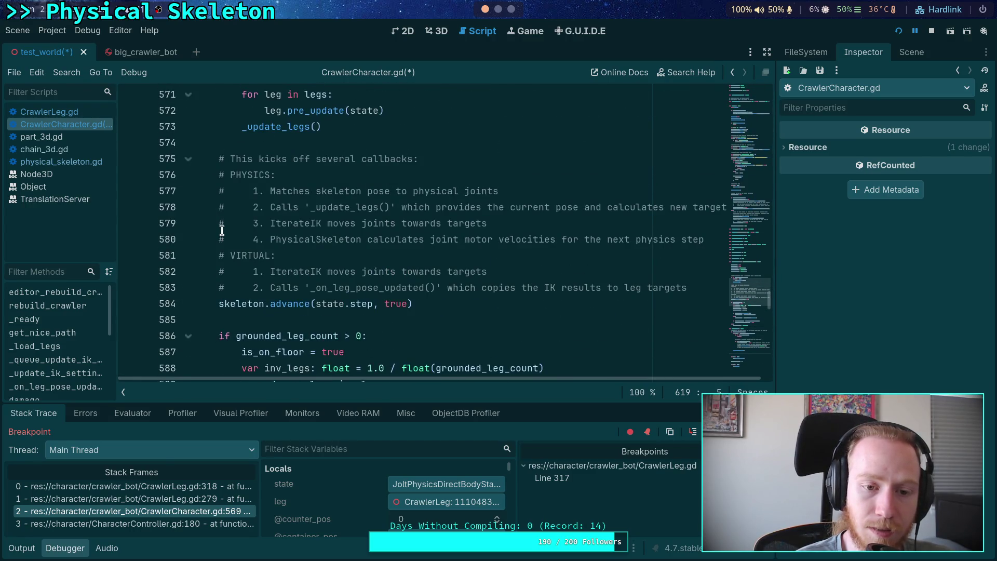
{"action": "scroll", "coordinate": [312, 239], "scroll_direction": "up", "scroll_amount": 3}
{"action": "scroll", "coordinate": [274, 228], "scroll_direction": "down", "scroll_amount": 1}
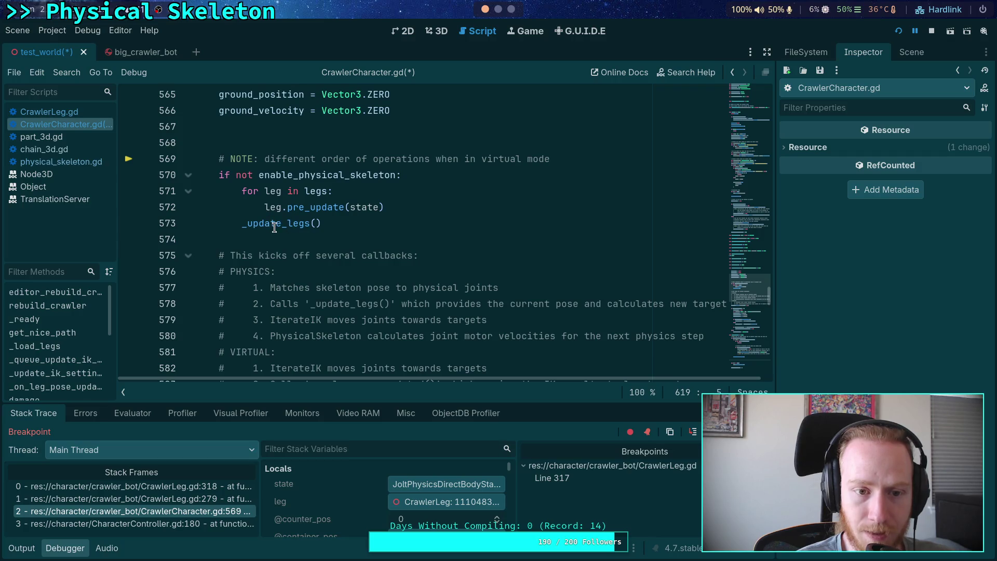
Select the leg pre_update loop on line 572, then switch to part_3d.gd
{"action": "mouse_move", "coordinate": [276, 227]}
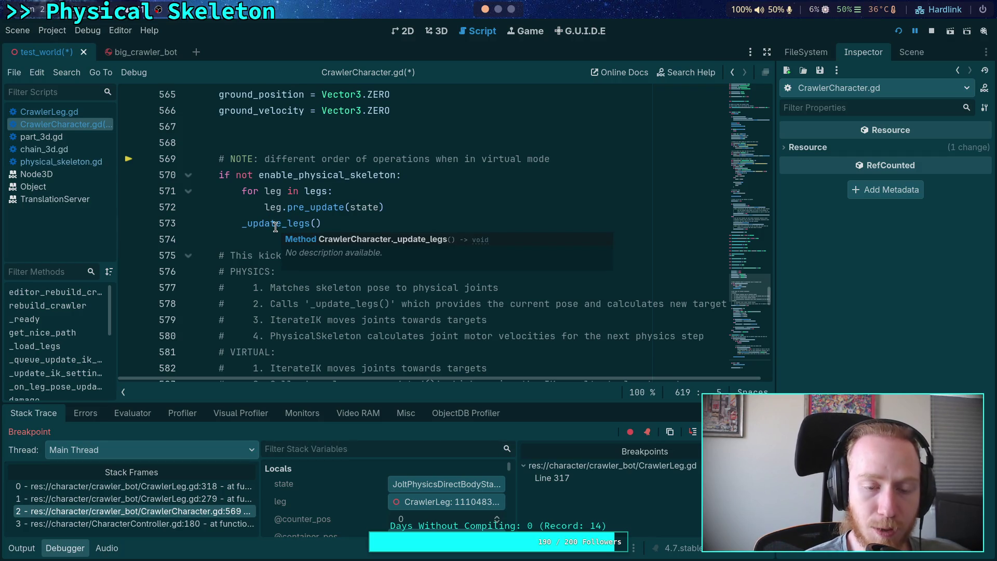
{"action": "double_click", "coordinate": [275, 223]}
{"action": "left_click", "coordinate": [415, 207]}
{"action": "left_click_drag", "start_coordinate": [415, 207], "coordinate": [241, 192]}
{"action": "scroll", "coordinate": [459, 244], "scroll_direction": "up", "scroll_amount": 2}
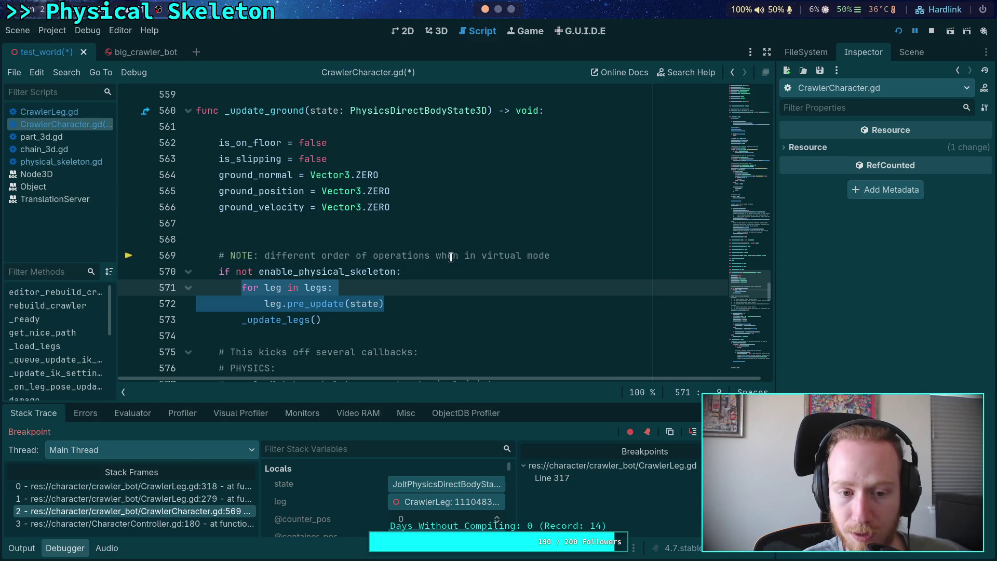
{"action": "double_click", "coordinate": [314, 304]}
{"action": "right_click", "coordinate": [315, 306]}
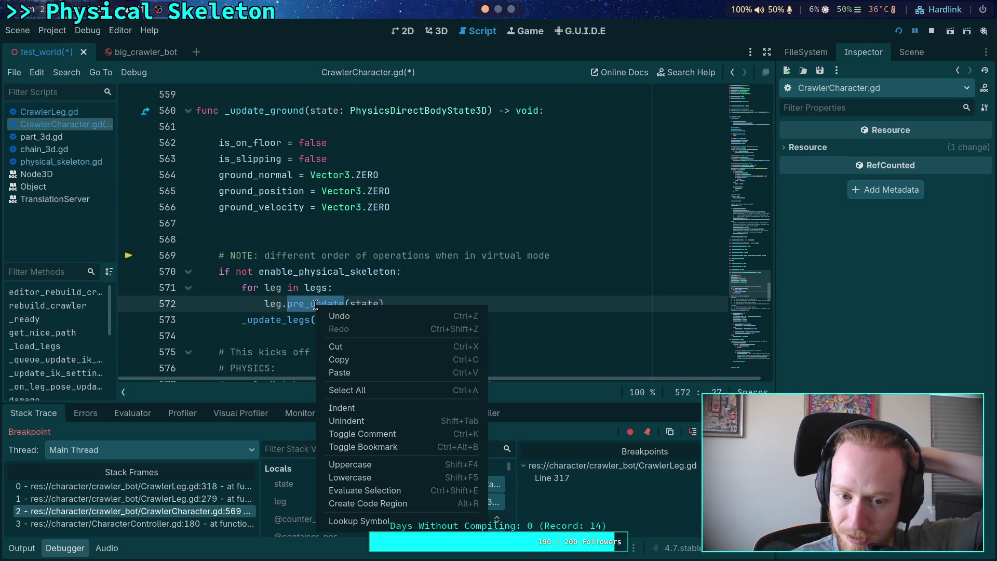
{"action": "left_click", "coordinate": [63, 136]}
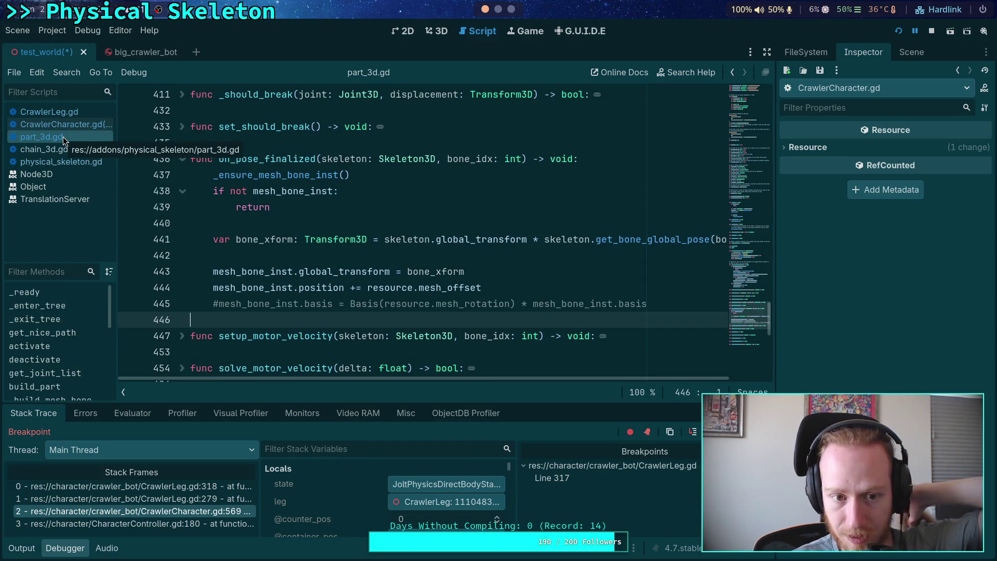
{"action": "left_click", "coordinate": [68, 111]}
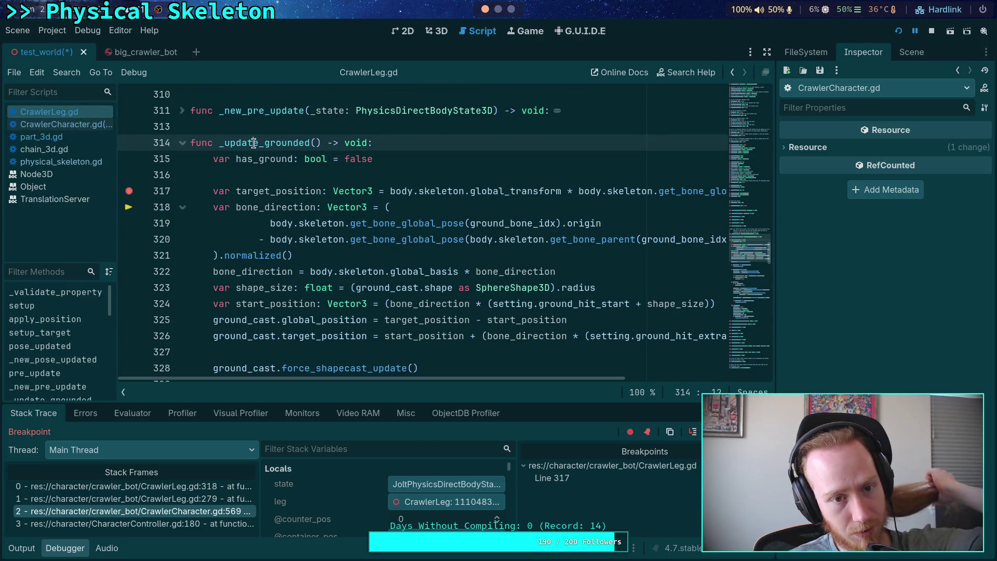
{"action": "left_click", "coordinate": [211, 499]}
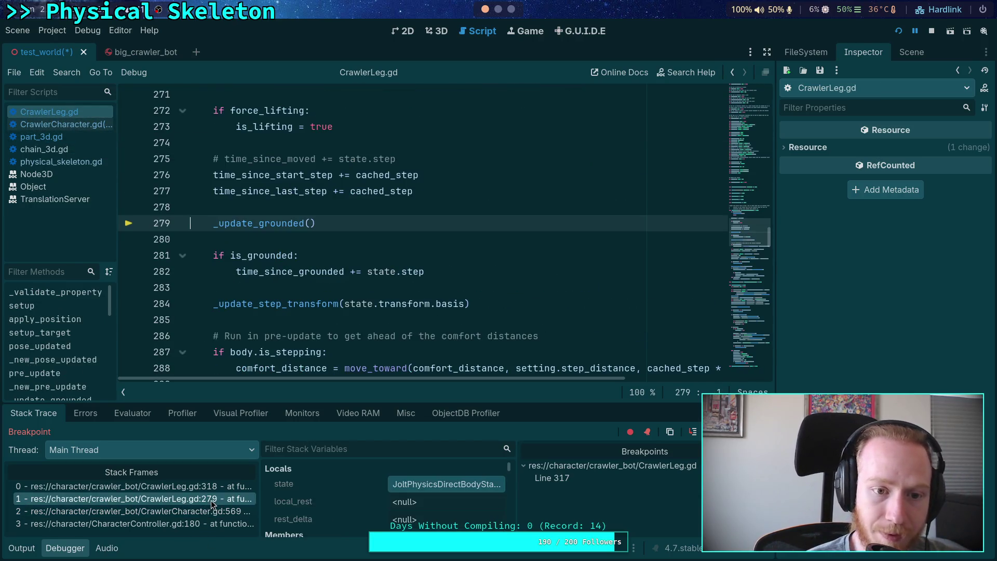
{"action": "scroll", "coordinate": [308, 299], "scroll_direction": "down", "scroll_amount": 1}
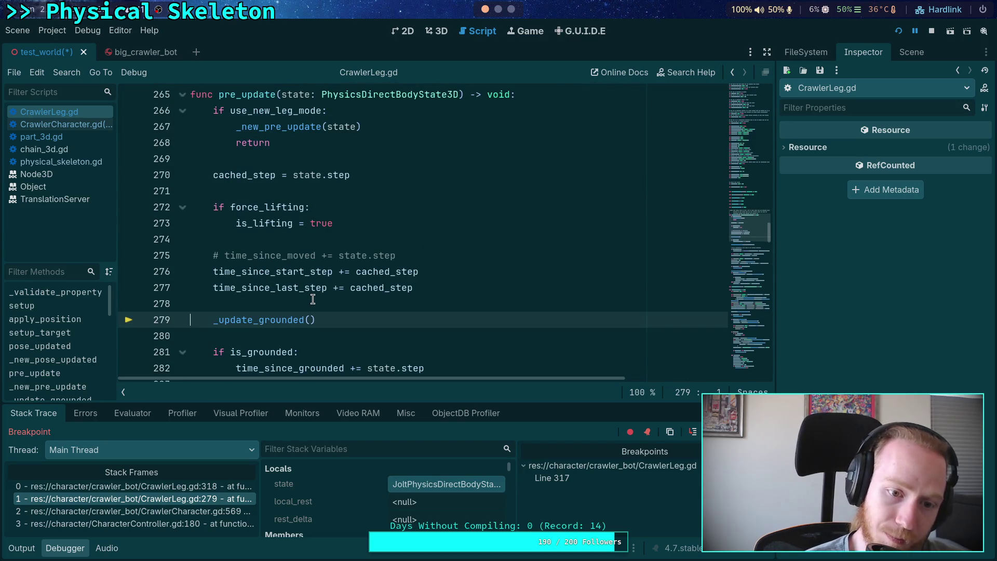
{"action": "scroll", "coordinate": [309, 299], "scroll_direction": "down", "scroll_amount": 3}
{"action": "scroll", "coordinate": [342, 308], "scroll_direction": "down", "scroll_amount": 4}
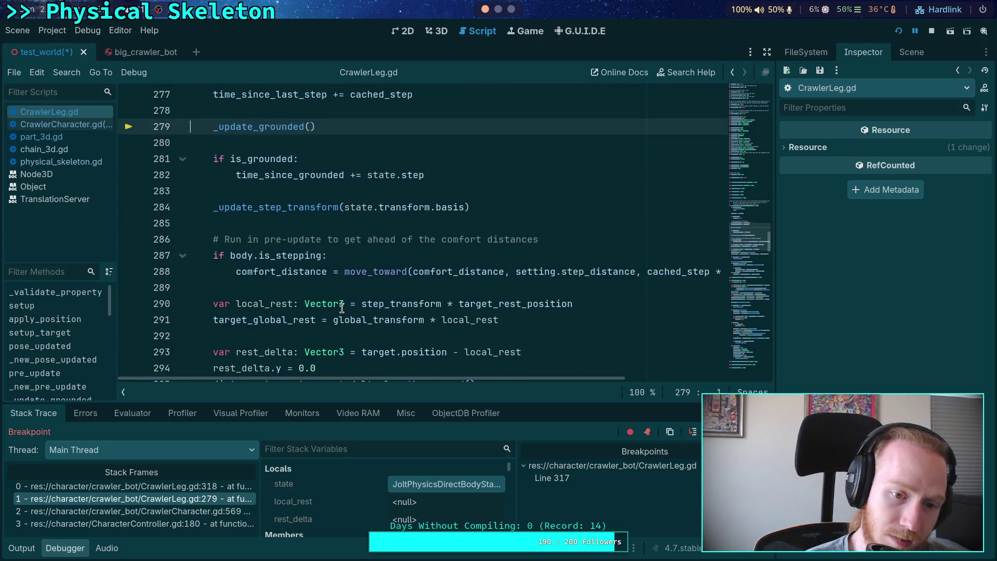
{"action": "scroll", "coordinate": [342, 308], "scroll_direction": "down", "scroll_amount": 2}
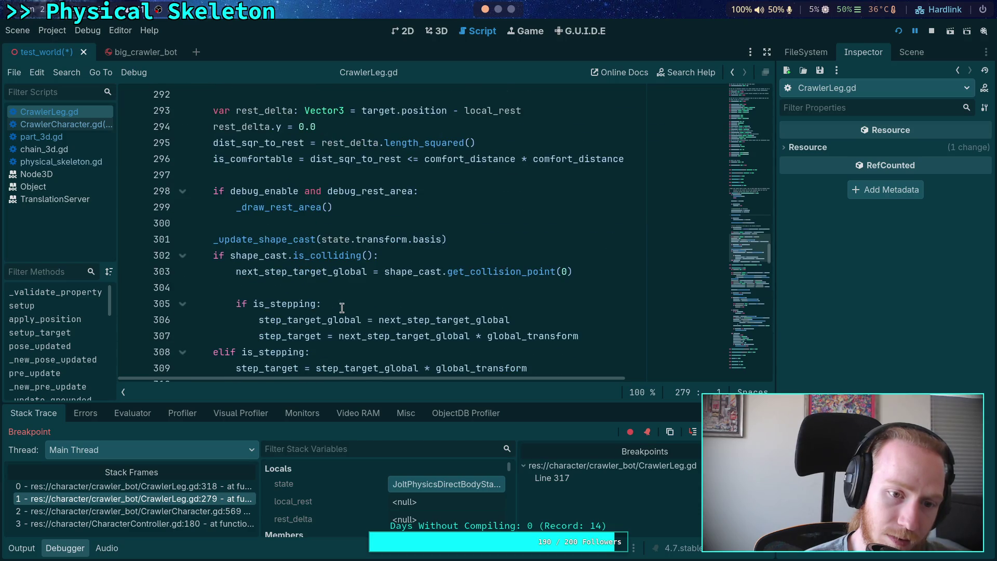
{"action": "scroll", "coordinate": [342, 307], "scroll_direction": "down", "scroll_amount": 1}
{"action": "scroll", "coordinate": [342, 307], "scroll_direction": "up", "scroll_amount": 10}
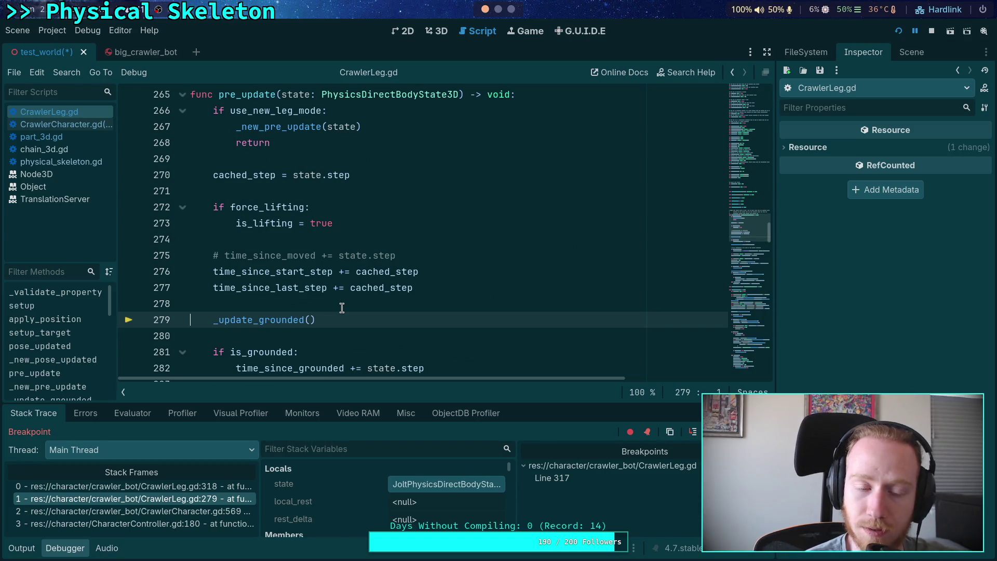
{"action": "scroll", "coordinate": [341, 308], "scroll_direction": "down", "scroll_amount": 1}
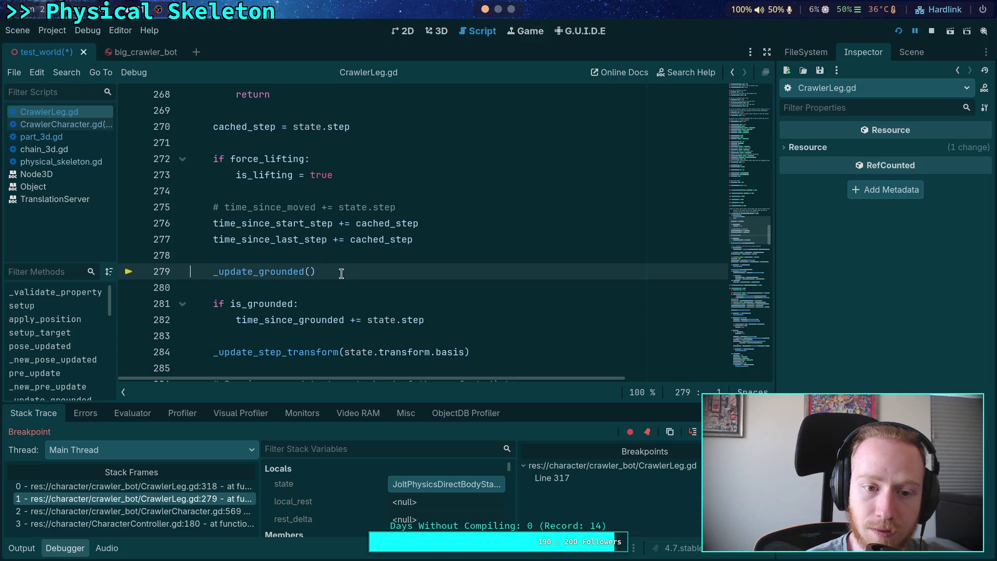
{"action": "scroll", "coordinate": [346, 275], "scroll_direction": "down", "scroll_amount": 3}
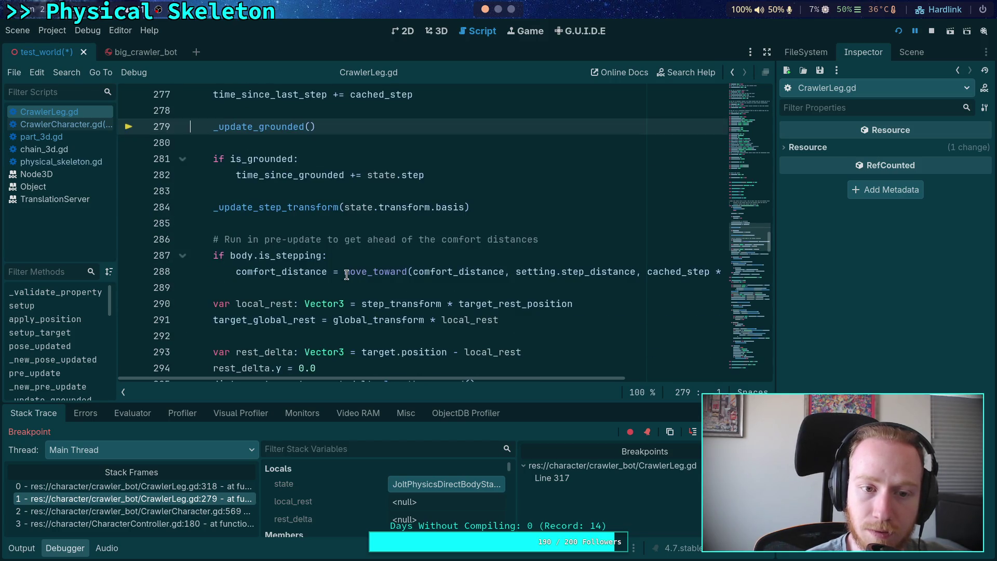
{"action": "scroll", "coordinate": [346, 274], "scroll_direction": "up", "scroll_amount": 2}
{"action": "left_click", "coordinate": [260, 258]}
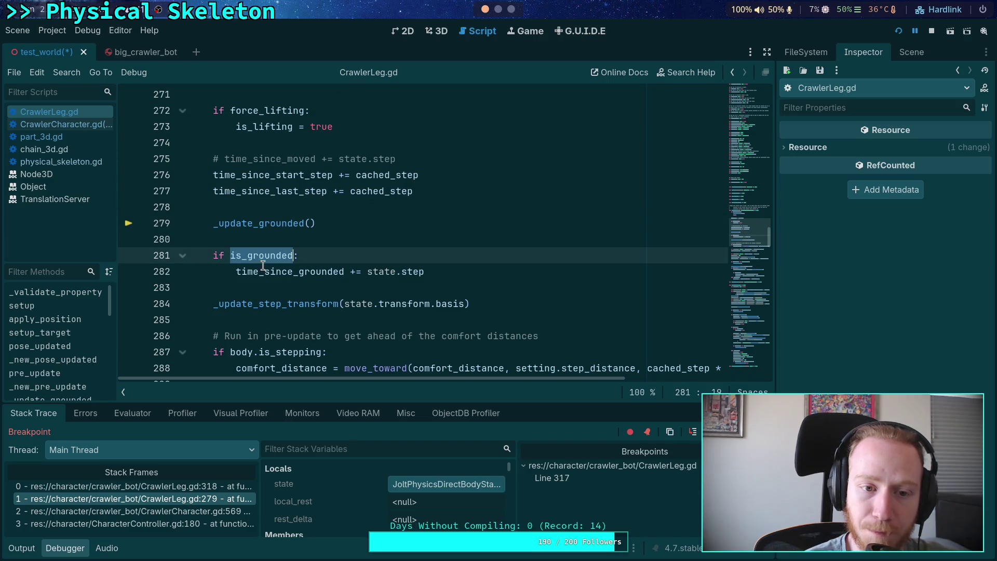
{"action": "left_click", "coordinate": [263, 271]}
{"action": "left_click", "coordinate": [320, 250]}
{"action": "left_click", "coordinate": [332, 224]}
{"action": "left_click", "coordinate": [318, 237]}
{"action": "scroll", "coordinate": [317, 239], "scroll_direction": "down", "scroll_amount": 3}
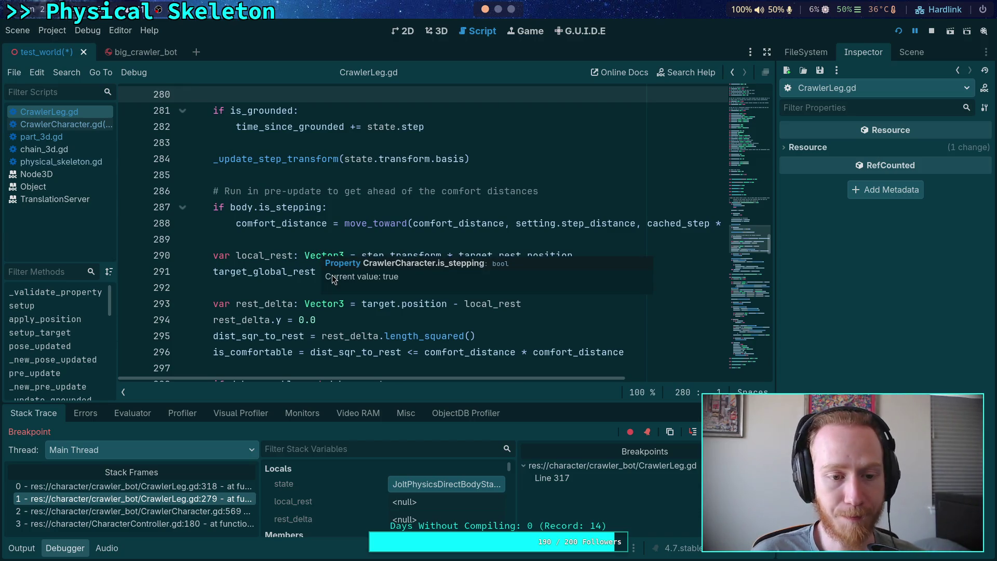
{"action": "scroll", "coordinate": [311, 262], "scroll_direction": "up", "scroll_amount": 4}
{"action": "scroll", "coordinate": [265, 248], "scroll_direction": "up", "scroll_amount": 2}
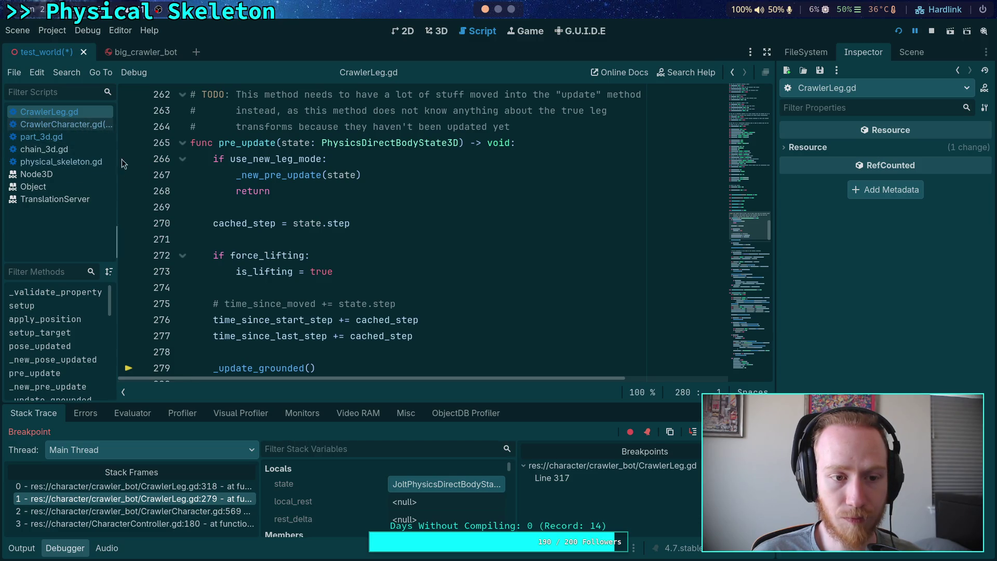
{"action": "scroll", "coordinate": [294, 234], "scroll_direction": "down", "scroll_amount": 2}
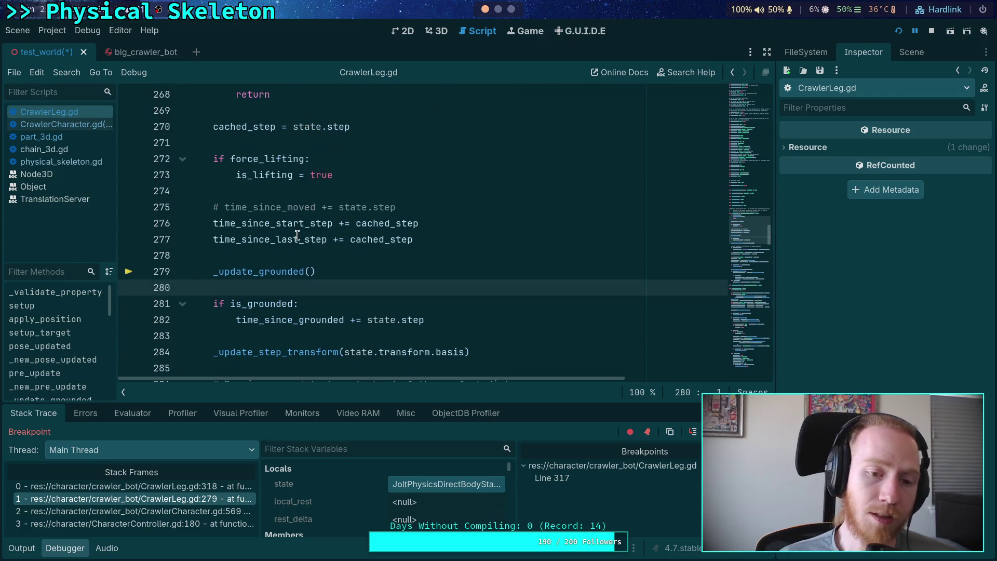
{"action": "scroll", "coordinate": [307, 248], "scroll_direction": "down", "scroll_amount": 6}
{"action": "scroll", "coordinate": [317, 283], "scroll_direction": "down", "scroll_amount": 5}
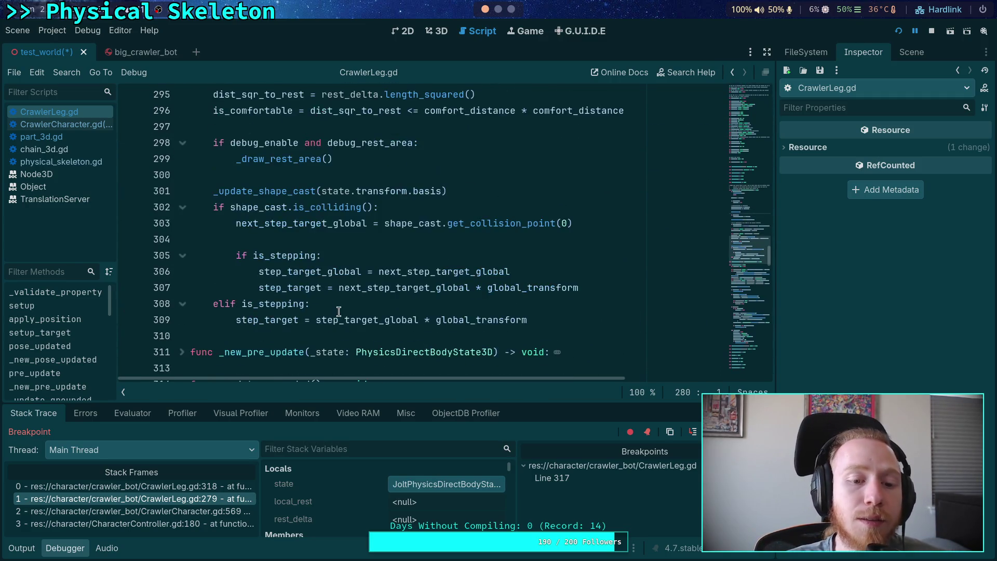
{"action": "scroll", "coordinate": [357, 301], "scroll_direction": "down", "scroll_amount": 3}
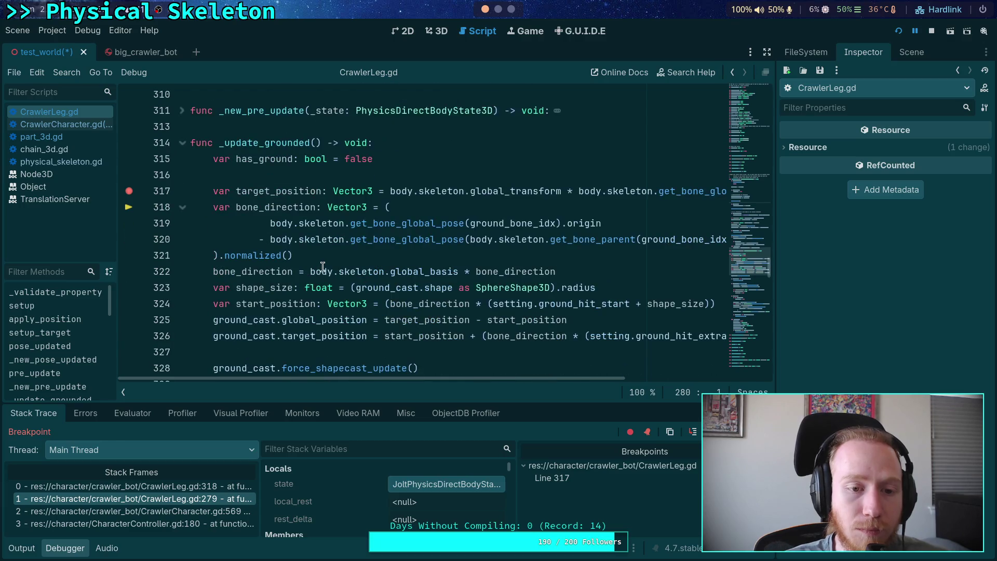
{"action": "scroll", "coordinate": [324, 266], "scroll_direction": "down", "scroll_amount": 3}
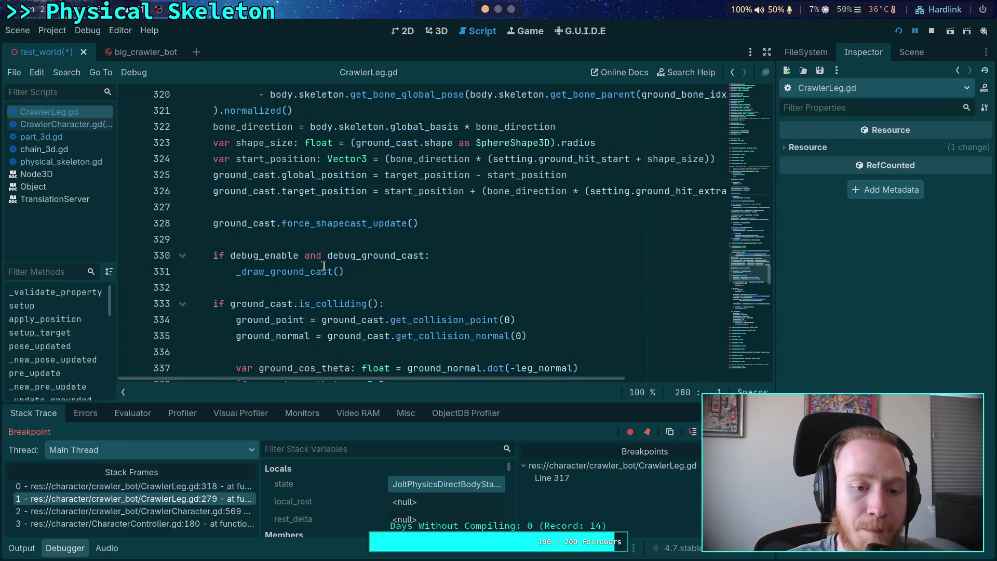
{"action": "scroll", "coordinate": [301, 250], "scroll_direction": "down", "scroll_amount": 2}
{"action": "left_click", "coordinate": [63, 136]}
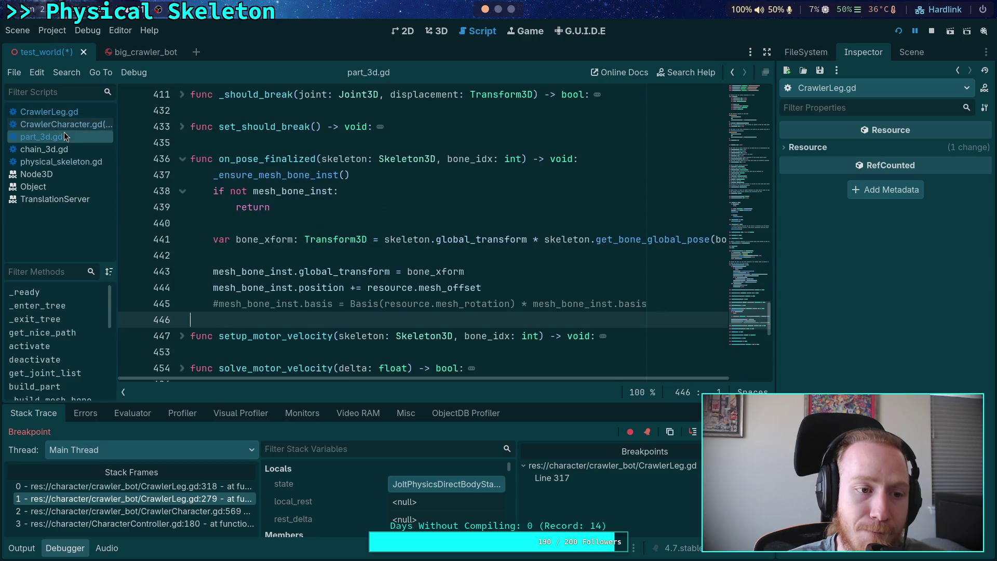
{"action": "key", "text": "alt+Left"}
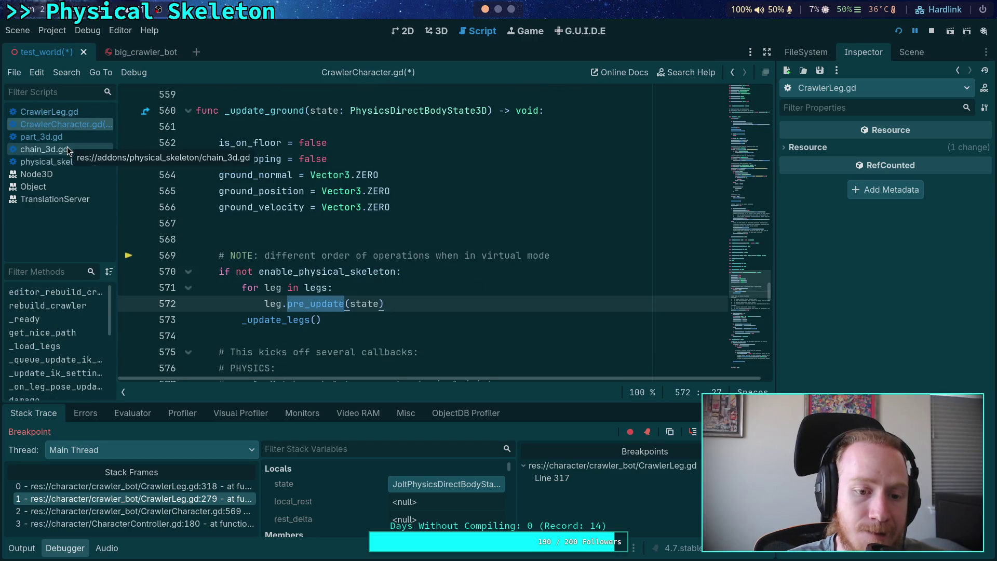
{"action": "left_click", "coordinate": [68, 112]}
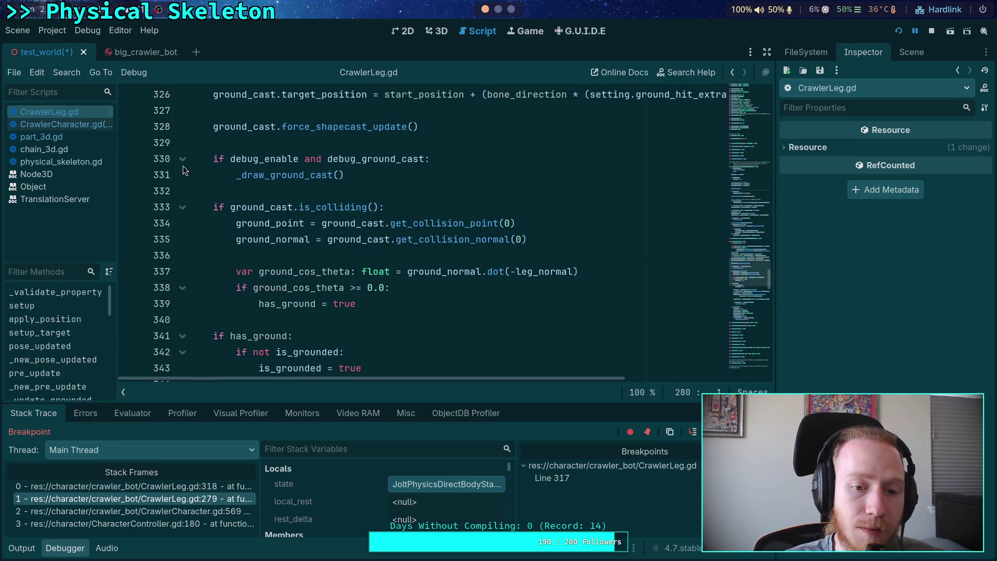
{"action": "scroll", "coordinate": [371, 241], "scroll_direction": "up", "scroll_amount": 5}
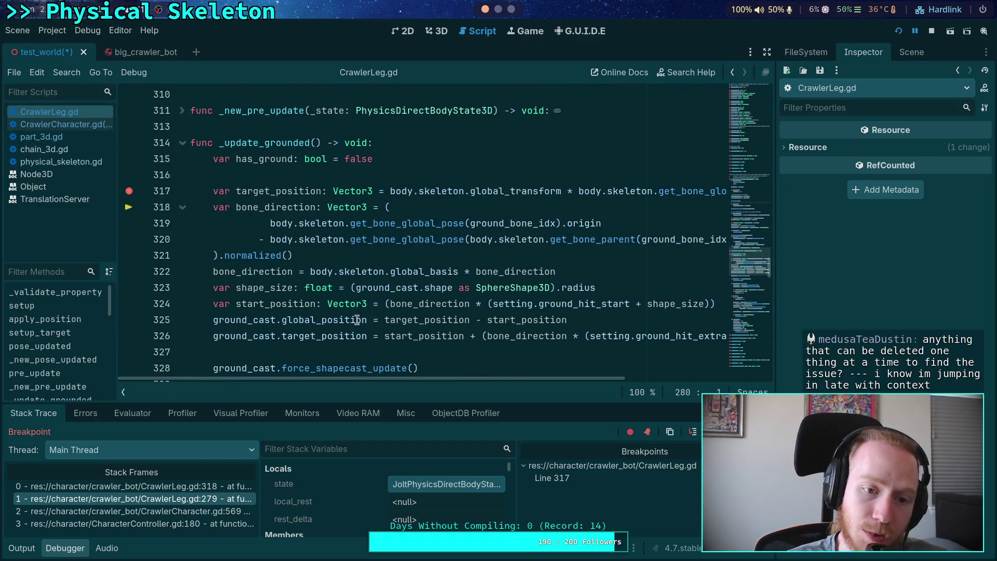
{"action": "scroll", "coordinate": [343, 312], "scroll_direction": "up", "scroll_amount": 9}
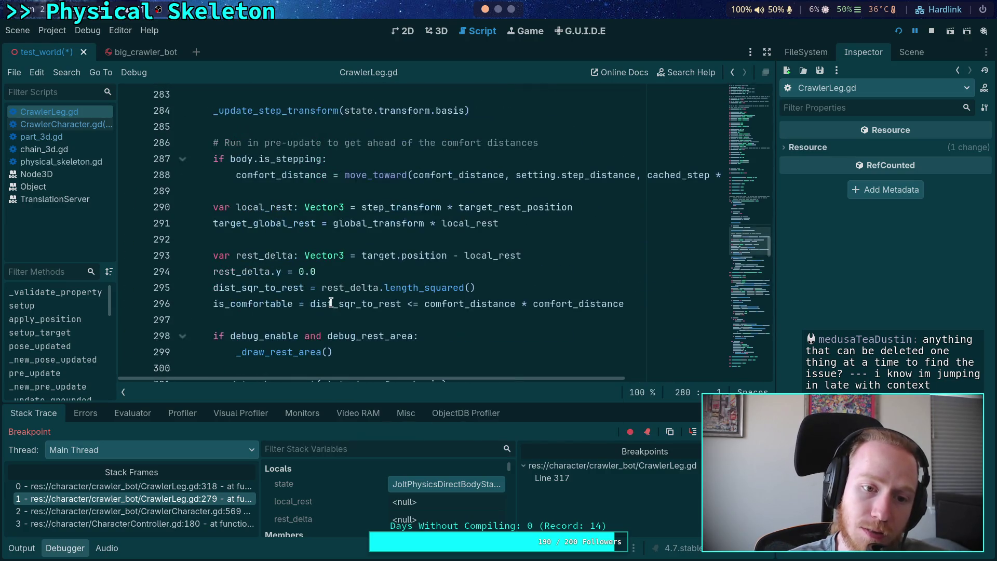
{"action": "scroll", "coordinate": [332, 302], "scroll_direction": "up", "scroll_amount": 2}
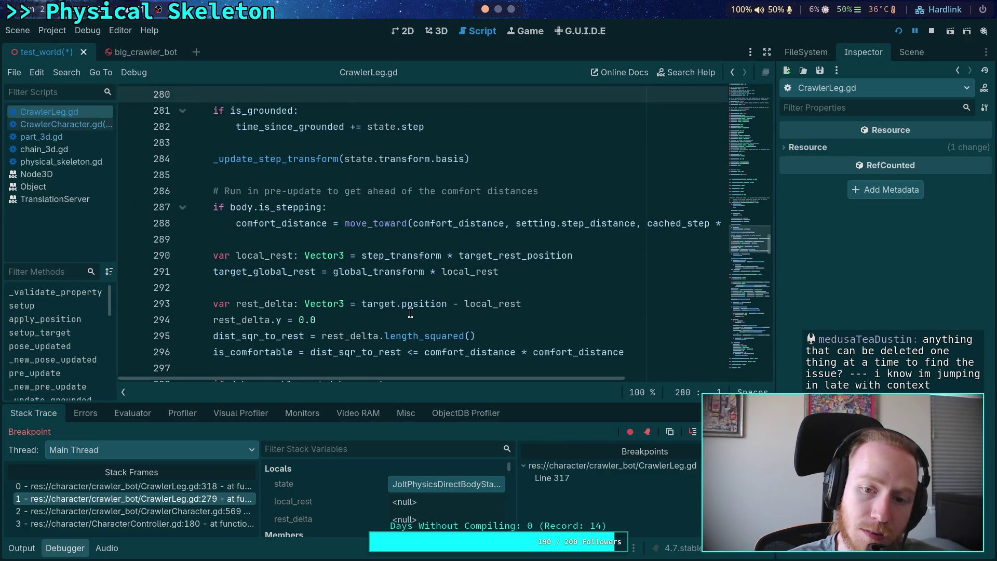
{"action": "scroll", "coordinate": [411, 312], "scroll_direction": "up", "scroll_amount": 1}
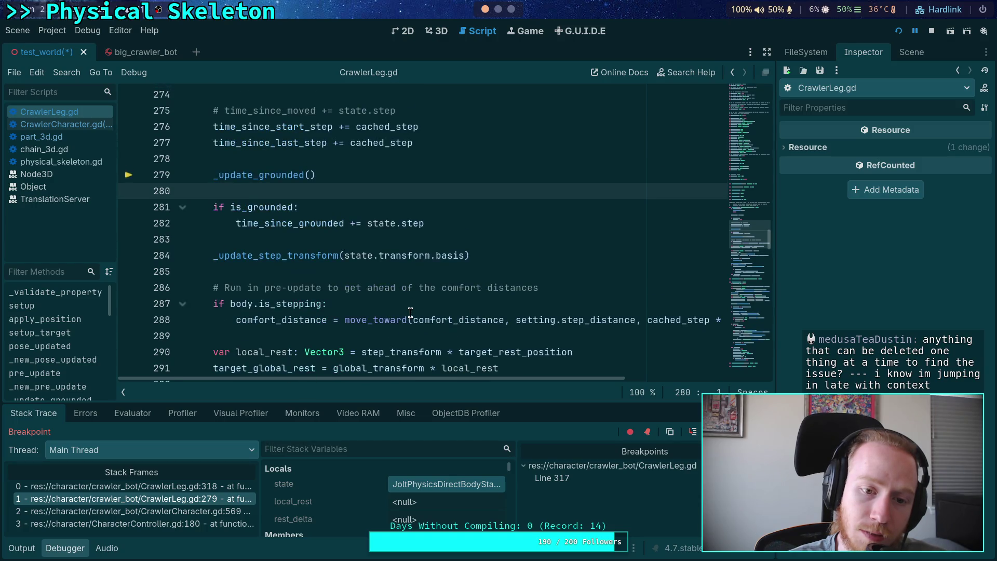
{"action": "left_click_drag", "start_coordinate": [213, 255], "coordinate": [493, 252]}
{"action": "left_click", "coordinate": [313, 288]}
{"action": "left_click_drag", "start_coordinate": [193, 256], "coordinate": [395, 256]}
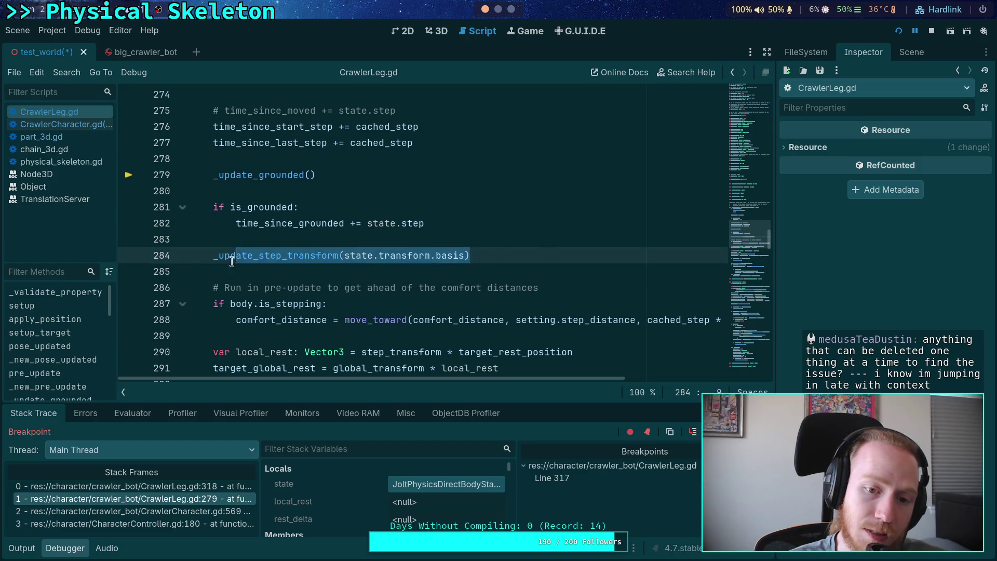
{"action": "left_click", "coordinate": [248, 255]}
{"action": "scroll", "coordinate": [291, 280], "scroll_direction": "up", "scroll_amount": 2}
{"action": "scroll", "coordinate": [310, 290], "scroll_direction": "up", "scroll_amount": 2}
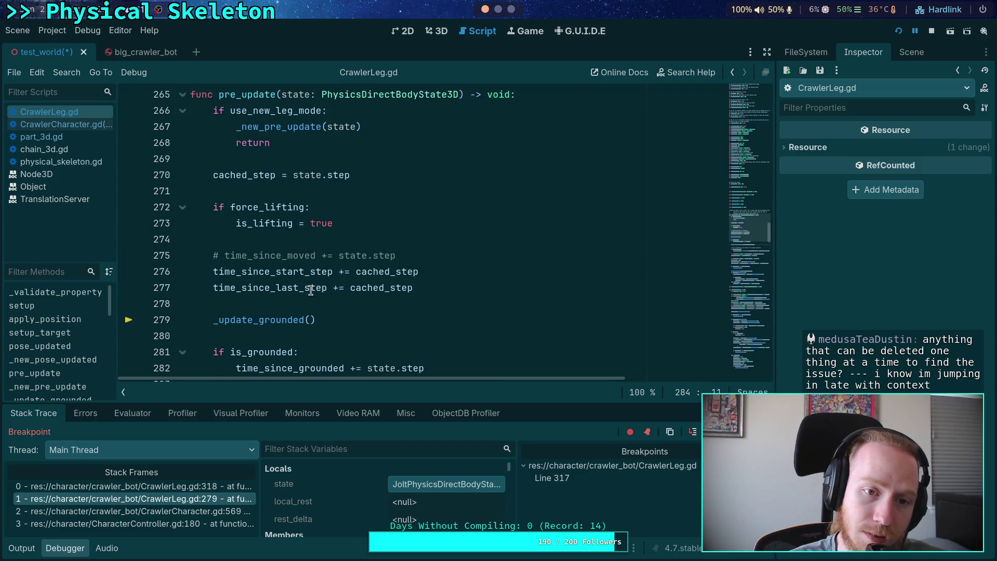
{"action": "scroll", "coordinate": [310, 289], "scroll_direction": "down", "scroll_amount": 4}
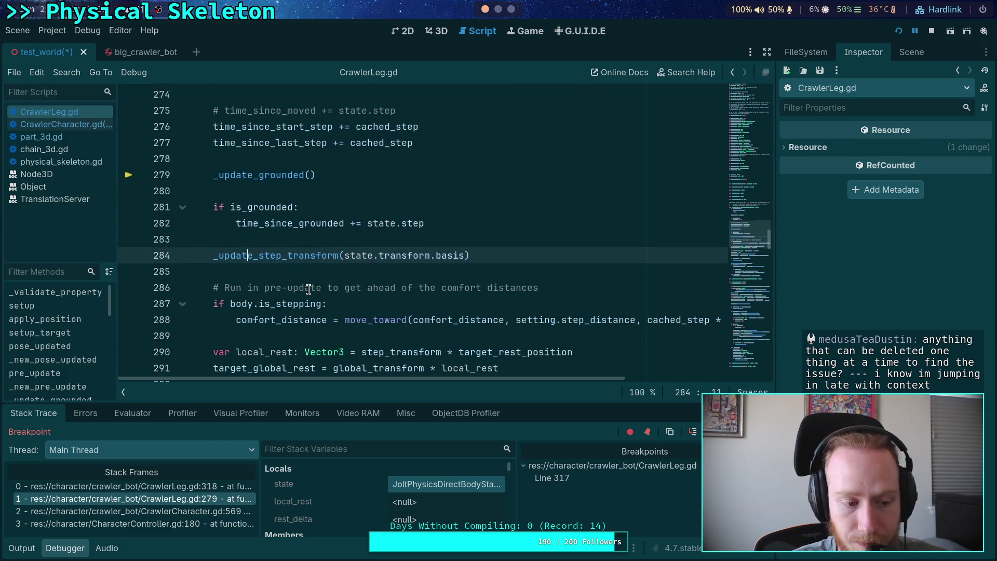
{"action": "scroll", "coordinate": [309, 289], "scroll_direction": "down", "scroll_amount": 1}
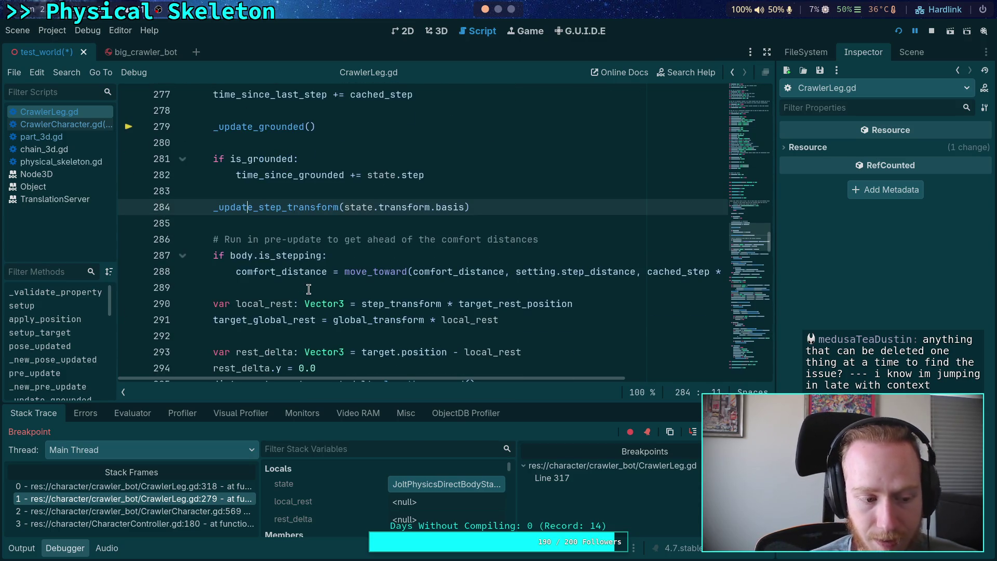
{"action": "mouse_move", "coordinate": [298, 315]}
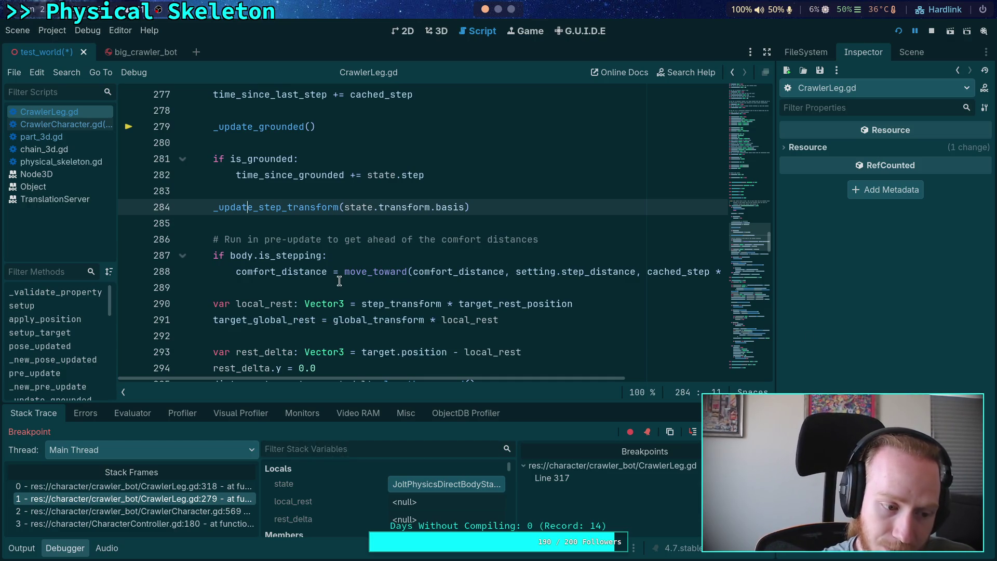
{"action": "scroll", "coordinate": [339, 281], "scroll_direction": "down", "scroll_amount": 3}
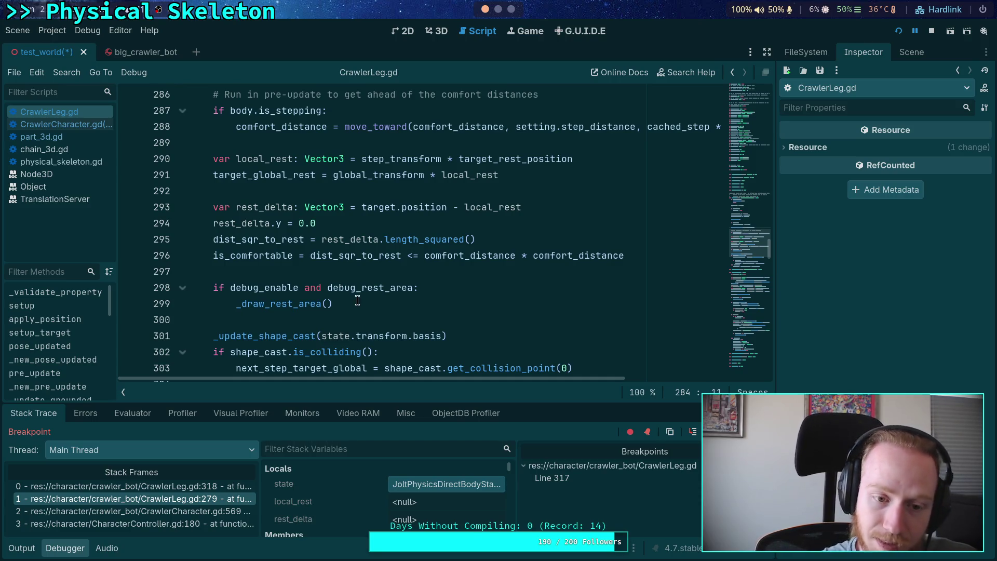
{"action": "left_click", "coordinate": [302, 321]}
{"action": "scroll", "coordinate": [302, 316], "scroll_direction": "down", "scroll_amount": 4}
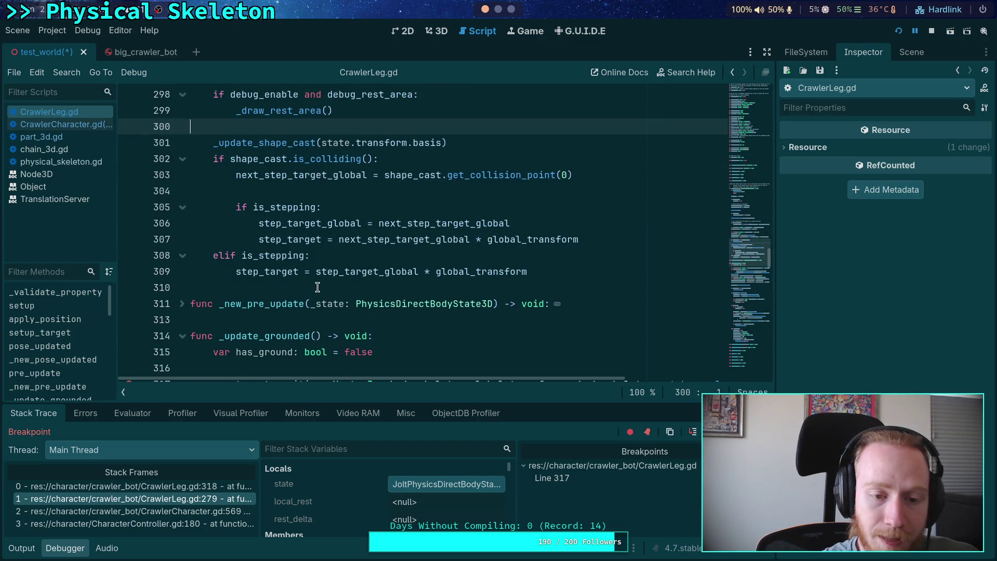
{"action": "left_click", "coordinate": [317, 287]}
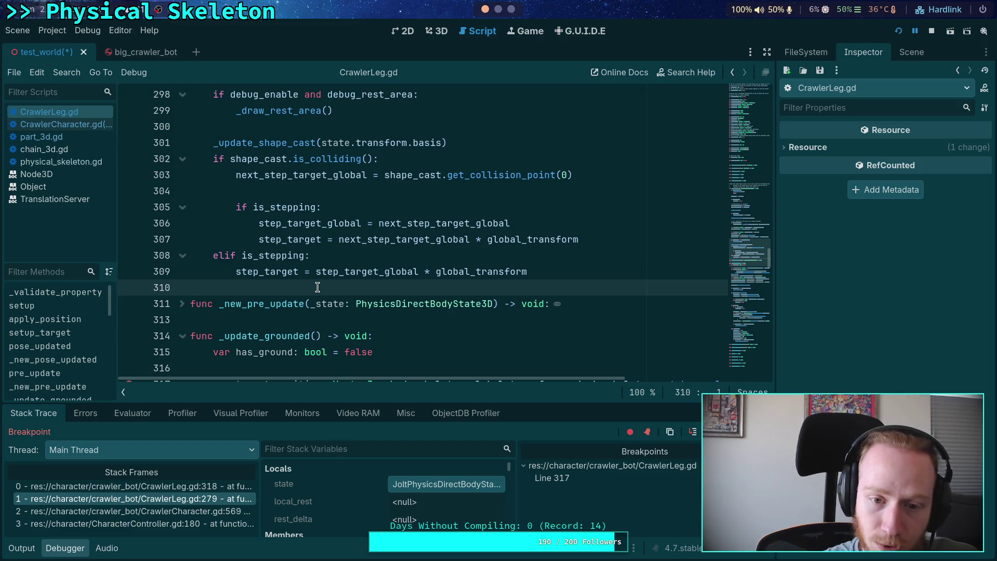
{"action": "scroll", "coordinate": [301, 283], "scroll_direction": "up", "scroll_amount": 1}
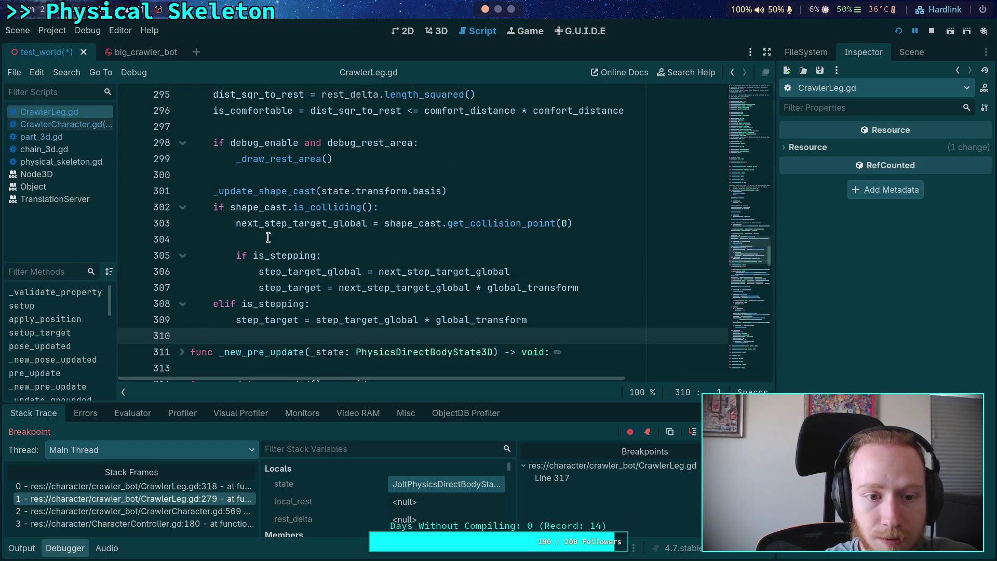
{"action": "left_click", "coordinate": [271, 193]}
{"action": "double_click", "coordinate": [259, 193]}
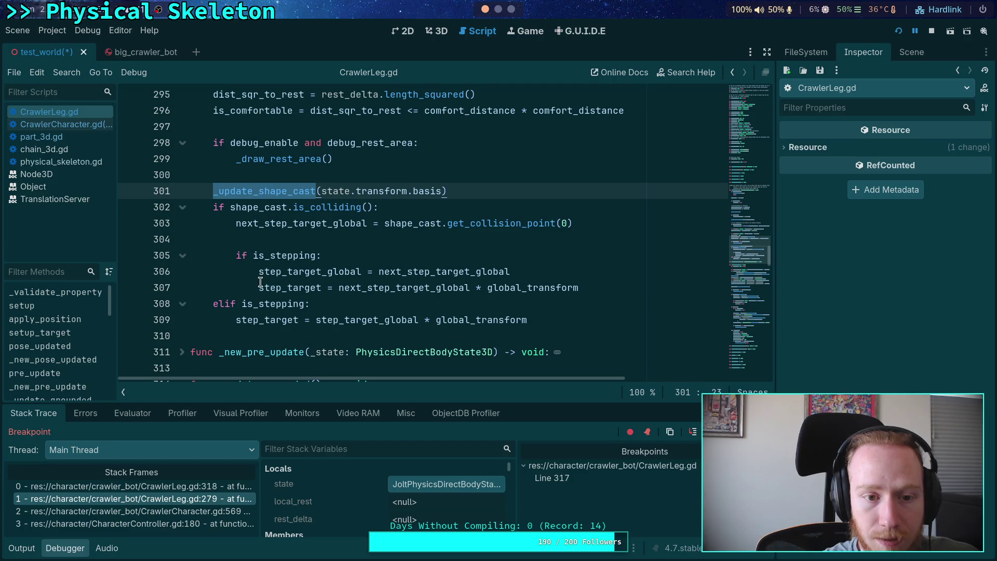
{"action": "scroll", "coordinate": [260, 282], "scroll_direction": "down", "scroll_amount": 1}
{"action": "scroll", "coordinate": [243, 302], "scroll_direction": "down", "scroll_amount": 18}
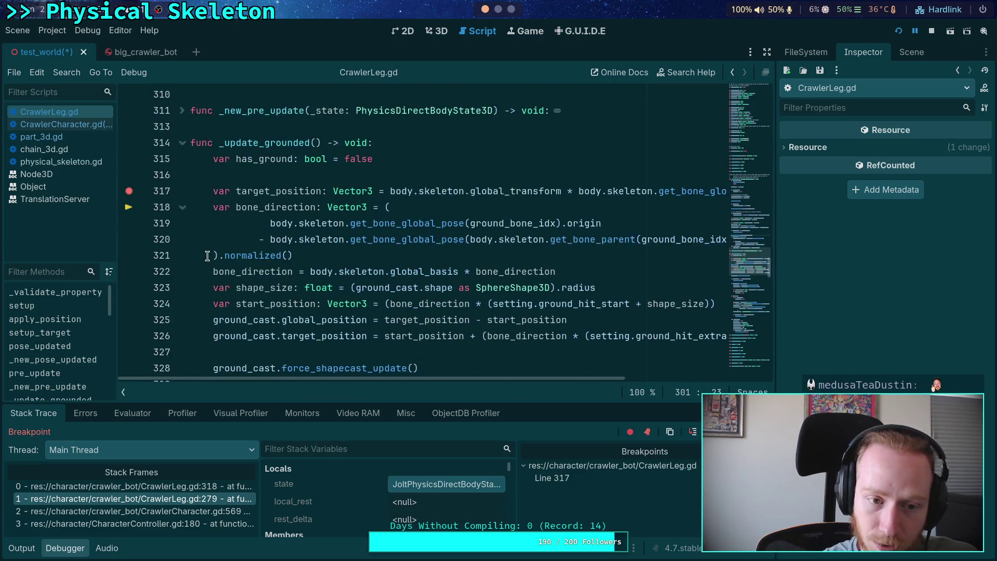
{"action": "scroll", "coordinate": [207, 256], "scroll_direction": "down", "scroll_amount": 5}
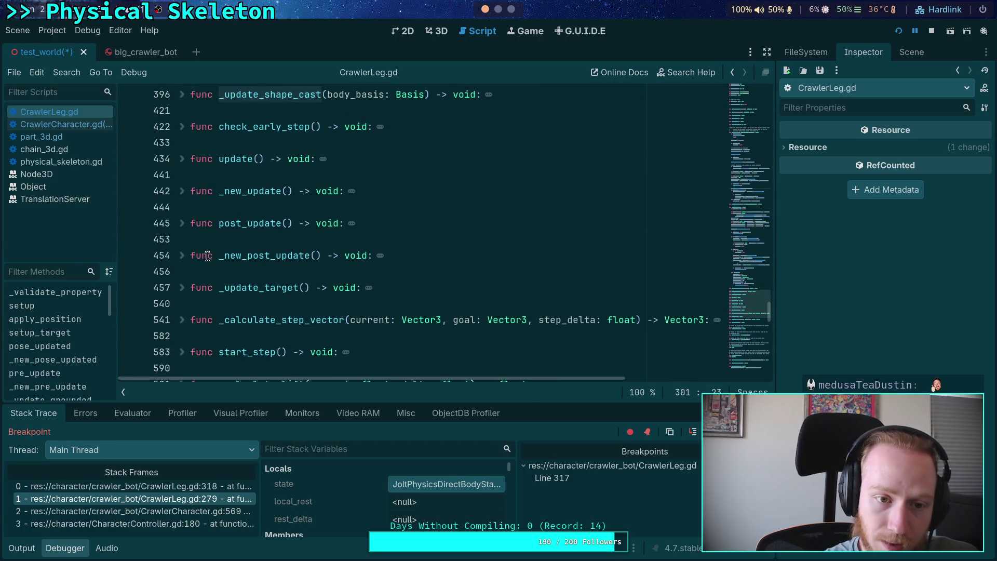
Unfold _update_shape_cast and scroll through its body
{"action": "left_click", "coordinate": [178, 94]}
{"action": "left_click", "coordinate": [297, 251]}
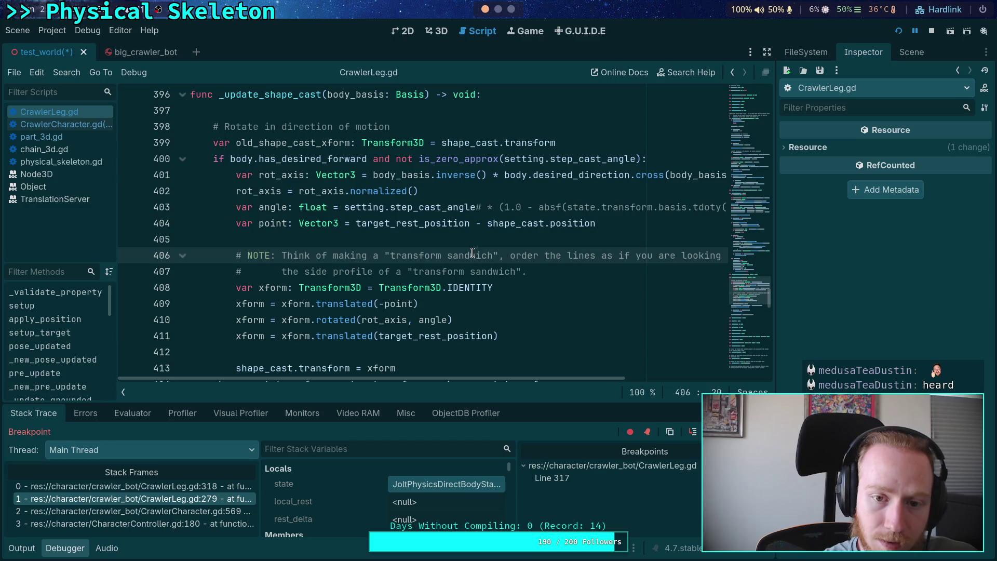
{"action": "scroll", "coordinate": [472, 252], "scroll_direction": "down", "scroll_amount": 2}
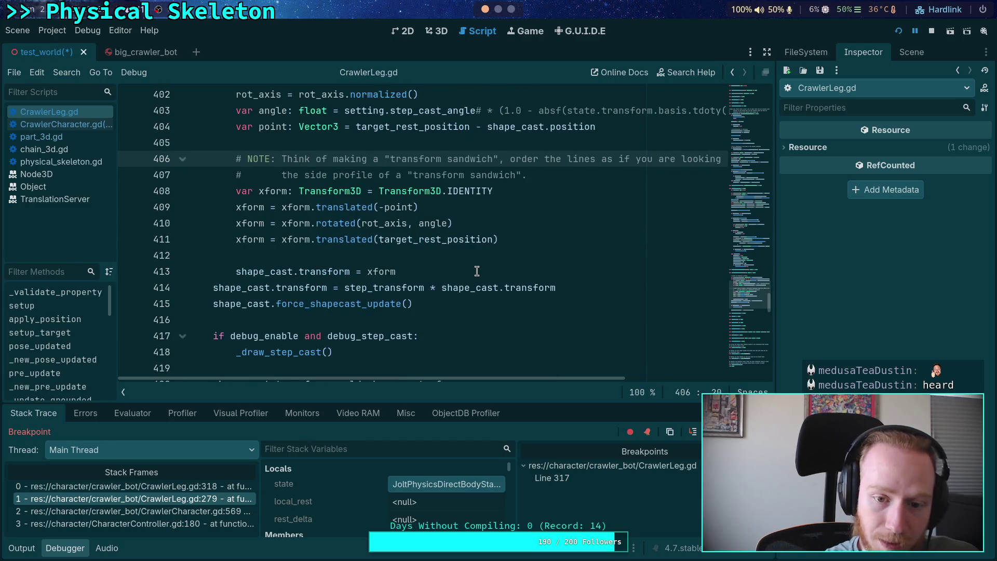
{"action": "scroll", "coordinate": [476, 271], "scroll_direction": "down", "scroll_amount": 2}
{"action": "scroll", "coordinate": [479, 268], "scroll_direction": "up", "scroll_amount": 15}
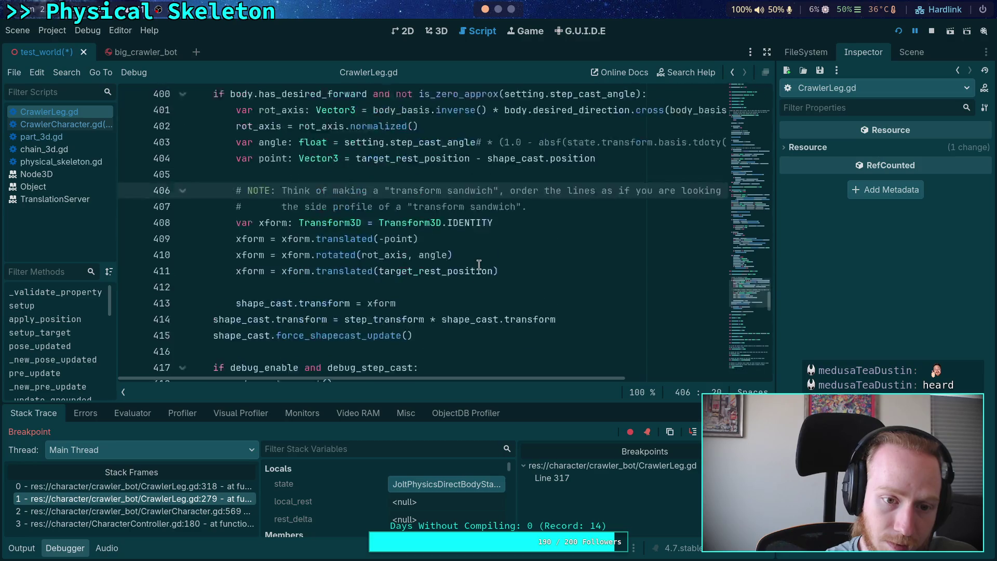
{"action": "scroll", "coordinate": [479, 267], "scroll_direction": "down", "scroll_amount": 2}
{"action": "scroll", "coordinate": [479, 265], "scroll_direction": "up", "scroll_amount": 8}
{"action": "scroll", "coordinate": [479, 265], "scroll_direction": "up", "scroll_amount": 8}
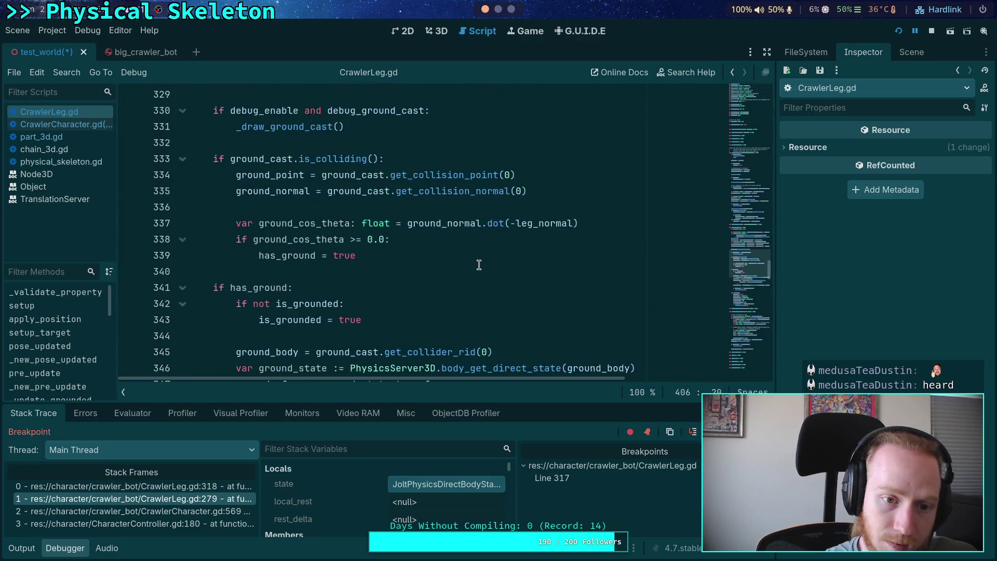
{"action": "scroll", "coordinate": [479, 264], "scroll_direction": "up", "scroll_amount": 2}
{"action": "scroll", "coordinate": [479, 265], "scroll_direction": "down", "scroll_amount": 12}
{"action": "scroll", "coordinate": [479, 264], "scroll_direction": "up", "scroll_amount": 14}
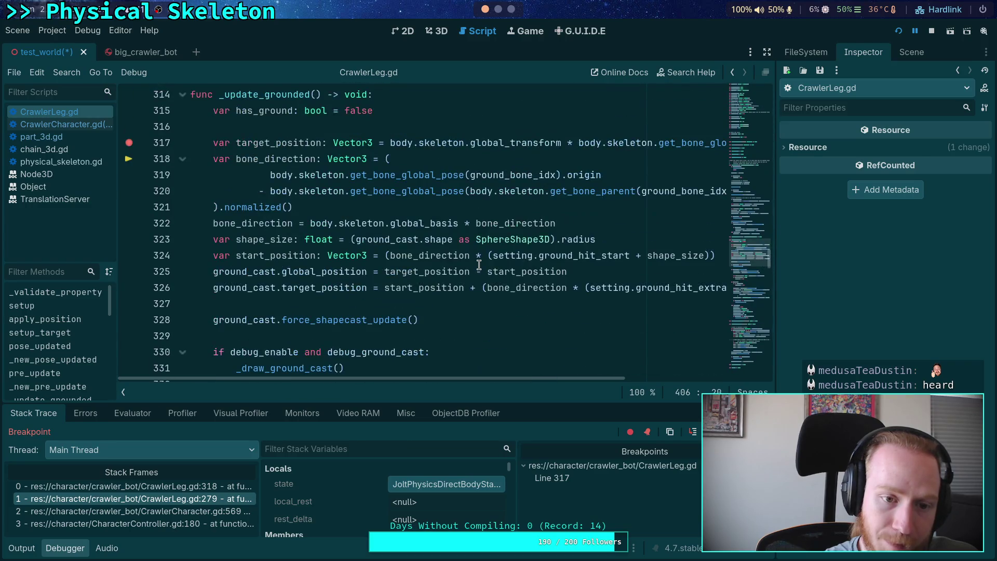
Re-expand _update_grounded, clear the pre_update selection, then switch to physical_skeleton.gd and CrawlerLeg.gd
{"action": "left_click", "coordinate": [182, 191]}
{"action": "left_click", "coordinate": [183, 191]}
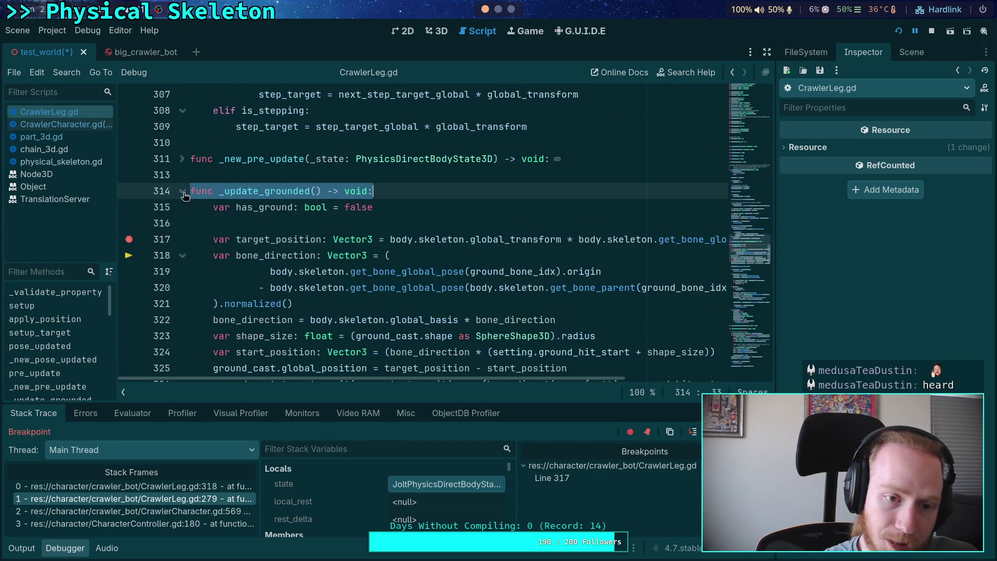
{"action": "scroll", "coordinate": [330, 252], "scroll_direction": "up", "scroll_amount": 6}
{"action": "left_click", "coordinate": [330, 253], "text": "shift"}
{"action": "scroll", "coordinate": [331, 252], "scroll_direction": "up", "scroll_amount": 4}
{"action": "left_click", "coordinate": [331, 252]}
{"action": "scroll", "coordinate": [330, 253], "scroll_direction": "up", "scroll_amount": 5}
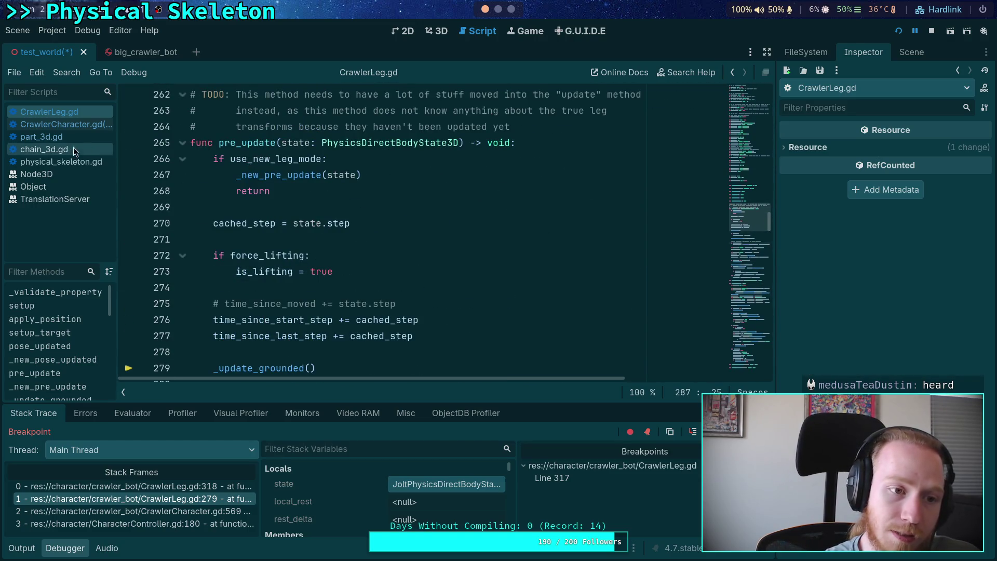
{"action": "left_click", "coordinate": [53, 158]}
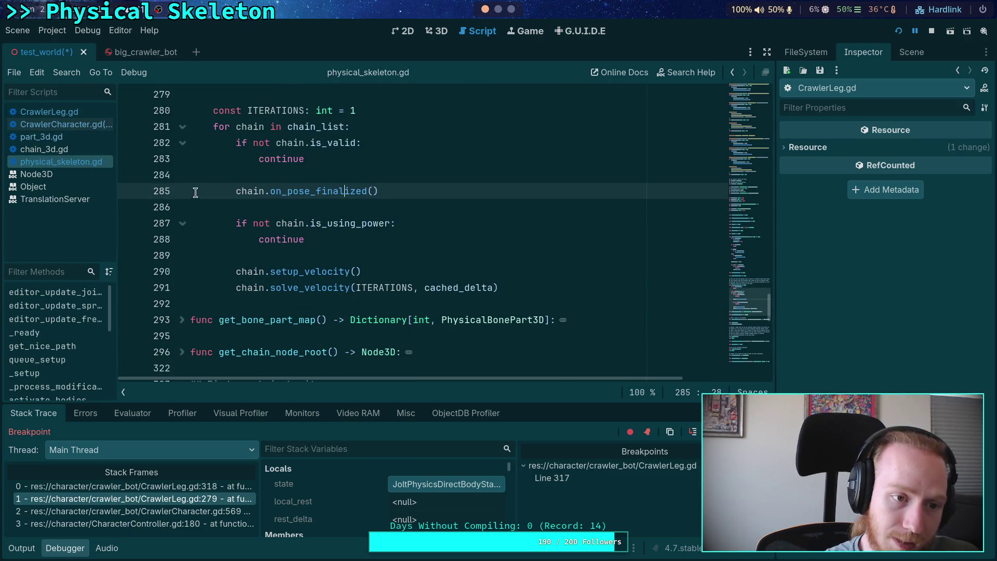
{"action": "left_click", "coordinate": [71, 112]}
In CrawlerCharacter.gd, cut the per-leg pre_update loop out of _update_ground and remove the leftover empty line
{"action": "left_click", "coordinate": [71, 124]}
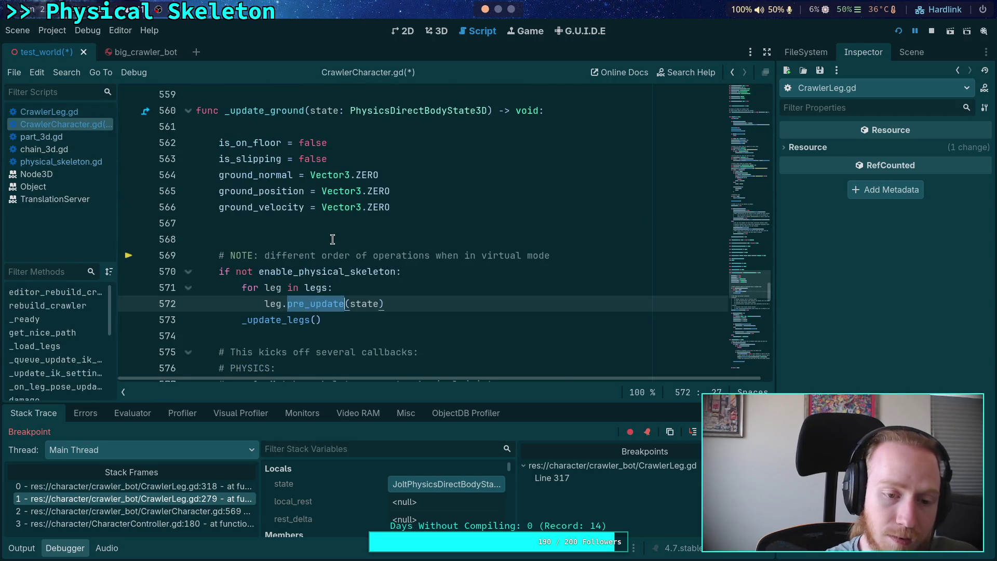
{"action": "scroll", "coordinate": [168, 171], "scroll_direction": "down", "scroll_amount": 1}
{"action": "left_click_drag", "start_coordinate": [384, 255], "coordinate": [239, 240]}
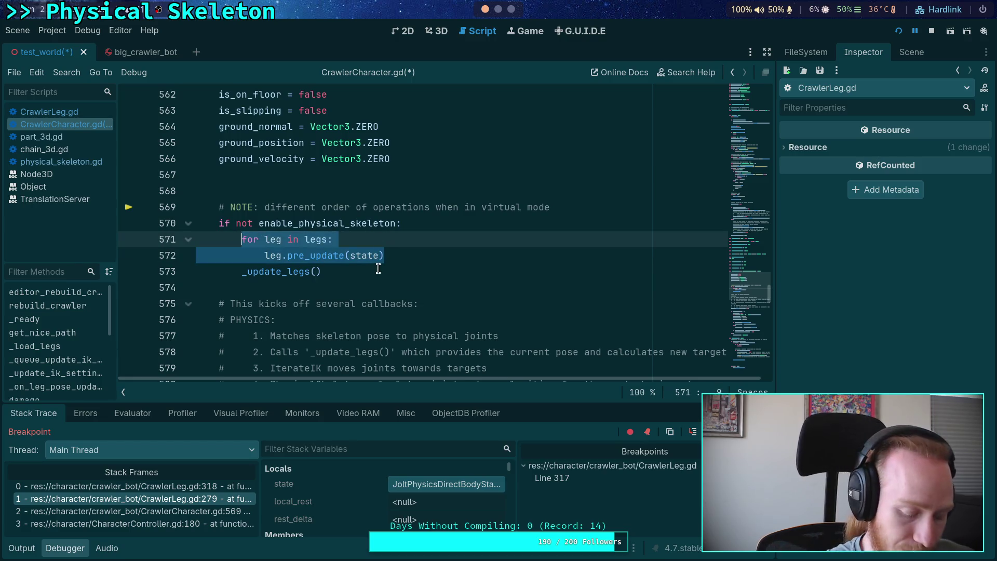
{"action": "key", "text": "ctrl+x"}
{"action": "key", "text": "BackSpace"}
Paste the pre_update loop into _update_legs at line 617 and fix its indentation
{"action": "scroll", "coordinate": [337, 246], "scroll_direction": "down", "scroll_amount": 6}
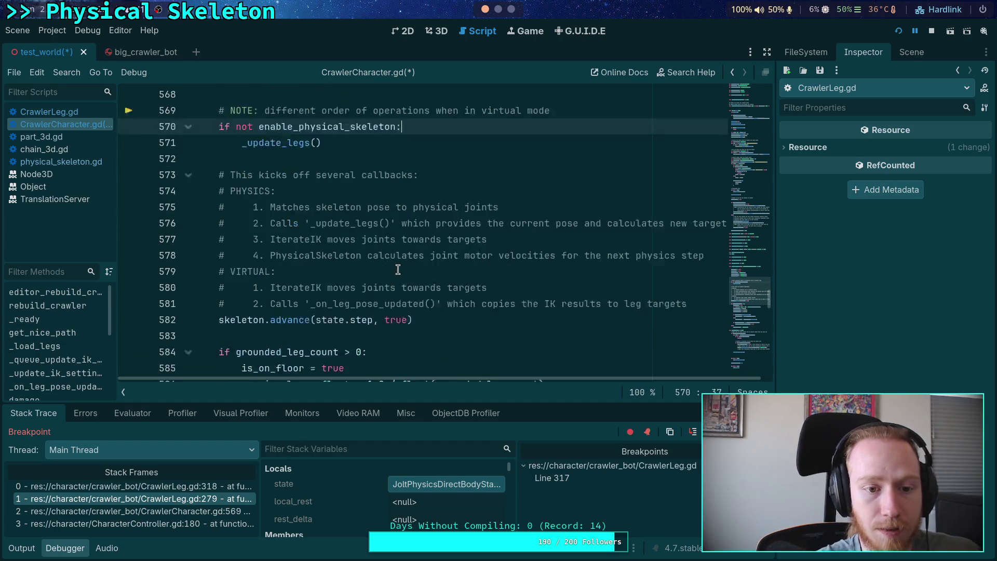
{"action": "scroll", "coordinate": [337, 246], "scroll_direction": "up", "scroll_amount": 10}
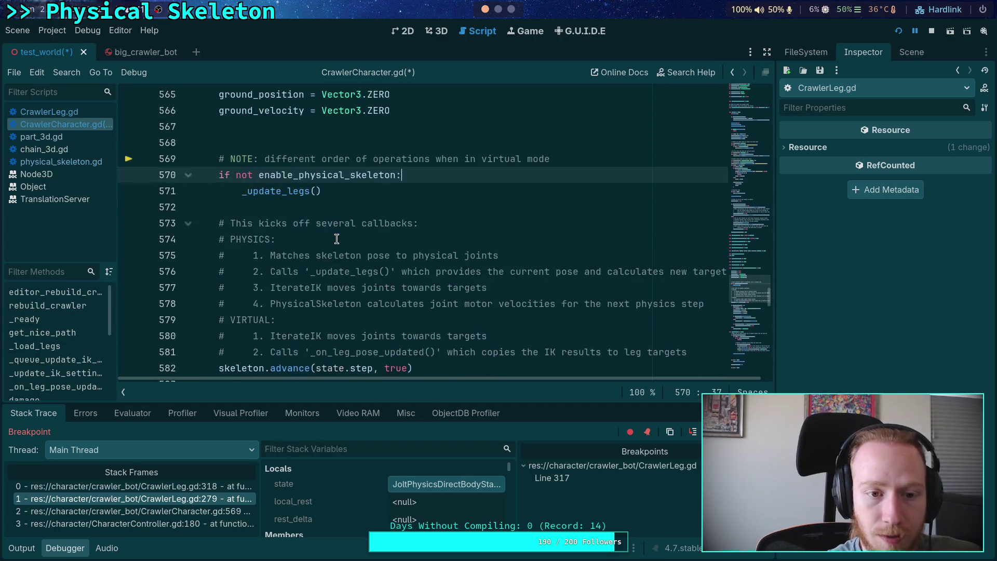
{"action": "scroll", "coordinate": [333, 254], "scroll_direction": "down", "scroll_amount": 15}
{"action": "scroll", "coordinate": [333, 253], "scroll_direction": "up", "scroll_amount": 2}
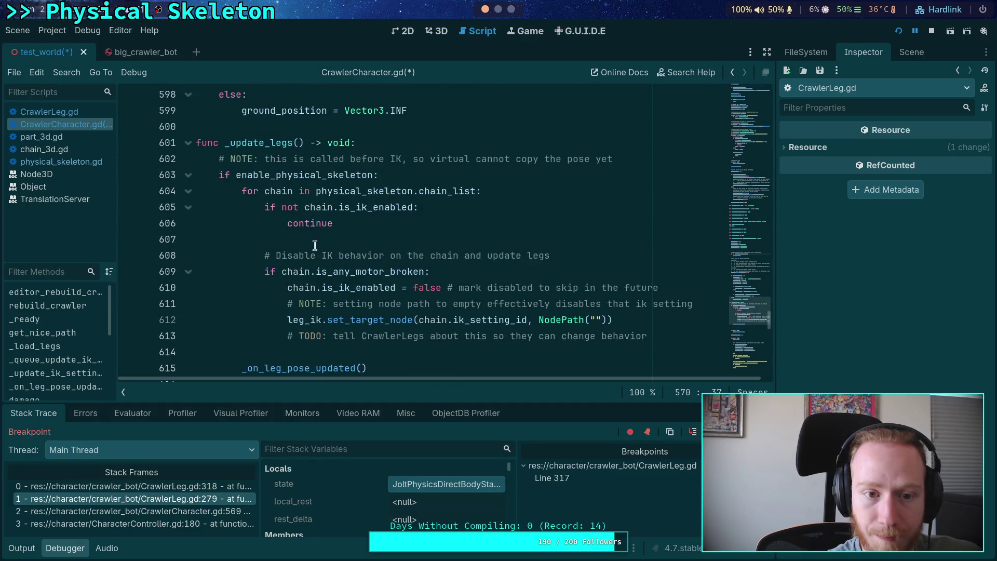
{"action": "scroll", "coordinate": [330, 254], "scroll_direction": "down", "scroll_amount": 3}
{"action": "left_click", "coordinate": [327, 258]}
{"action": "scroll", "coordinate": [328, 258], "scroll_direction": "up", "scroll_amount": 2}
{"action": "scroll", "coordinate": [327, 258], "scroll_direction": "down", "scroll_amount": 2}
{"action": "key", "text": "ctrl+v"}
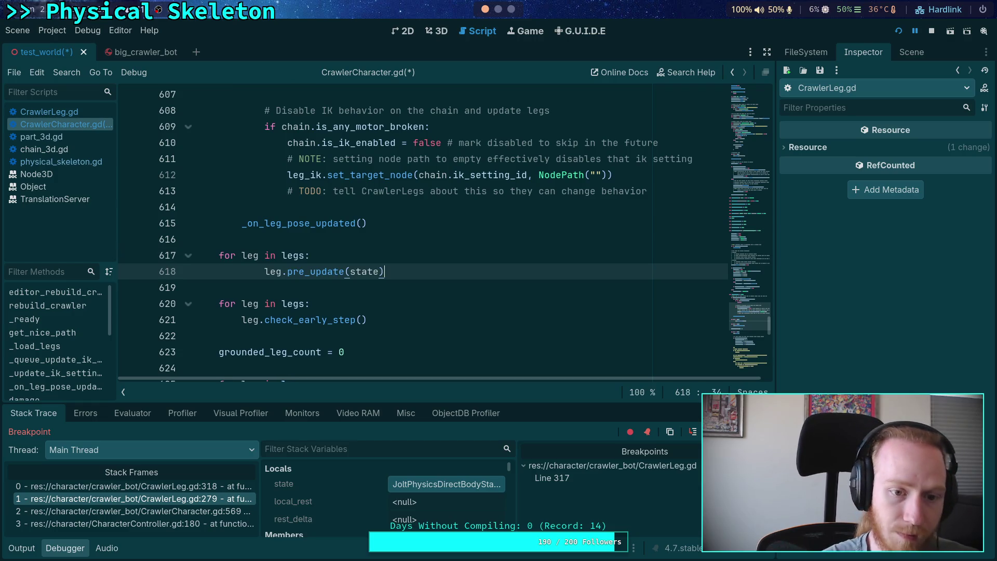
{"action": "scroll", "coordinate": [324, 270], "scroll_direction": "up", "scroll_amount": 2}
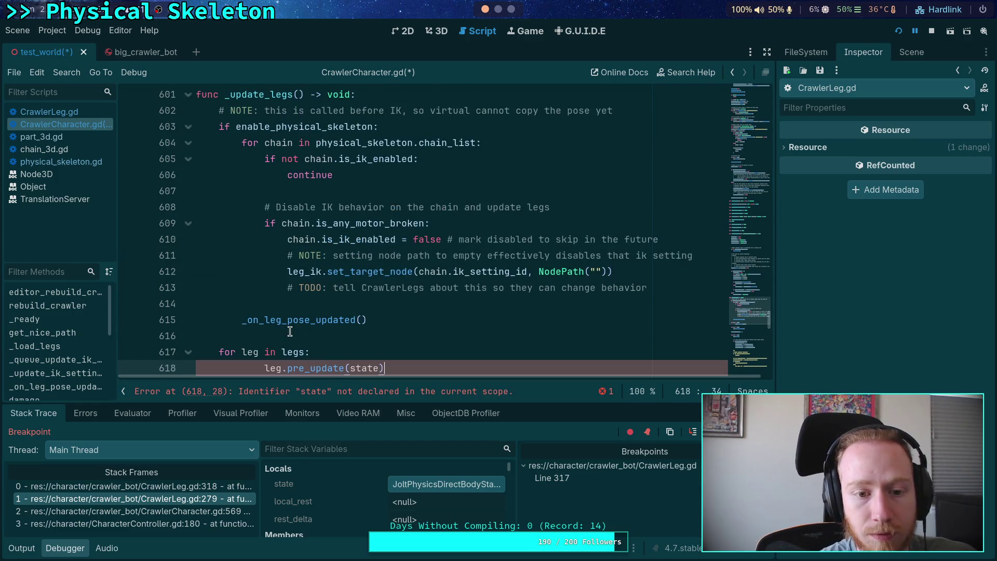
{"action": "scroll", "coordinate": [290, 331], "scroll_direction": "down", "scroll_amount": 2}
{"action": "key", "text": "shift+Tab"}
{"action": "double_click", "coordinate": [338, 271]}
Delete the empty line 568 above the virtual-mode note in _update_ground
{"action": "scroll", "coordinate": [340, 254], "scroll_direction": "up", "scroll_amount": 4}
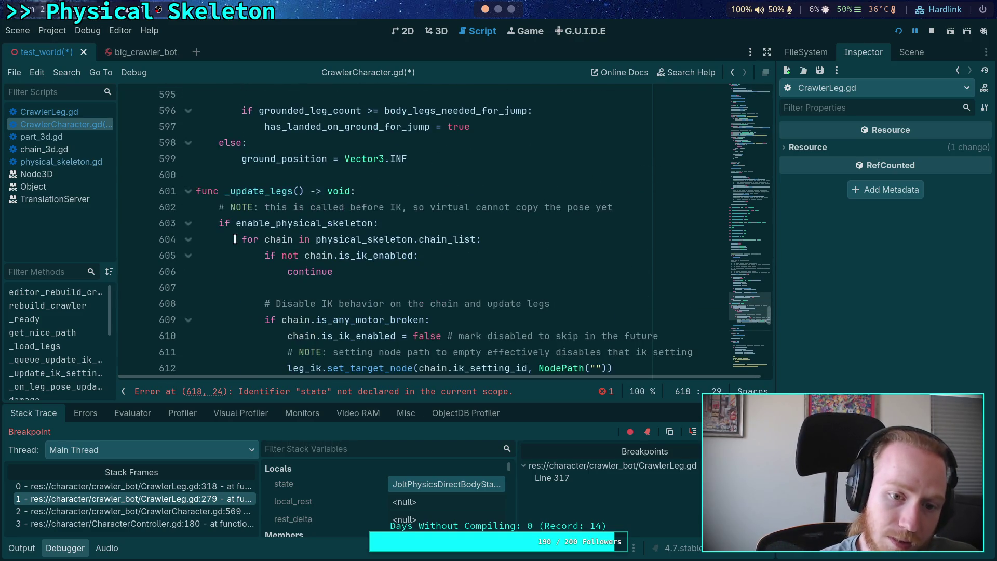
{"action": "scroll", "coordinate": [235, 239], "scroll_direction": "up", "scroll_amount": 4}
{"action": "scroll", "coordinate": [235, 239], "scroll_direction": "down", "scroll_amount": 10}
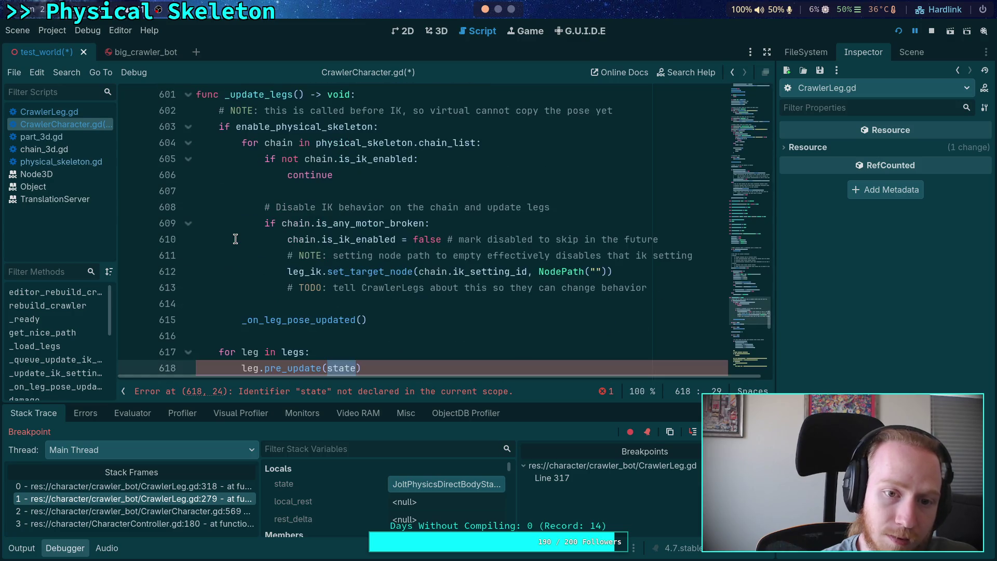
{"action": "scroll", "coordinate": [235, 238], "scroll_direction": "up", "scroll_amount": 12}
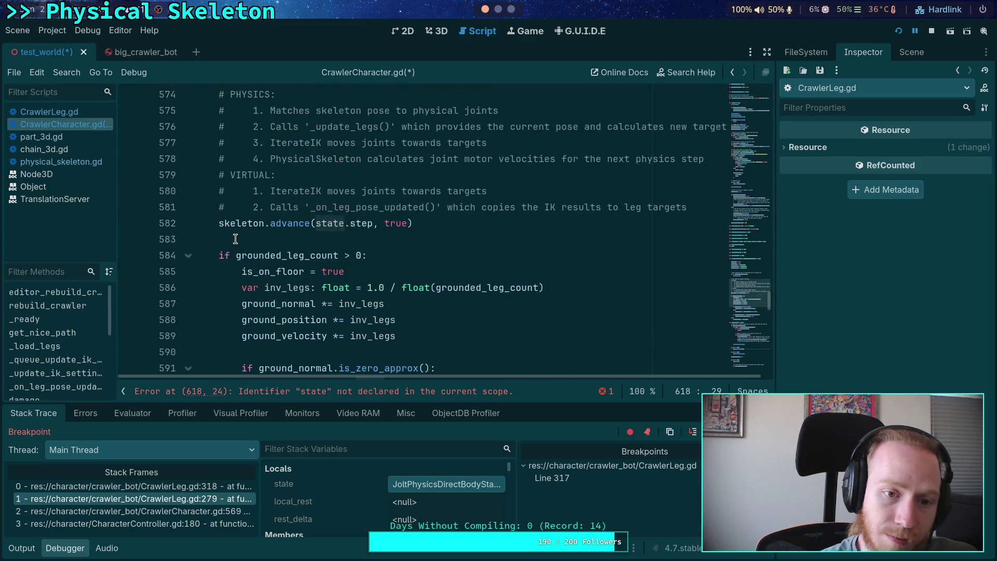
{"action": "scroll", "coordinate": [235, 238], "scroll_direction": "up", "scroll_amount": 6}
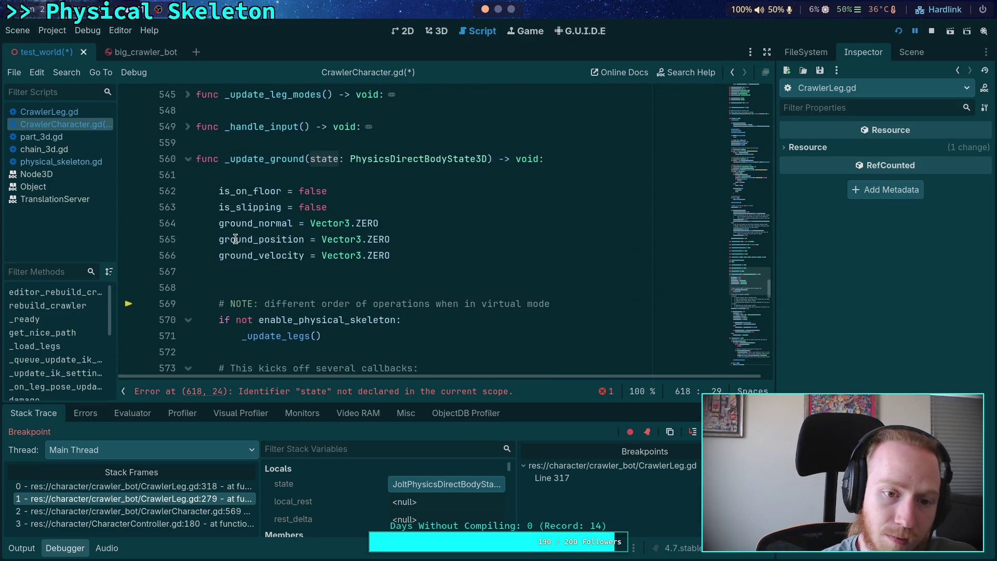
{"action": "left_click", "coordinate": [270, 281]}
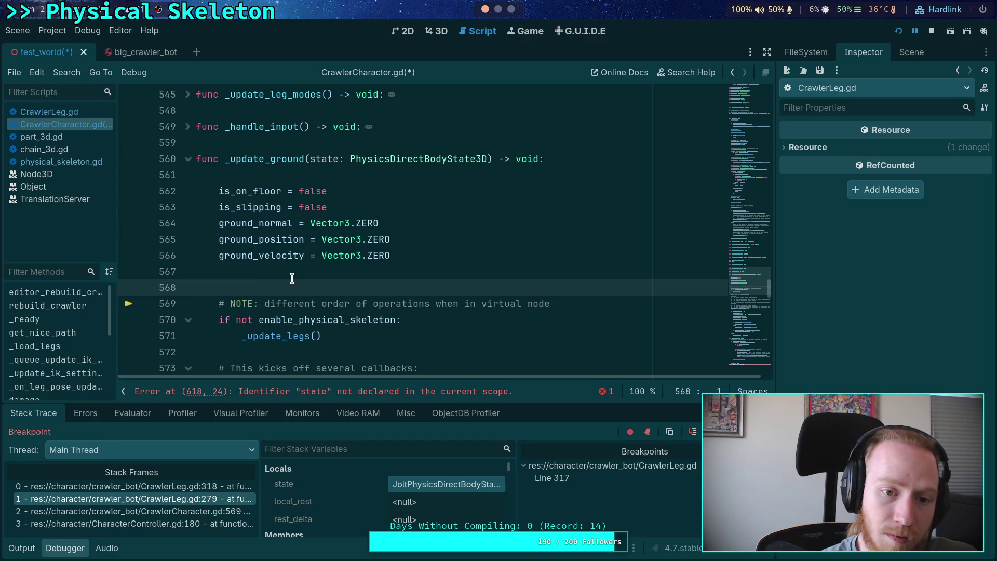
{"action": "scroll", "coordinate": [291, 279], "scroll_direction": "up", "scroll_amount": 2}
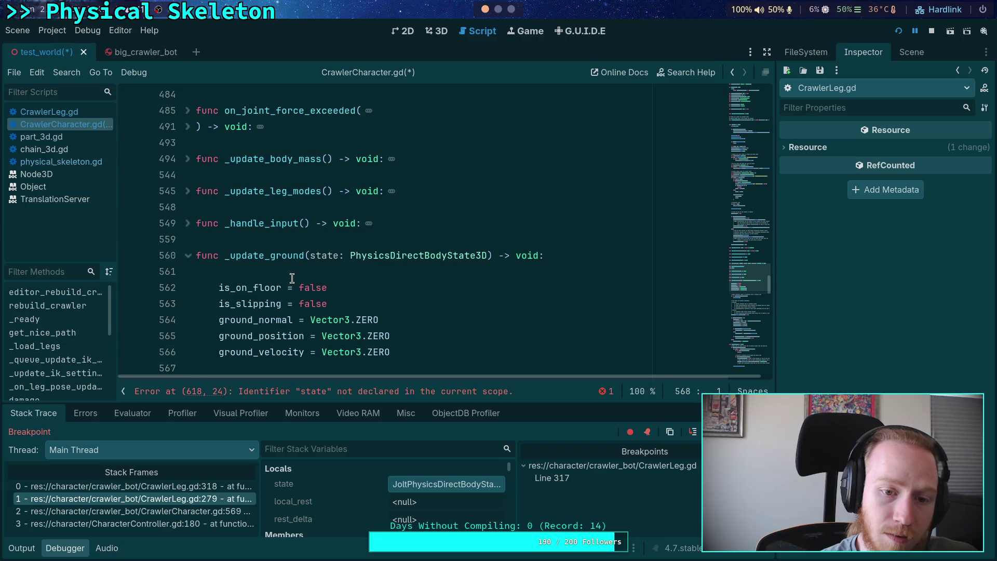
{"action": "scroll", "coordinate": [292, 279], "scroll_direction": "down", "scroll_amount": 3}
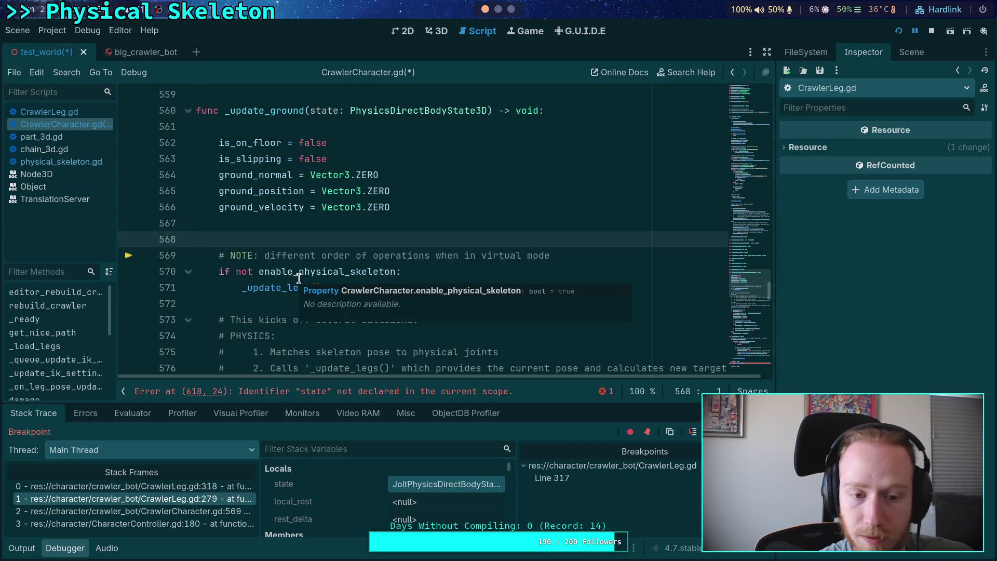
{"action": "key", "text": "BackSpace"}
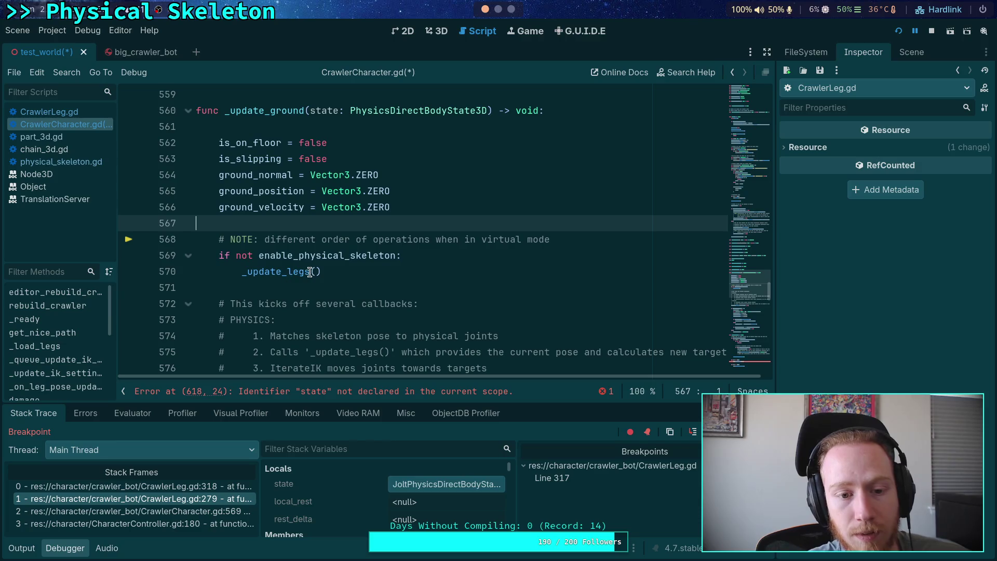
{"action": "scroll", "coordinate": [311, 273], "scroll_direction": "down", "scroll_amount": 6}
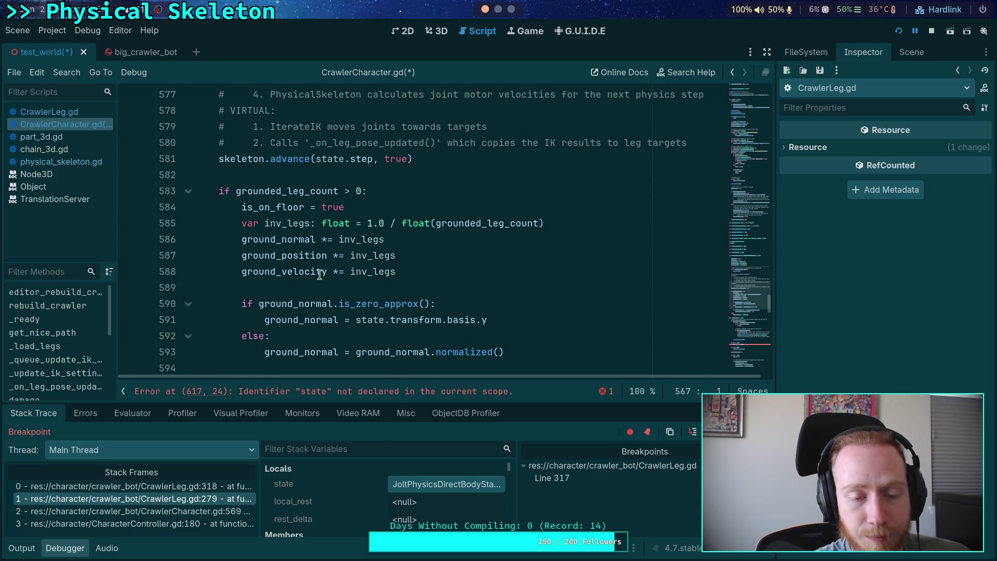
{"action": "scroll", "coordinate": [320, 274], "scroll_direction": "down", "scroll_amount": 2}
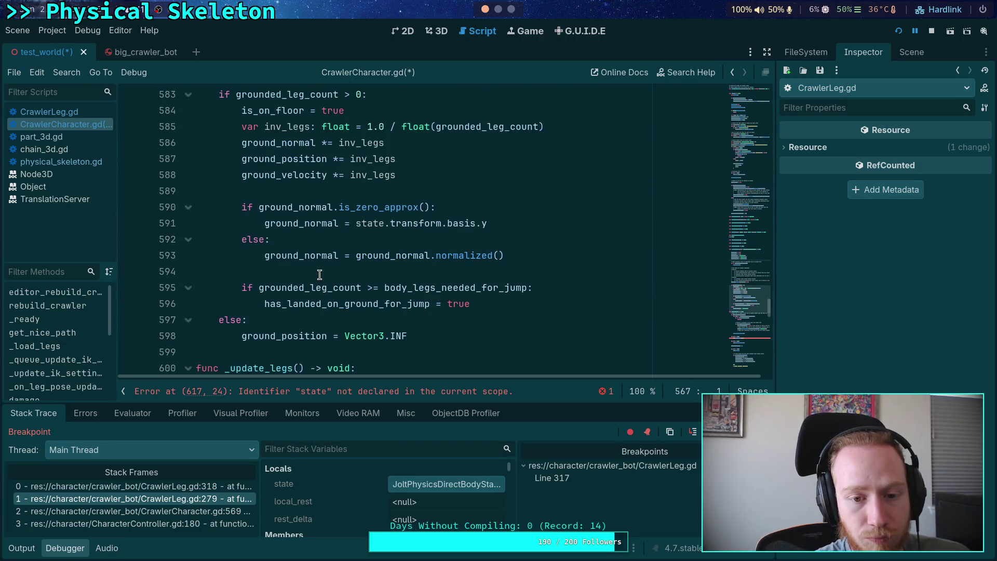
{"action": "scroll", "coordinate": [320, 275], "scroll_direction": "down", "scroll_amount": 7}
{"action": "scroll", "coordinate": [320, 274], "scroll_direction": "down", "scroll_amount": 2}
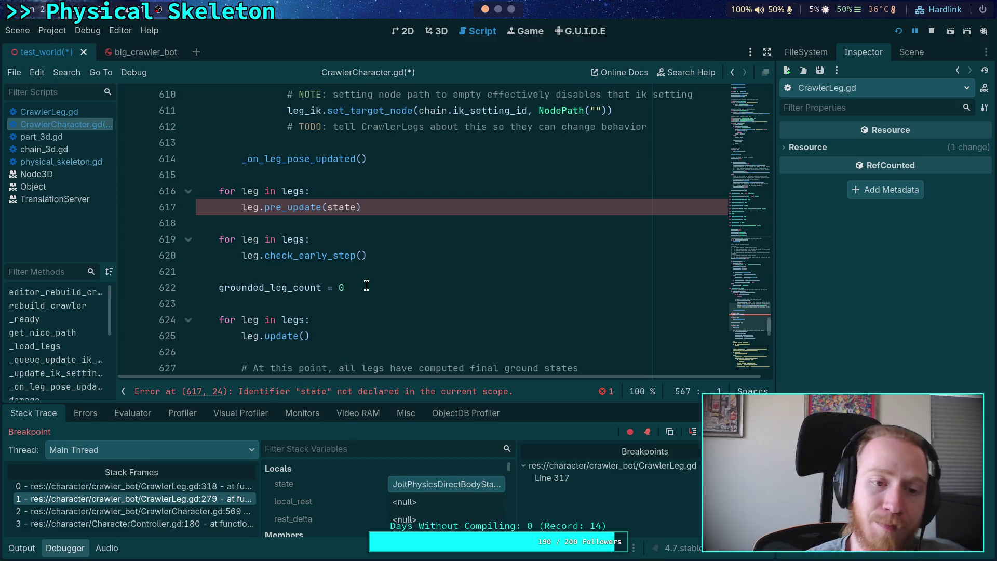
Review the physics comment lines 574-575 about _update_legs and IterateIK
{"action": "scroll", "coordinate": [276, 281], "scroll_direction": "up", "scroll_amount": 6}
{"action": "scroll", "coordinate": [297, 281], "scroll_direction": "up", "scroll_amount": 9}
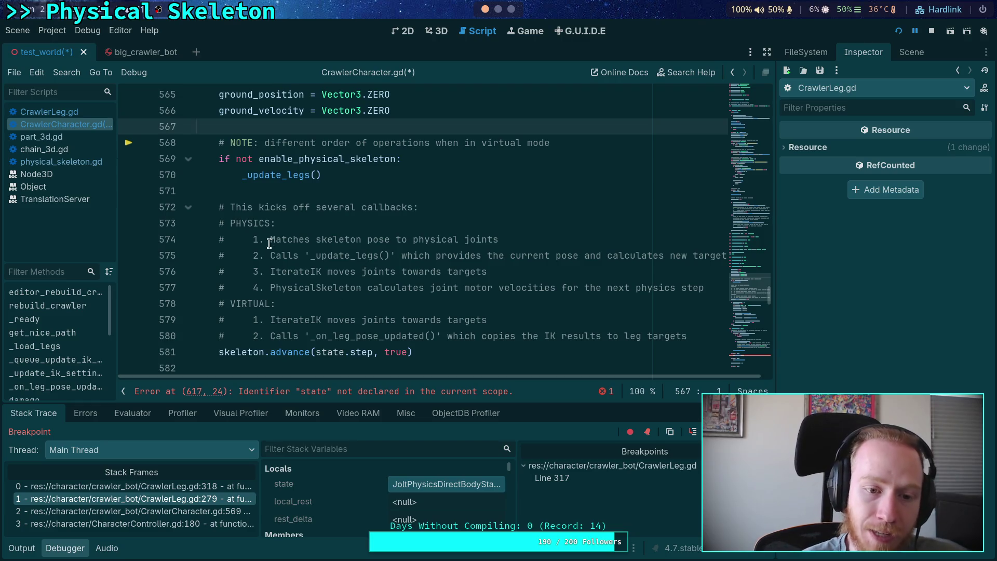
{"action": "left_click_drag", "start_coordinate": [269, 245], "coordinate": [312, 256]}
{"action": "double_click", "coordinate": [306, 256]}
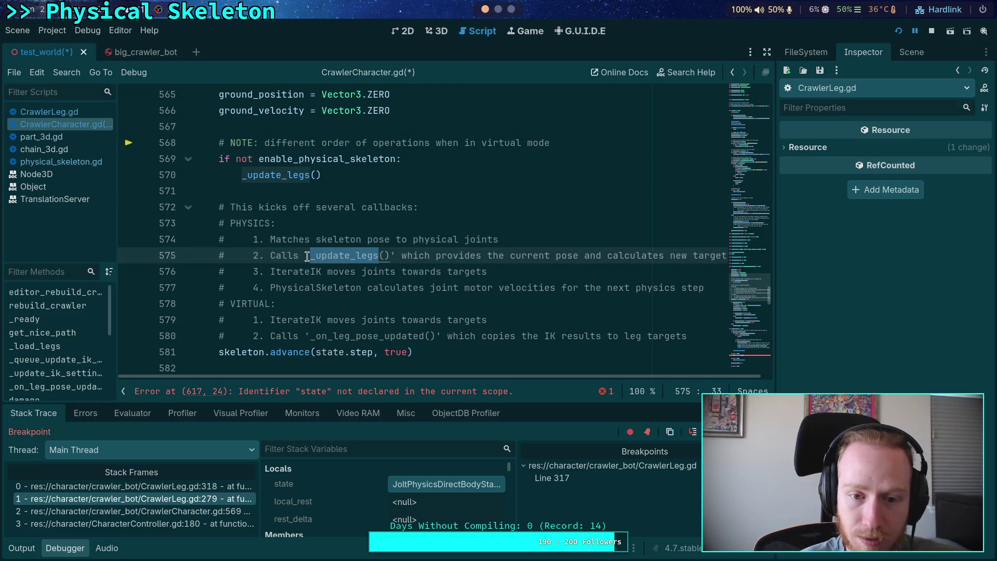
{"action": "left_click", "coordinate": [289, 269]}
{"action": "scroll", "coordinate": [285, 275], "scroll_direction": "down", "scroll_amount": 8}
{"action": "scroll", "coordinate": [285, 276], "scroll_direction": "down", "scroll_amount": 3}
{"action": "scroll", "coordinate": [285, 277], "scroll_direction": "up", "scroll_amount": 12}
{"action": "left_click_drag", "start_coordinate": [266, 287], "coordinate": [489, 287]}
{"action": "left_click_drag", "start_coordinate": [269, 303], "coordinate": [461, 313]}
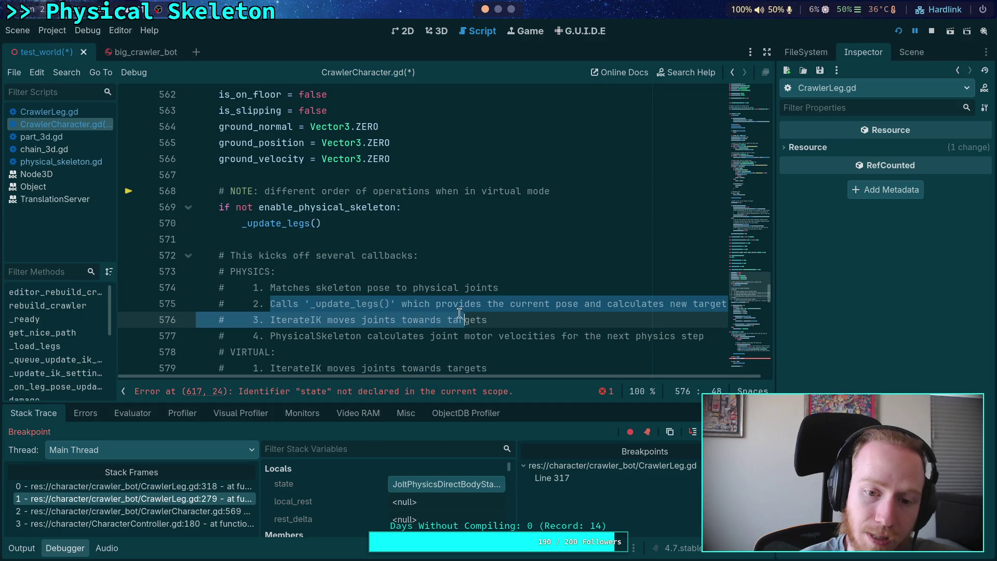
{"action": "left_click", "coordinate": [329, 303]}
{"action": "left_click_drag", "start_coordinate": [274, 303], "coordinate": [413, 303]}
{"action": "scroll", "coordinate": [412, 314], "scroll_direction": "down", "scroll_amount": 5}
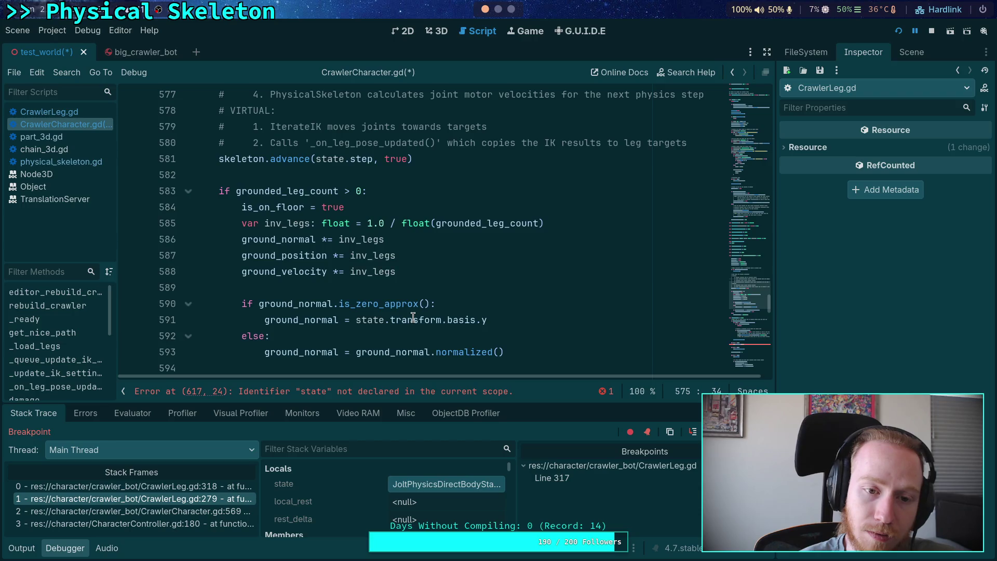
{"action": "scroll", "coordinate": [413, 318], "scroll_direction": "up", "scroll_amount": 6}
{"action": "scroll", "coordinate": [413, 317], "scroll_direction": "up", "scroll_amount": 20}
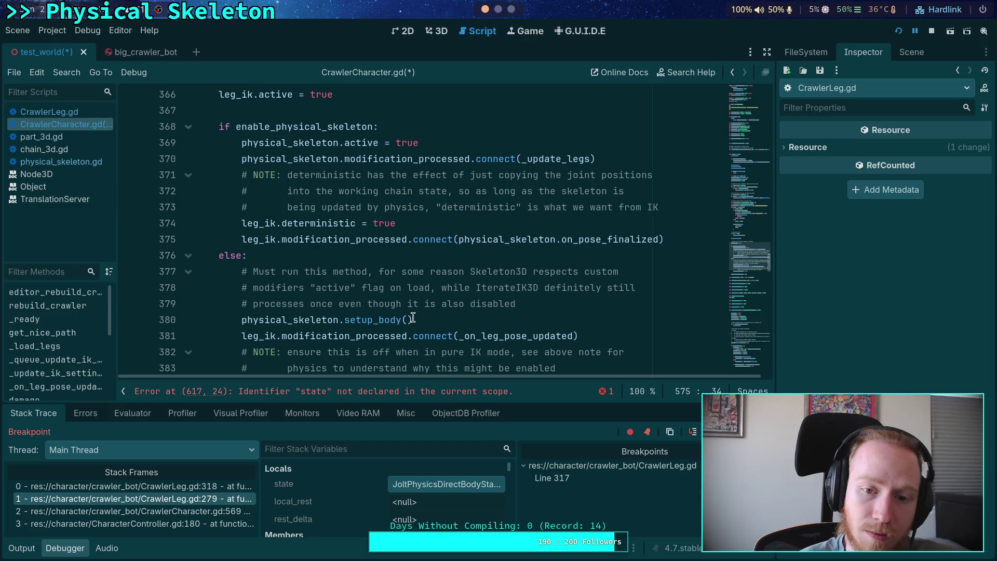
Inspect the line linking _update_legs to modification_processed and the physical_skeleton reference on line 370
{"action": "left_click_drag", "start_coordinate": [236, 157], "coordinate": [602, 163]}
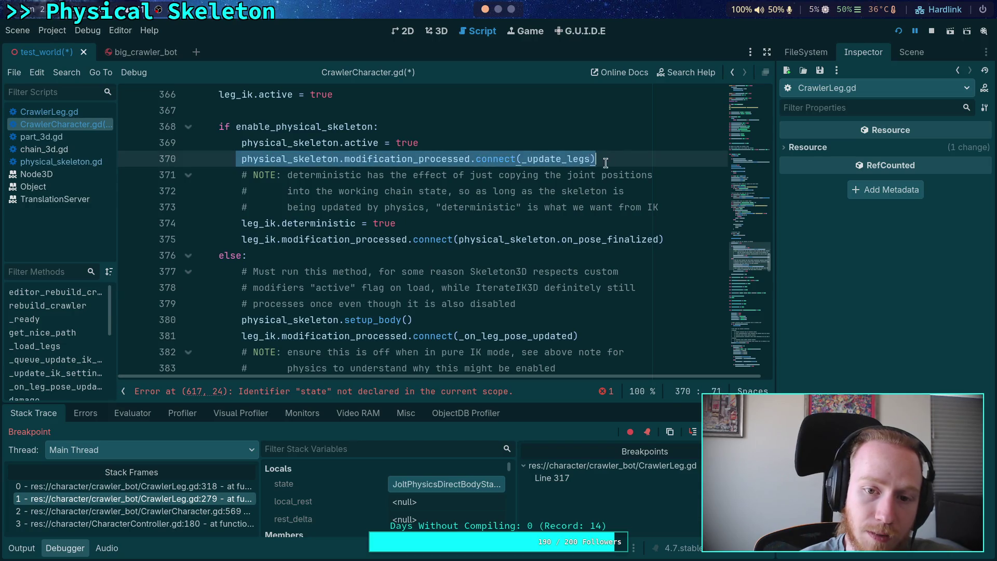
{"action": "left_click", "coordinate": [290, 165]}
{"action": "left_click", "coordinate": [365, 271]}
{"action": "scroll", "coordinate": [366, 294], "scroll_direction": "down", "scroll_amount": 3}
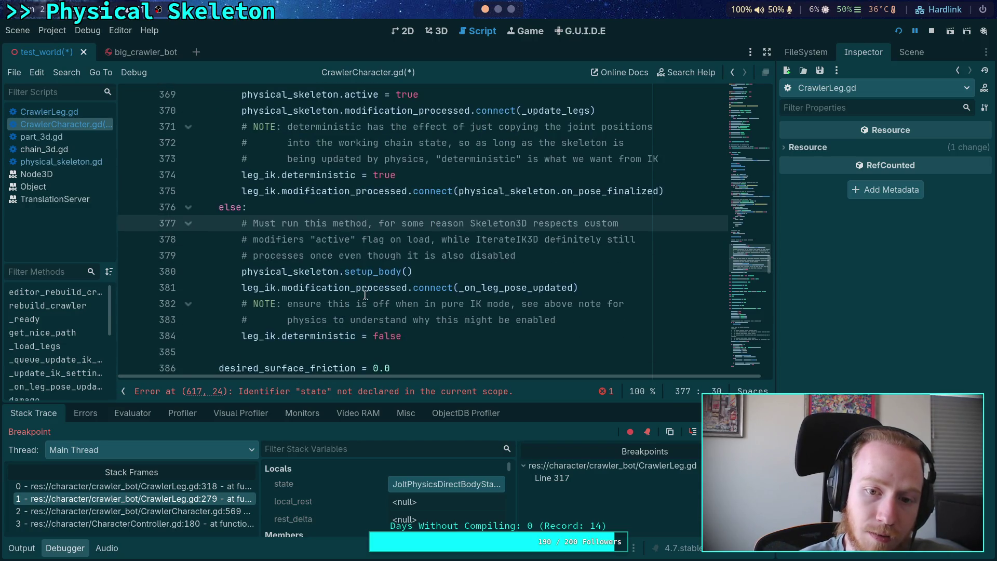
{"action": "scroll", "coordinate": [365, 294], "scroll_direction": "up", "scroll_amount": 5}
{"action": "double_click", "coordinate": [297, 255]}
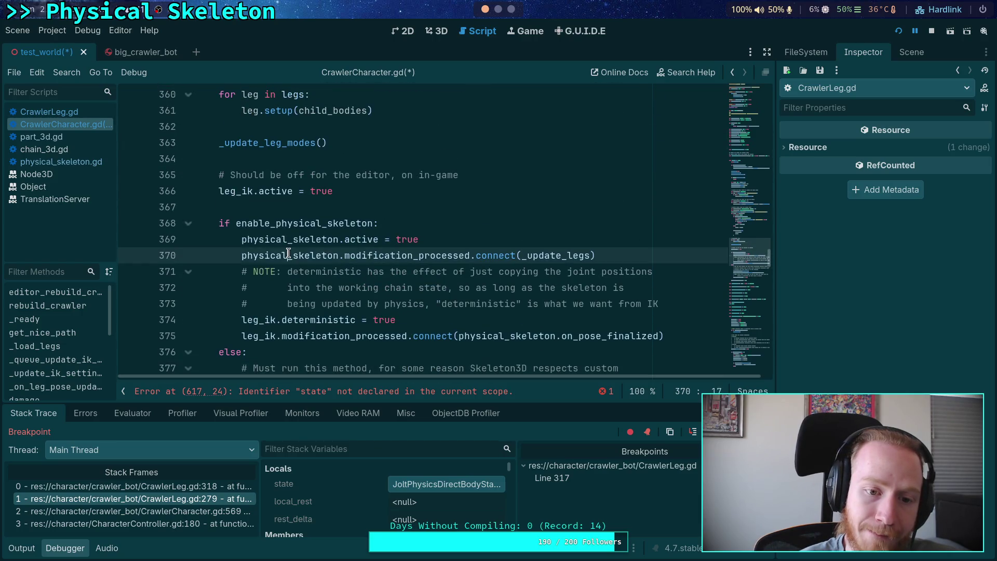
{"action": "scroll", "coordinate": [375, 272], "scroll_direction": "down", "scroll_amount": 1}
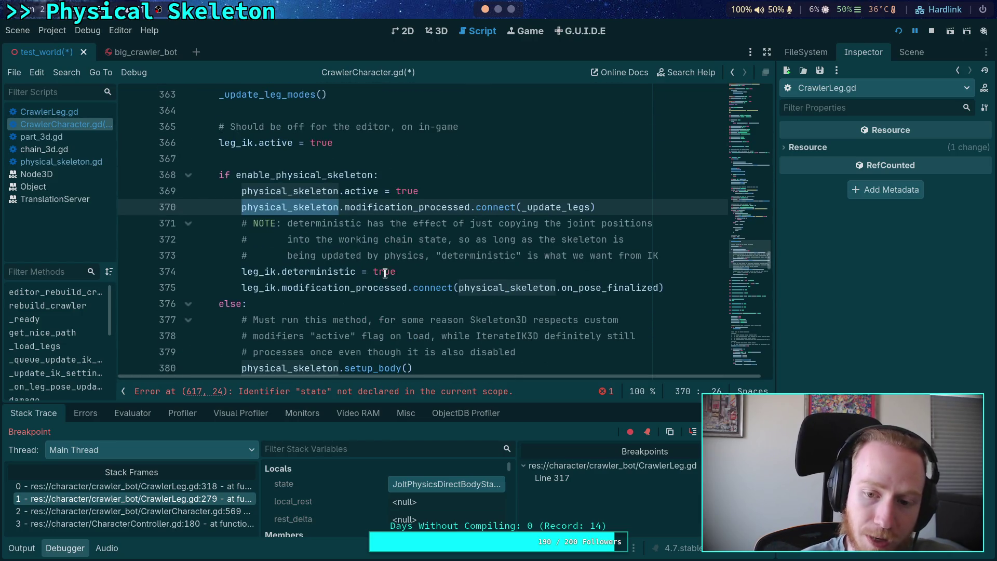
{"action": "scroll", "coordinate": [384, 273], "scroll_direction": "down", "scroll_amount": 5}
{"action": "scroll", "coordinate": [384, 274], "scroll_direction": "down", "scroll_amount": 9}
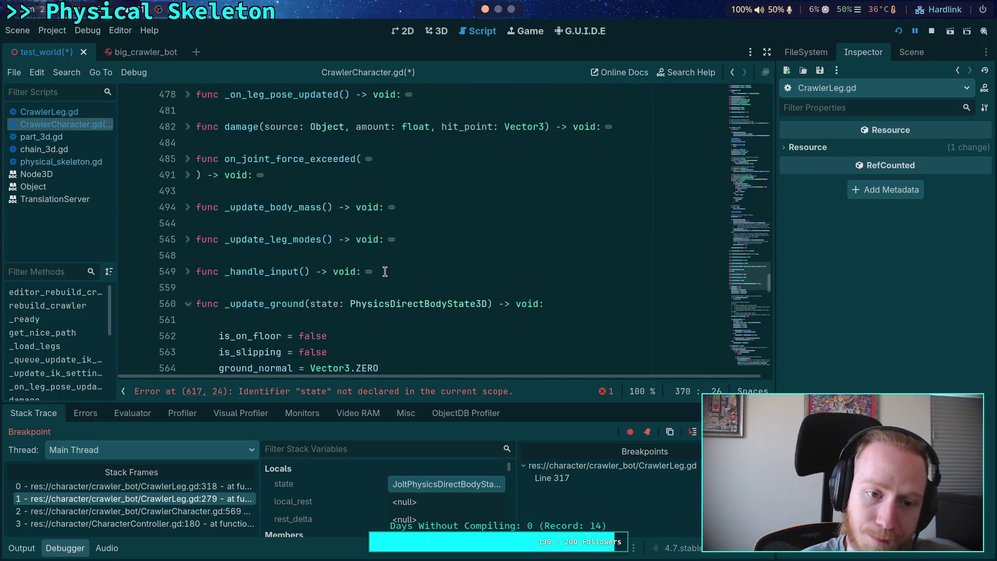
{"action": "scroll", "coordinate": [384, 272], "scroll_direction": "down", "scroll_amount": 6}
{"action": "scroll", "coordinate": [385, 272], "scroll_direction": "up", "scroll_amount": 2}
Locate the _update_legs call on line 570 in _update_ground
{"action": "left_click", "coordinate": [351, 270]}
{"action": "scroll", "coordinate": [350, 271], "scroll_direction": "up", "scroll_amount": 4}
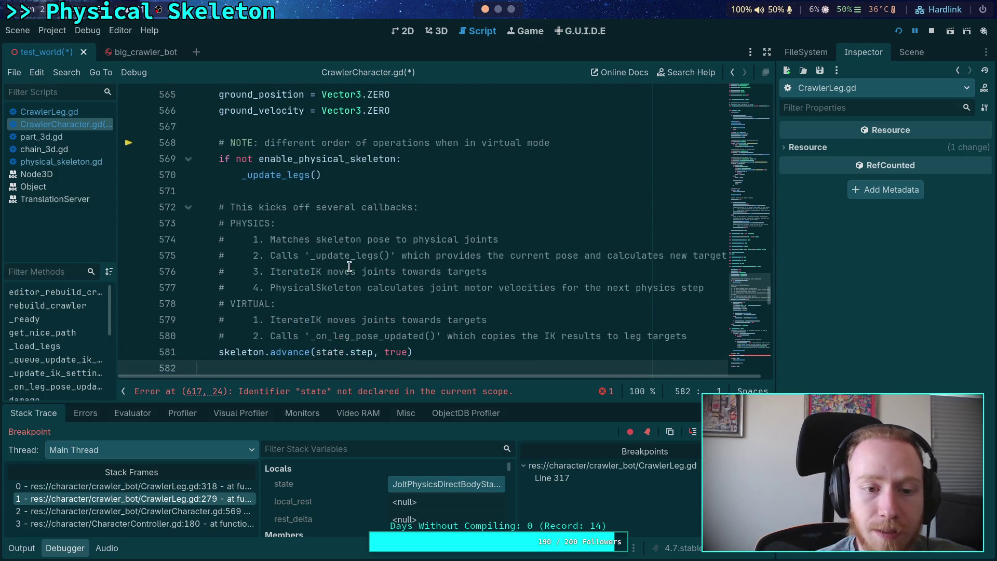
{"action": "scroll", "coordinate": [349, 266], "scroll_direction": "down", "scroll_amount": 3}
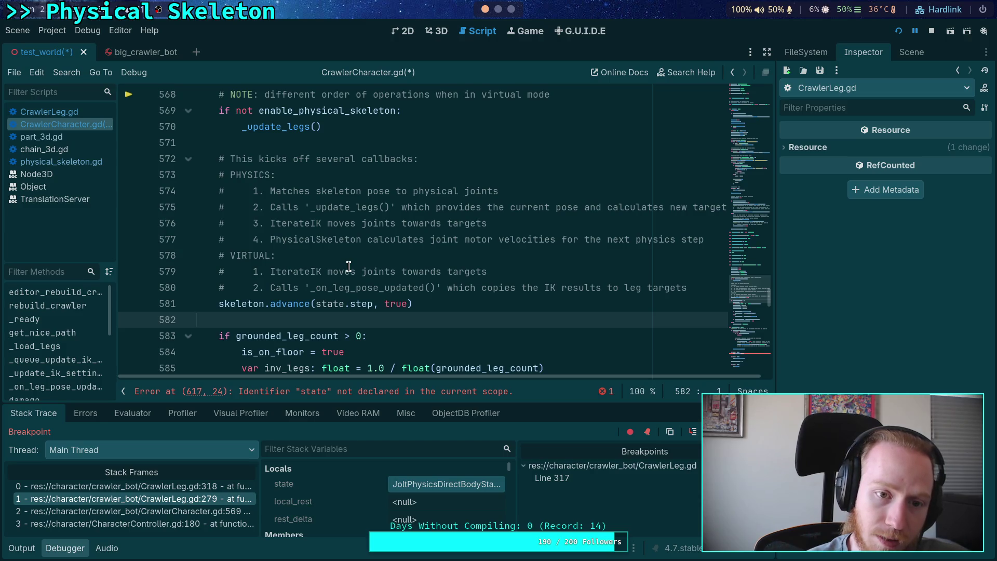
{"action": "double_click", "coordinate": [279, 128]}
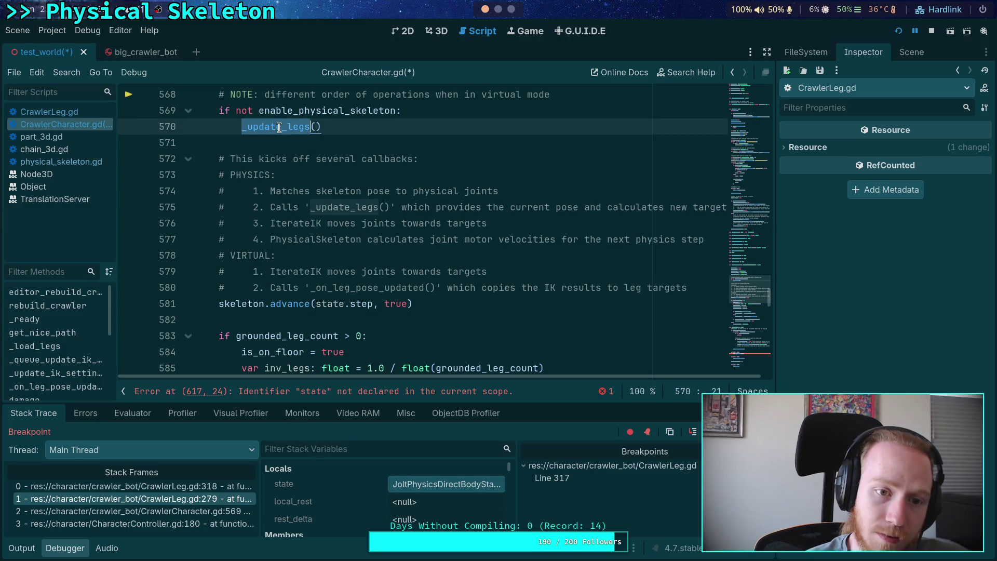
{"action": "scroll", "coordinate": [325, 280], "scroll_direction": "down", "scroll_amount": 1}
{"action": "scroll", "coordinate": [363, 311], "scroll_direction": "up", "scroll_amount": 4}
Insert the per-leg pre_update(state) loop under 'if not enable_physical_skeleton:' before _update_legs()
{"action": "left_click", "coordinate": [410, 255]}
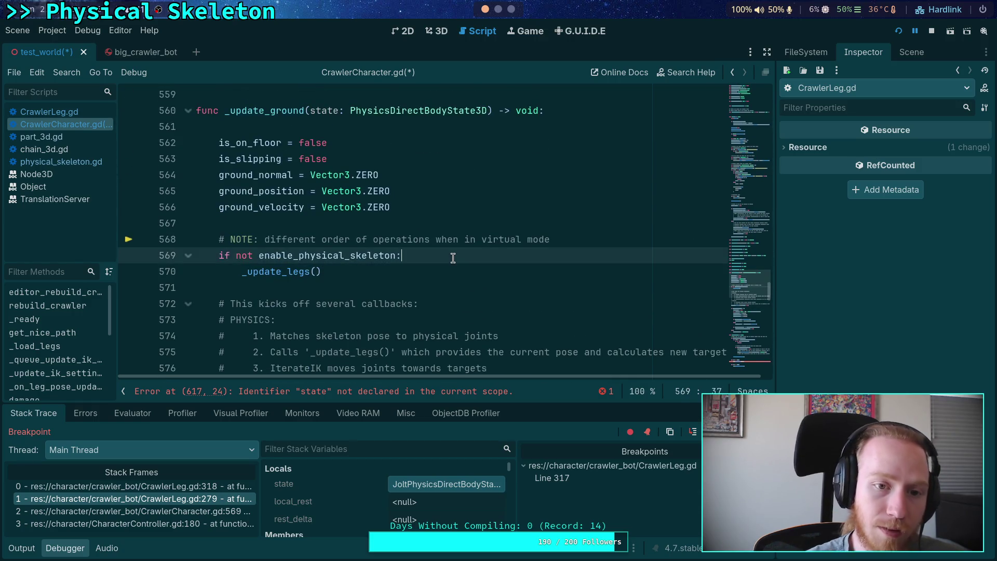
{"action": "key", "text": "Return"}
{"action": "type", "text": "for leg in legs:             leg.pre_update(state)"}
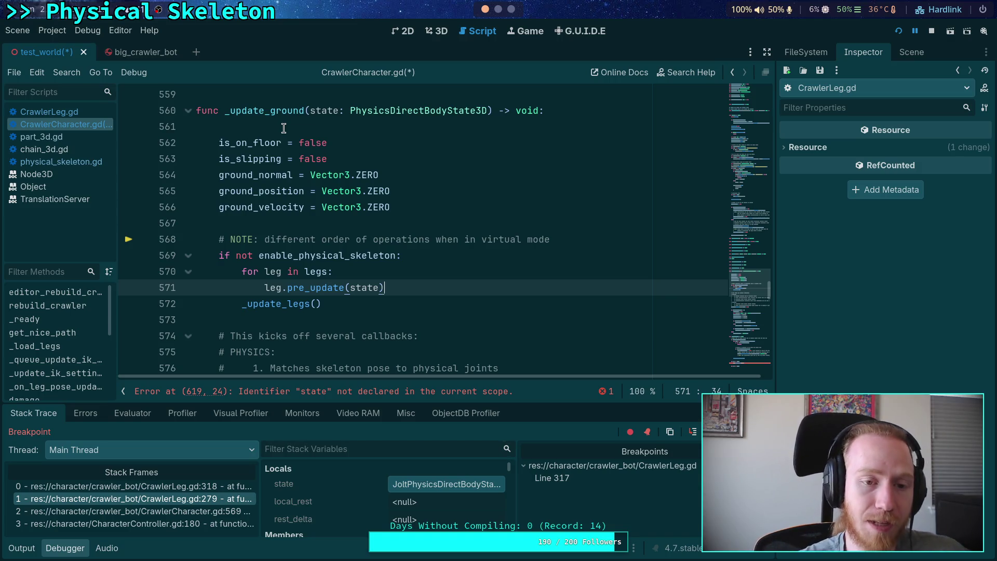
{"action": "double_click", "coordinate": [281, 111]}
{"action": "key", "text": "ctrl+f"}
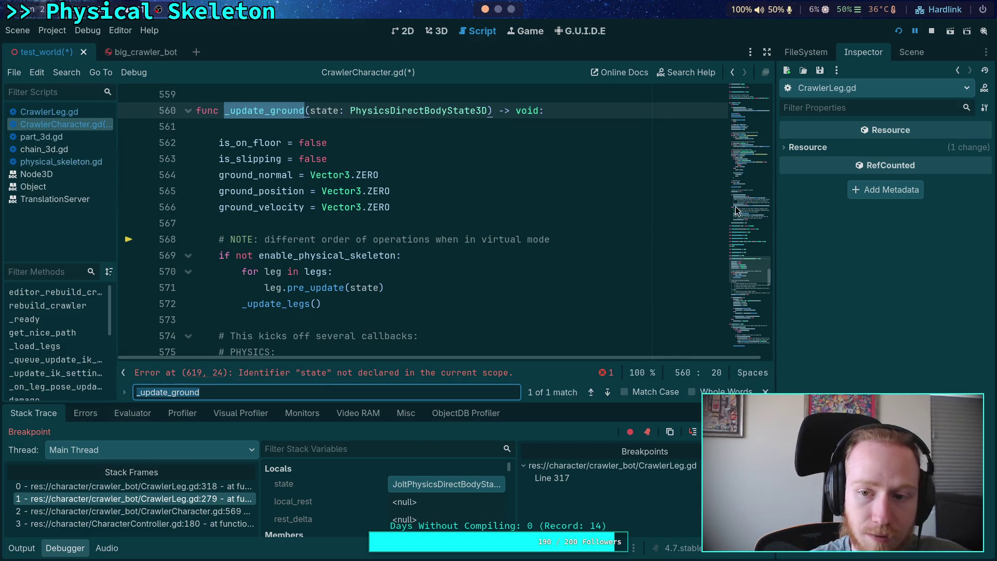
Open CharacterController.gd from the character folder and go to its _update_ground call
{"action": "left_click", "coordinate": [806, 51]}
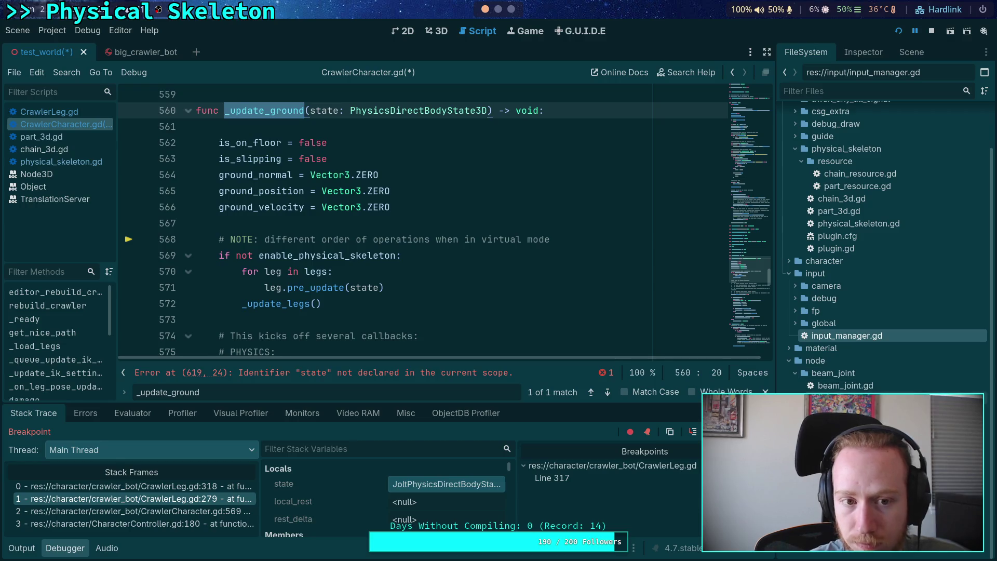
{"action": "left_click", "coordinate": [788, 261]}
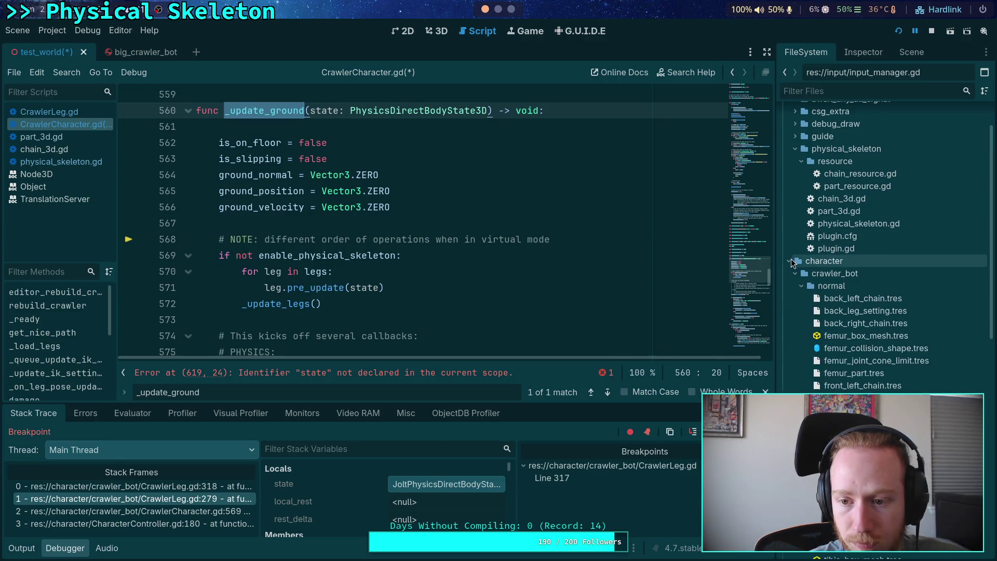
{"action": "left_click", "coordinate": [881, 335]}
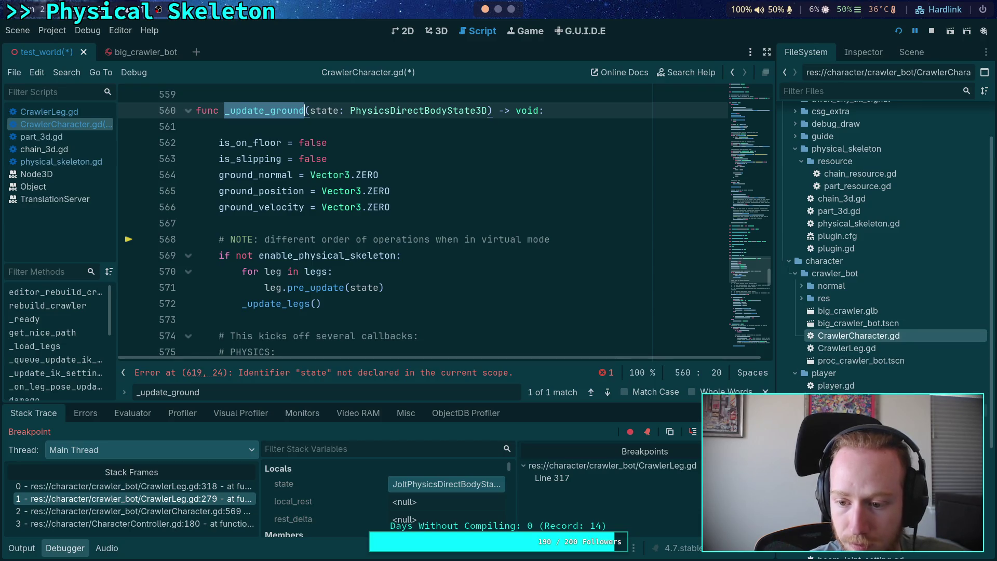
{"action": "scroll", "coordinate": [578, 379], "scroll_direction": "down", "scroll_amount": 3}
{"action": "left_click", "coordinate": [607, 392]}
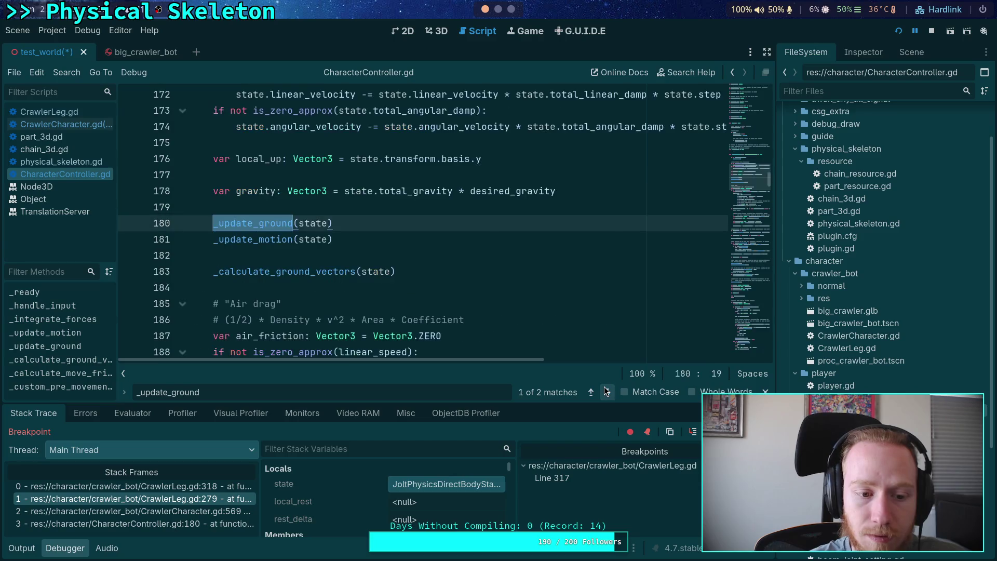
Check how state is passed in _integrate_forces, then return to CrawlerCharacter.gd
{"action": "scroll", "coordinate": [366, 276], "scroll_direction": "up", "scroll_amount": 4}
{"action": "left_click", "coordinate": [351, 175]}
{"action": "scroll", "coordinate": [347, 266], "scroll_direction": "down", "scroll_amount": 3}
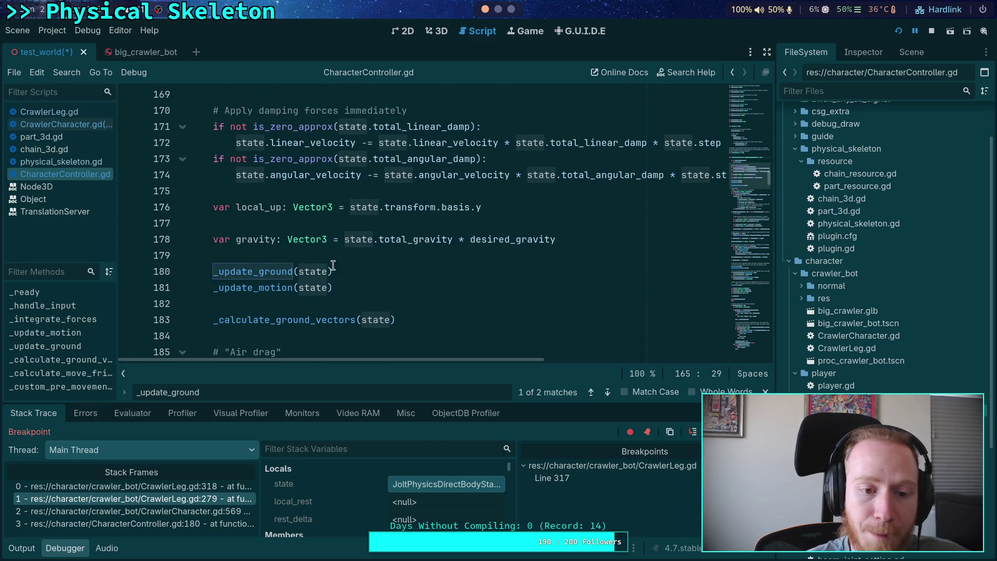
{"action": "scroll", "coordinate": [323, 212], "scroll_direction": "up", "scroll_amount": 1}
{"action": "scroll", "coordinate": [324, 212], "scroll_direction": "down", "scroll_amount": 1}
{"action": "scroll", "coordinate": [322, 210], "scroll_direction": "up", "scroll_amount": 3}
{"action": "scroll", "coordinate": [312, 208], "scroll_direction": "down", "scroll_amount": 2}
{"action": "scroll", "coordinate": [299, 205], "scroll_direction": "up", "scroll_amount": 1}
{"action": "scroll", "coordinate": [300, 206], "scroll_direction": "down", "scroll_amount": 2}
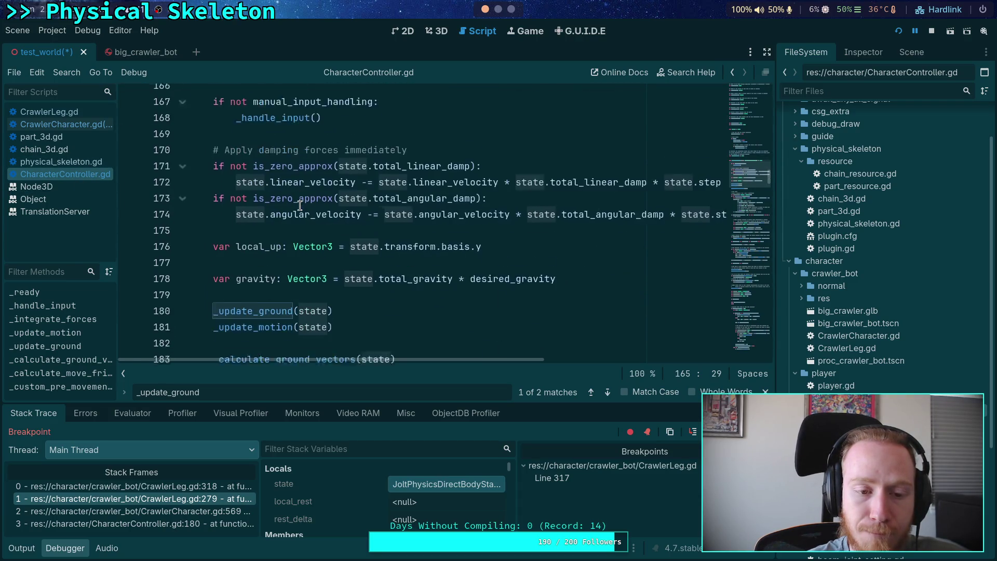
{"action": "scroll", "coordinate": [288, 203], "scroll_direction": "up", "scroll_amount": 1}
{"action": "scroll", "coordinate": [248, 229], "scroll_direction": "up", "scroll_amount": 2}
{"action": "scroll", "coordinate": [244, 231], "scroll_direction": "down", "scroll_amount": 1}
{"action": "scroll", "coordinate": [239, 233], "scroll_direction": "down", "scroll_amount": 2}
{"action": "mouse_move", "coordinate": [236, 237]}
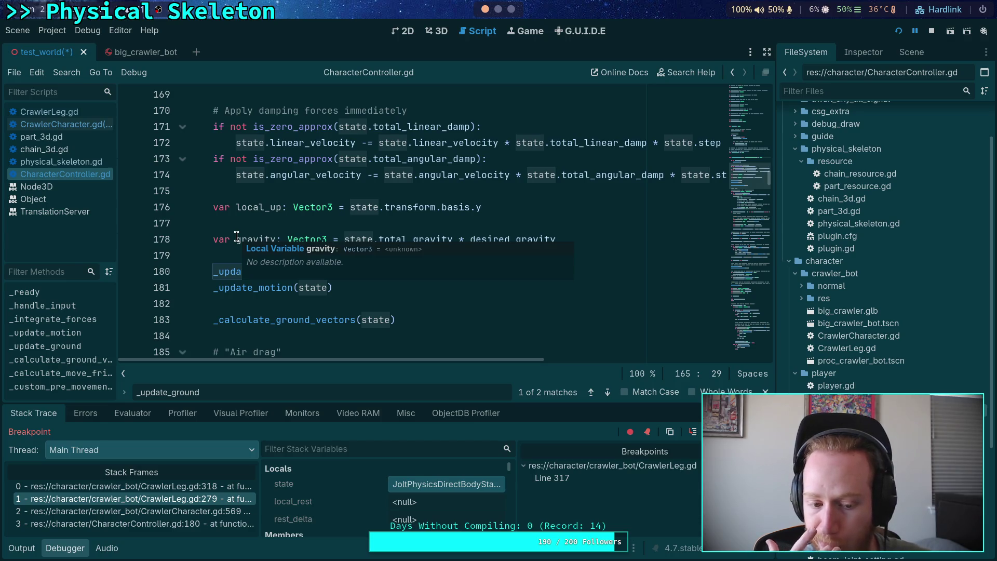
{"action": "left_click", "coordinate": [95, 127]}
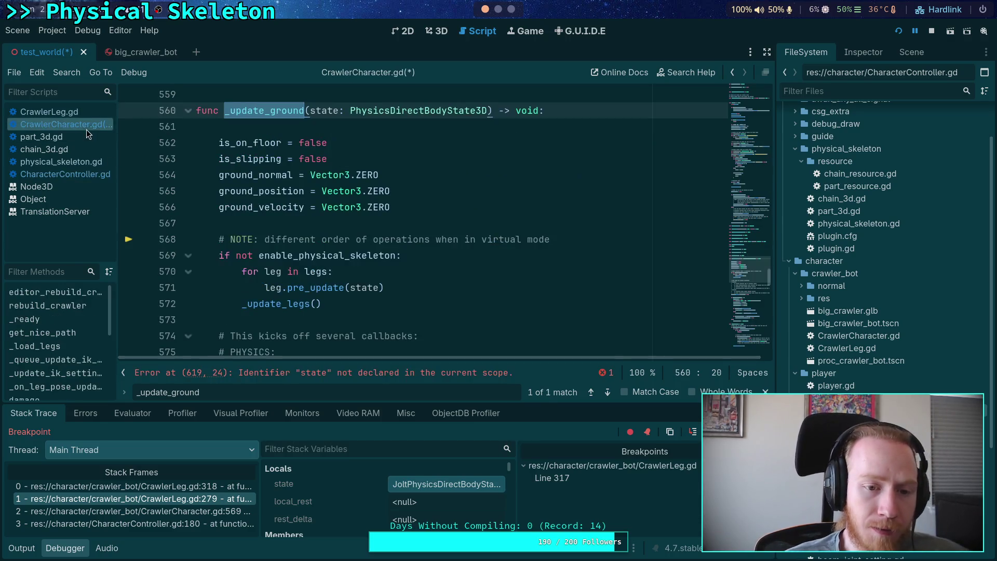
Check the skeleton.advance code and fold the body of _update_ground
{"action": "left_click", "coordinate": [311, 224]}
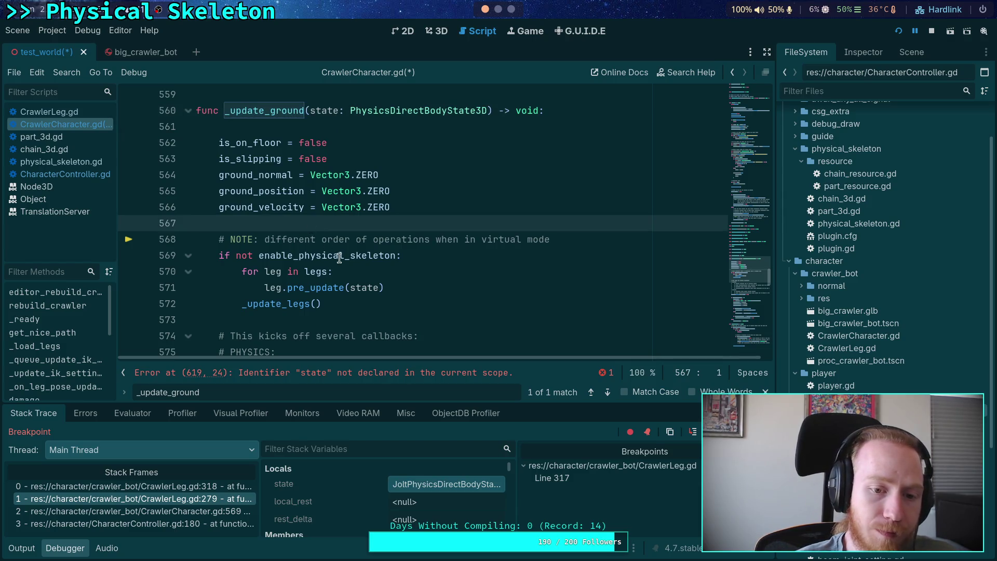
{"action": "scroll", "coordinate": [334, 249], "scroll_direction": "down", "scroll_amount": 5}
{"action": "left_click", "coordinate": [294, 239]}
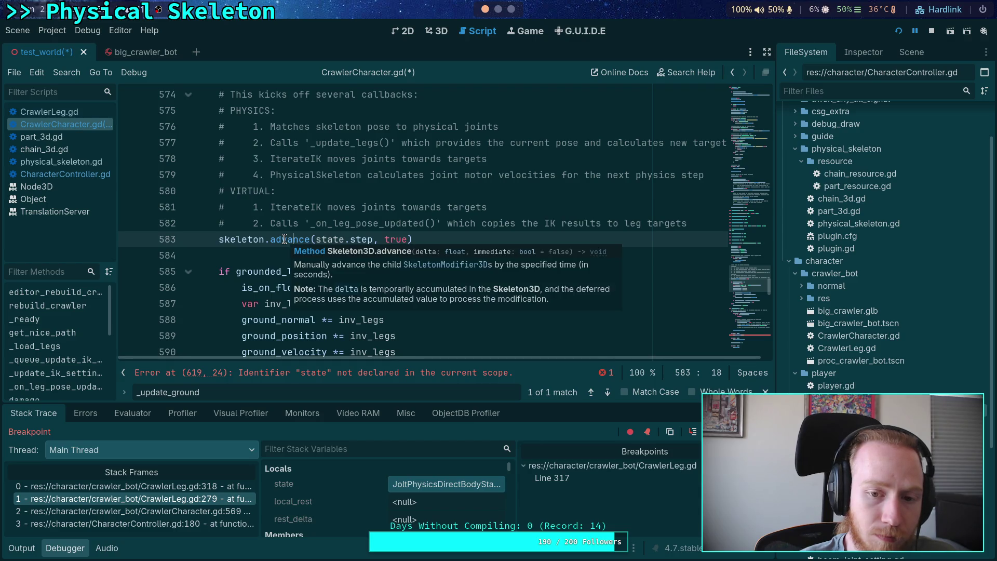
{"action": "scroll", "coordinate": [223, 236], "scroll_direction": "up", "scroll_amount": 4}
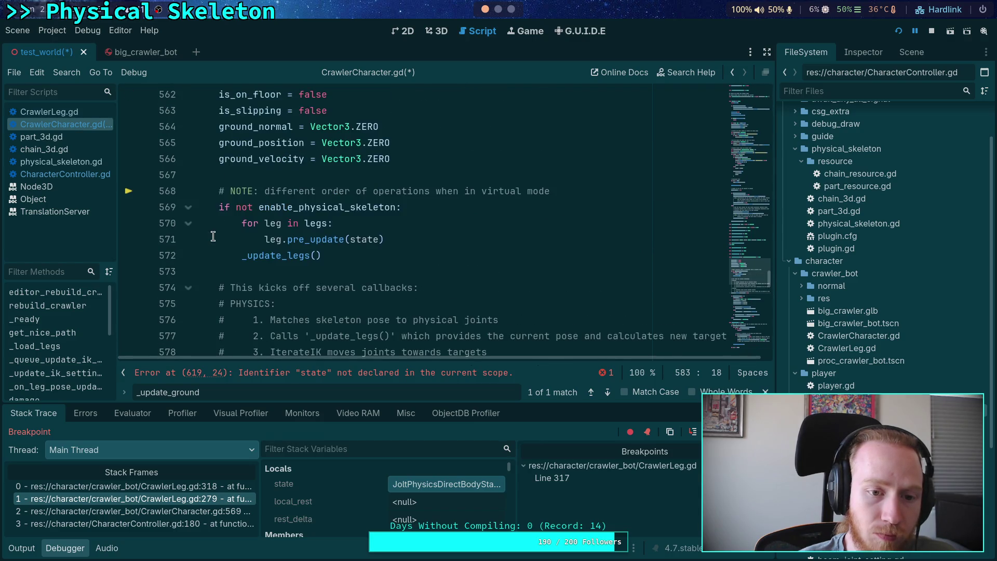
{"action": "scroll", "coordinate": [213, 229], "scroll_direction": "down", "scroll_amount": 4}
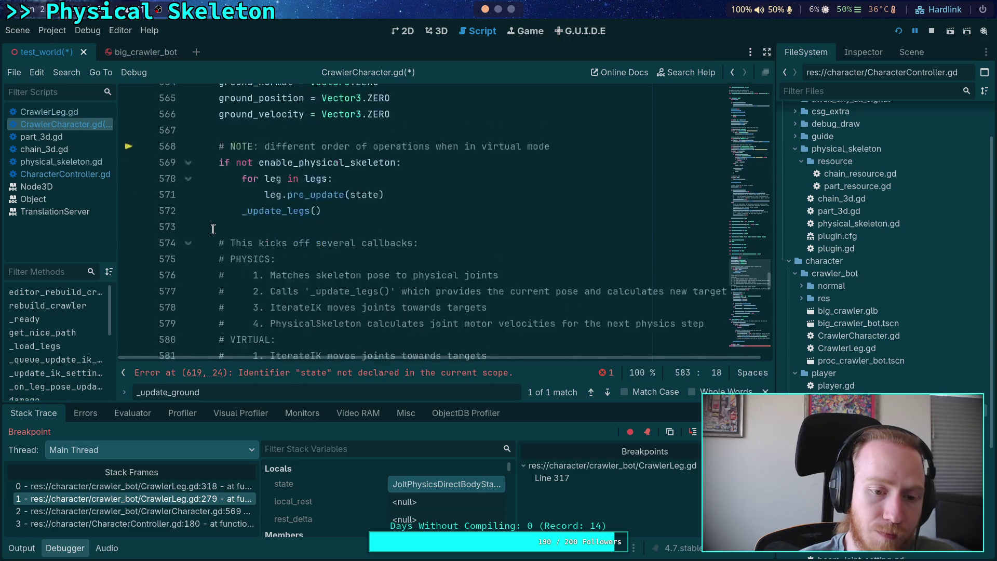
{"action": "scroll", "coordinate": [213, 228], "scroll_direction": "up", "scroll_amount": 1}
{"action": "scroll", "coordinate": [212, 218], "scroll_direction": "up", "scroll_amount": 6}
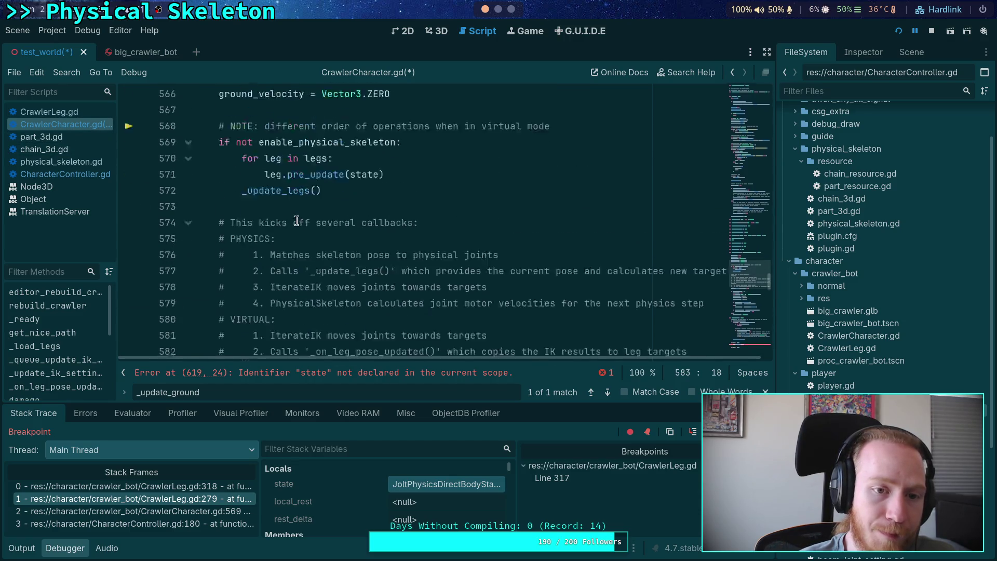
{"action": "left_click", "coordinate": [188, 207]}
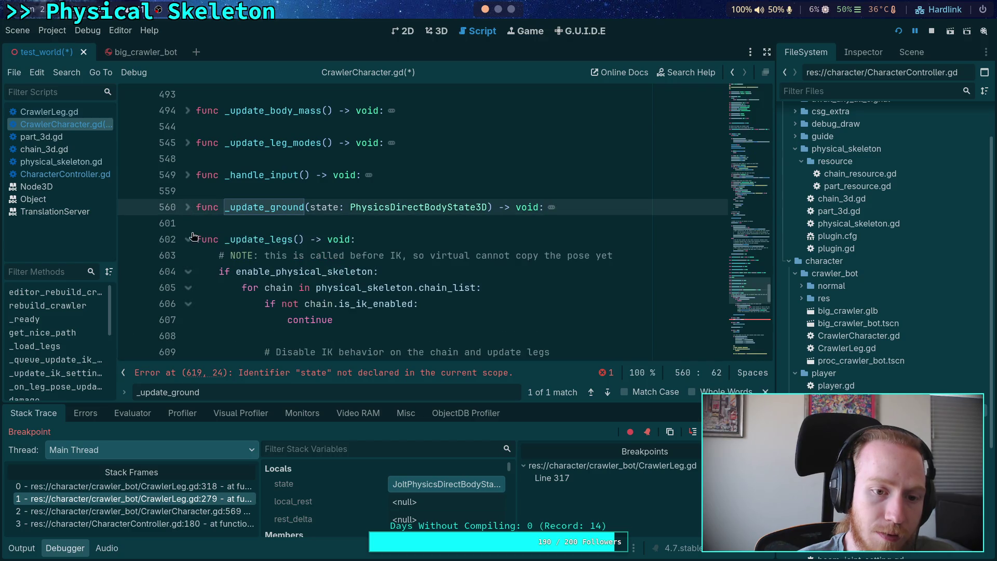
{"action": "scroll", "coordinate": [191, 236], "scroll_direction": "down", "scroll_amount": 4}
Move the 'for leg in legs: leg.pre_update(state)' loop above the chain loop in _update_legs
{"action": "left_click", "coordinate": [383, 315]}
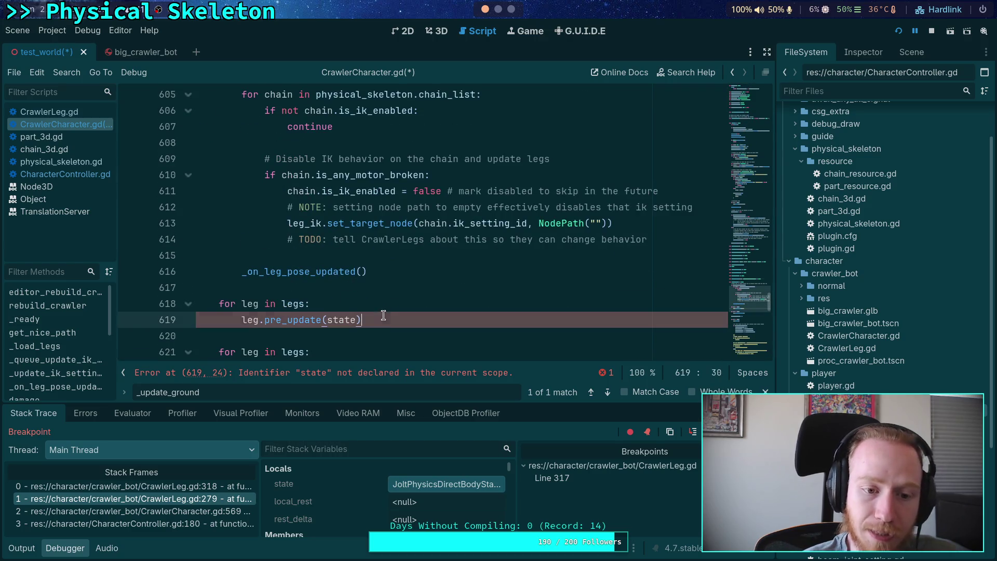
{"action": "left_click_drag", "start_coordinate": [383, 315], "coordinate": [197, 303]}
{"action": "key", "text": "alt+Up"}
{"action": "key", "text": "Tab"}
{"action": "scroll", "coordinate": [263, 192], "scroll_direction": "up", "scroll_amount": 1}
{"action": "left_click", "coordinate": [315, 301]}
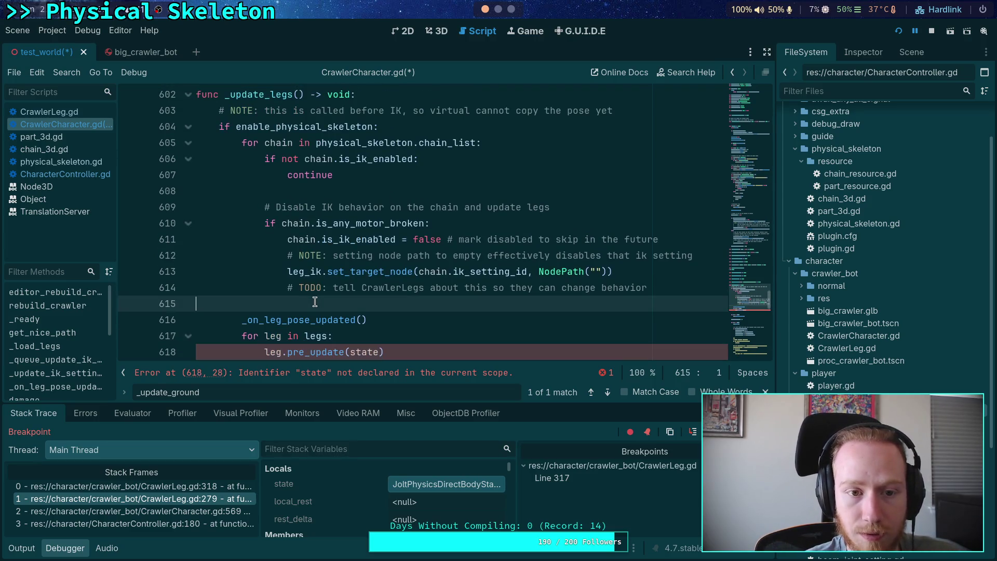
{"action": "left_click_drag", "start_coordinate": [281, 334], "coordinate": [287, 351]}
{"action": "key", "text": "alt+Up"}
{"action": "key", "text": "alt+Up"}
{"action": "key", "text": "alt+Up"}
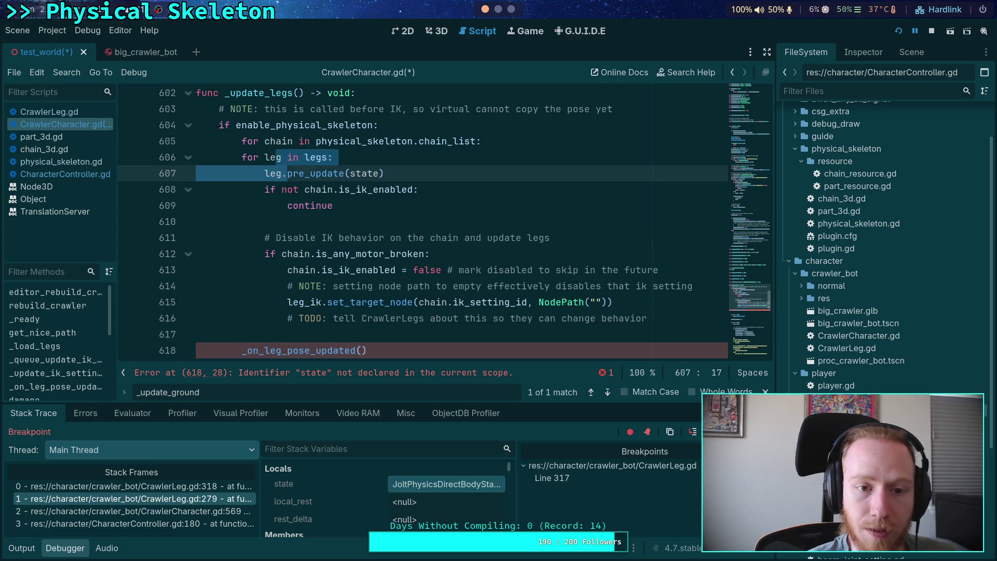
{"action": "key", "text": "End"}
{"action": "key", "text": "Return"}
{"action": "key", "text": "BackSpace"}
{"action": "key", "text": "BackSpace"}
Review the moved pre_update call on line 606 and highlight where state is used
{"action": "scroll", "coordinate": [412, 232], "scroll_direction": "down", "scroll_amount": 2}
{"action": "left_click", "coordinate": [327, 269]}
{"action": "key", "text": "End"}
{"action": "scroll", "coordinate": [326, 269], "scroll_direction": "down", "scroll_amount": 2}
{"action": "scroll", "coordinate": [326, 268], "scroll_direction": "up", "scroll_amount": 5}
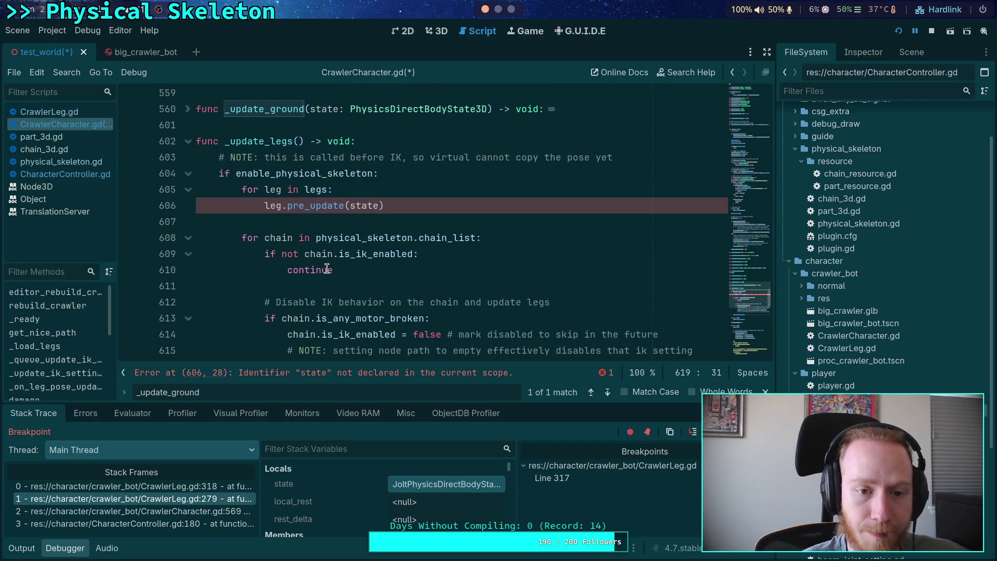
{"action": "left_click", "coordinate": [448, 211]}
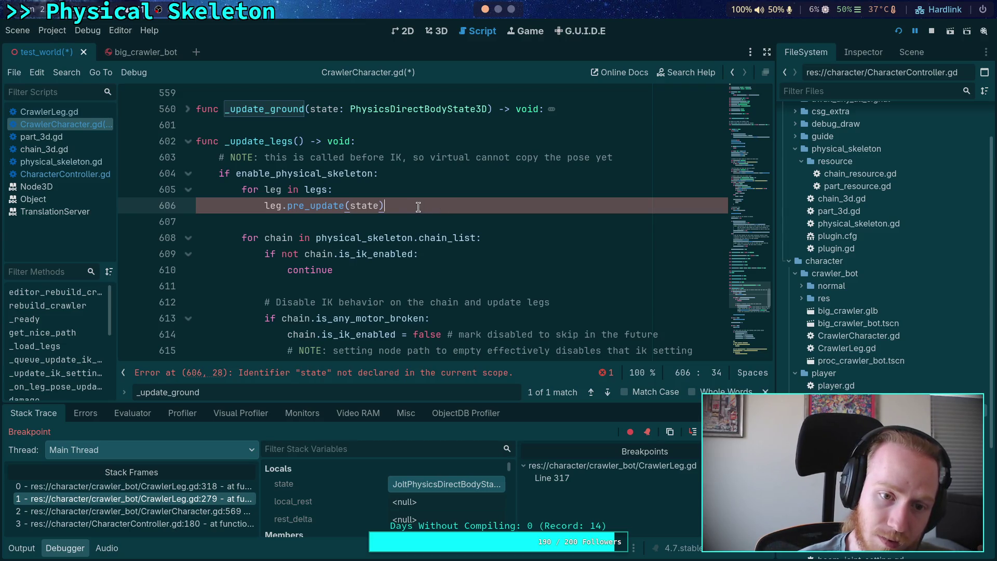
{"action": "scroll", "coordinate": [417, 206], "scroll_direction": "down", "scroll_amount": 3}
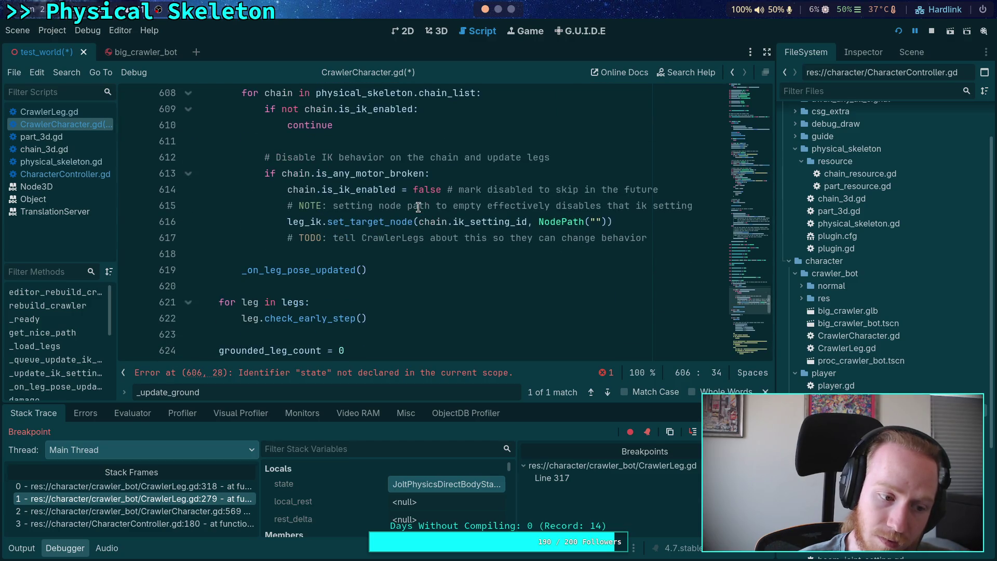
{"action": "scroll", "coordinate": [418, 206], "scroll_direction": "up", "scroll_amount": 4}
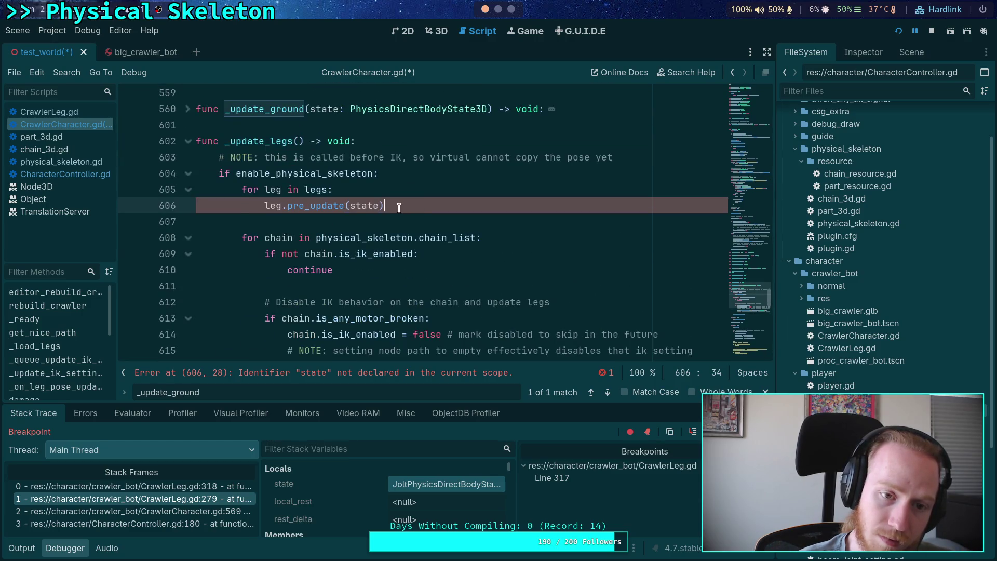
{"action": "double_click", "coordinate": [356, 253]}
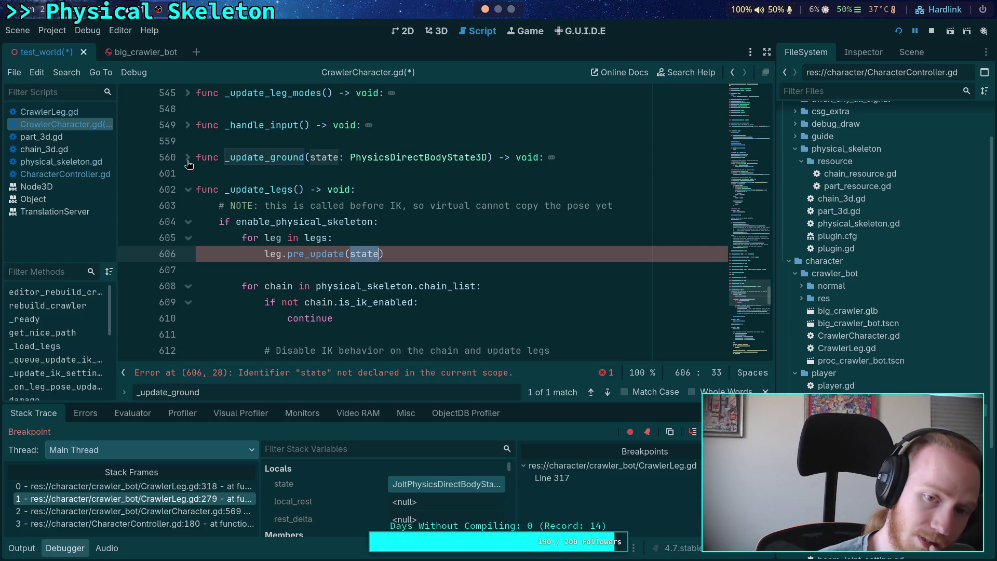
Scroll up through the member variables of CrawlerCharacter.gd
{"action": "mouse_move", "coordinate": [444, 155]}
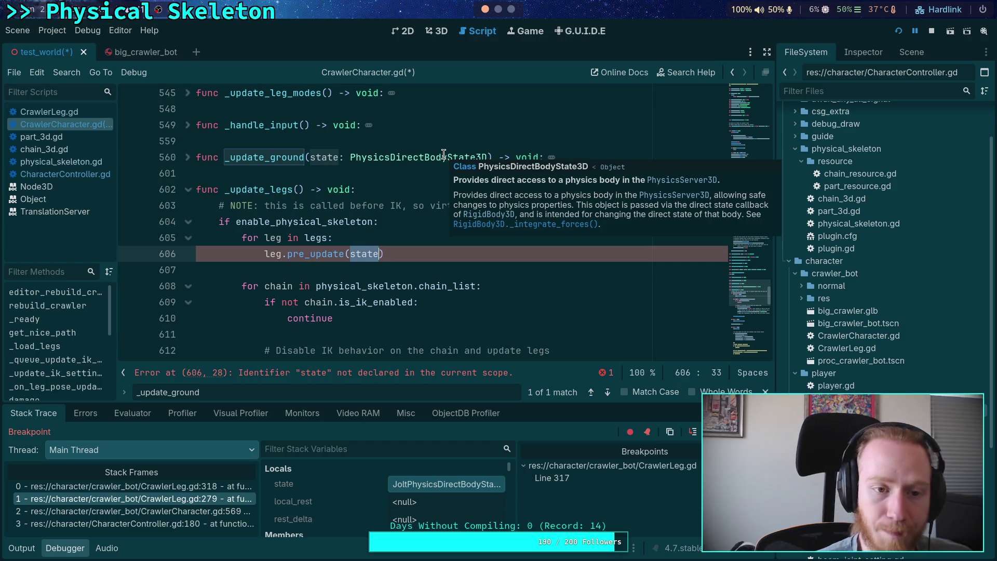
{"action": "scroll", "coordinate": [312, 253], "scroll_direction": "up", "scroll_amount": 15}
{"action": "scroll", "coordinate": [311, 253], "scroll_direction": "up", "scroll_amount": 15}
{"action": "scroll", "coordinate": [312, 247], "scroll_direction": "up", "scroll_amount": 8}
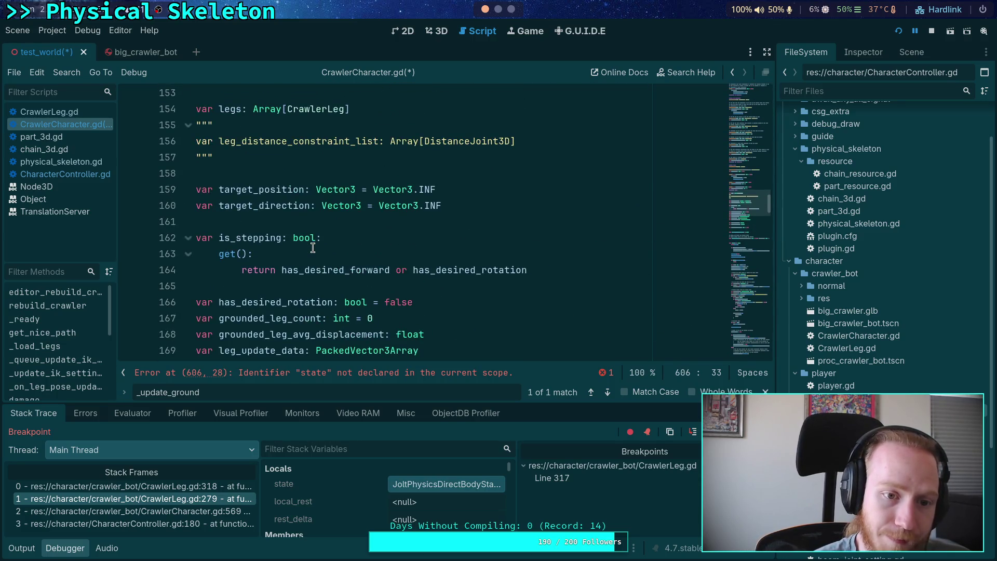
{"action": "scroll", "coordinate": [312, 248], "scroll_direction": "up", "scroll_amount": 3}
{"action": "scroll", "coordinate": [313, 247], "scroll_direction": "down", "scroll_amount": 6}
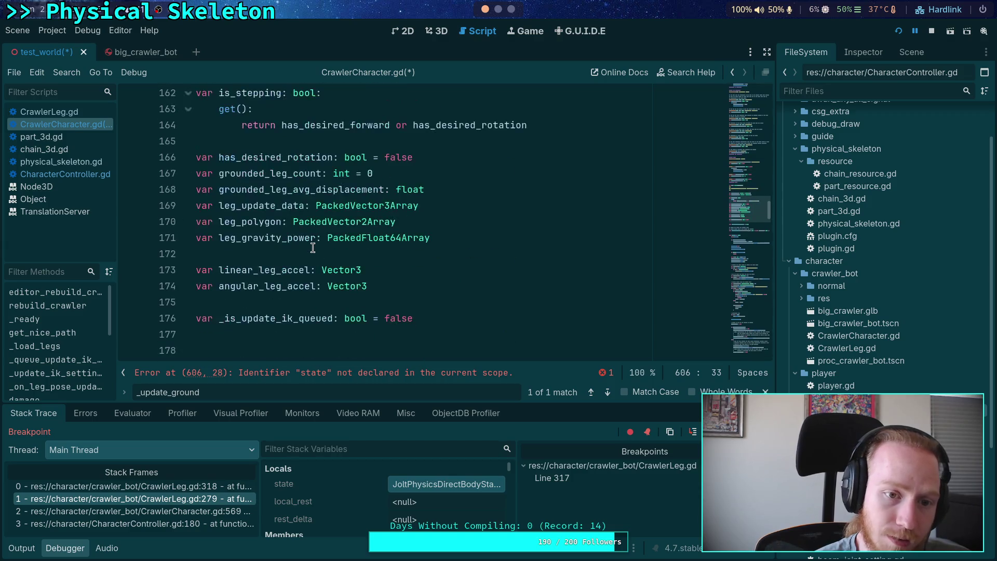
{"action": "scroll", "coordinate": [312, 248], "scroll_direction": "down", "scroll_amount": 1}
{"action": "left_click", "coordinate": [477, 279]}
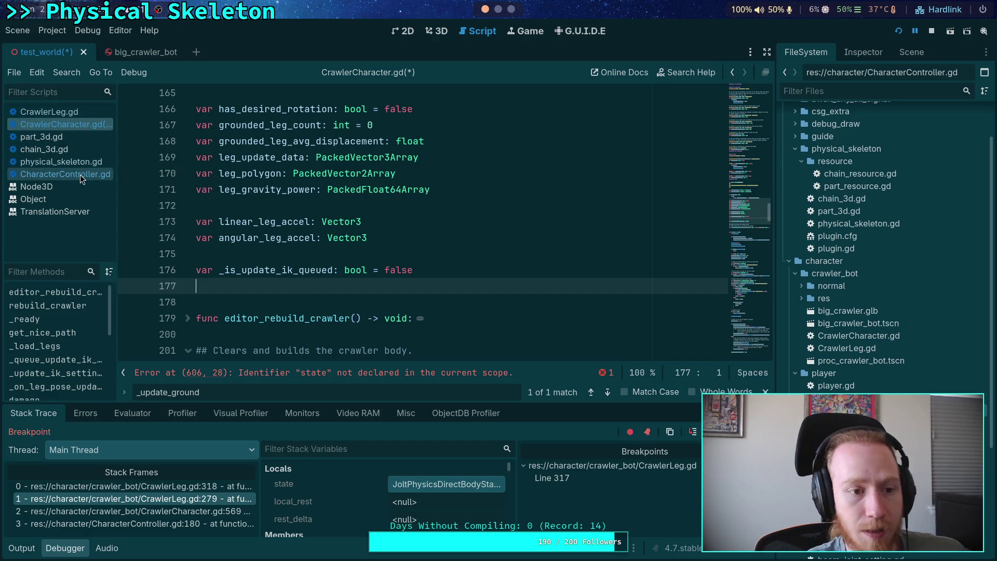
Highlight every use of state in CharacterController.gd's _integrate_forces, then stop the debug session
{"action": "left_click", "coordinate": [79, 174]}
{"action": "left_click", "coordinate": [375, 261]}
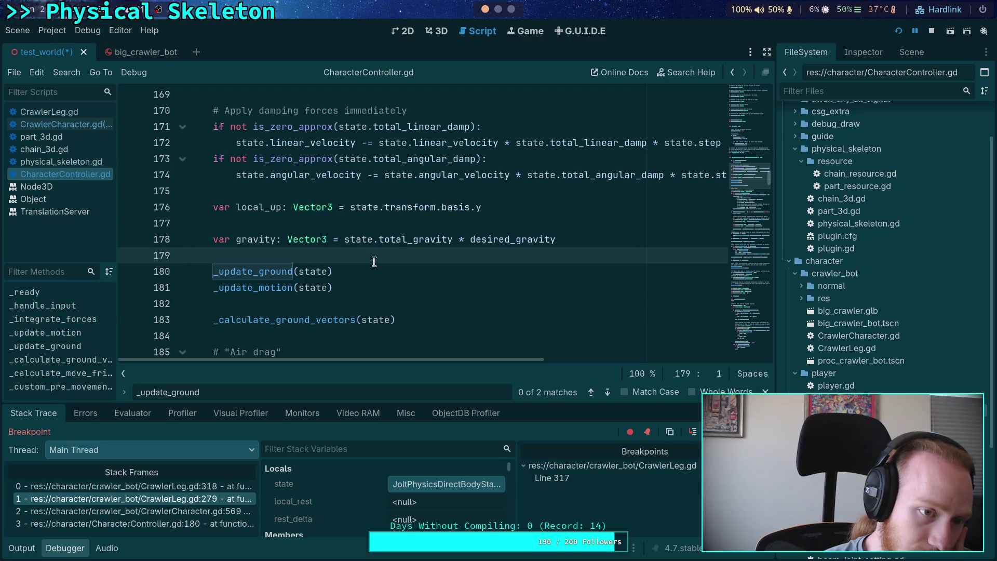
{"action": "scroll", "coordinate": [374, 261], "scroll_direction": "up", "scroll_amount": 2}
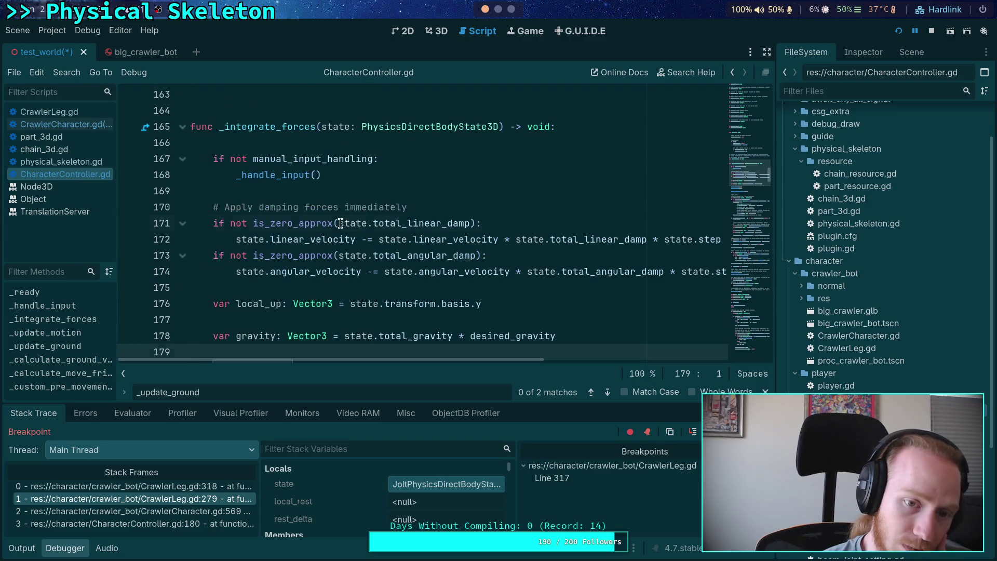
{"action": "double_click", "coordinate": [340, 223]}
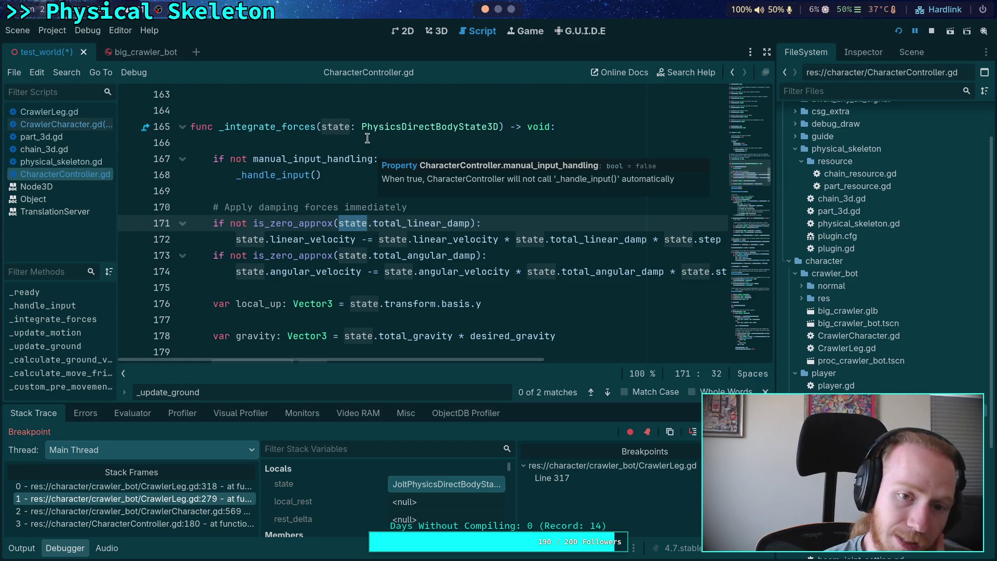
{"action": "mouse_move", "coordinate": [325, 129]}
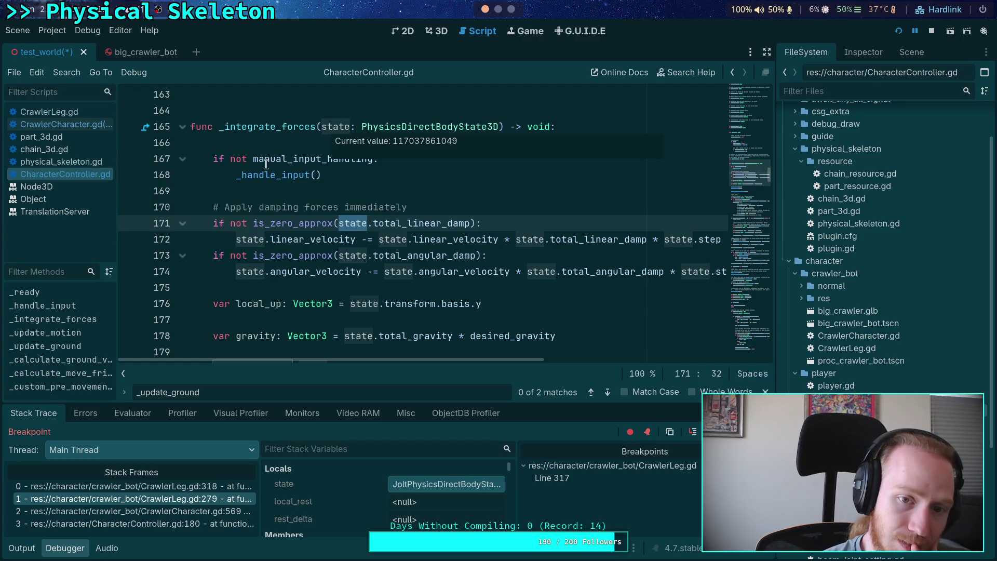
{"action": "scroll", "coordinate": [277, 155], "scroll_direction": "up", "scroll_amount": 3}
{"action": "left_click", "coordinate": [931, 30]}
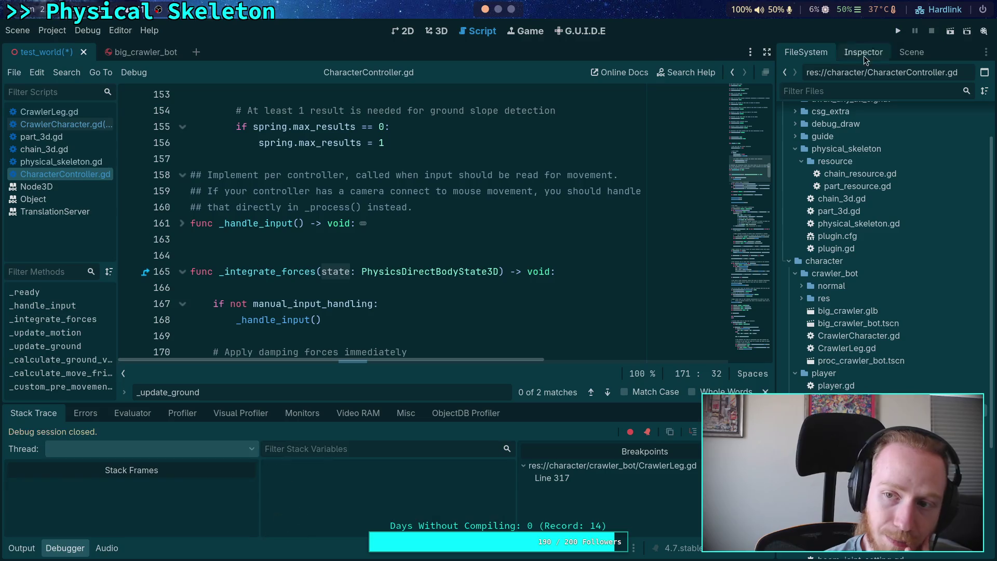
Hide the debugger and scroll through CharacterController.gd's physics code
{"action": "left_click", "coordinate": [66, 549]}
{"action": "scroll", "coordinate": [328, 314], "scroll_direction": "up", "scroll_amount": 5}
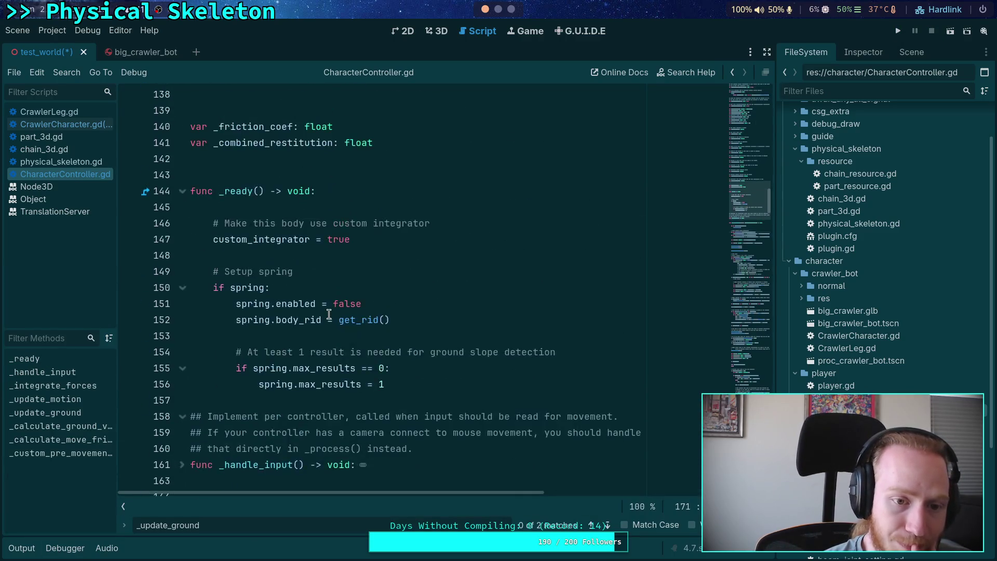
{"action": "scroll", "coordinate": [329, 314], "scroll_direction": "up", "scroll_amount": 6}
{"action": "scroll", "coordinate": [329, 314], "scroll_direction": "up", "scroll_amount": 15}
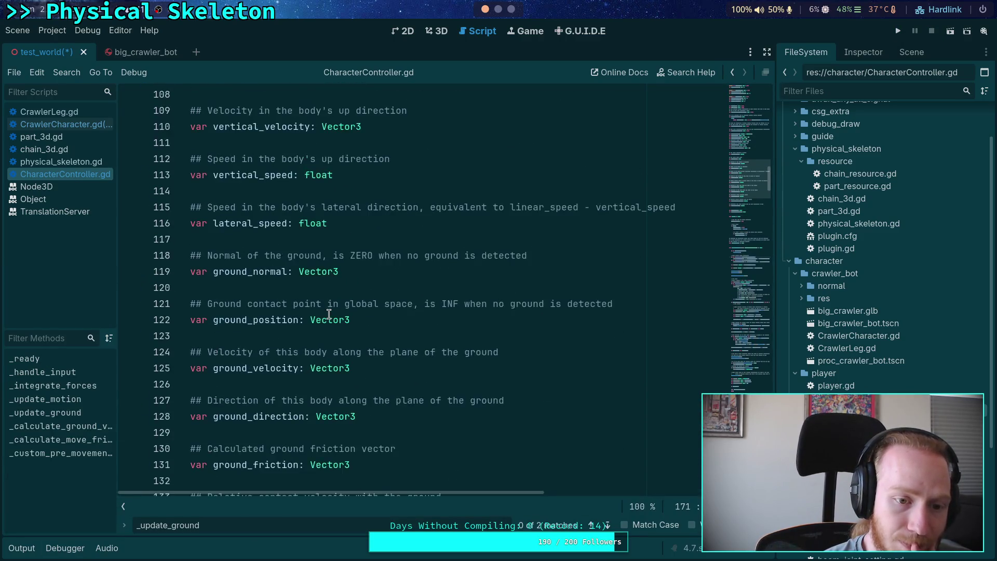
{"action": "scroll", "coordinate": [329, 314], "scroll_direction": "up", "scroll_amount": 5}
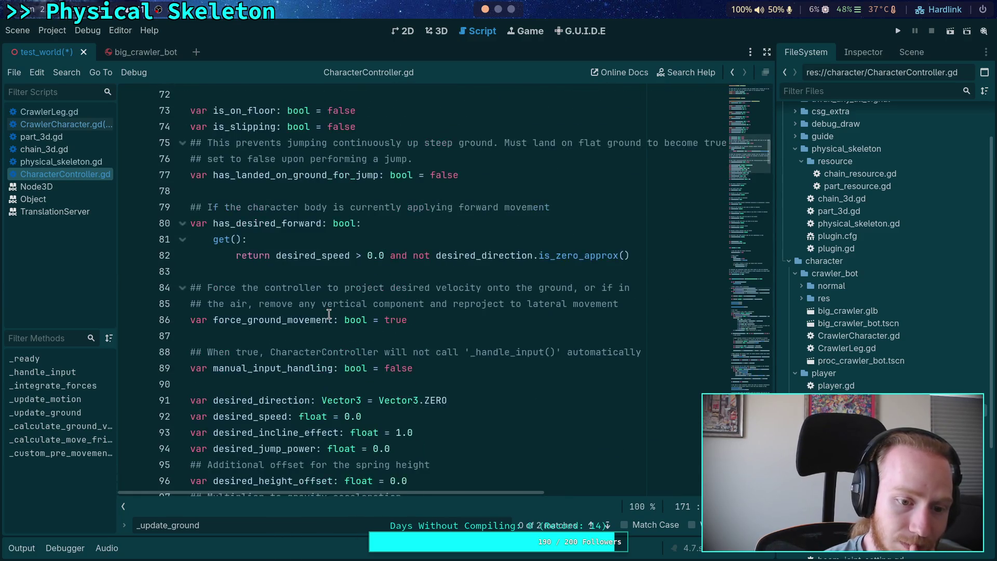
{"action": "scroll", "coordinate": [328, 314], "scroll_direction": "up", "scroll_amount": 8}
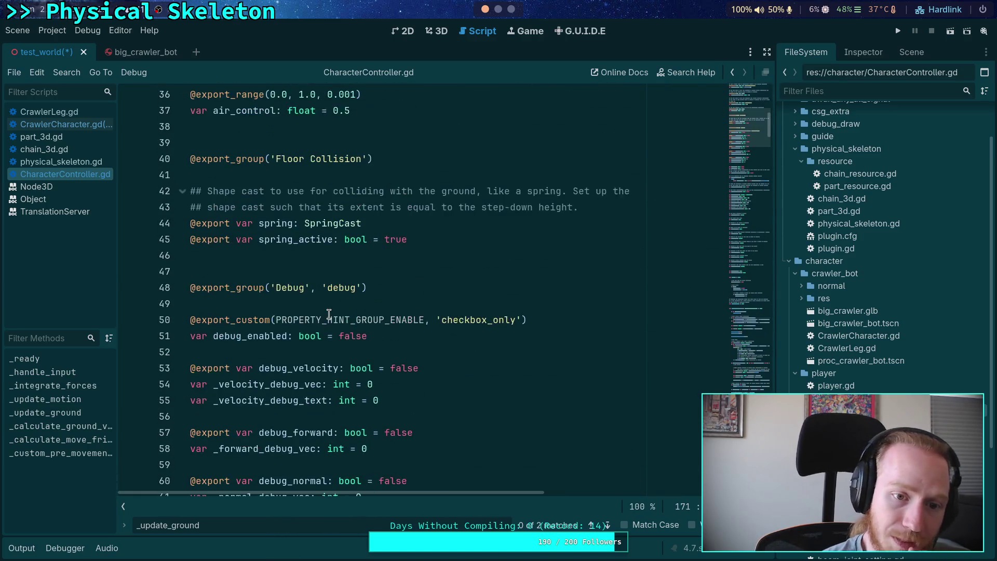
{"action": "scroll", "coordinate": [329, 314], "scroll_direction": "up", "scroll_amount": 6}
{"action": "scroll", "coordinate": [329, 314], "scroll_direction": "down", "scroll_amount": 8}
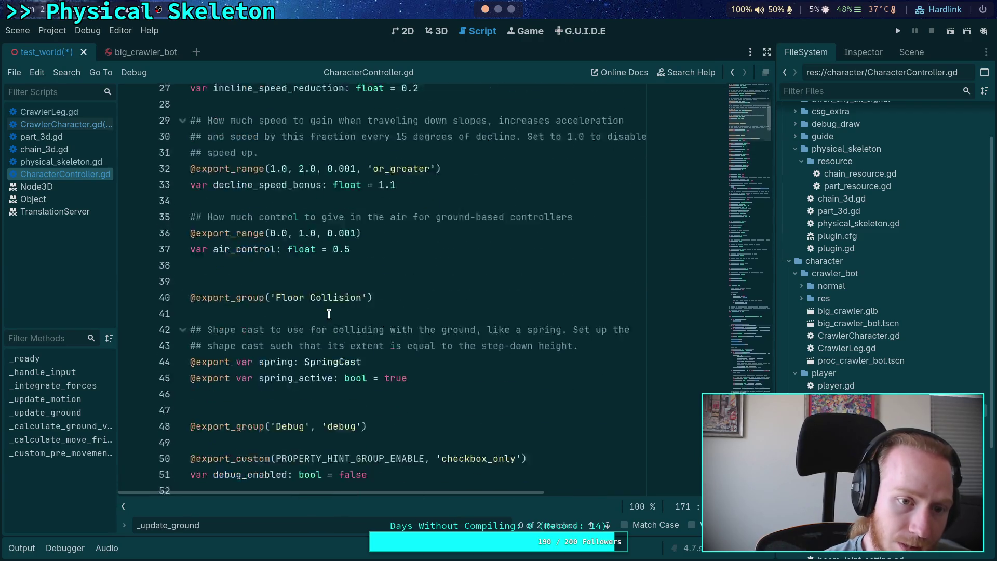
{"action": "scroll", "coordinate": [328, 314], "scroll_direction": "down", "scroll_amount": 20}
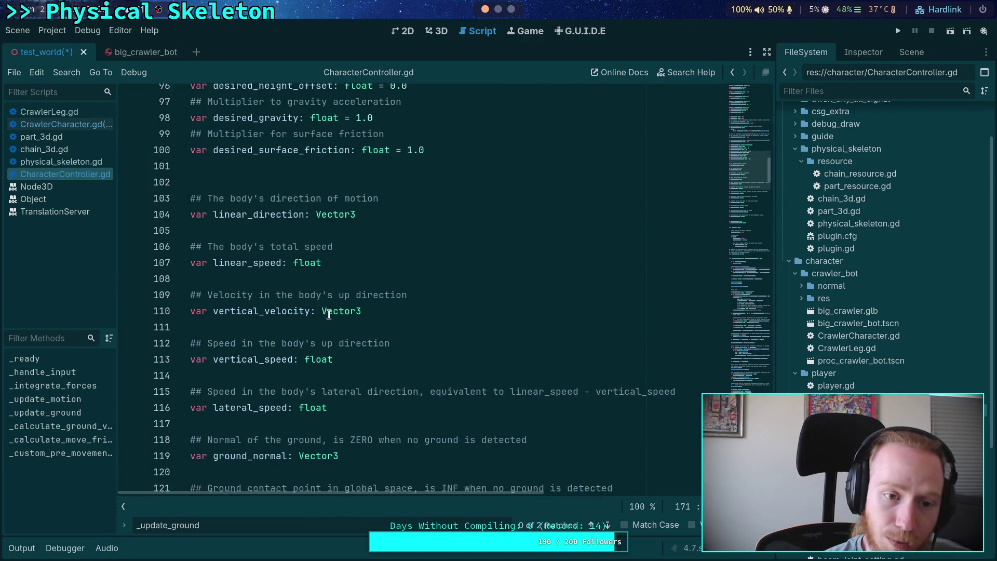
{"action": "scroll", "coordinate": [329, 314], "scroll_direction": "down", "scroll_amount": 14}
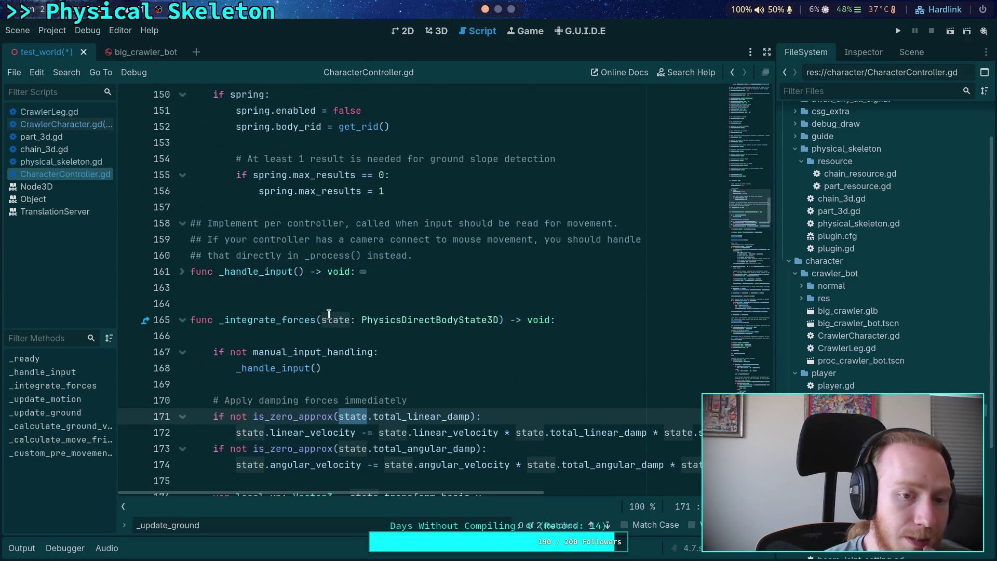
{"action": "scroll", "coordinate": [329, 314], "scroll_direction": "down", "scroll_amount": 2}
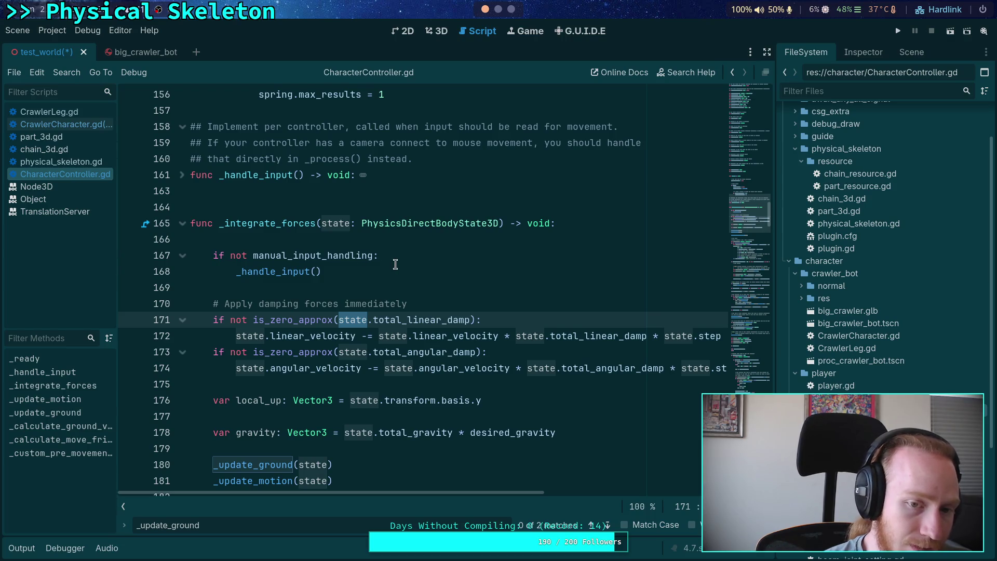
Highlight every use of state in _integrate_forces, then open CrawlerLeg.gd at pre_update
{"action": "left_click", "coordinate": [431, 229]}
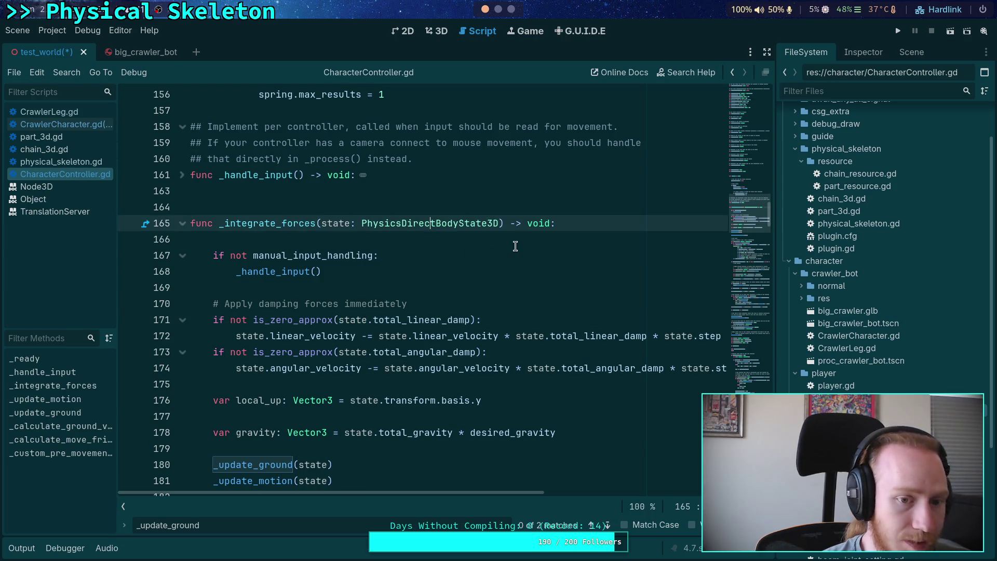
{"action": "left_click", "coordinate": [512, 242]}
{"action": "scroll", "coordinate": [513, 244], "scroll_direction": "up", "scroll_amount": 2}
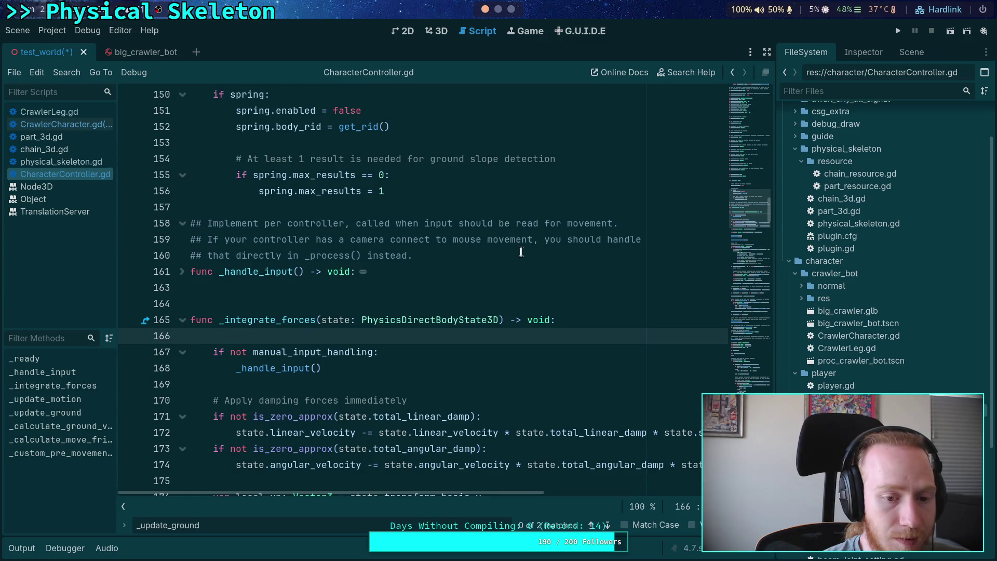
{"action": "scroll", "coordinate": [520, 252], "scroll_direction": "up", "scroll_amount": 6}
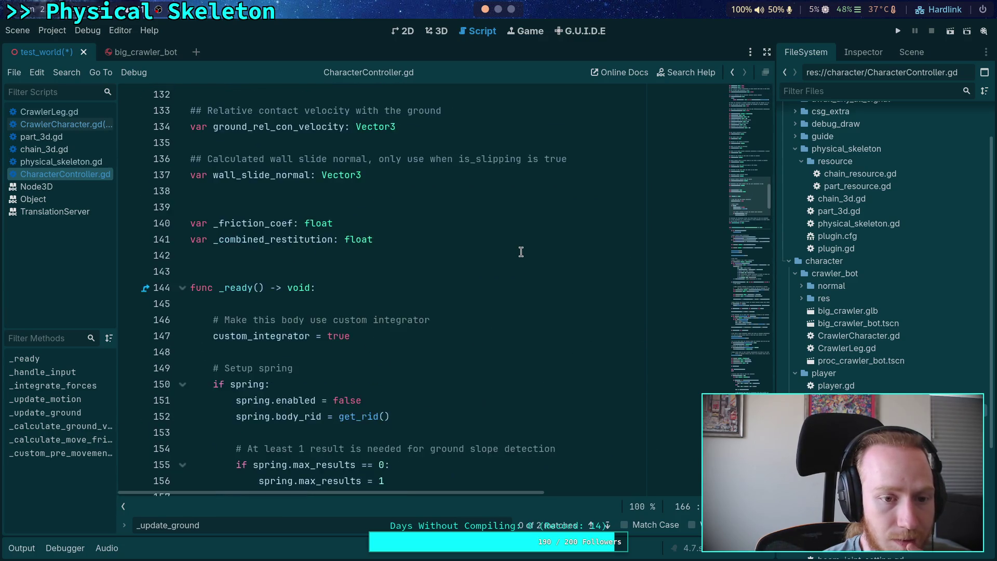
{"action": "scroll", "coordinate": [521, 252], "scroll_direction": "down", "scroll_amount": 5}
{"action": "scroll", "coordinate": [520, 252], "scroll_direction": "down", "scroll_amount": 6}
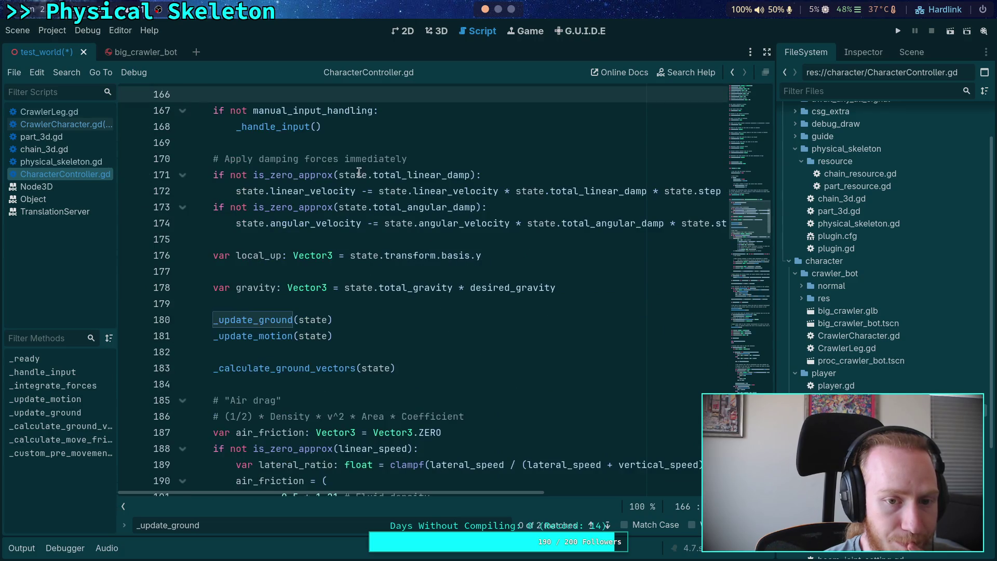
{"action": "double_click", "coordinate": [360, 174]}
{"action": "scroll", "coordinate": [507, 323], "scroll_direction": "down", "scroll_amount": 2}
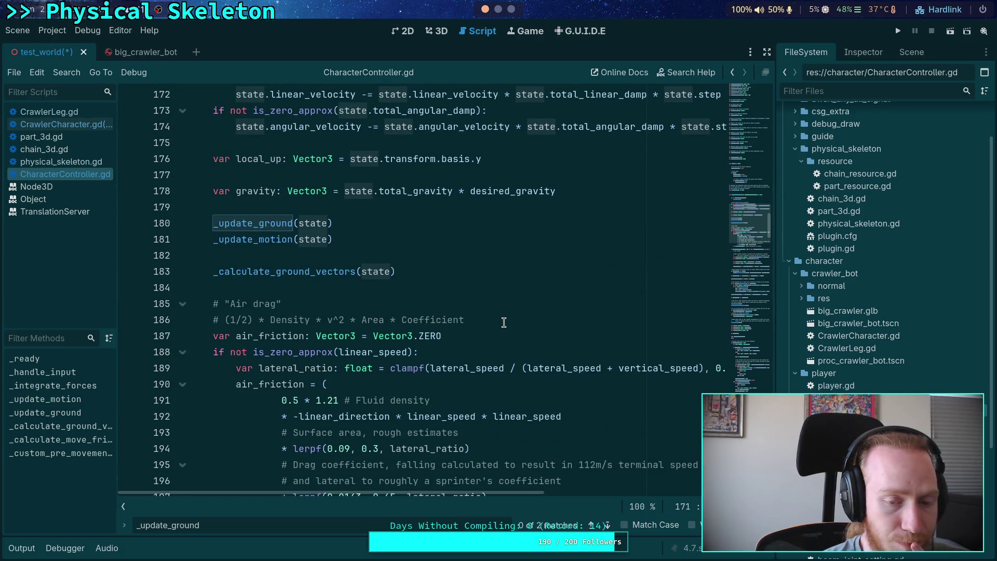
{"action": "scroll", "coordinate": [504, 323], "scroll_direction": "down", "scroll_amount": 9}
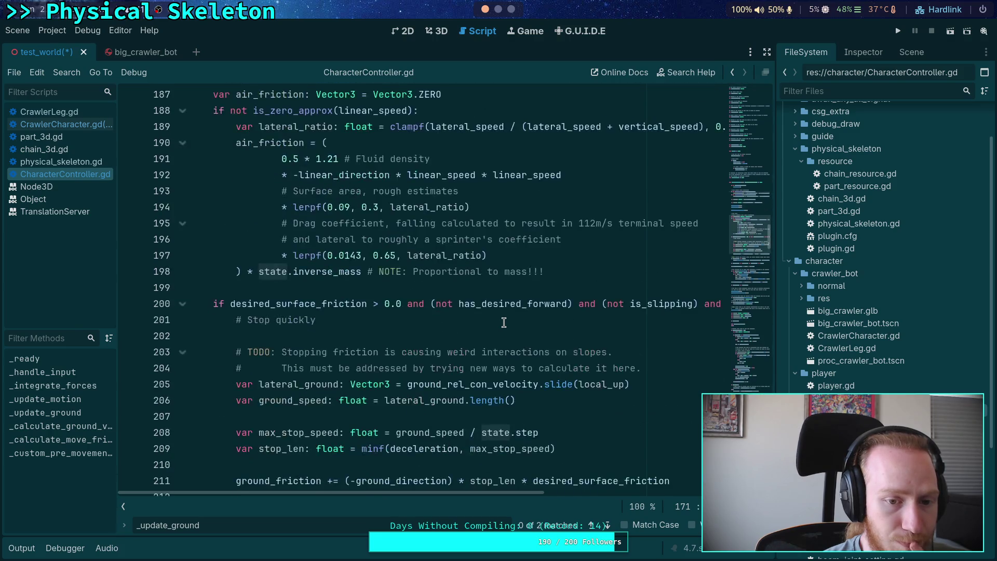
{"action": "scroll", "coordinate": [504, 322], "scroll_direction": "down", "scroll_amount": 4}
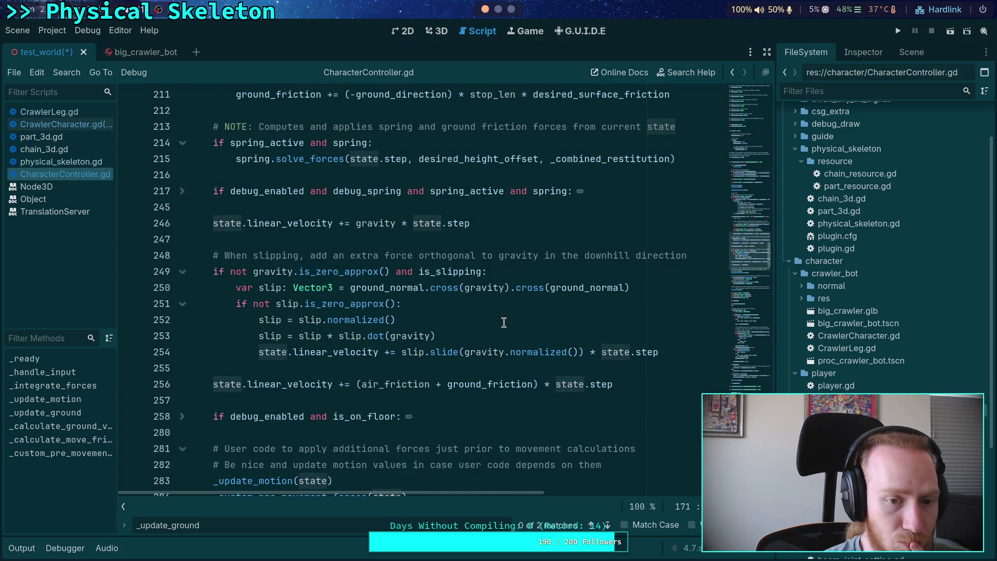
{"action": "scroll", "coordinate": [504, 323], "scroll_direction": "down", "scroll_amount": 10}
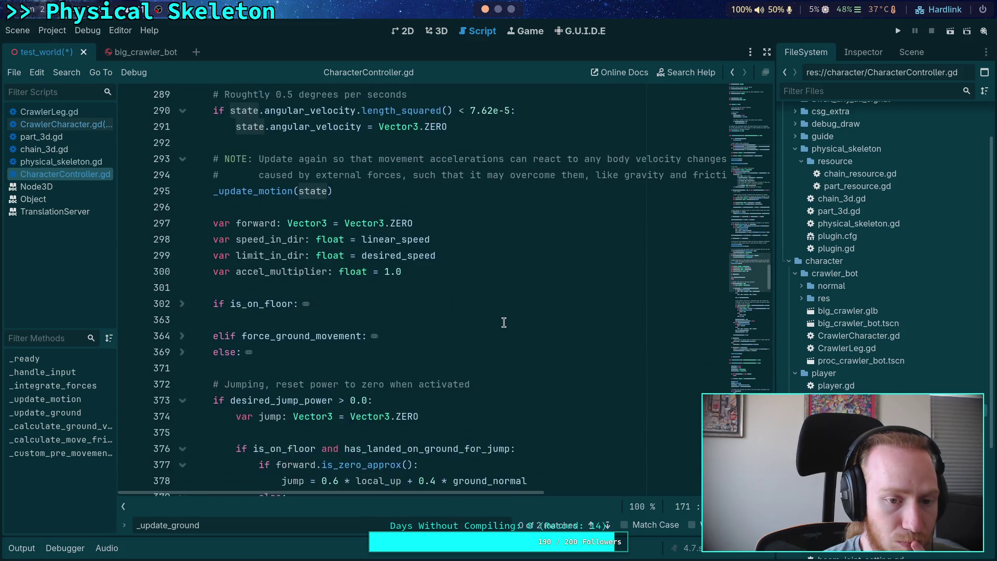
{"action": "scroll", "coordinate": [504, 322], "scroll_direction": "down", "scroll_amount": 13}
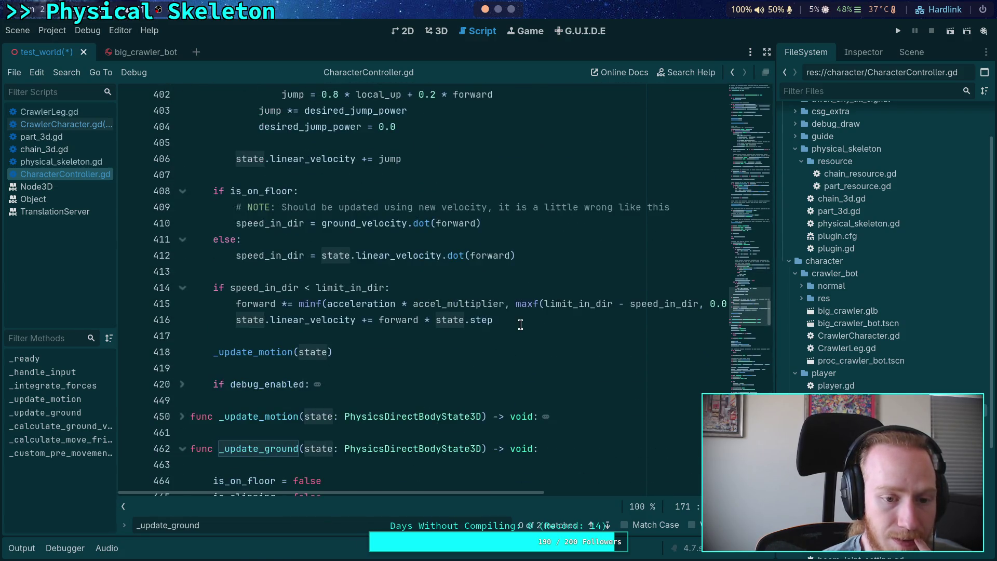
{"action": "scroll", "coordinate": [520, 325], "scroll_direction": "up", "scroll_amount": 20}
{"action": "left_click", "coordinate": [50, 112]}
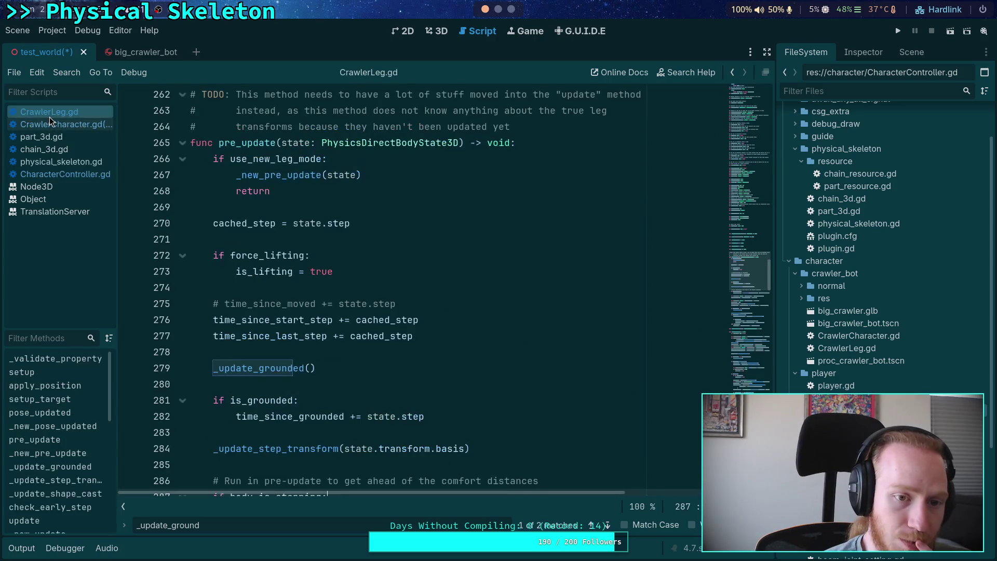
In CrawlerCharacter.gd, add 'var _cached_body_state: PhysicsDirectBodyState3D' on line 177
{"action": "left_click", "coordinate": [51, 122]}
{"action": "type", "text": "va"}
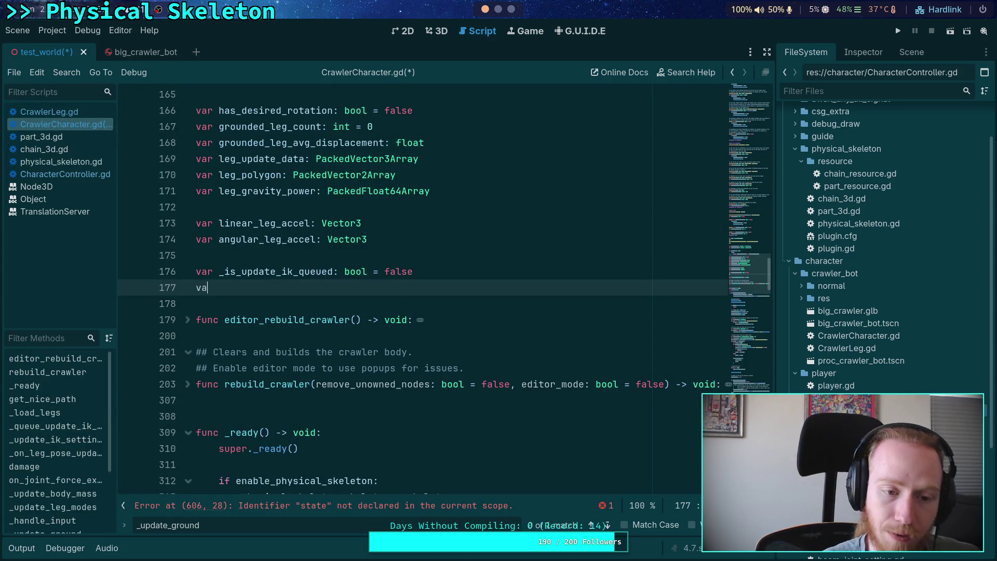
{"action": "type", "text": "r _cached_hy"}
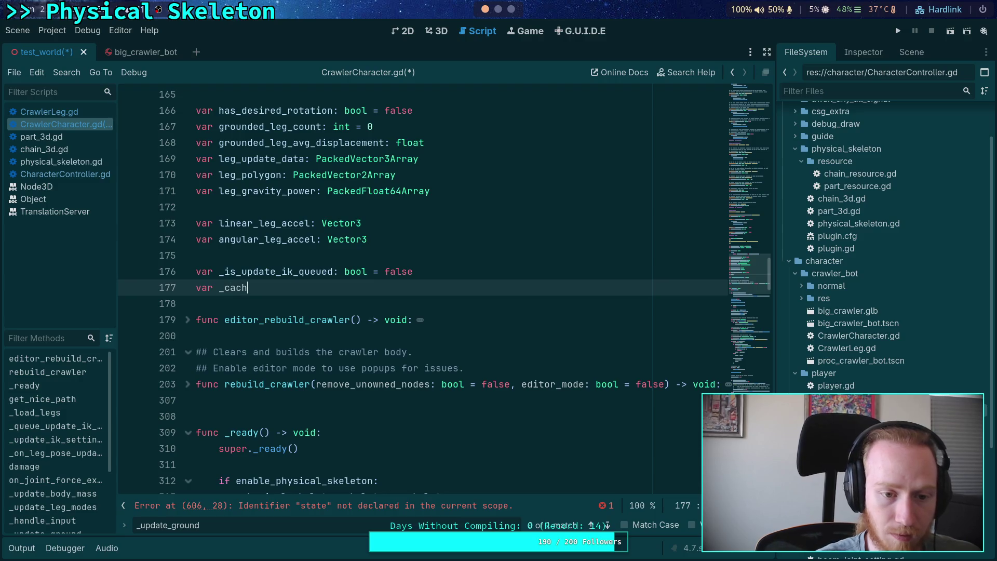
{"action": "key", "text": "BackSpace"}
{"action": "key", "text": "BackSpace"}
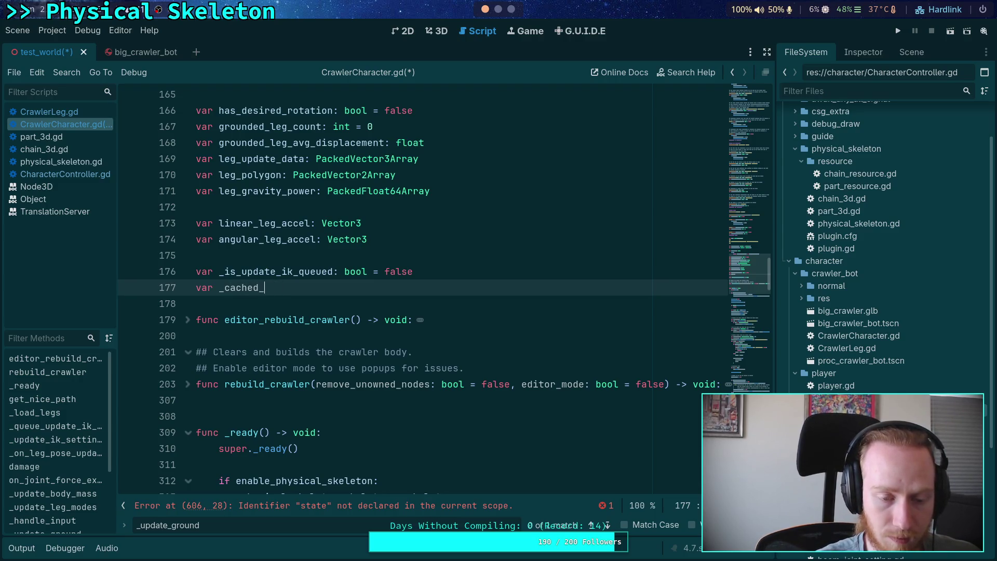
{"action": "type", "text": "body_state: P"}
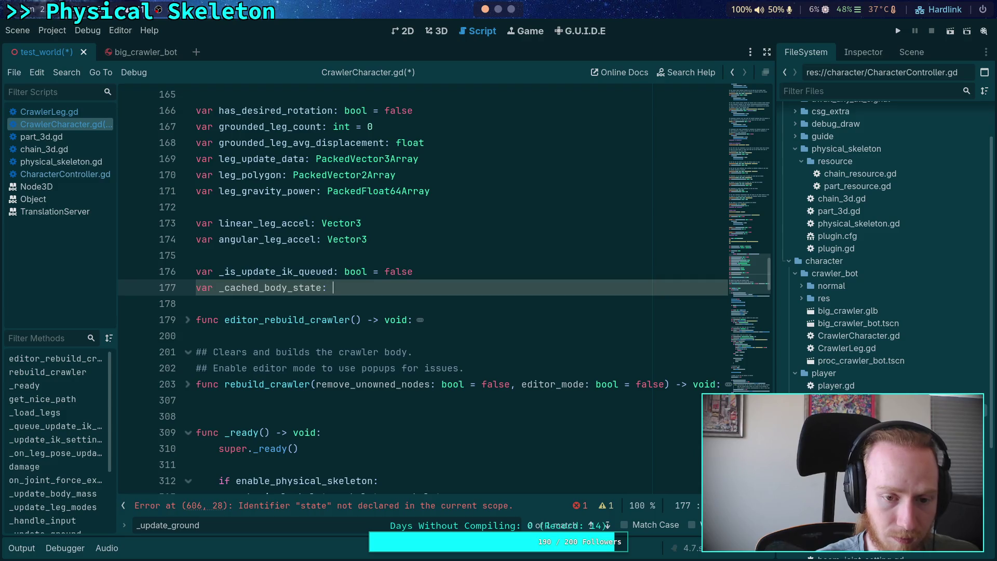
{"action": "type", "text": "hysicsDir"}
{"action": "key", "text": "Down"}
{"action": "key", "text": "Down"}
{"action": "key", "text": "Return"}
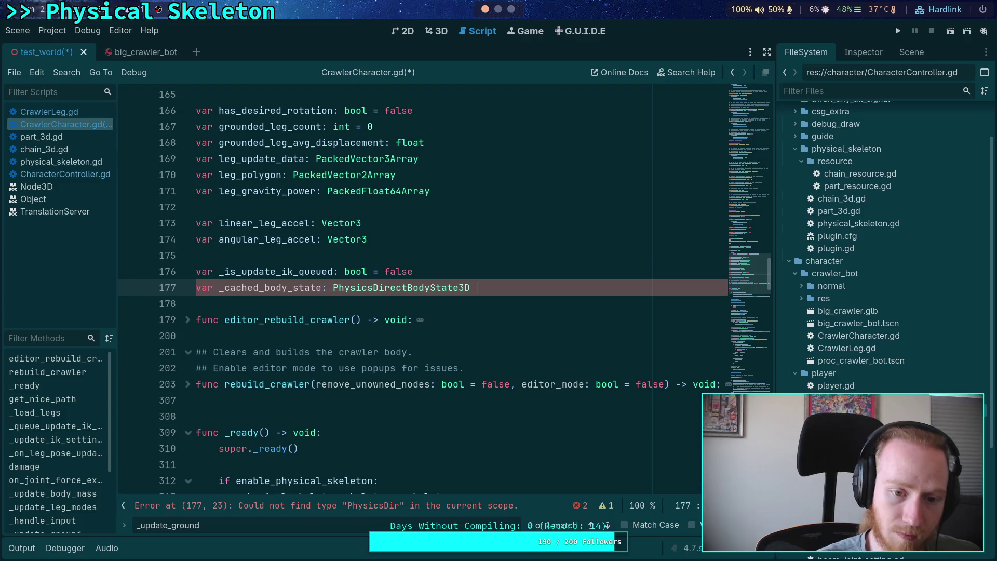
{"action": "scroll", "coordinate": [477, 280], "scroll_direction": "down", "scroll_amount": 20}
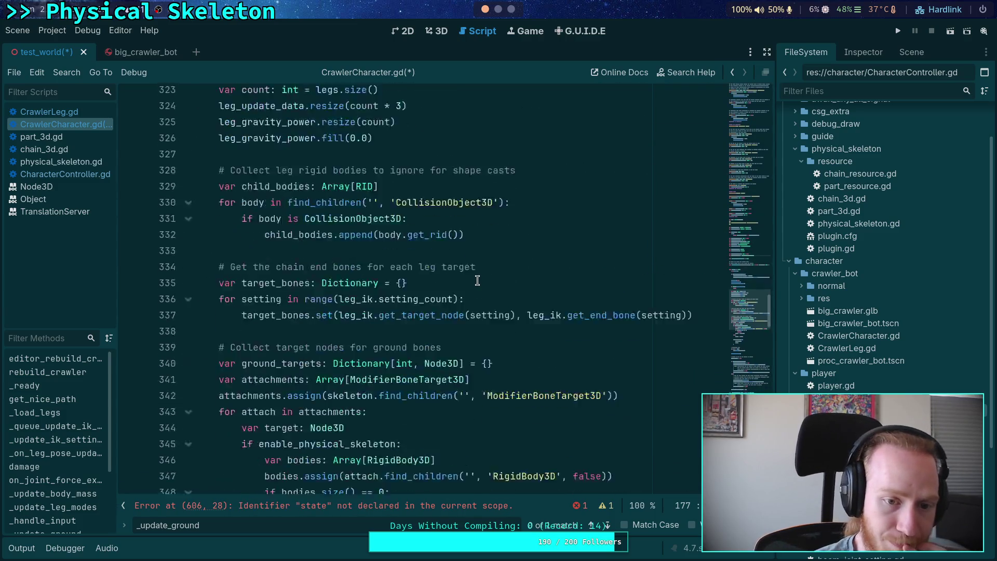
{"action": "scroll", "coordinate": [477, 280], "scroll_direction": "down", "scroll_amount": 15}
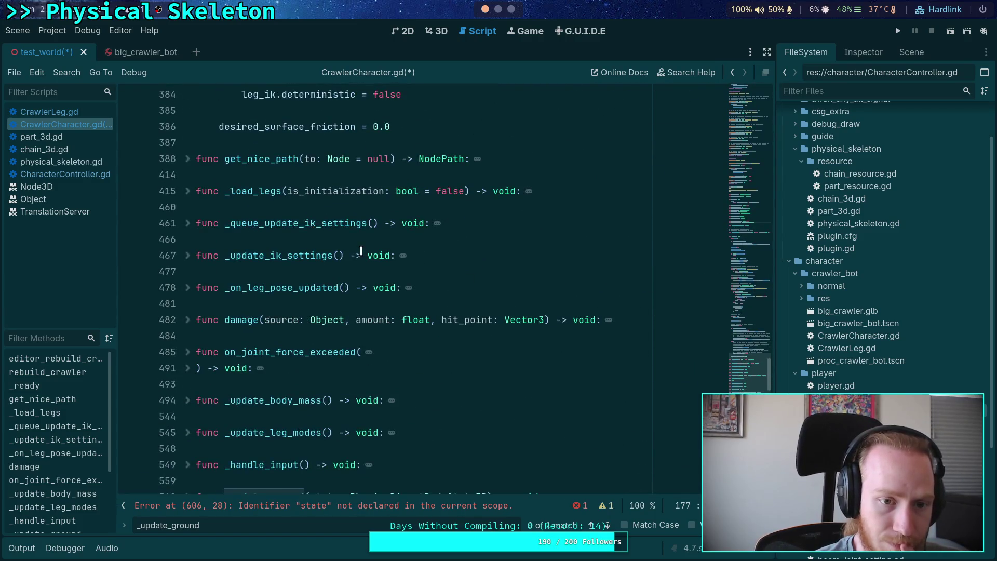
{"action": "scroll", "coordinate": [361, 251], "scroll_direction": "up", "scroll_amount": 5}
{"action": "scroll", "coordinate": [361, 251], "scroll_direction": "up", "scroll_amount": 10}
{"action": "scroll", "coordinate": [361, 251], "scroll_direction": "down", "scroll_amount": 5}
{"action": "scroll", "coordinate": [362, 251], "scroll_direction": "down", "scroll_amount": 10}
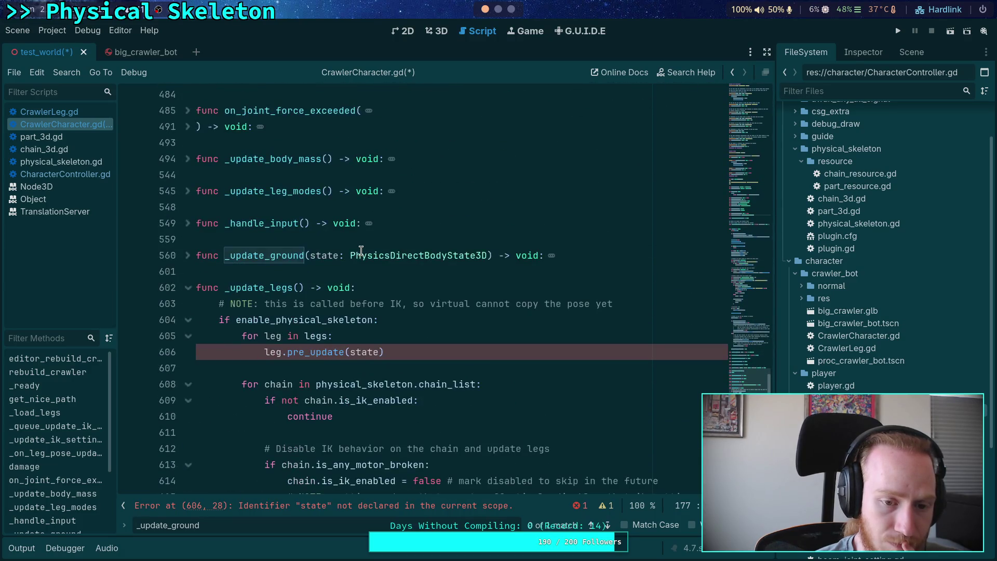
Expand _update_ground and add a blank line after its _update_legs() call
{"action": "scroll", "coordinate": [361, 251], "scroll_direction": "down", "scroll_amount": 2}
{"action": "left_click", "coordinate": [188, 159]}
{"action": "left_click", "coordinate": [480, 275]}
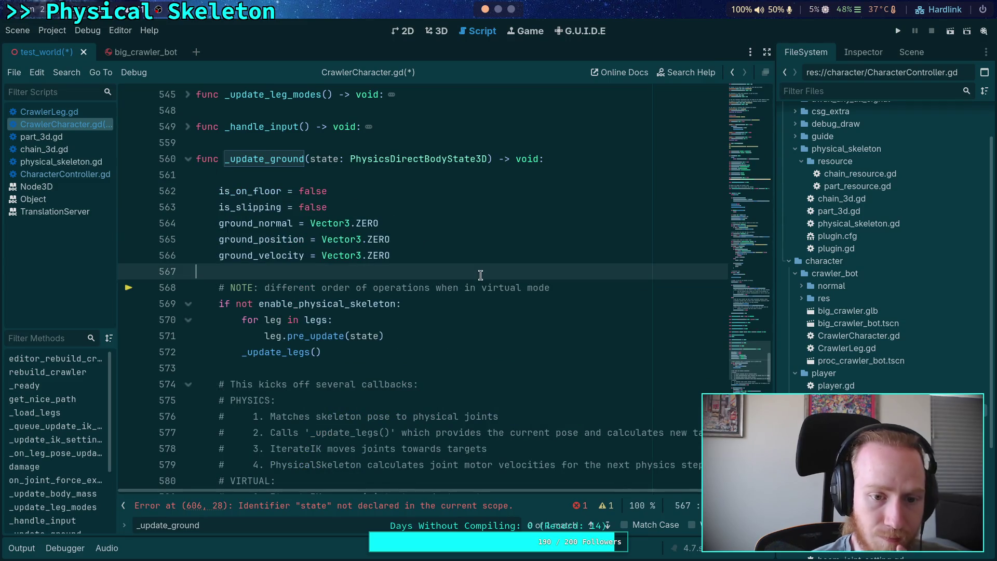
{"action": "scroll", "coordinate": [467, 259], "scroll_direction": "down", "scroll_amount": 1}
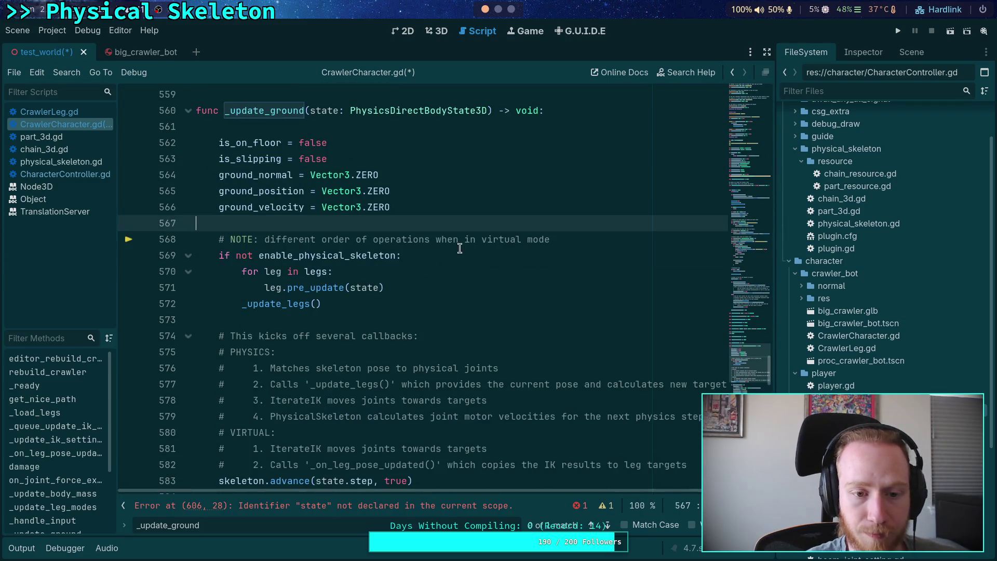
{"action": "left_click", "coordinate": [462, 255]}
{"action": "scroll", "coordinate": [425, 287], "scroll_direction": "down", "scroll_amount": 3}
{"action": "scroll", "coordinate": [425, 287], "scroll_direction": "up", "scroll_amount": 3}
{"action": "left_click", "coordinate": [426, 303]}
{"action": "key", "text": "Return"}
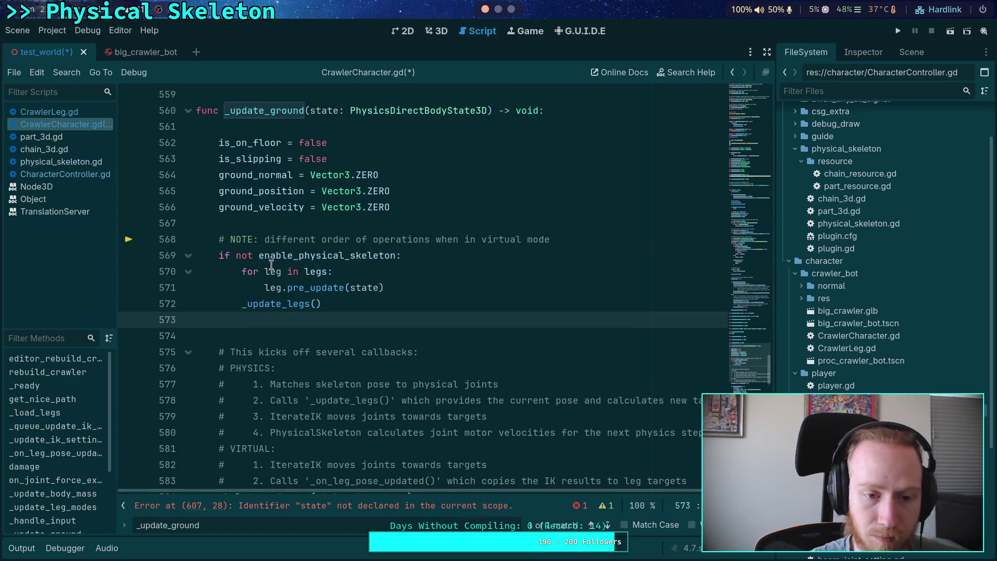
Remove 'not' from the physical skeleton check, set _cached_body_state = state, add else:, and save
{"action": "left_click", "coordinate": [259, 255]}
{"action": "key", "text": "BackSpace"}
{"action": "key", "text": "BackSpace"}
{"action": "key", "text": "BackSpace"}
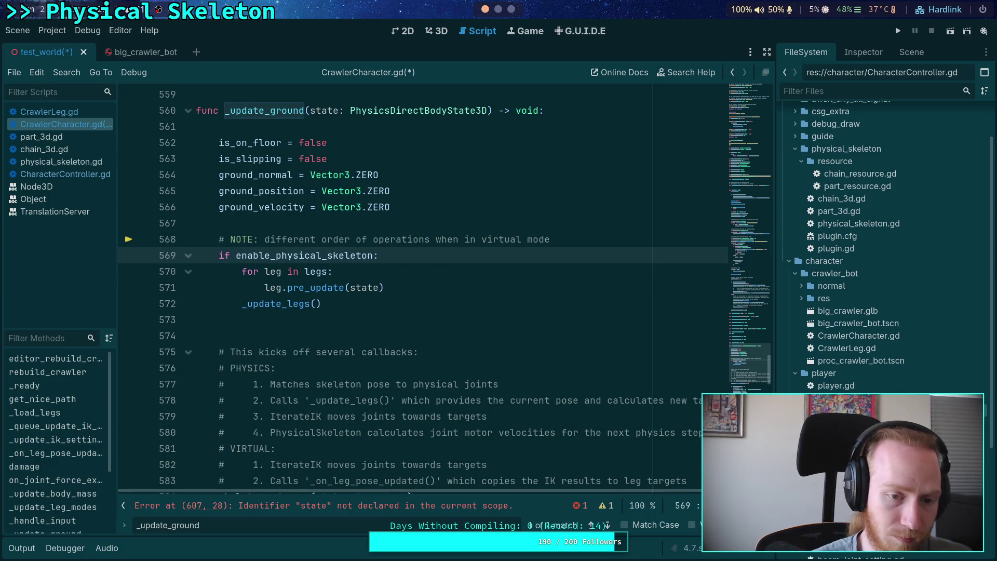
{"action": "key", "text": "End"}
{"action": "key", "text": "Return"}
{"action": "key", "text": "Return"}
{"action": "type", "text": "se:"}
{"action": "key", "text": "Up"}
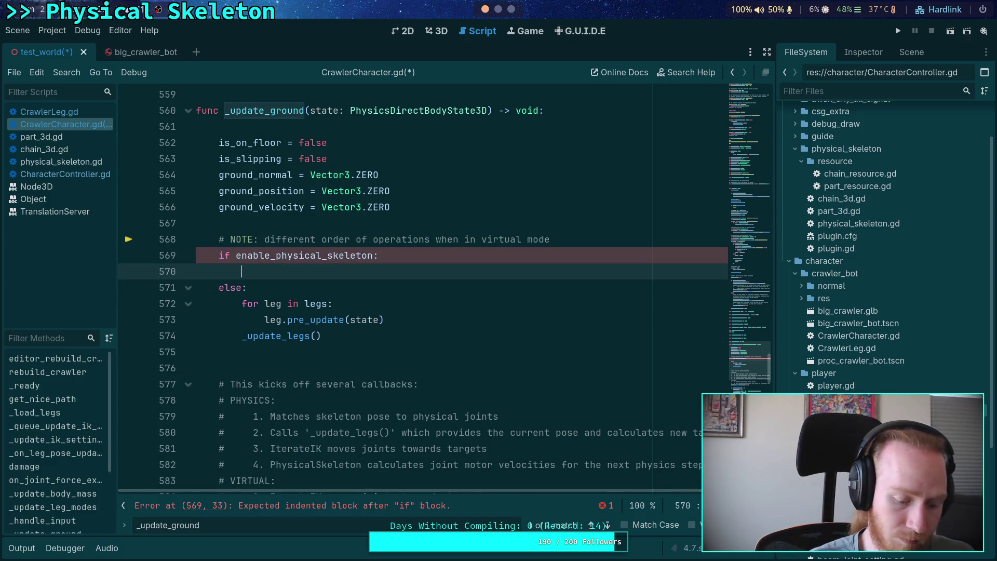
{"action": "type", "text": "_ca"}
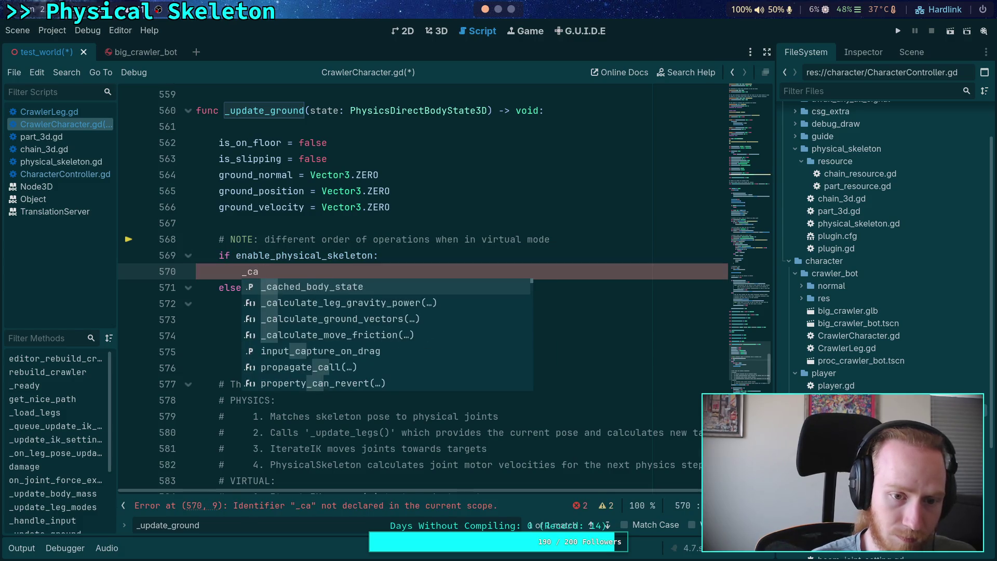
{"action": "key", "text": "Return"}
{"action": "type", "text": "s"}
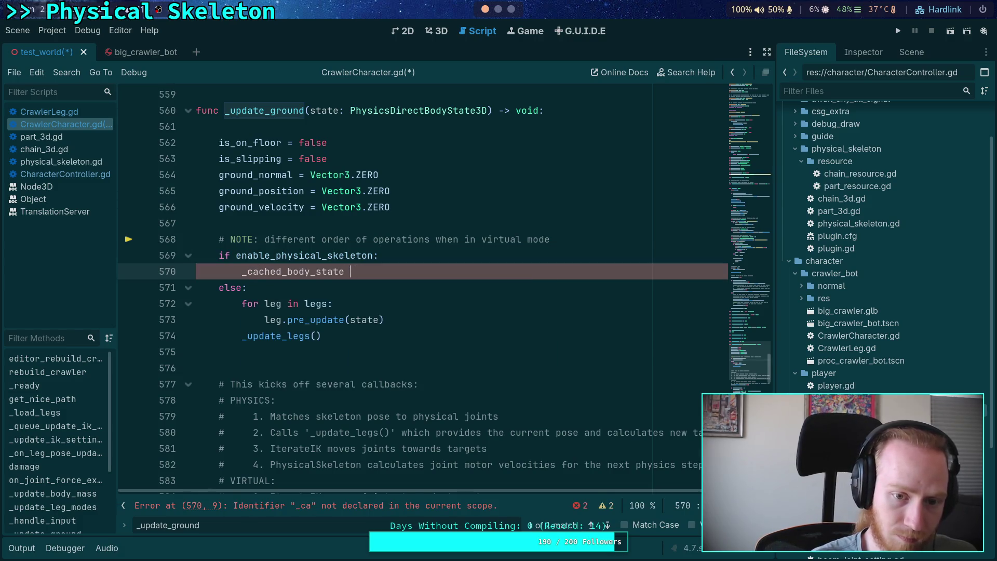
{"action": "type", "text": "tate"}
{"action": "key", "text": "ctrl+s"}
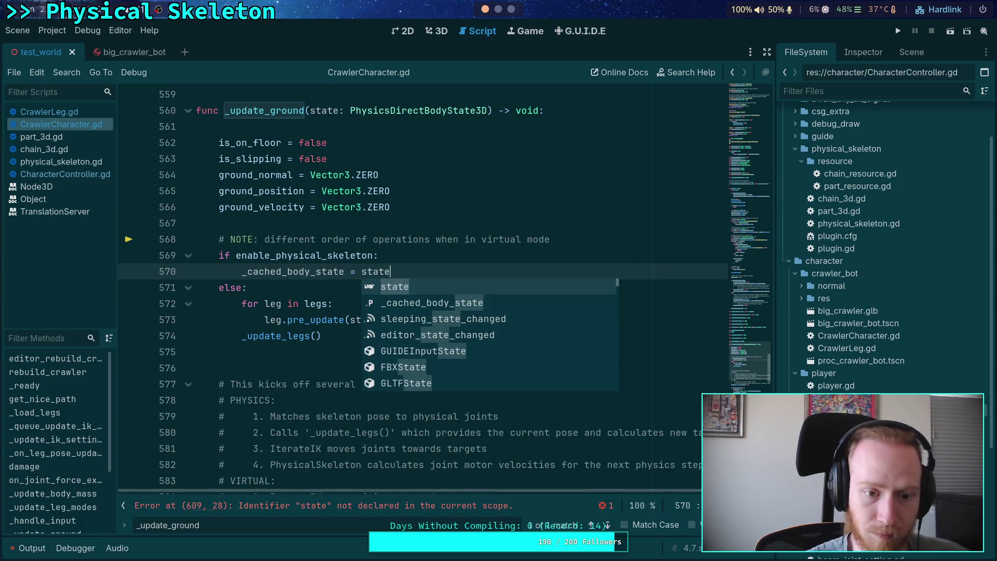
{"action": "left_click", "coordinate": [245, 306]}
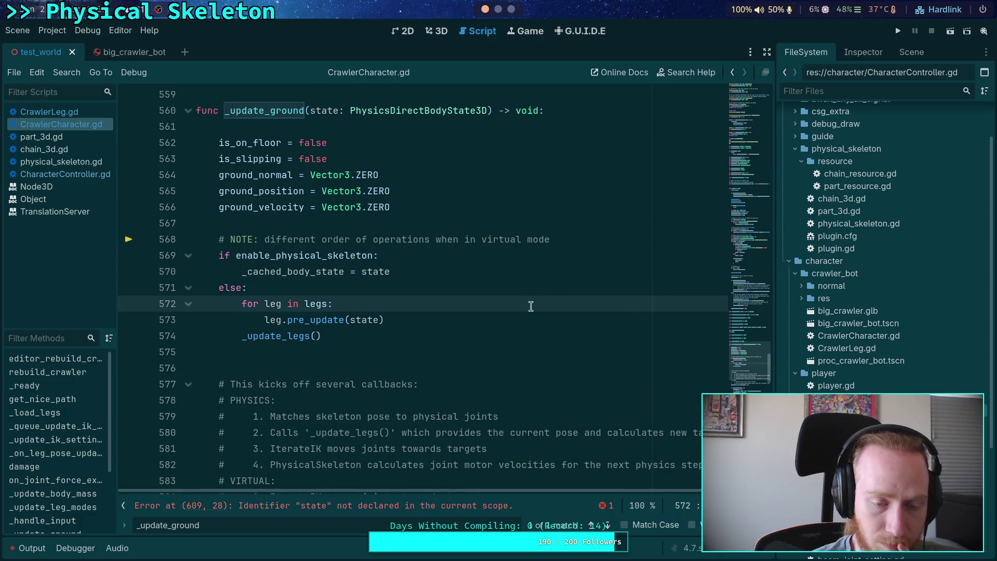
Close CrawlerCharacter.gd and reopen it from the project files
{"action": "right_click", "coordinate": [84, 128]}
{"action": "left_click", "coordinate": [99, 164]}
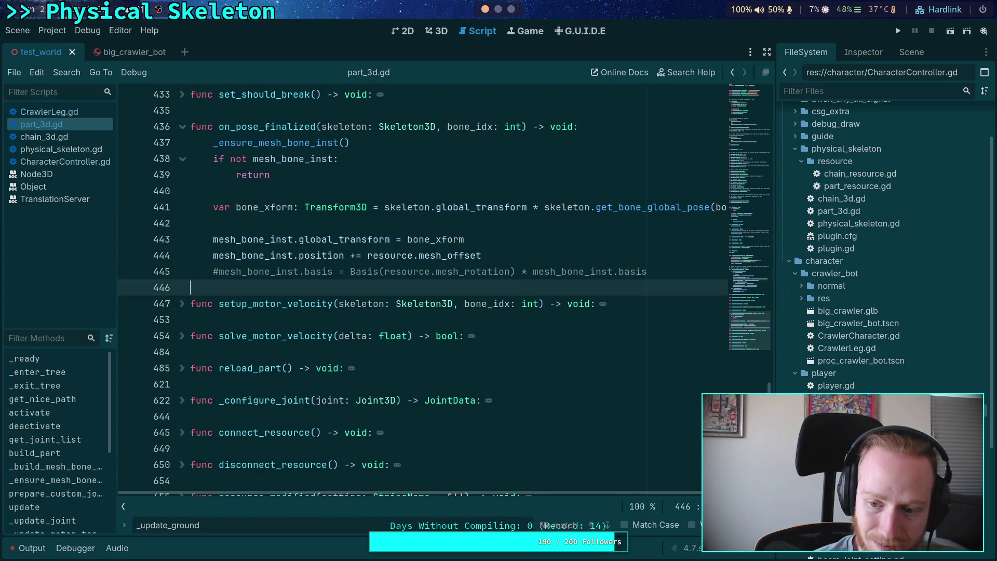
{"action": "double_click", "coordinate": [858, 336]}
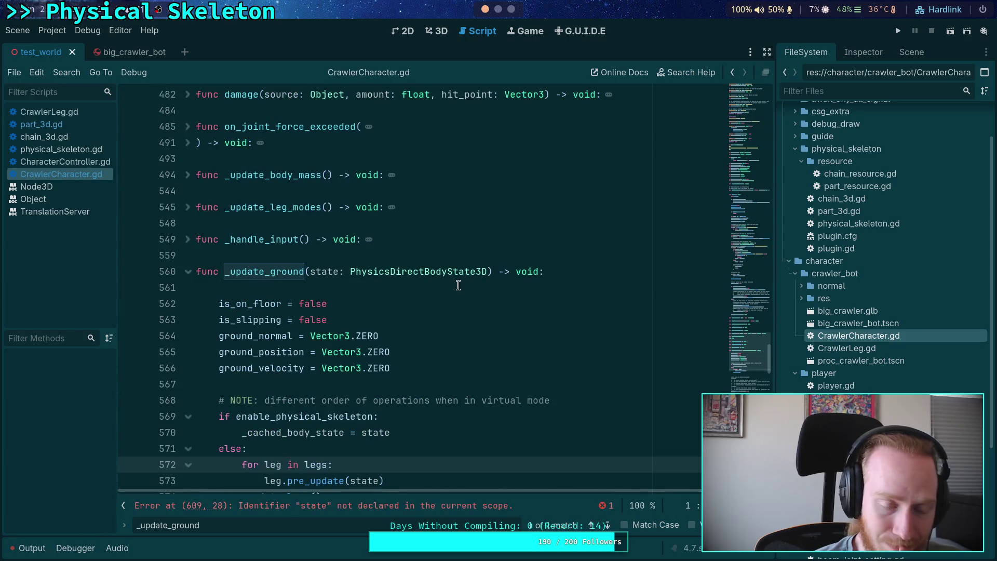
{"action": "left_click", "coordinate": [437, 288]}
{"action": "left_click", "coordinate": [347, 319]}
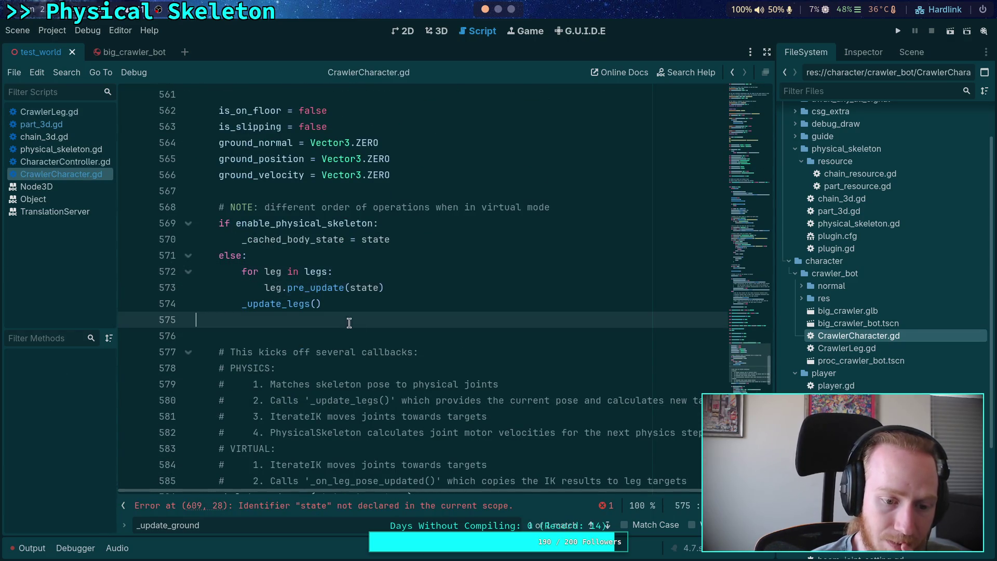
{"action": "scroll", "coordinate": [527, 382], "scroll_direction": "down", "scroll_amount": 15}
{"action": "scroll", "coordinate": [350, 206], "scroll_direction": "up", "scroll_amount": 1}
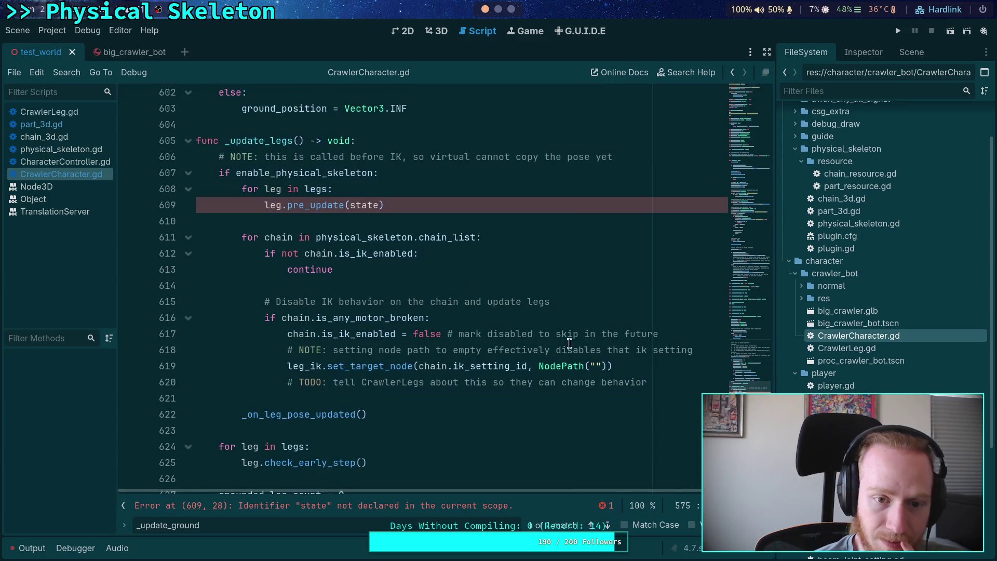
Change line 609 to leg.pre_update(_cached_body_state), save, and run the project
{"action": "left_click", "coordinate": [350, 207]}
{"action": "type", "text": "_cached"}
{"action": "key", "text": "Return"}
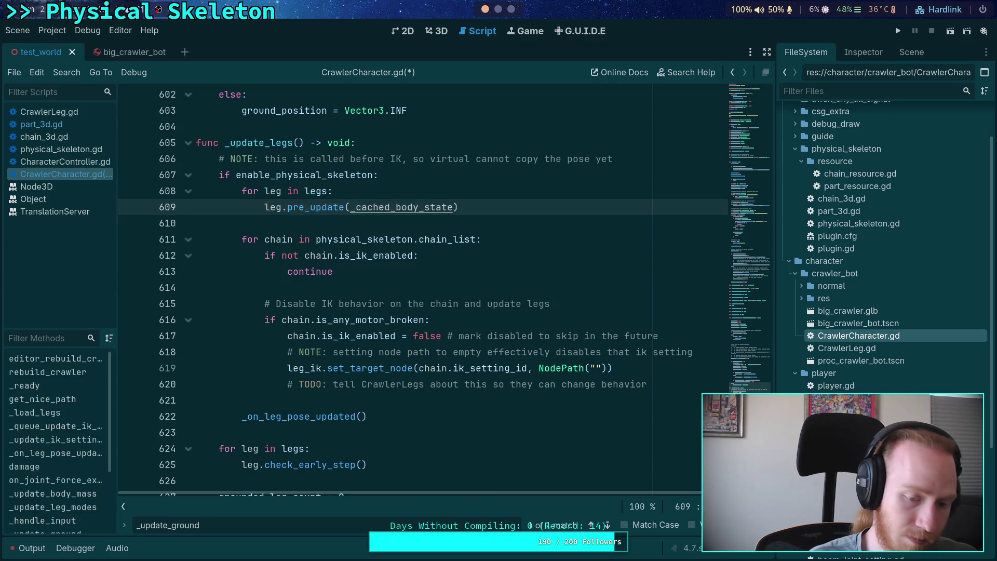
{"action": "key", "text": "ctrl+s"}
{"action": "left_click", "coordinate": [525, 217]}
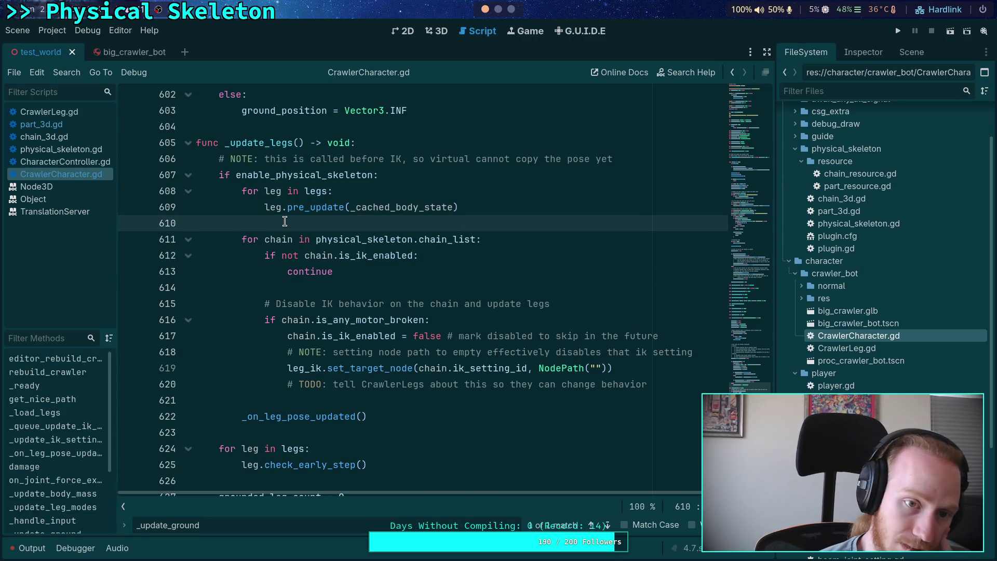
{"action": "scroll", "coordinate": [525, 214], "scroll_direction": "down", "scroll_amount": 3}
{"action": "left_click", "coordinate": [897, 31]}
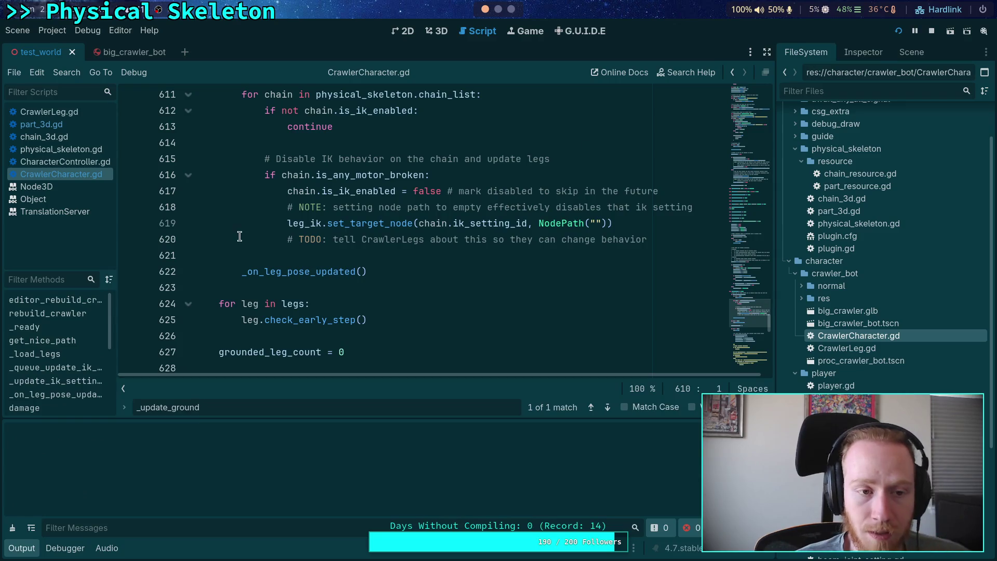
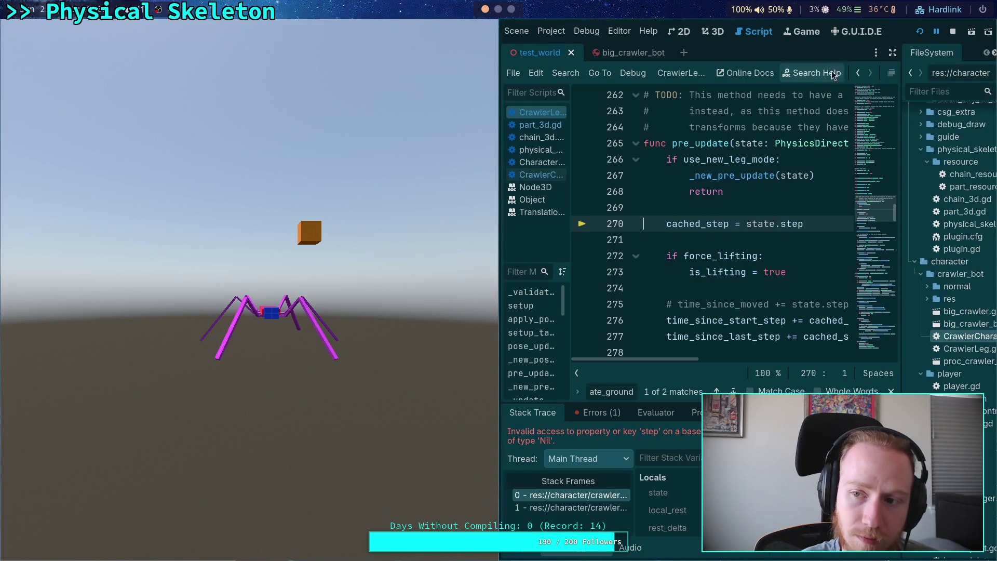
Stop the game and return to CrawlerCharacter.gd, finding _cached_body_state on line 609
{"action": "left_click", "coordinate": [953, 31]}
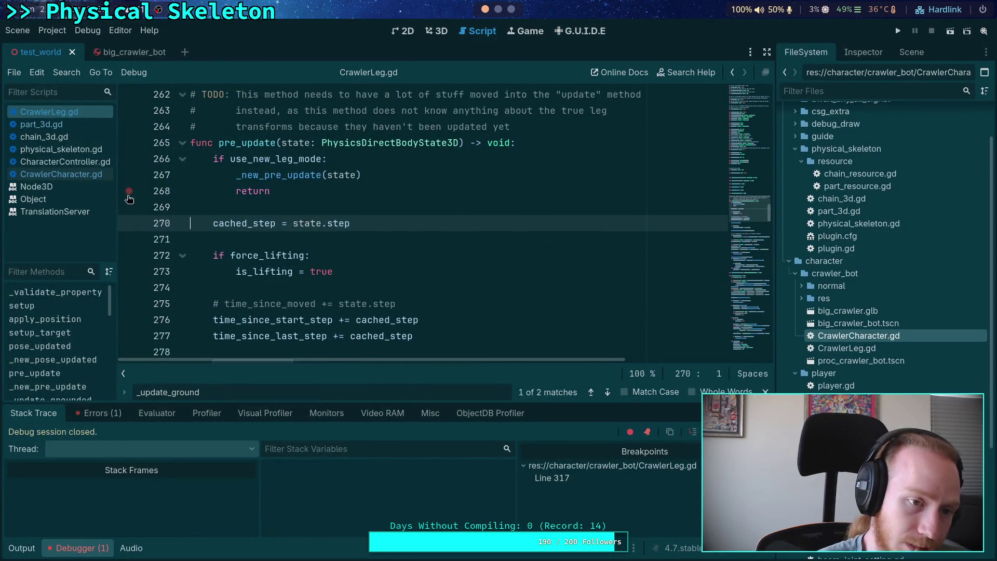
{"action": "key", "text": "alt+Left"}
{"action": "scroll", "coordinate": [340, 229], "scroll_direction": "up", "scroll_amount": 1}
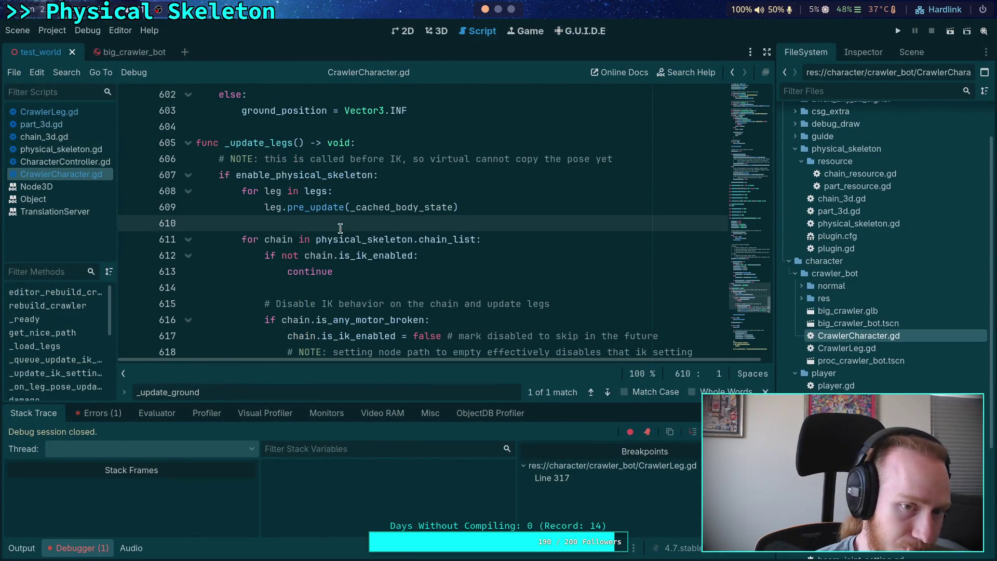
{"action": "double_click", "coordinate": [403, 209]}
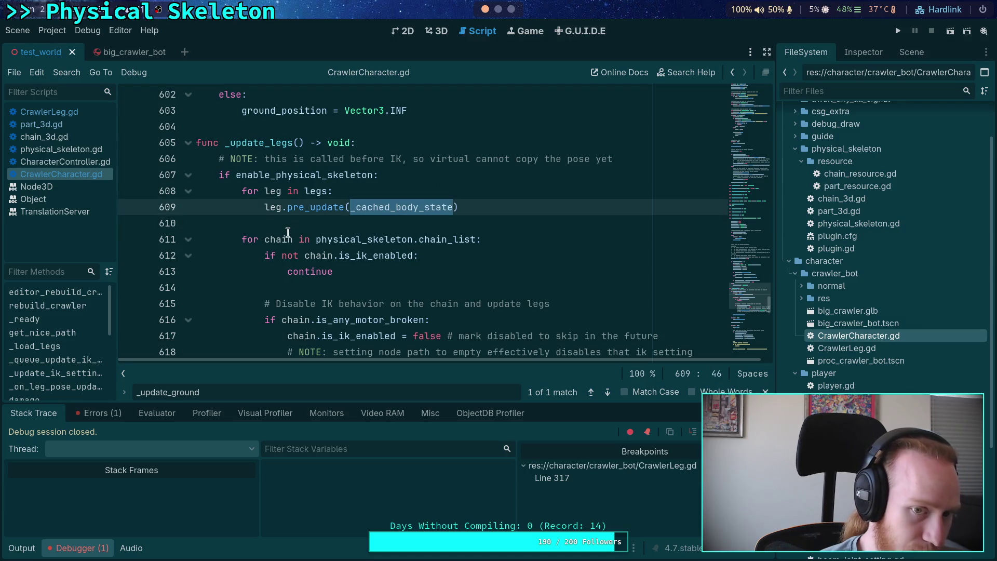
{"action": "scroll", "coordinate": [386, 207], "scroll_direction": "up", "scroll_amount": 10}
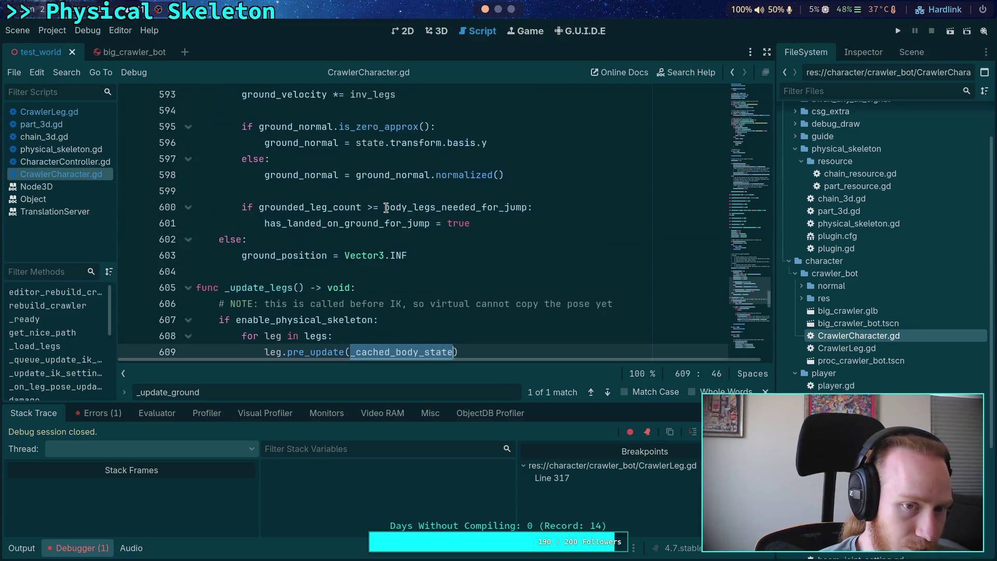
{"action": "scroll", "coordinate": [386, 208], "scroll_direction": "up", "scroll_amount": 5}
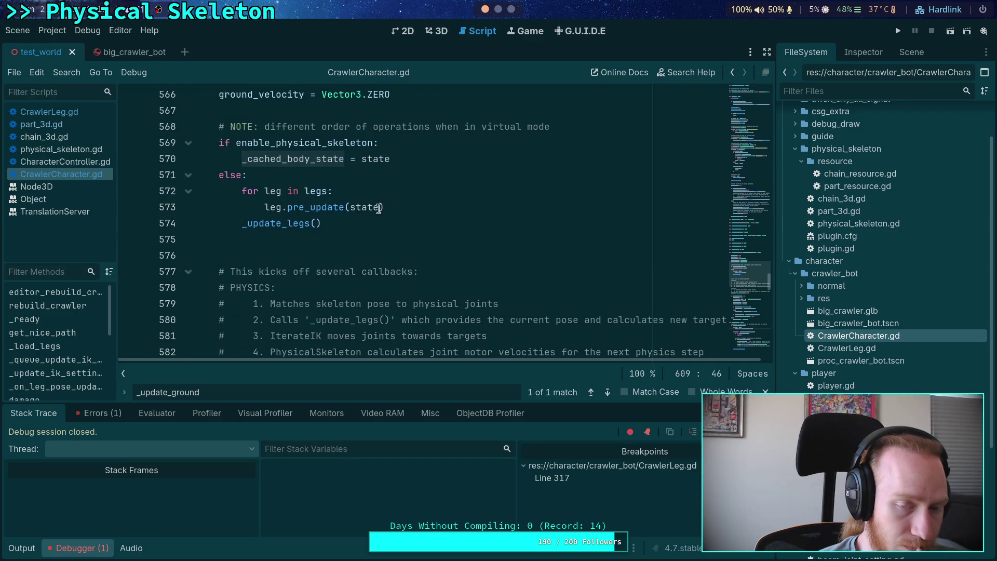
{"action": "scroll", "coordinate": [365, 256], "scroll_direction": "down", "scroll_amount": 6}
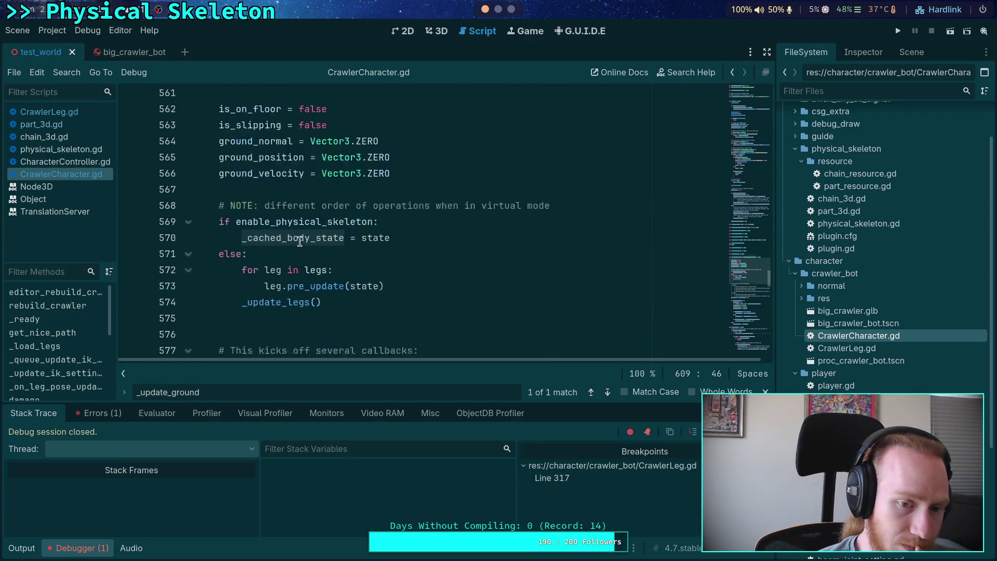
Delete the empty line 575 after the _update_legs() call and rerun the game
{"action": "left_click", "coordinate": [275, 239]}
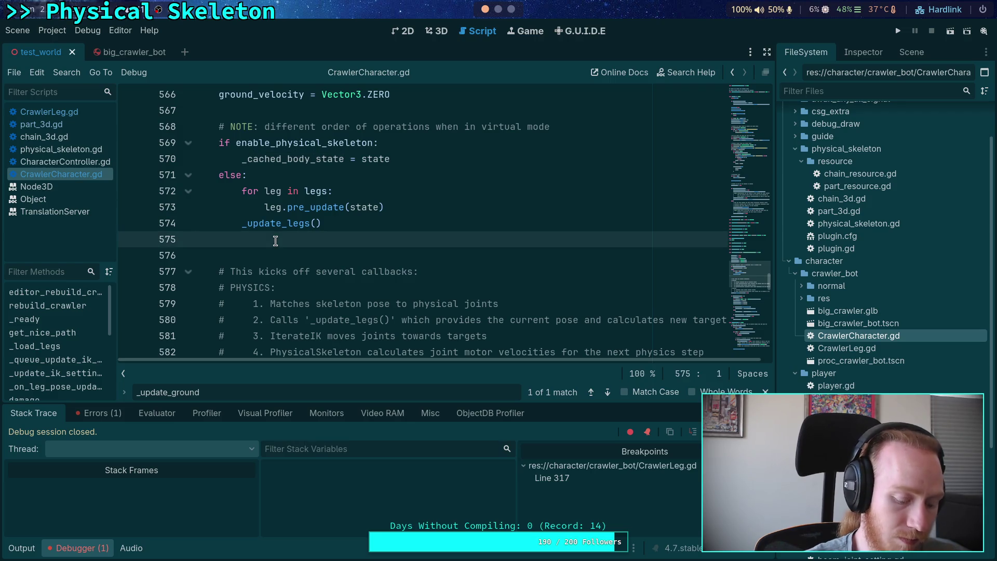
{"action": "key", "text": "BackSpace"}
{"action": "scroll", "coordinate": [276, 241], "scroll_direction": "down", "scroll_amount": 4}
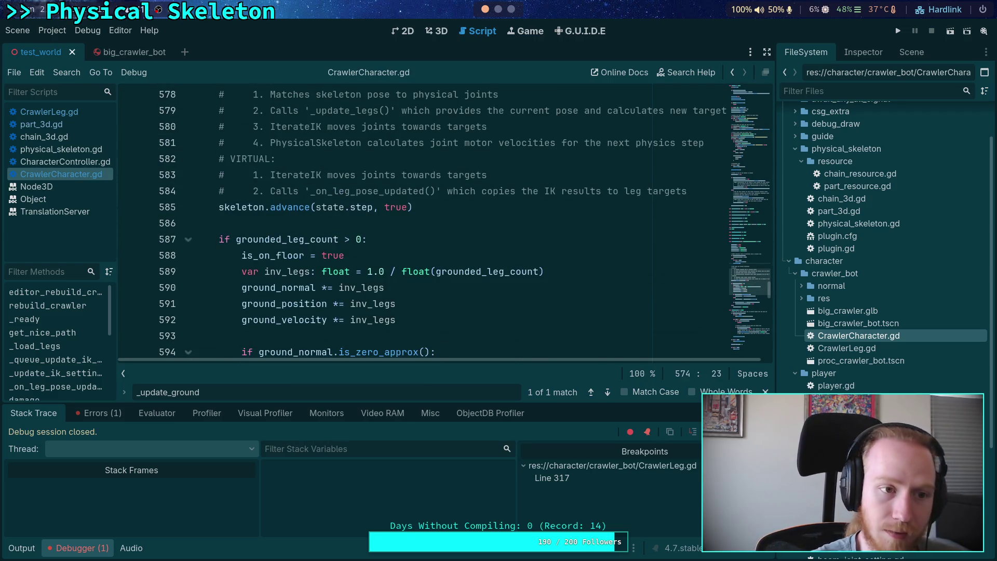
{"action": "left_click", "coordinate": [893, 32]}
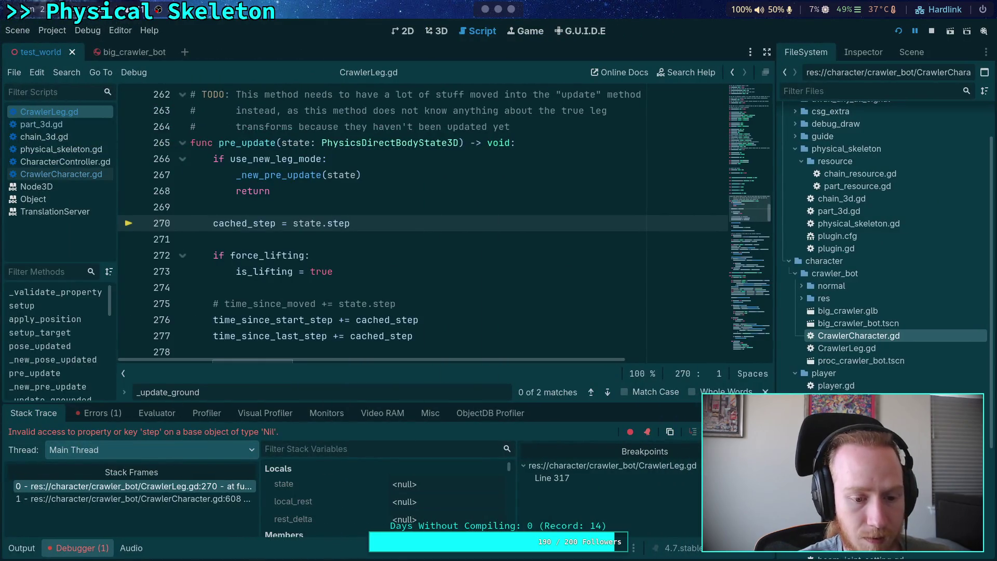
Jump to the CrawlerCharacter.gd:608 call frame and examine _cached_body_state and _update_legs
{"action": "left_click", "coordinate": [148, 498]}
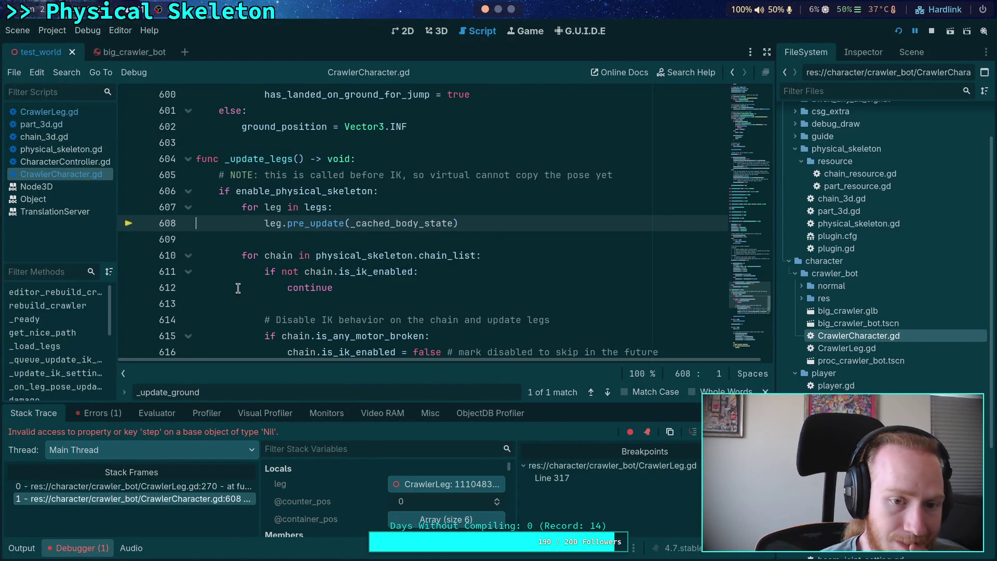
{"action": "double_click", "coordinate": [383, 225]}
{"action": "scroll", "coordinate": [289, 258], "scroll_direction": "up", "scroll_amount": 2}
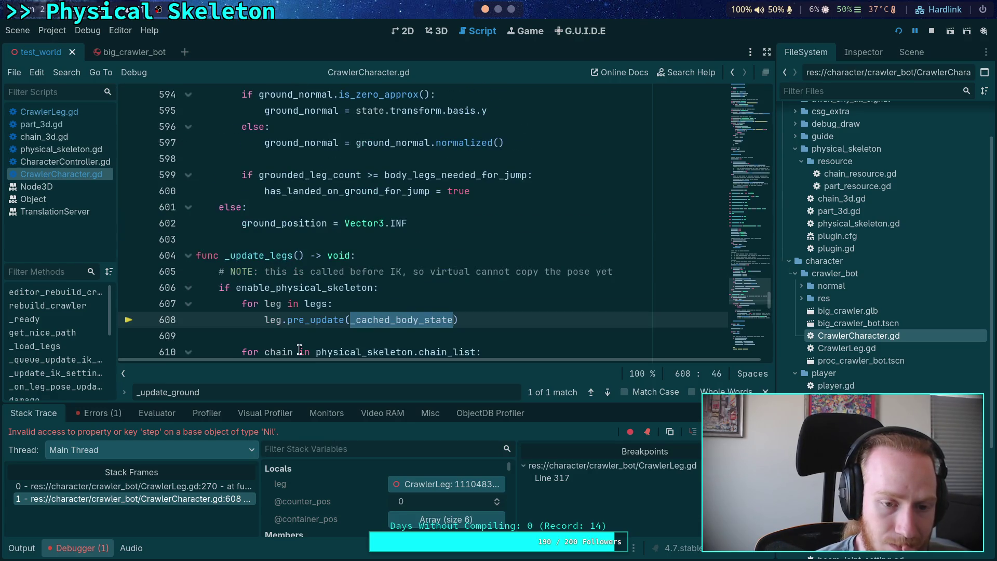
{"action": "scroll", "coordinate": [288, 330], "scroll_direction": "down", "scroll_amount": 2}
{"action": "double_click", "coordinate": [253, 158]}
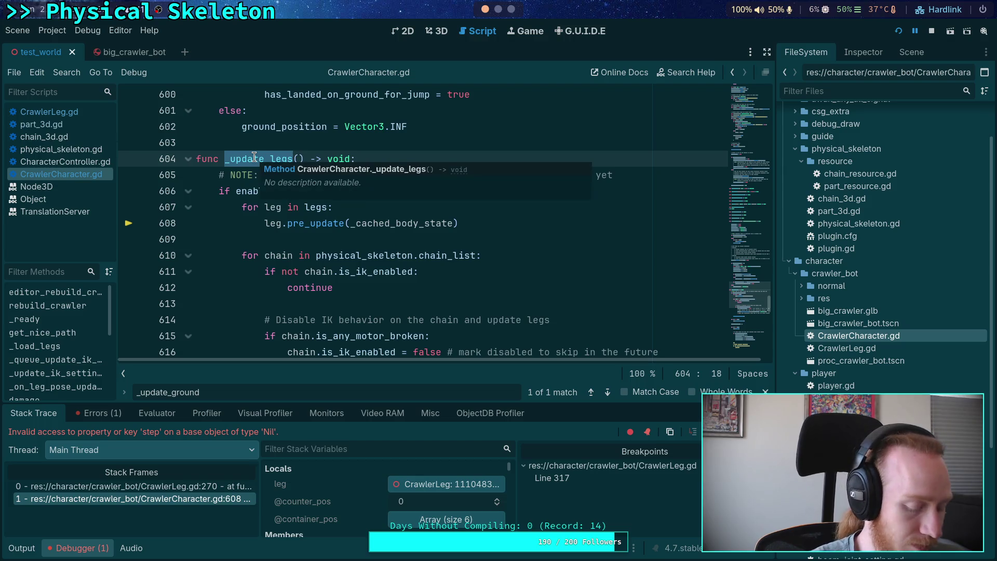
Search for _update_legs and step through every match in the script
{"action": "key", "text": "ctrl+f"}
{"action": "left_click", "coordinate": [605, 392]}
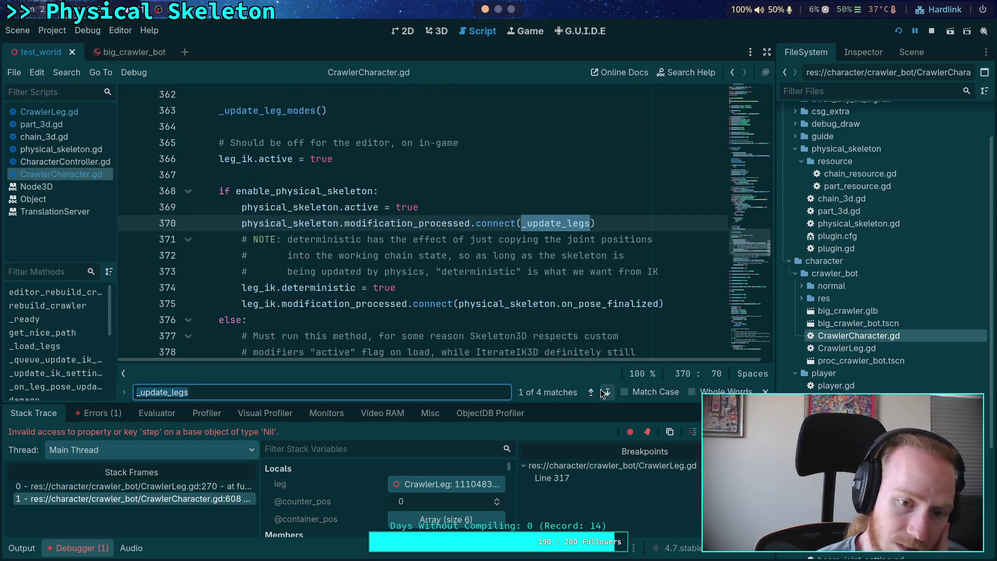
{"action": "left_click", "coordinate": [601, 390]}
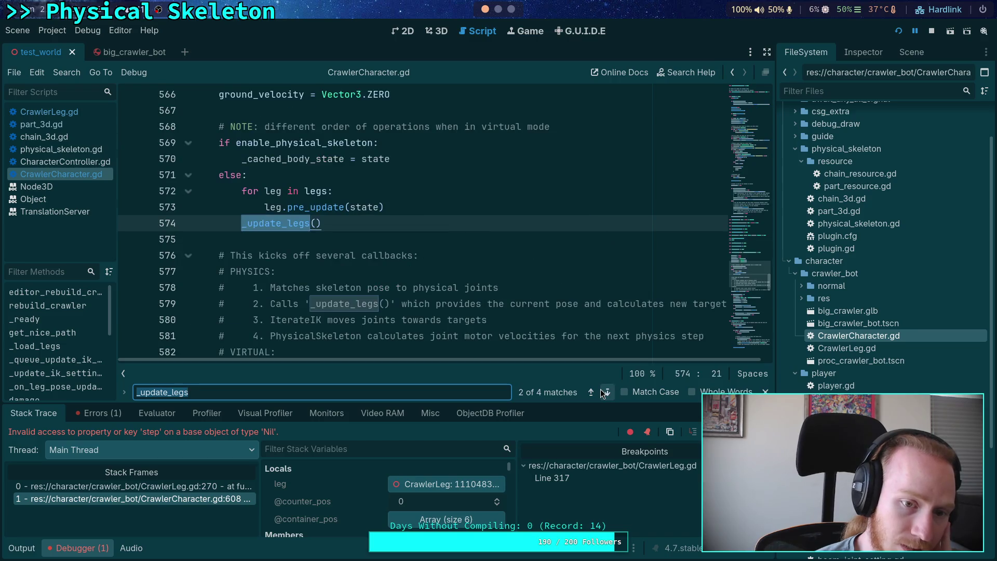
{"action": "scroll", "coordinate": [444, 302], "scroll_direction": "up", "scroll_amount": 2}
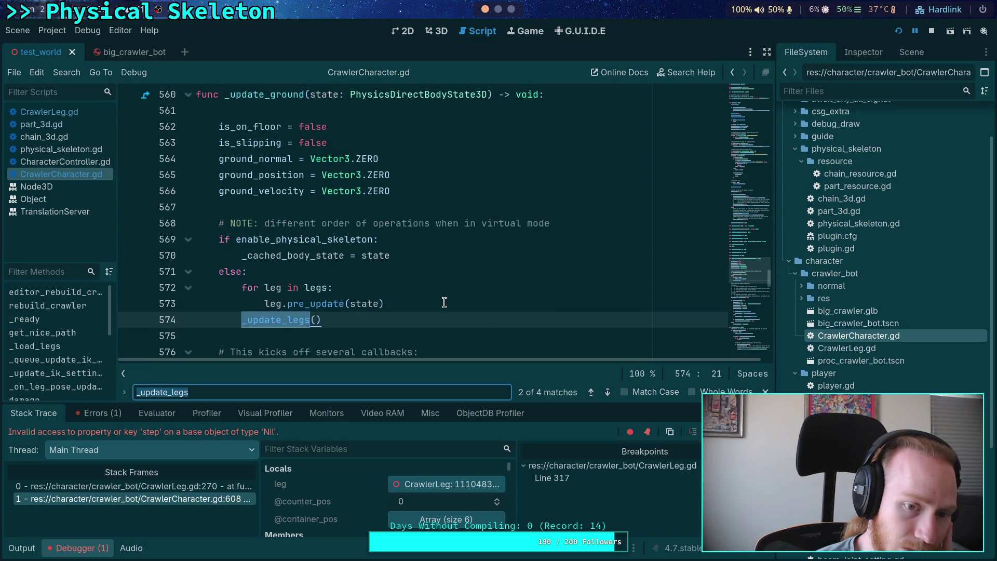
{"action": "mouse_move", "coordinate": [300, 239]}
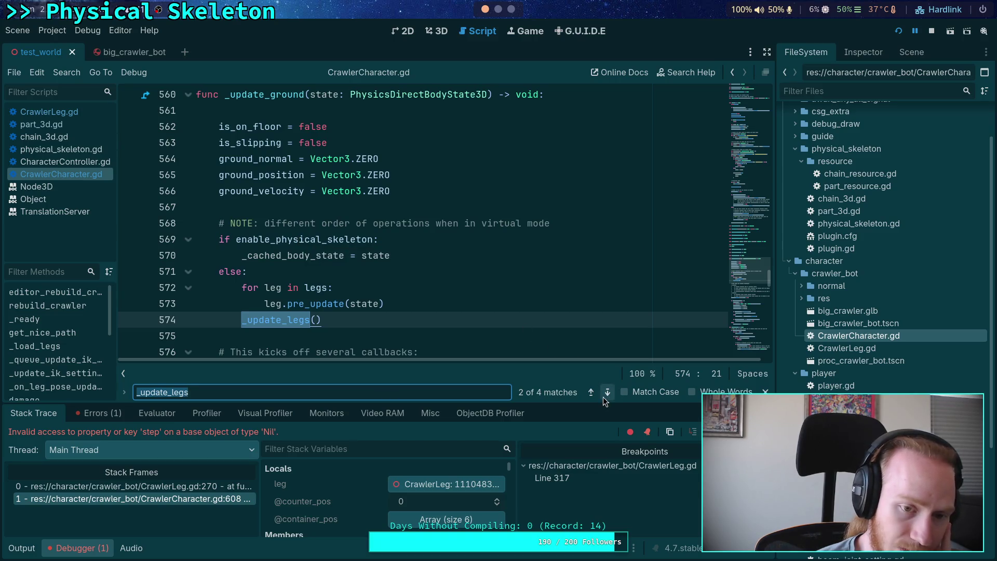
{"action": "scroll", "coordinate": [475, 318], "scroll_direction": "down", "scroll_amount": 3}
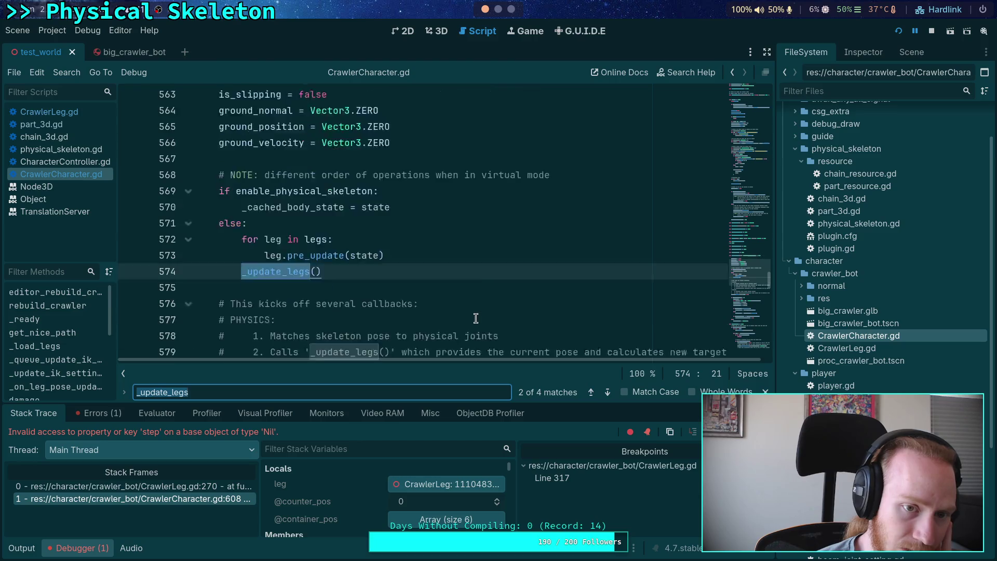
{"action": "scroll", "coordinate": [475, 317], "scroll_direction": "down", "scroll_amount": 1}
{"action": "scroll", "coordinate": [475, 318], "scroll_direction": "up", "scroll_amount": 4}
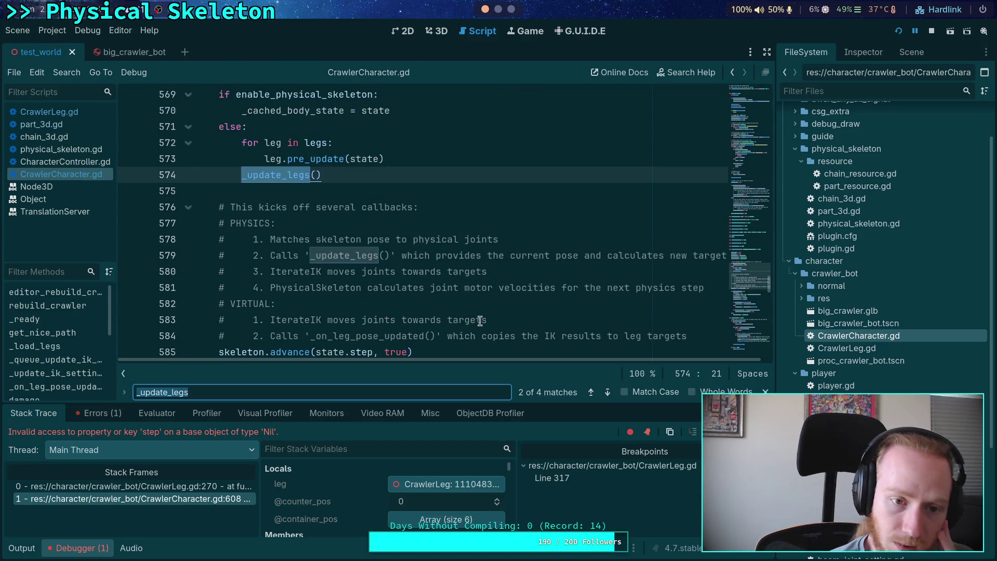
{"action": "left_click", "coordinate": [607, 393]}
{"action": "left_click", "coordinate": [608, 392]}
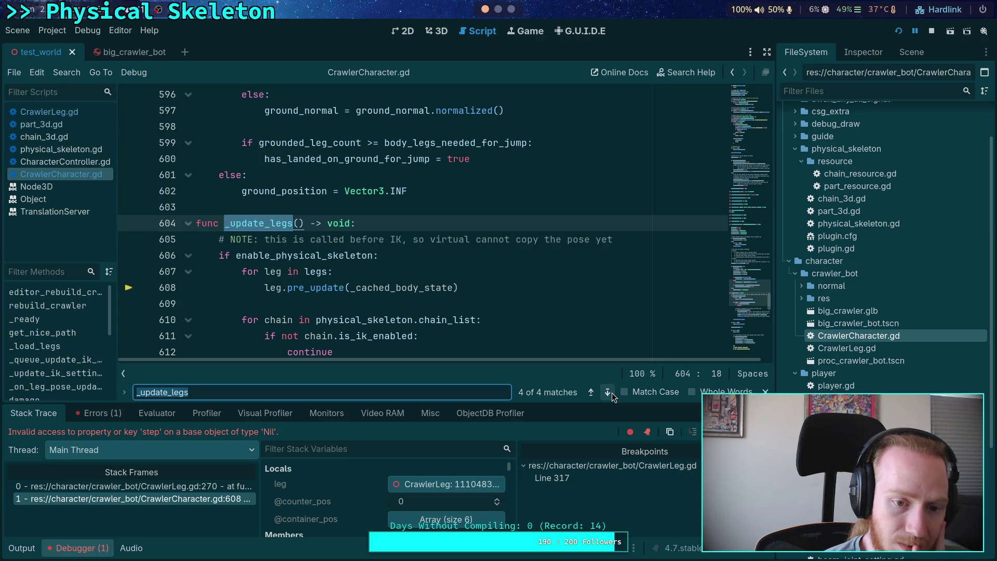
Stop the debug session and put a breakpoint on line 570, where _cached_body_state is assigned
{"action": "left_click", "coordinate": [930, 31]}
{"action": "double_click", "coordinate": [407, 288]}
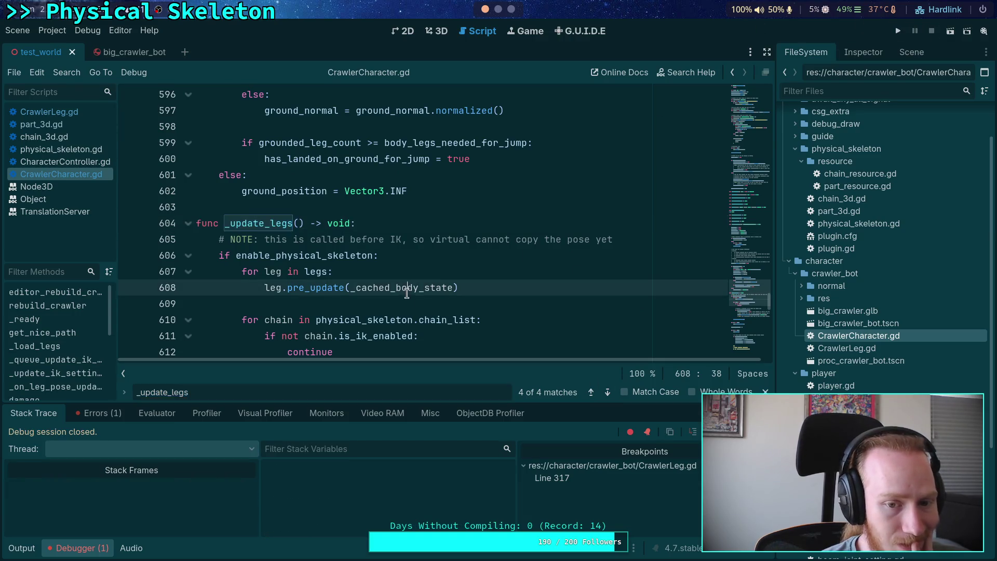
{"action": "scroll", "coordinate": [407, 296], "scroll_direction": "down", "scroll_amount": 15}
{"action": "scroll", "coordinate": [407, 297], "scroll_direction": "down", "scroll_amount": 5}
{"action": "scroll", "coordinate": [412, 294], "scroll_direction": "up", "scroll_amount": 19}
{"action": "scroll", "coordinate": [419, 290], "scroll_direction": "up", "scroll_amount": 13}
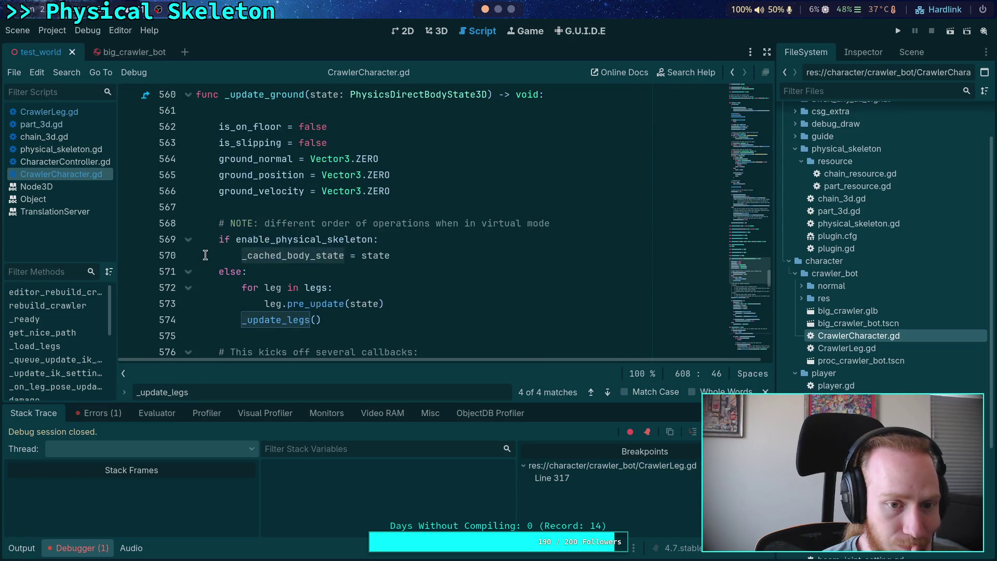
{"action": "left_click", "coordinate": [129, 255]}
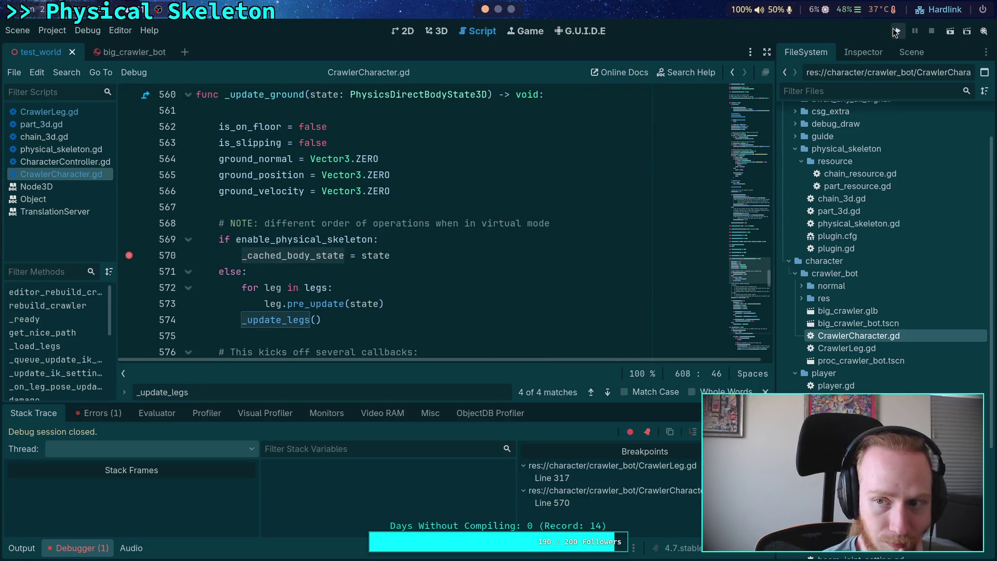
Rerun the game and inspect the CrawlerCharacter.gd:608 frame of the Nil step error
{"action": "left_click", "coordinate": [896, 32]}
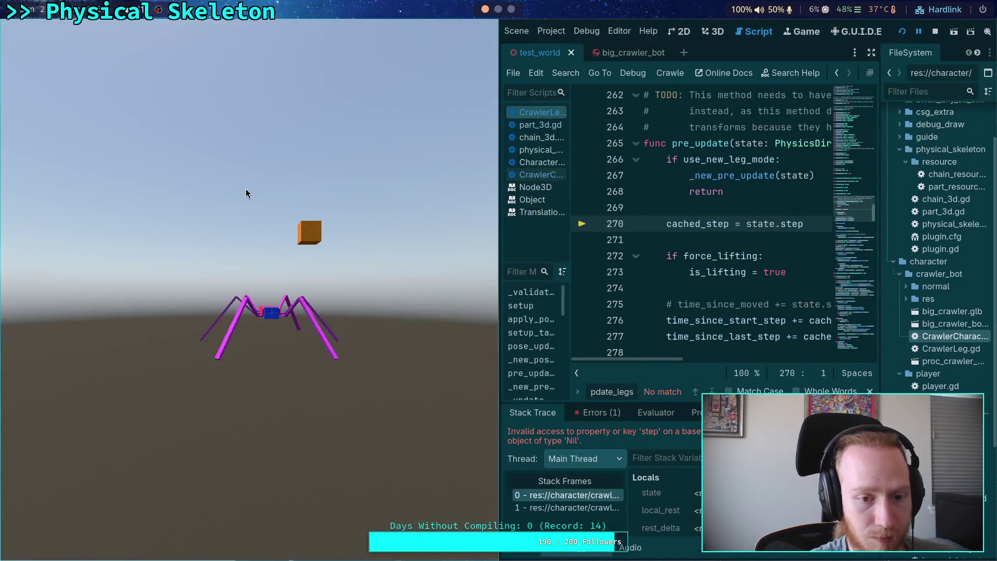
{"action": "key", "text": "super+s"}
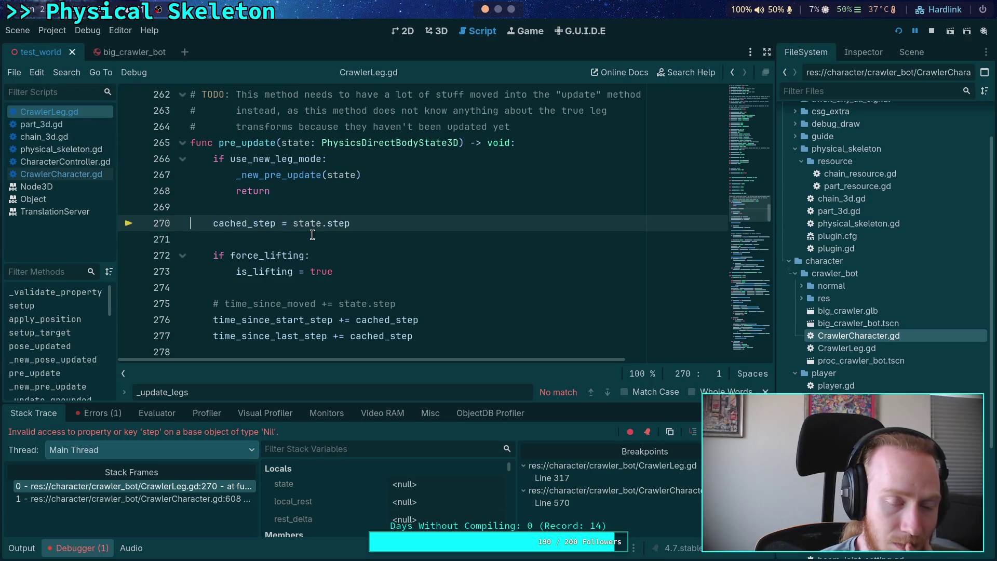
{"action": "left_click", "coordinate": [215, 500]}
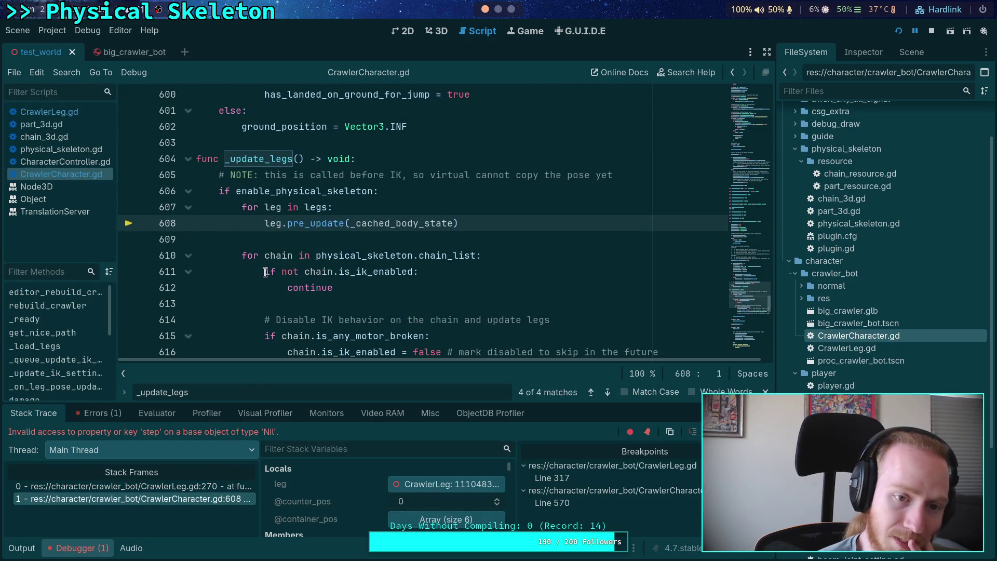
Stop the debug session and bring up the Scene dock
{"action": "left_click", "coordinate": [931, 31]}
{"action": "scroll", "coordinate": [254, 229], "scroll_direction": "up", "scroll_amount": 3}
{"action": "scroll", "coordinate": [256, 231], "scroll_direction": "up", "scroll_amount": 2}
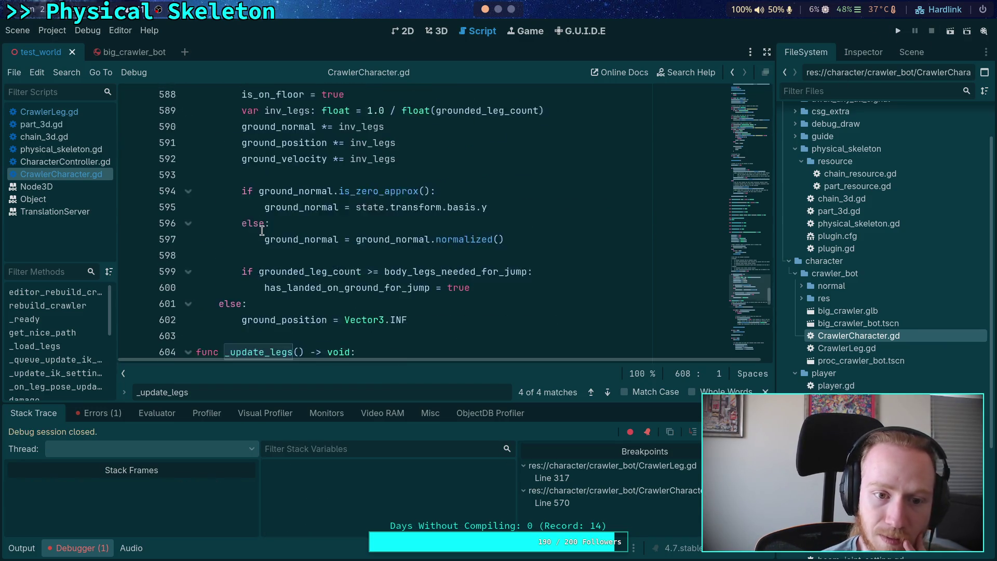
{"action": "scroll", "coordinate": [261, 231], "scroll_direction": "down", "scroll_amount": 3}
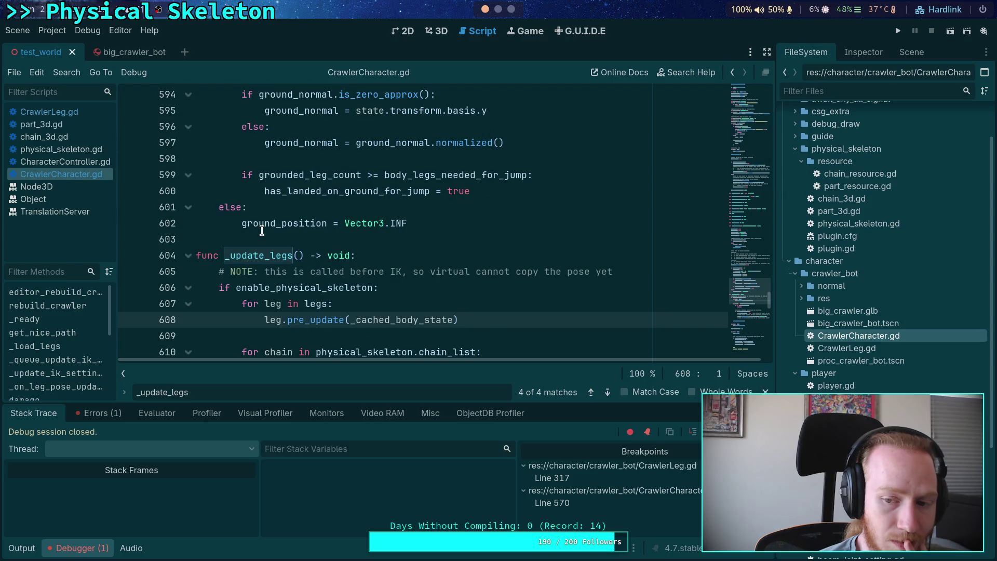
{"action": "scroll", "coordinate": [262, 231], "scroll_direction": "up", "scroll_amount": 1}
{"action": "left_click", "coordinate": [904, 52]}
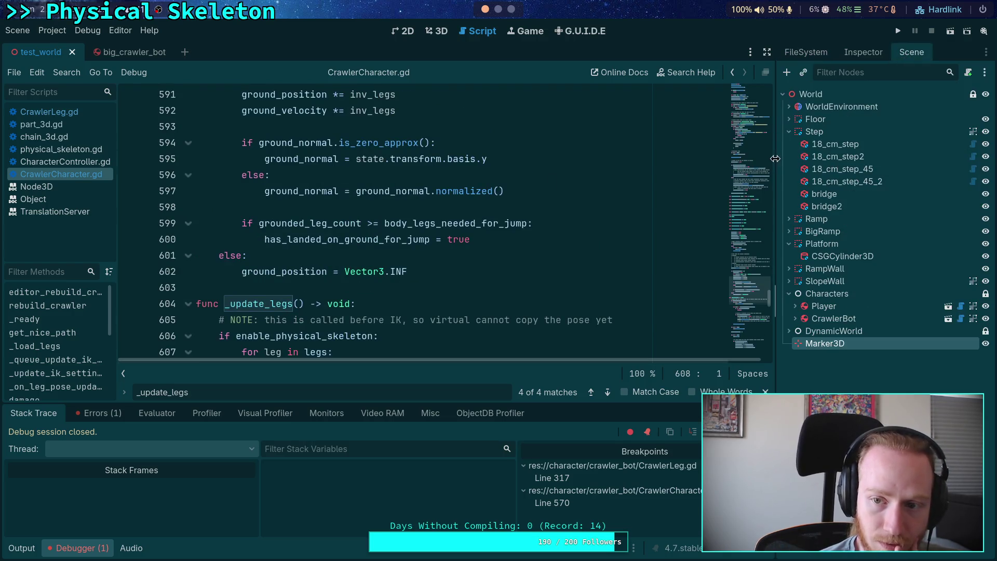
Widen the side panel and inspect the Skeleton3D node's properties in the big_crawler_bot scene
{"action": "left_click_drag", "start_coordinate": [774, 161], "coordinate": [642, 161]}
{"action": "left_click", "coordinate": [716, 52]}
{"action": "left_click", "coordinate": [125, 51]}
{"action": "left_click", "coordinate": [668, 218]}
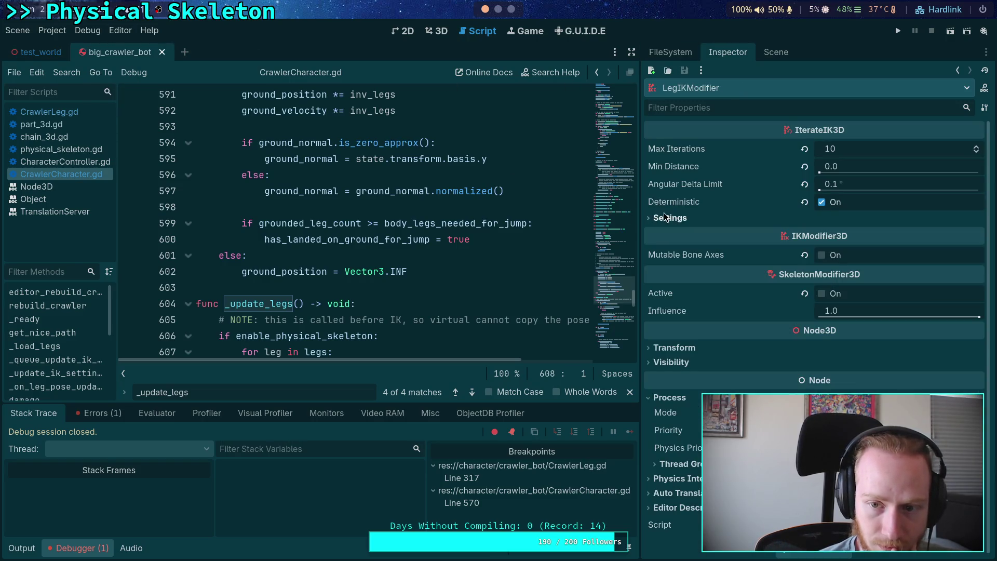
{"action": "left_click", "coordinate": [775, 53]}
{"action": "left_click", "coordinate": [728, 146]}
{"action": "left_click", "coordinate": [710, 131]}
{"action": "left_click", "coordinate": [719, 53]}
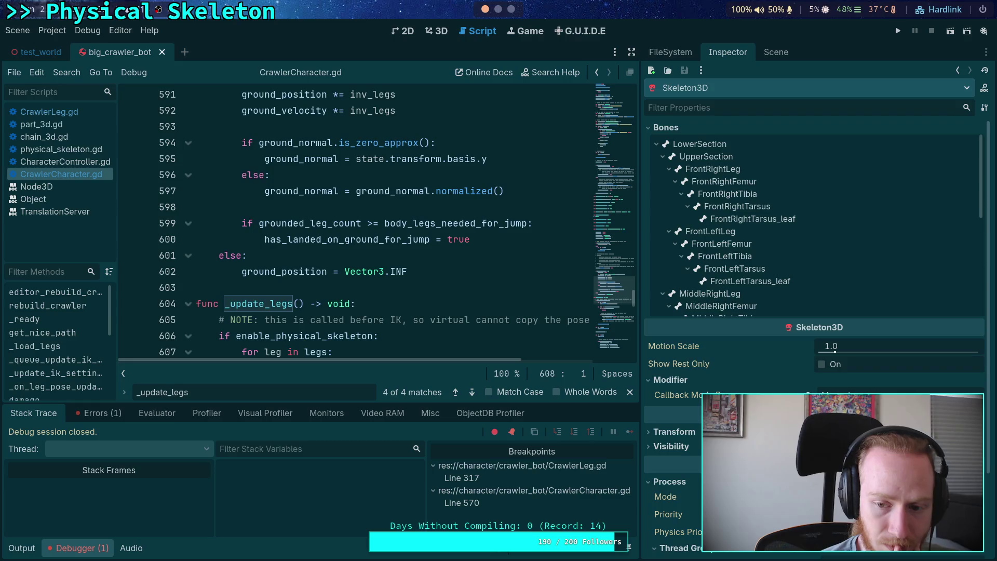
{"action": "mouse_move", "coordinate": [670, 394]}
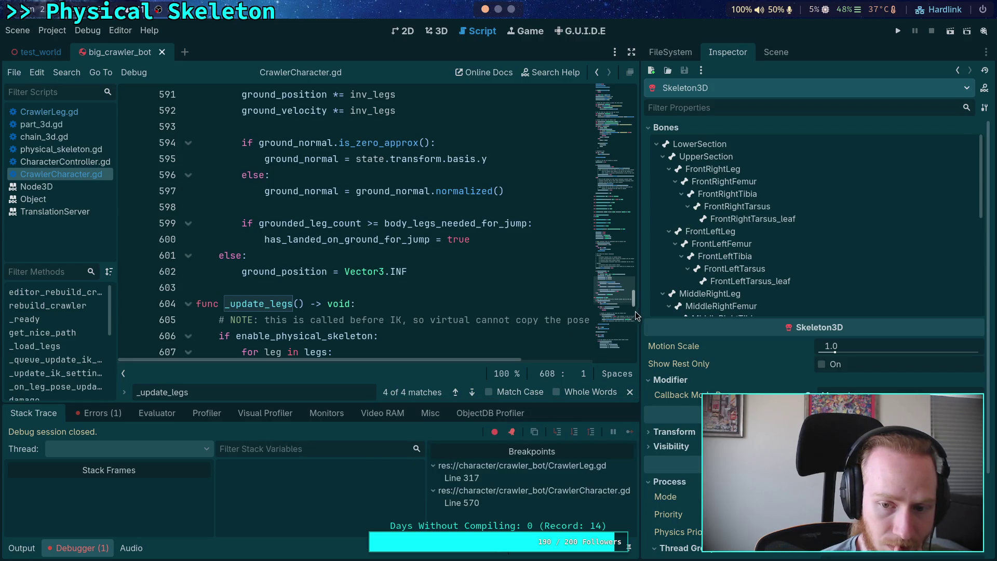
Widen the script editor and review the pre_update call on line 608 and _update_legs
{"action": "left_click_drag", "start_coordinate": [640, 310], "coordinate": [719, 309]}
{"action": "scroll", "coordinate": [469, 297], "scroll_direction": "down", "scroll_amount": 3}
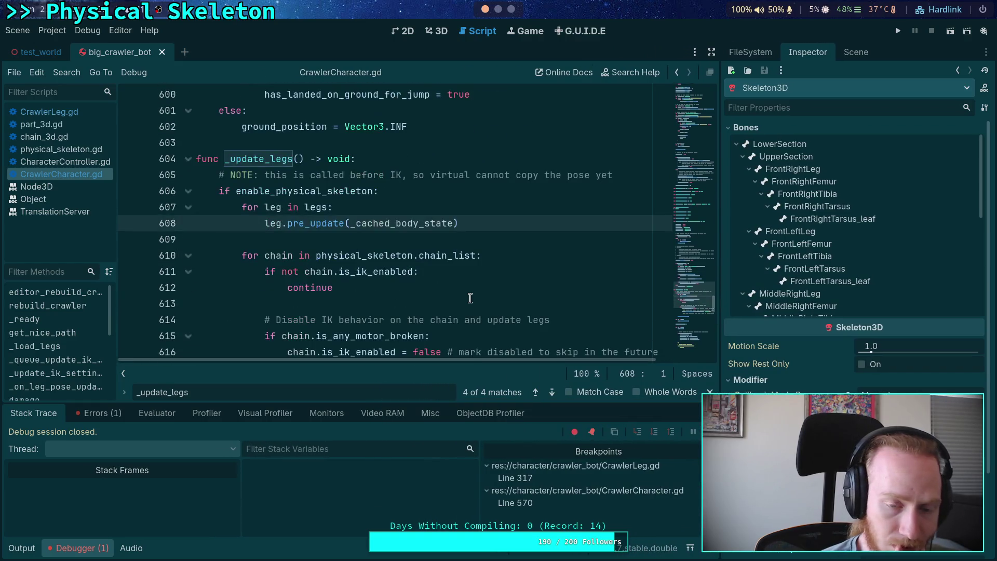
{"action": "left_click", "coordinate": [320, 223]}
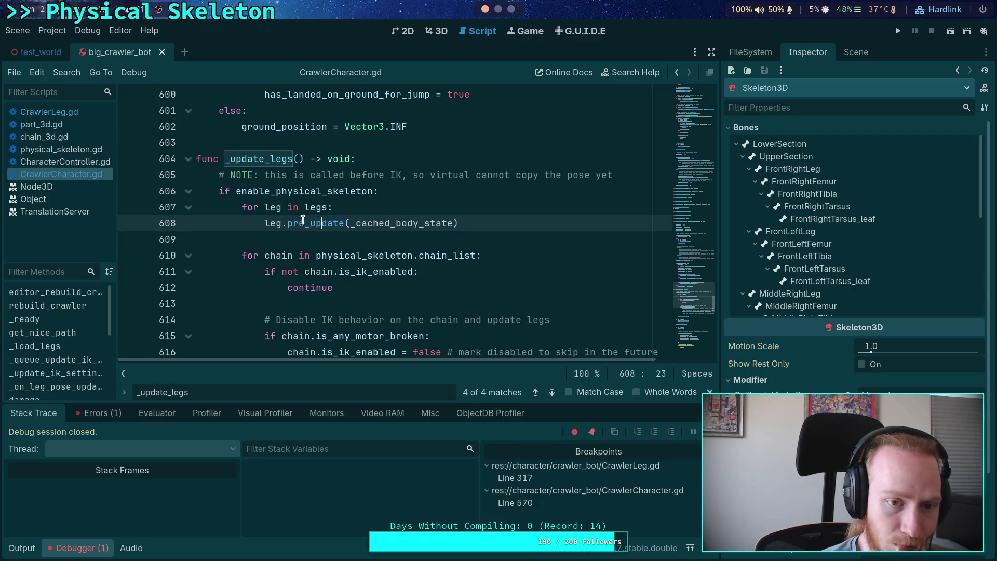
{"action": "scroll", "coordinate": [283, 227], "scroll_direction": "up", "scroll_amount": 3}
{"action": "left_click", "coordinate": [276, 304]}
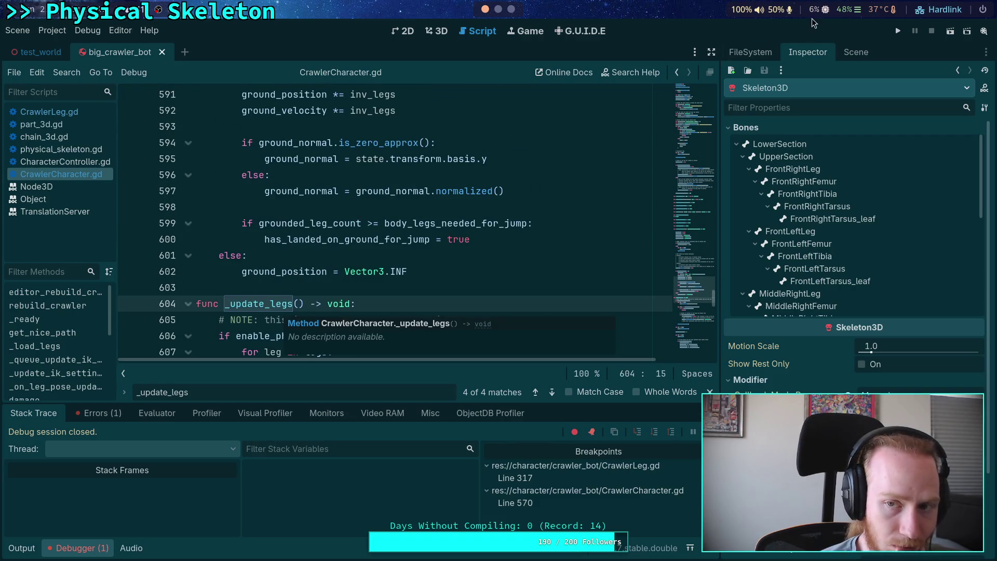
{"action": "scroll", "coordinate": [458, 199], "scroll_direction": "down", "scroll_amount": 3}
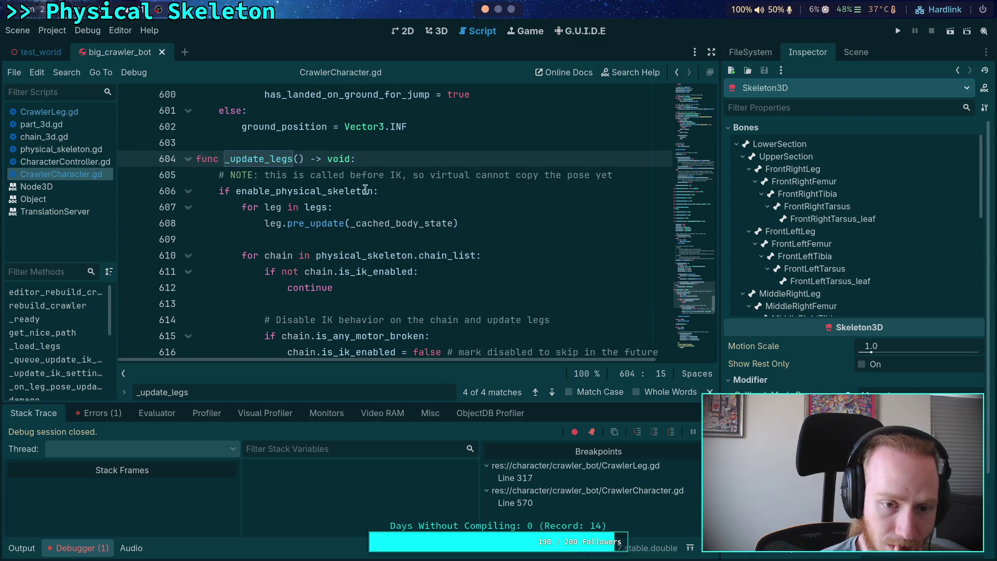
{"action": "scroll", "coordinate": [249, 207], "scroll_direction": "up", "scroll_amount": 12}
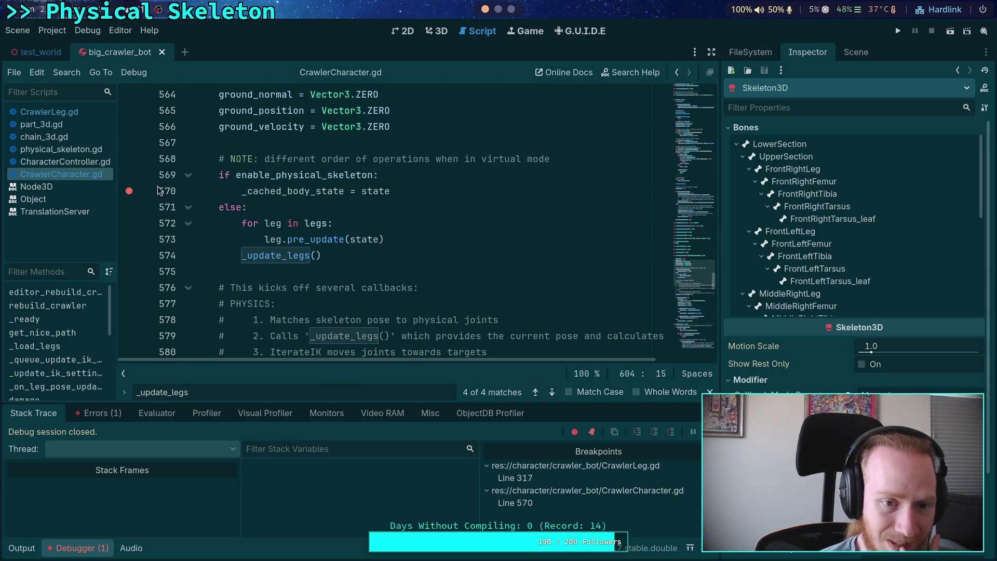
Clear the line 570 breakpoint and set one on the skeleton.advance call at line 585
{"action": "left_click", "coordinate": [129, 191]}
{"action": "left_click", "coordinate": [129, 127]}
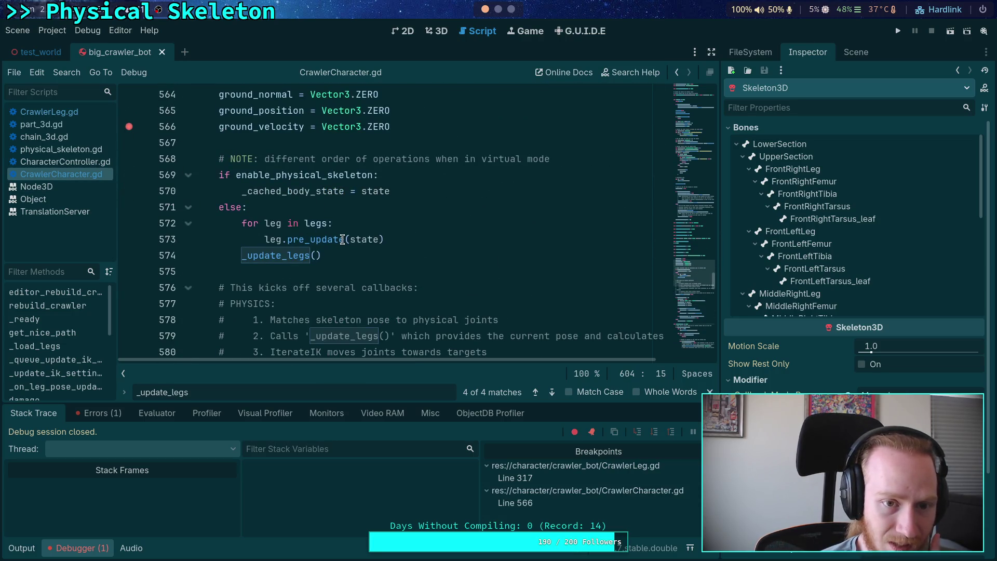
{"action": "scroll", "coordinate": [322, 244], "scroll_direction": "down", "scroll_amount": 7}
{"action": "scroll", "coordinate": [251, 224], "scroll_direction": "up", "scroll_amount": 3}
{"action": "scroll", "coordinate": [250, 224], "scroll_direction": "up", "scroll_amount": 4}
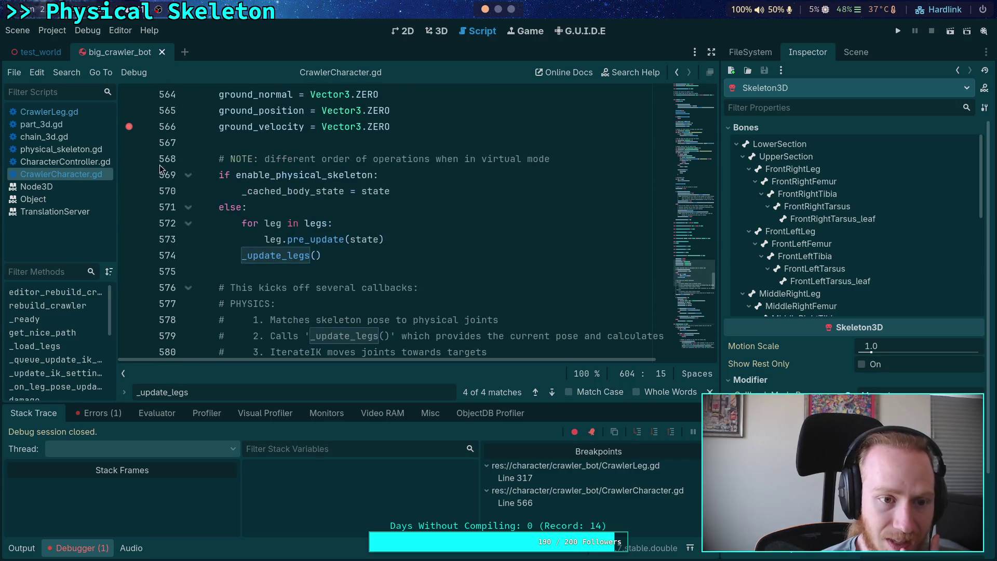
{"action": "left_click", "coordinate": [128, 126]}
{"action": "scroll", "coordinate": [129, 126], "scroll_direction": "down", "scroll_amount": 2}
{"action": "left_click", "coordinate": [131, 337]}
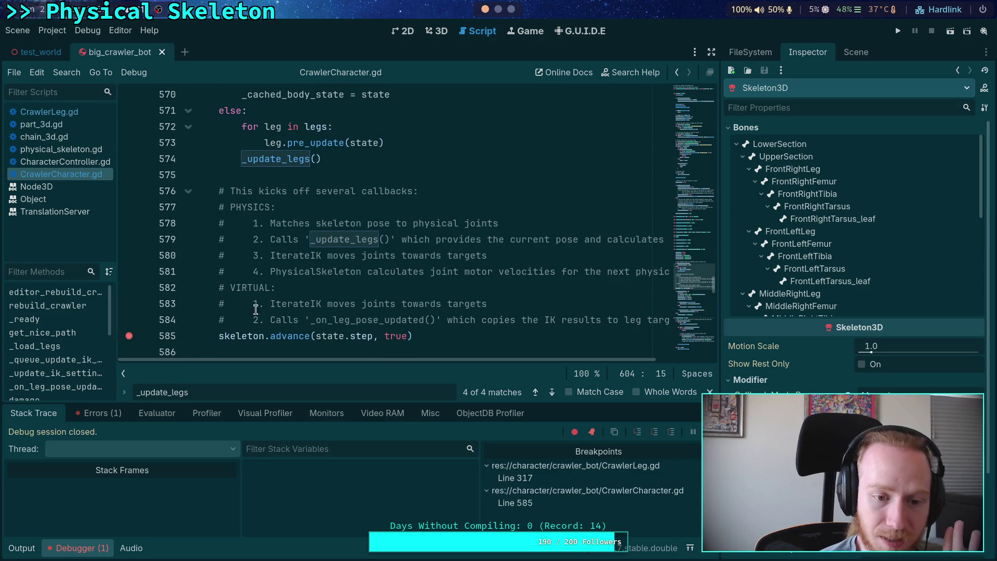
Add a breakpoint at line 606 inside _update_legs and run the game until it pauses
{"action": "scroll", "coordinate": [306, 283], "scroll_direction": "down", "scroll_amount": 3}
{"action": "scroll", "coordinate": [307, 283], "scroll_direction": "down", "scroll_amount": 7}
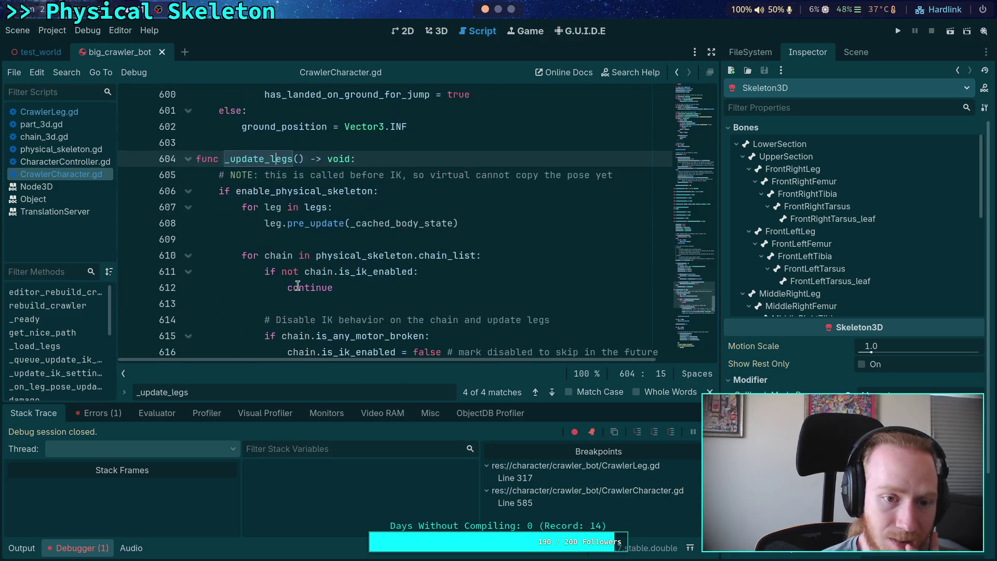
{"action": "scroll", "coordinate": [298, 212], "scroll_direction": "up", "scroll_amount": 5}
{"action": "mouse_move", "coordinate": [293, 99]}
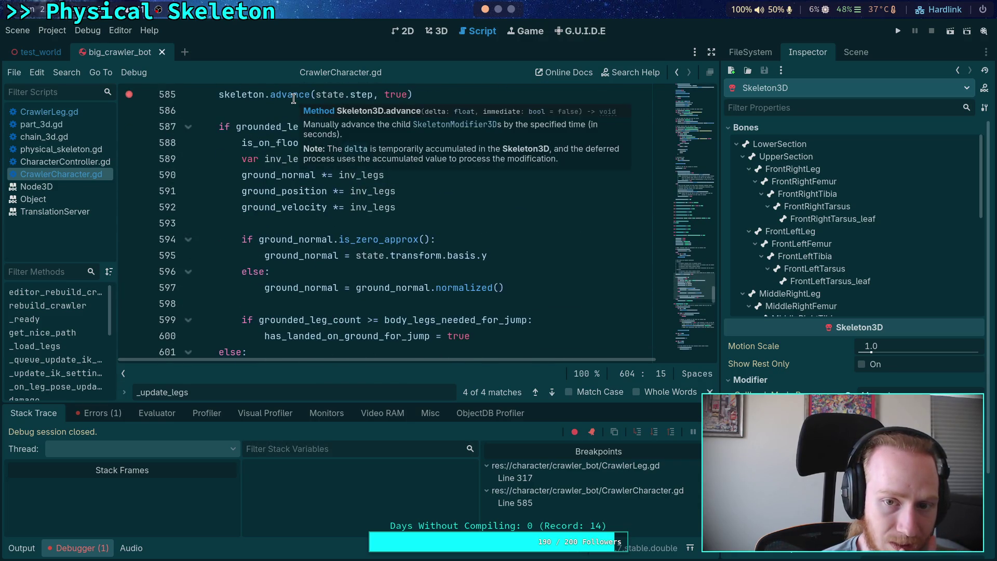
{"action": "scroll", "coordinate": [244, 214], "scroll_direction": "down", "scroll_amount": 5}
{"action": "scroll", "coordinate": [244, 214], "scroll_direction": "up", "scroll_amount": 9}
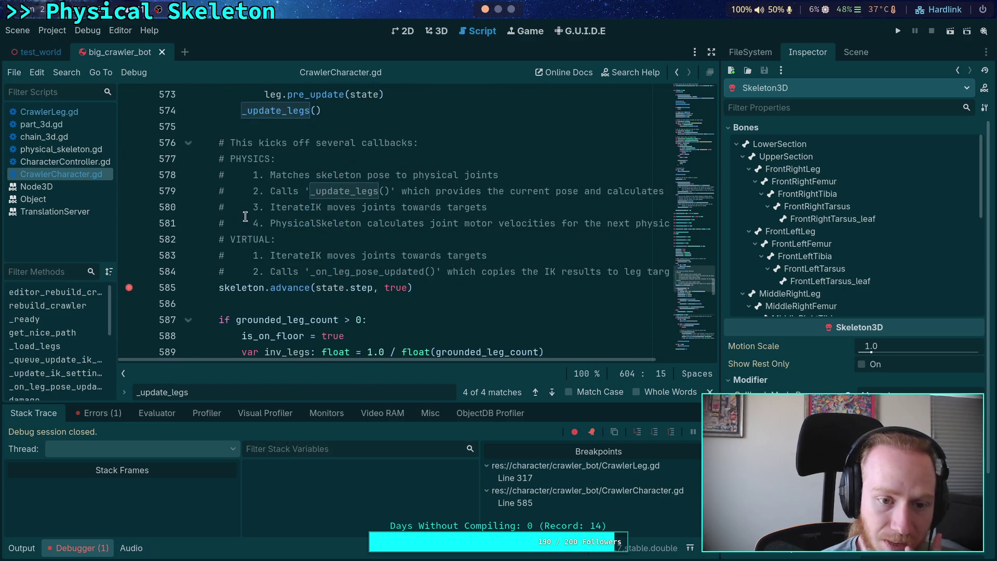
{"action": "scroll", "coordinate": [291, 289], "scroll_direction": "down", "scroll_amount": 10}
{"action": "left_click", "coordinate": [129, 142]}
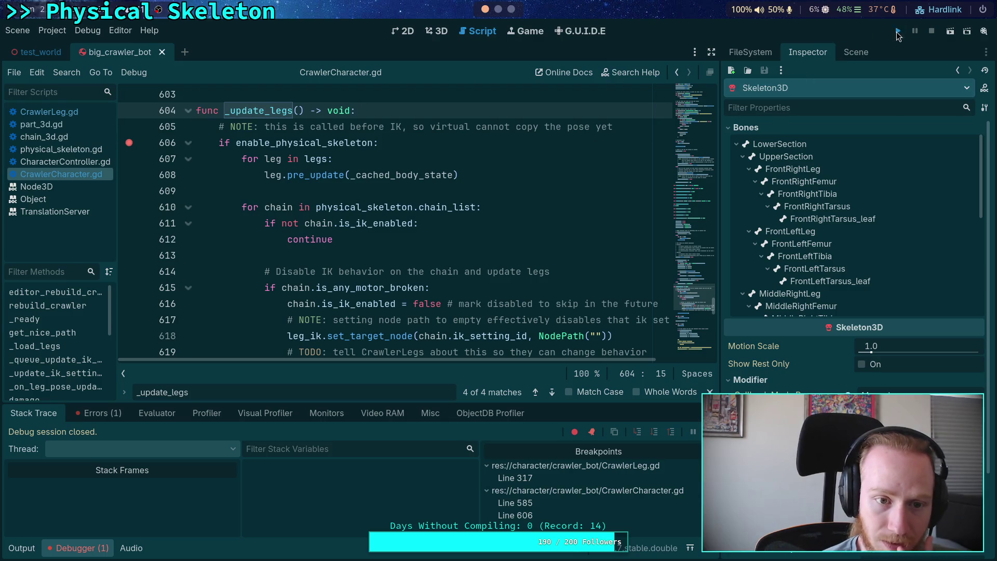
{"action": "left_click", "coordinate": [896, 31]}
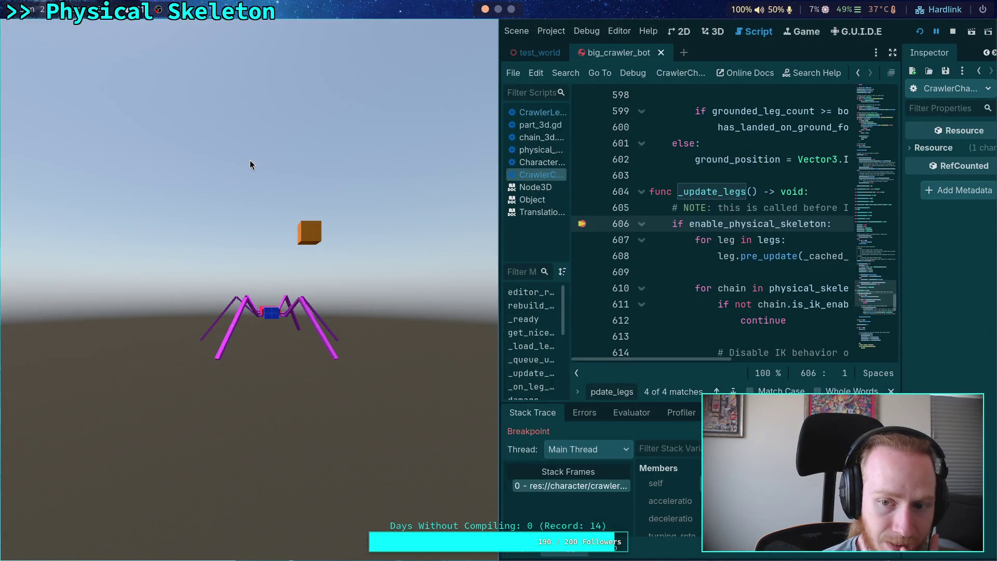
Maximise the editor, enlarge the debugger, inspect the CrawlerCharacter frame's variables, then stop the game
{"action": "key", "text": "super+f"}
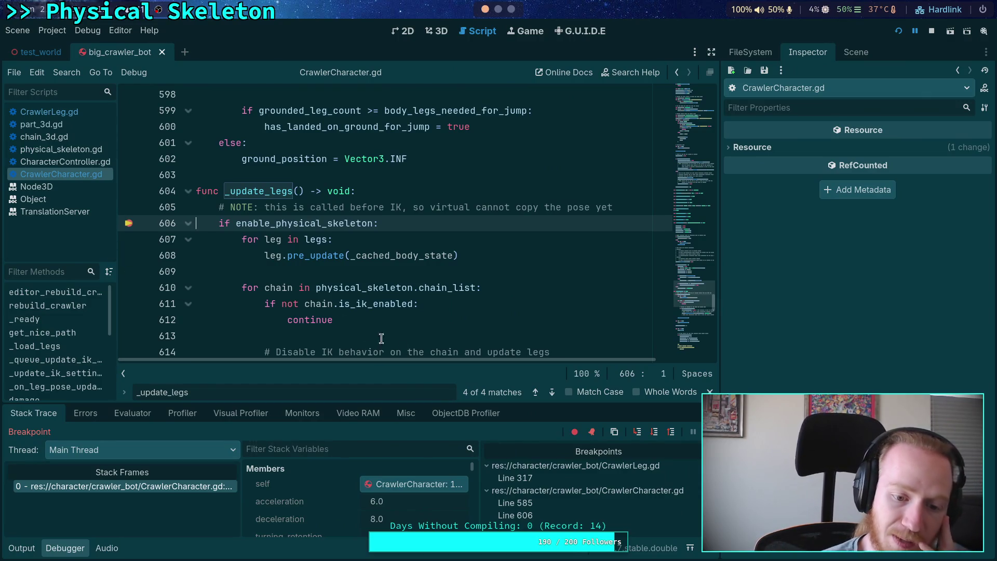
{"action": "left_click_drag", "start_coordinate": [414, 401], "coordinate": [416, 301]}
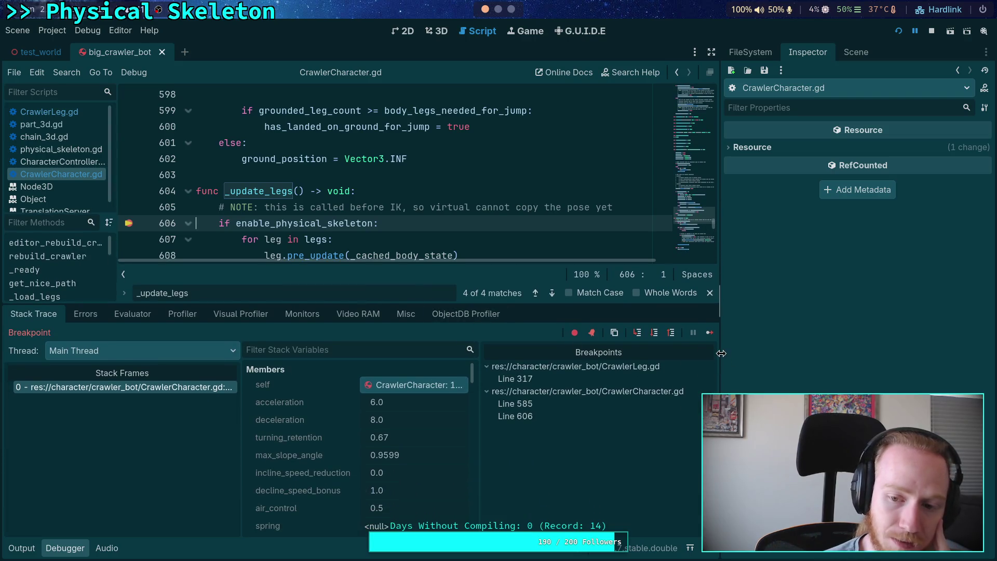
{"action": "scroll", "coordinate": [332, 244], "scroll_direction": "down", "scroll_amount": 2}
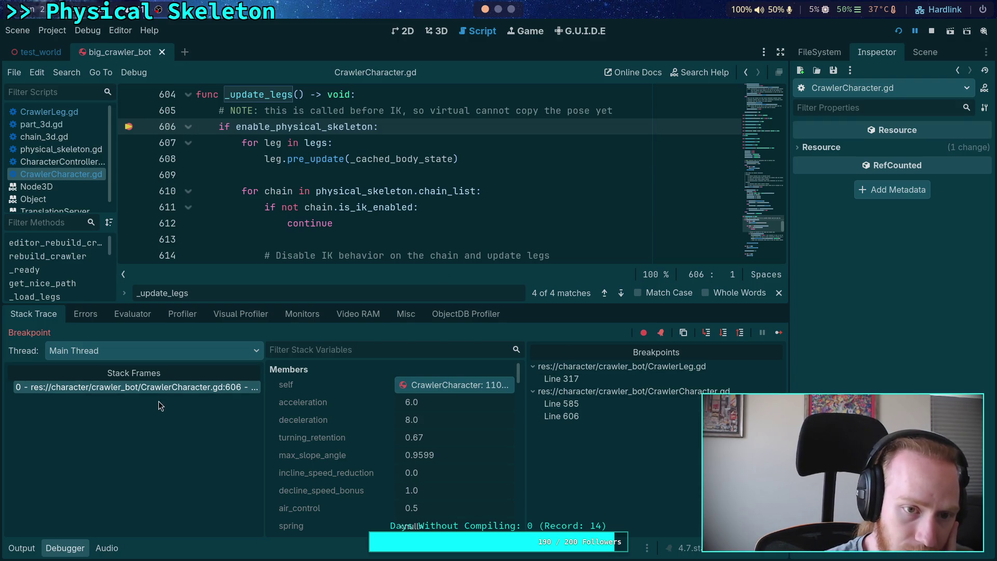
{"action": "left_click", "coordinate": [172, 387]}
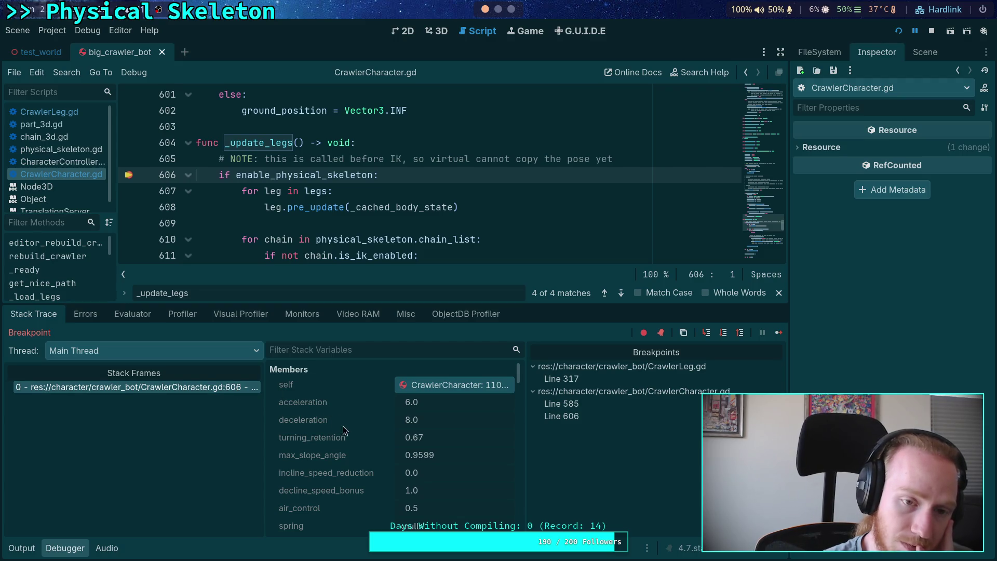
{"action": "scroll", "coordinate": [345, 434], "scroll_direction": "down", "scroll_amount": 3}
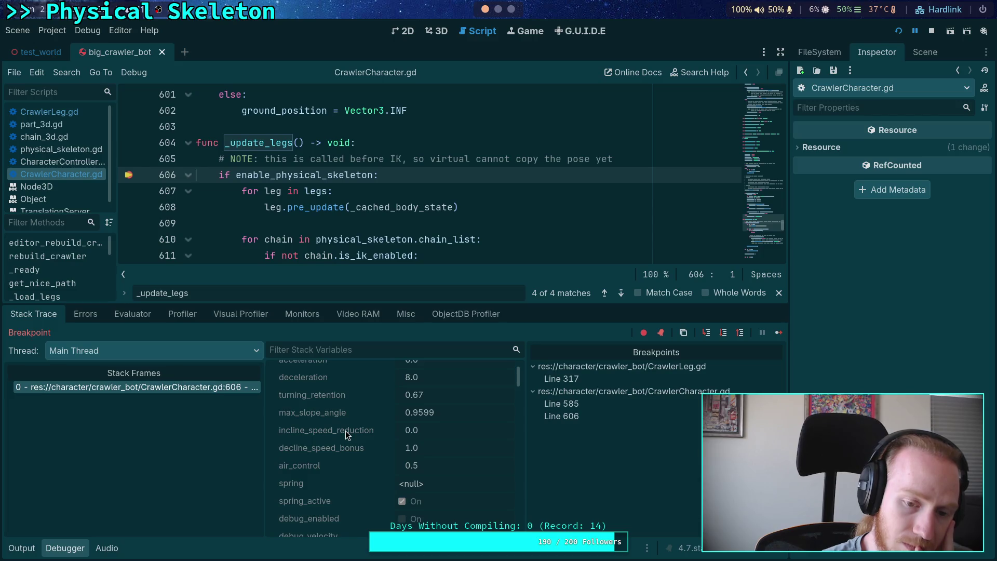
{"action": "scroll", "coordinate": [345, 431], "scroll_direction": "down", "scroll_amount": 6}
{"action": "scroll", "coordinate": [345, 431], "scroll_direction": "up", "scroll_amount": 5}
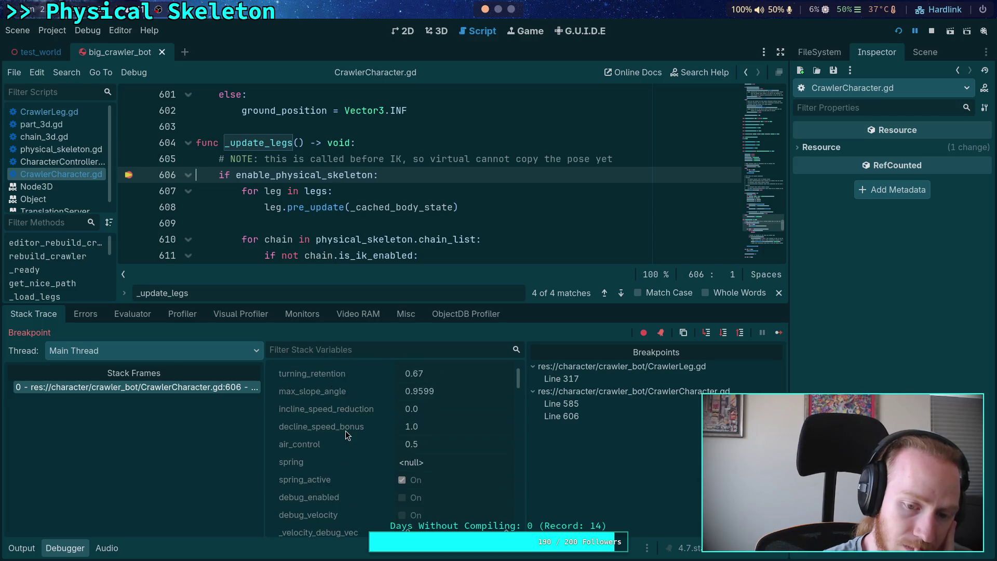
{"action": "scroll", "coordinate": [345, 434], "scroll_direction": "up", "scroll_amount": 4}
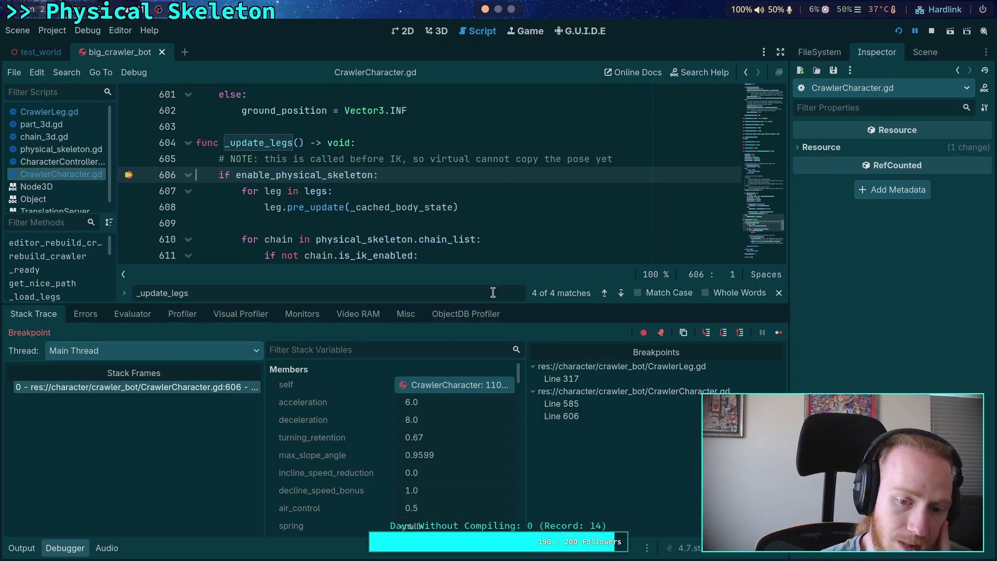
{"action": "scroll", "coordinate": [385, 415], "scroll_direction": "down", "scroll_amount": 6}
{"action": "scroll", "coordinate": [384, 415], "scroll_direction": "down", "scroll_amount": 10}
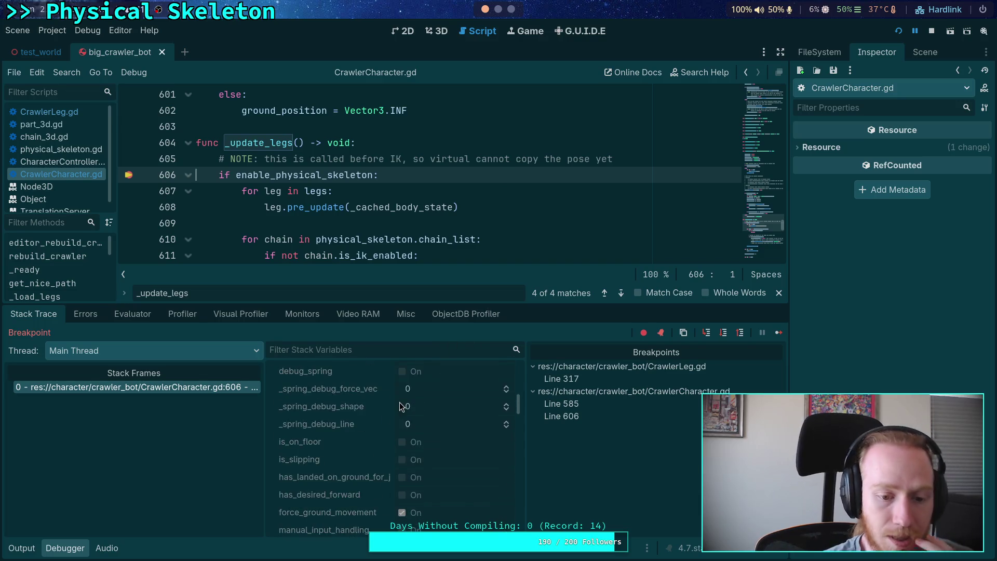
{"action": "left_click", "coordinate": [931, 31]}
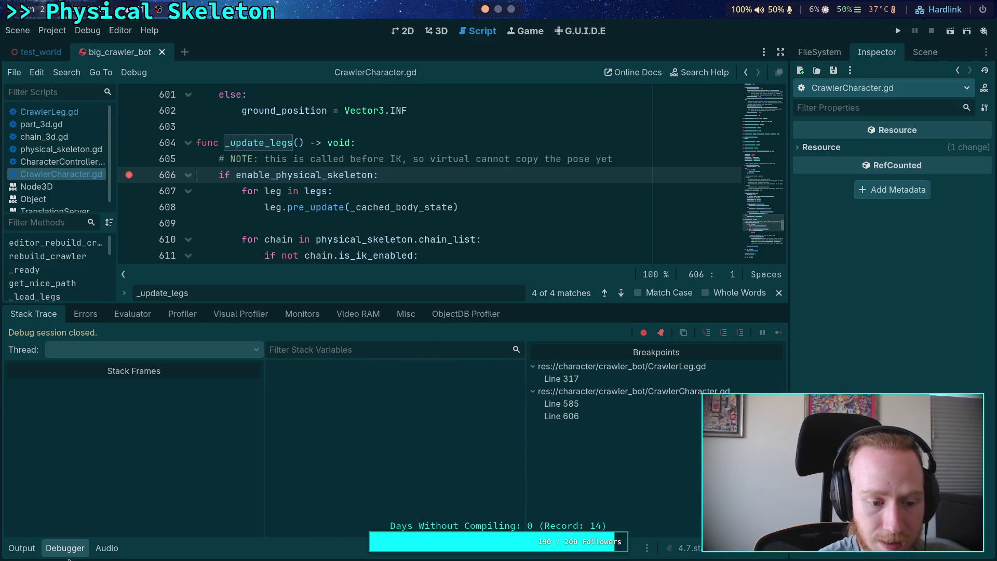
{"action": "scroll", "coordinate": [391, 331], "scroll_direction": "up", "scroll_amount": 5}
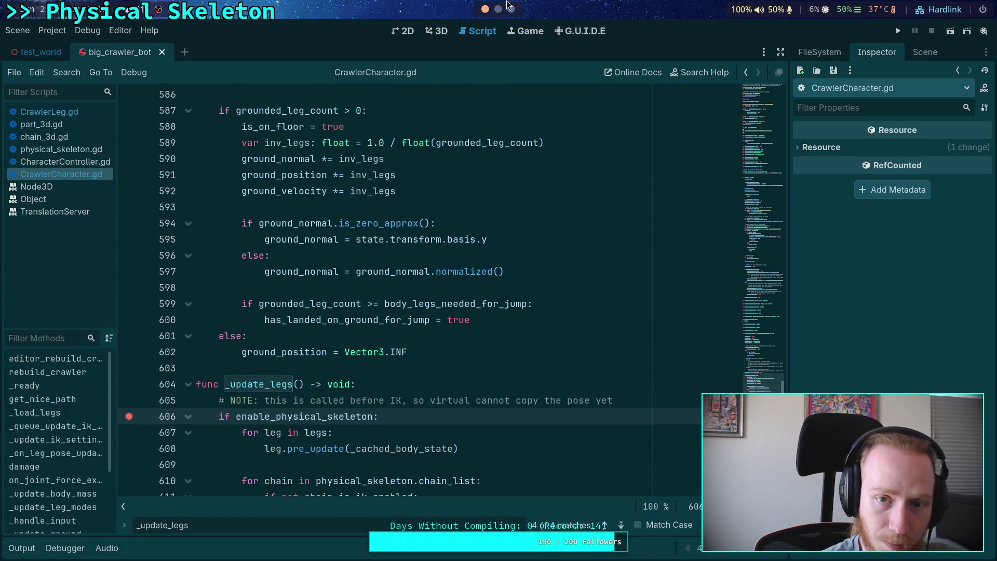
In Neovim, open skeleton_3d.cpp through the file finder using 'skeleton'
{"action": "left_click", "coordinate": [498, 9]}
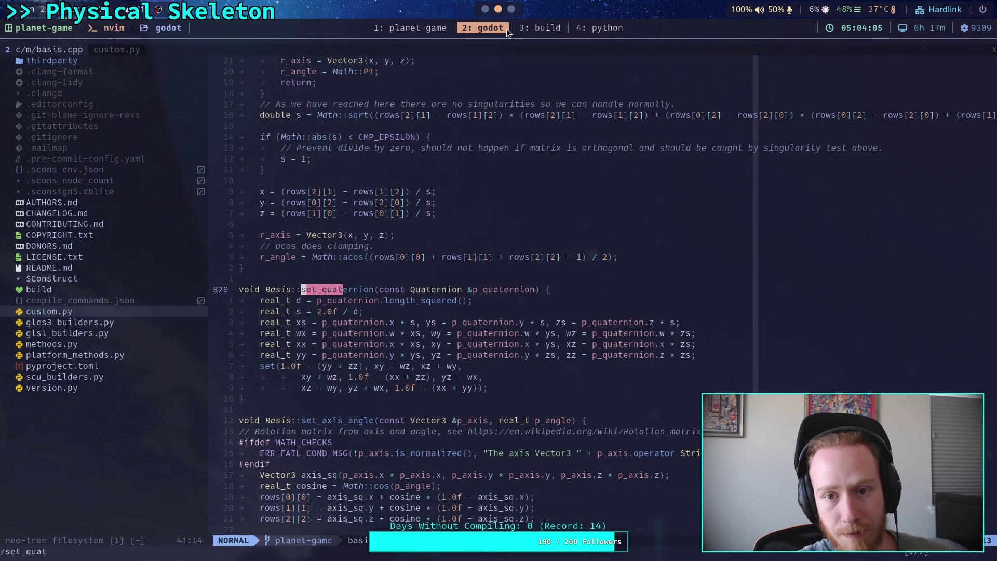
{"action": "key", "text": "space"}
{"action": "key", "text": "f"}
{"action": "key", "text": "f"}
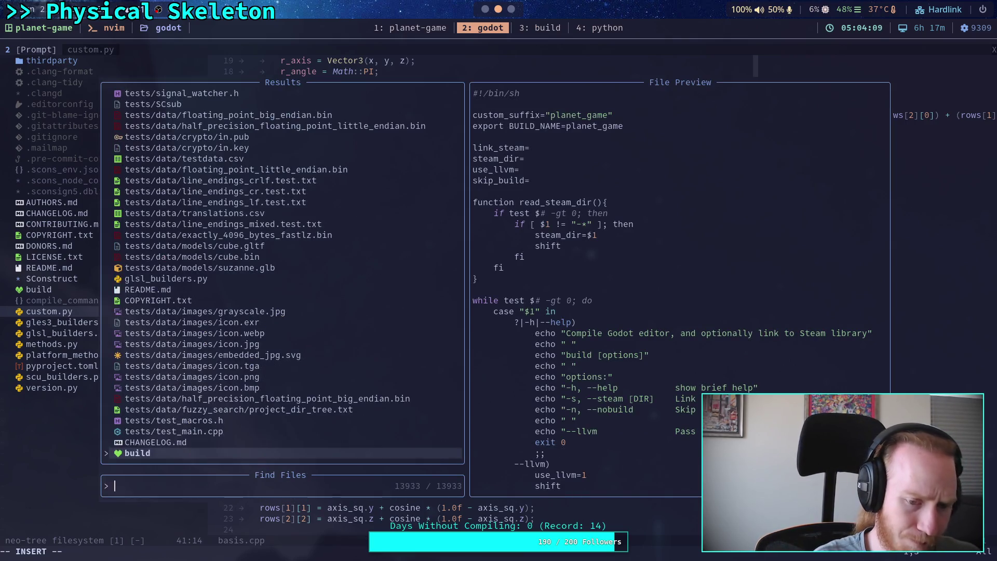
{"action": "type", "text": "skeleton"}
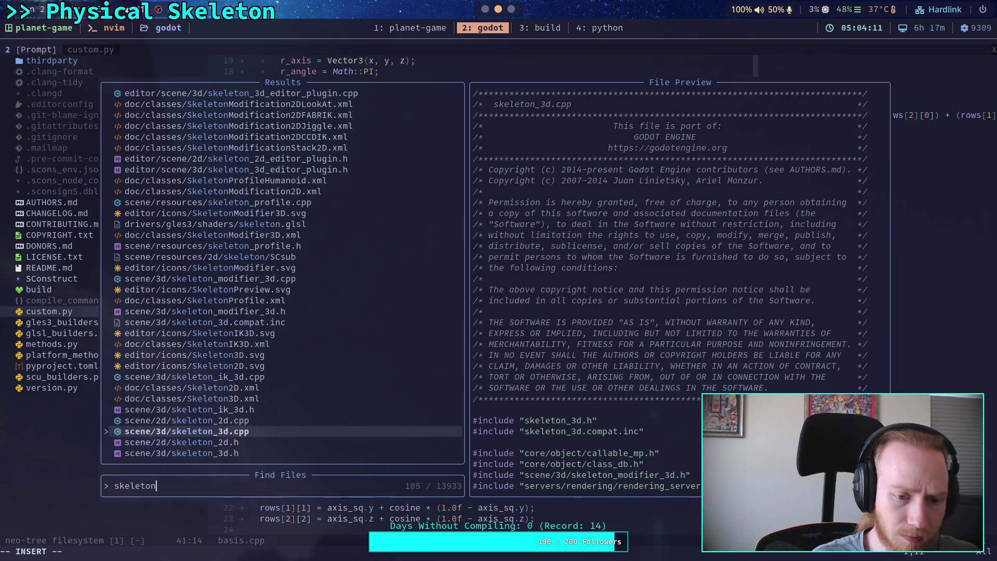
{"action": "key", "text": "Return"}
Search /advance and cycle through its matches, including the Skeleton3D::advance definition and script binding
{"action": "type", "text": "/advance"}
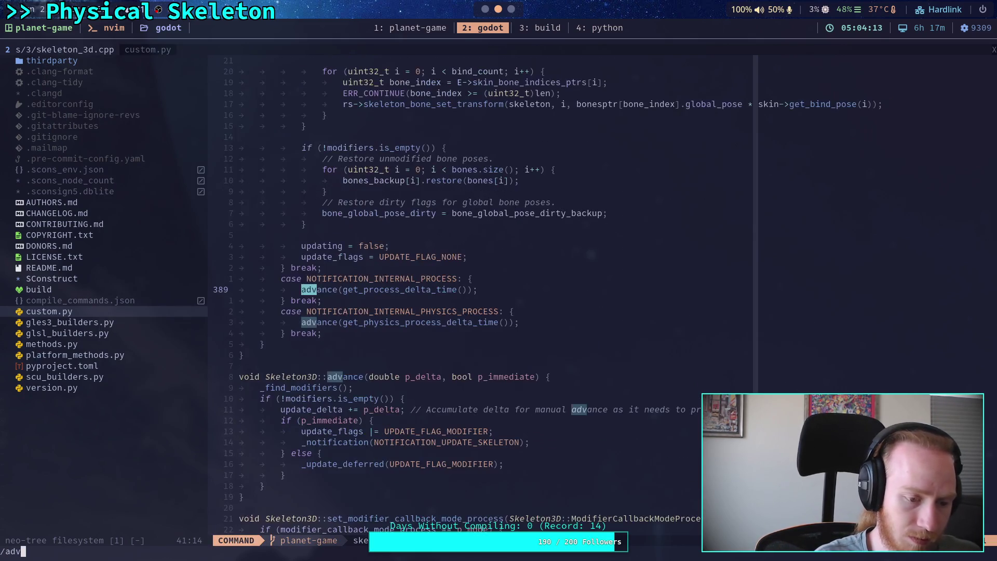
{"action": "key", "text": "Return"}
{"action": "key", "text": "n"}
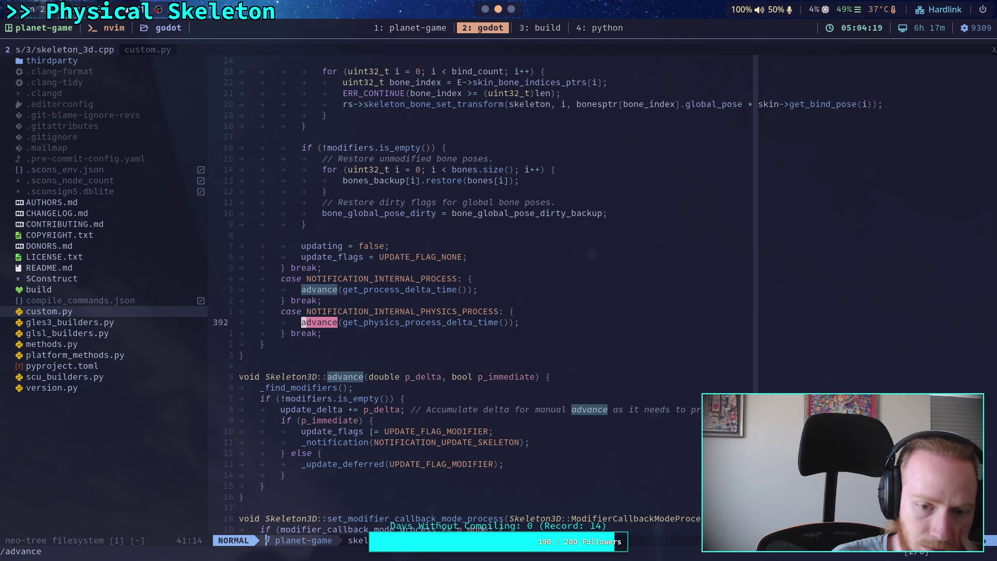
{"action": "key", "text": "n"}
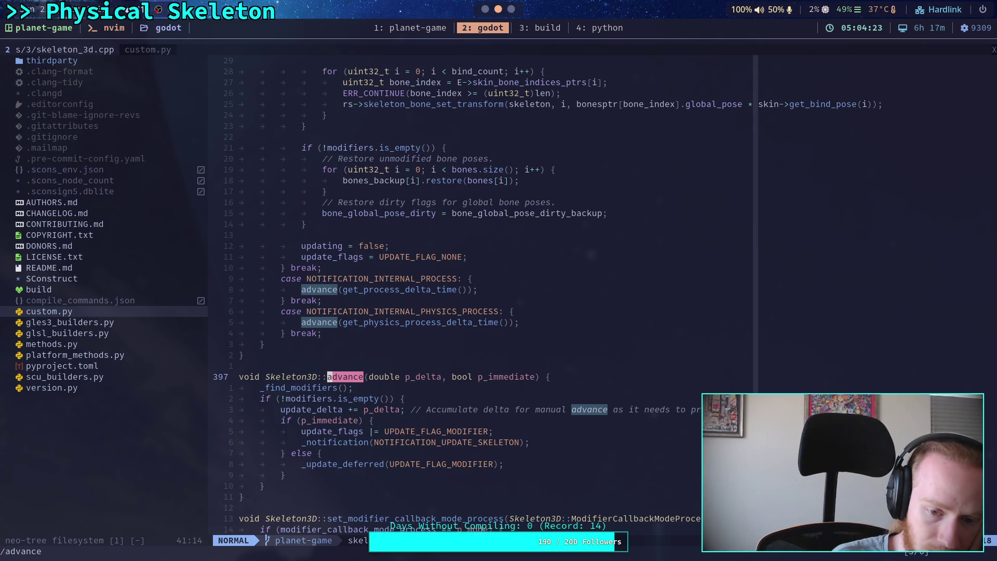
{"action": "key", "text": "n"}
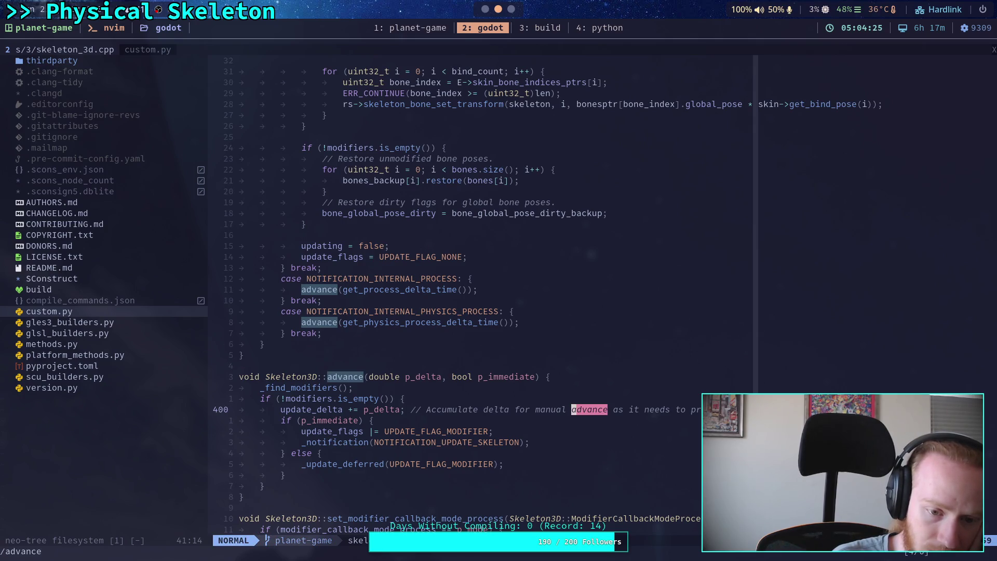
{"action": "key", "text": "n"}
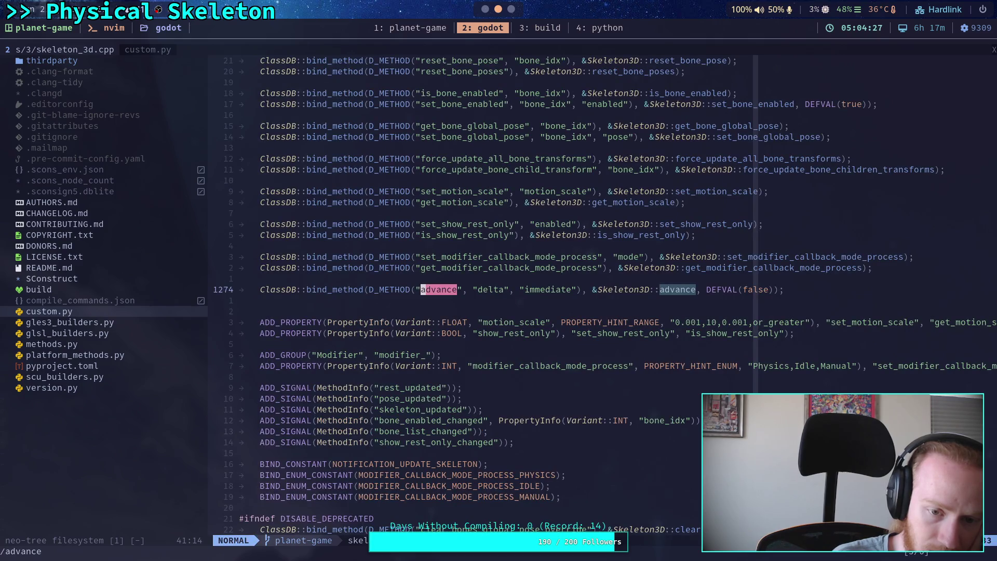
{"action": "key", "text": "n"}
{"action": "key", "text": "n"}
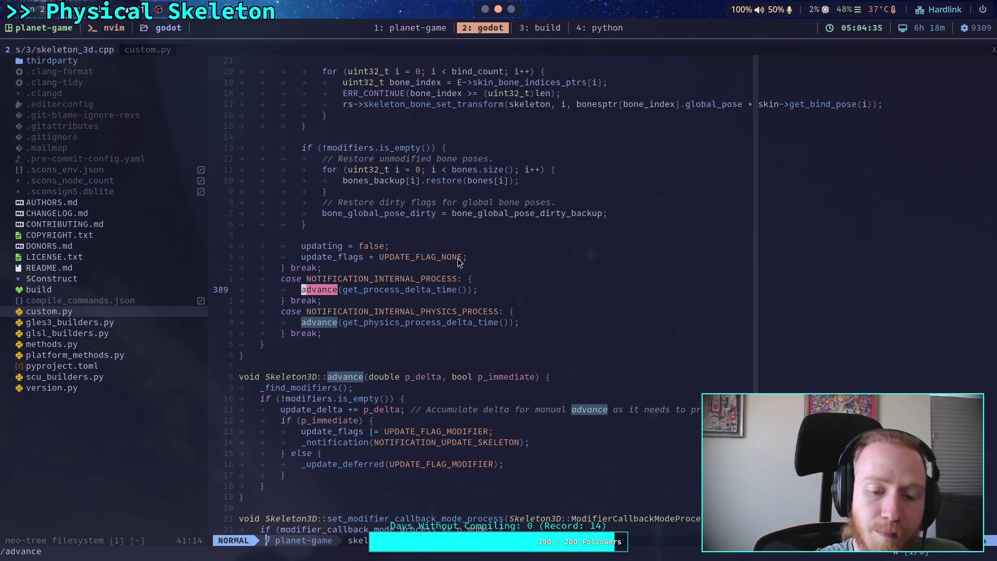
Put the cursor in the NOTIFICATION_UPDATE_SKELETON handler code
{"action": "scroll", "coordinate": [450, 285], "scroll_direction": "down", "scroll_amount": 2}
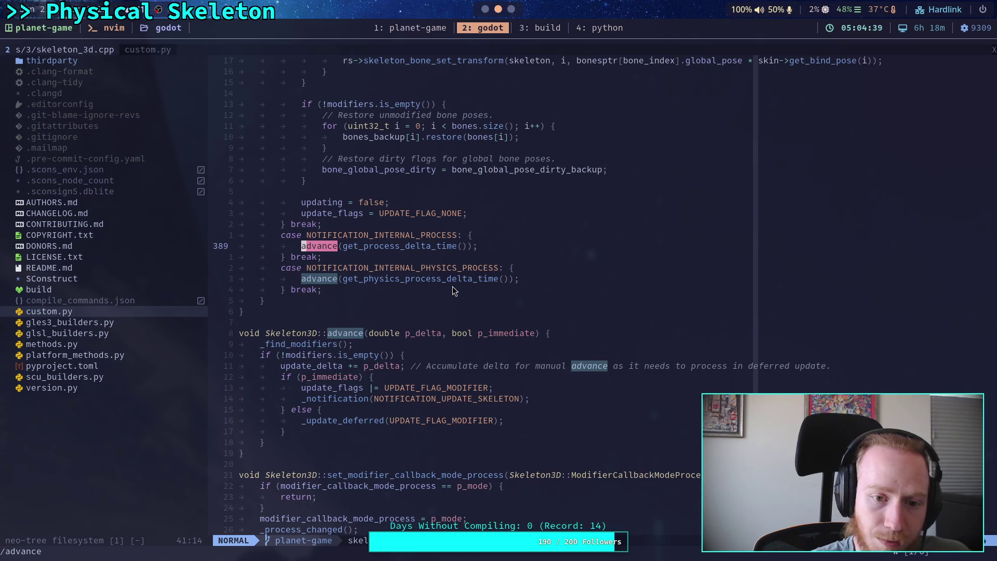
{"action": "scroll", "coordinate": [453, 286], "scroll_direction": "up", "scroll_amount": 20}
{"action": "scroll", "coordinate": [475, 327], "scroll_direction": "up", "scroll_amount": 10}
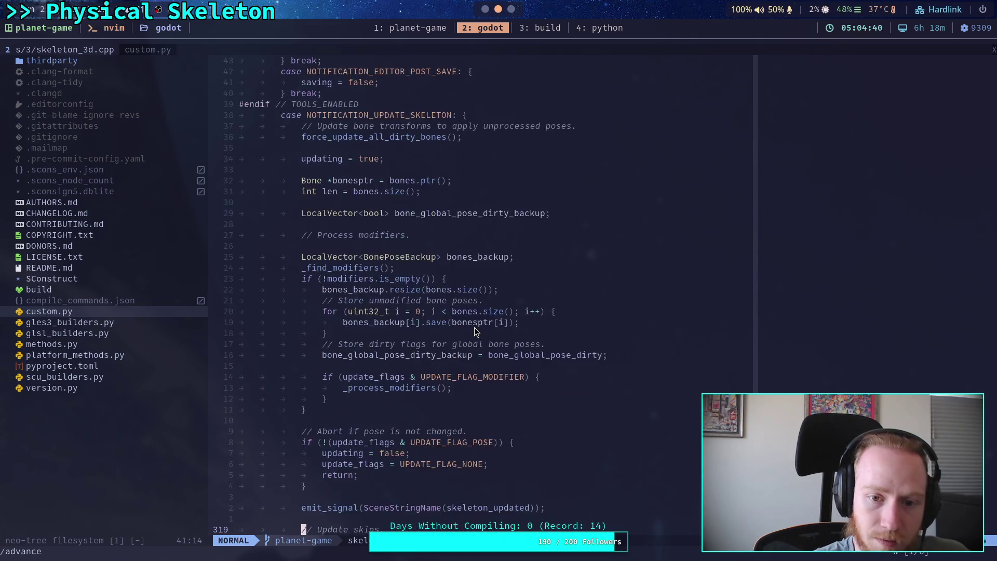
{"action": "left_click", "coordinate": [408, 213]}
Search /NOTIFICATION_UPDATE_SKELETON and step through its matches to the constant's binding at line 1290
{"action": "key", "text": "slash"}
{"action": "type", "text": "N"}
{"action": "type", "text": "O"}
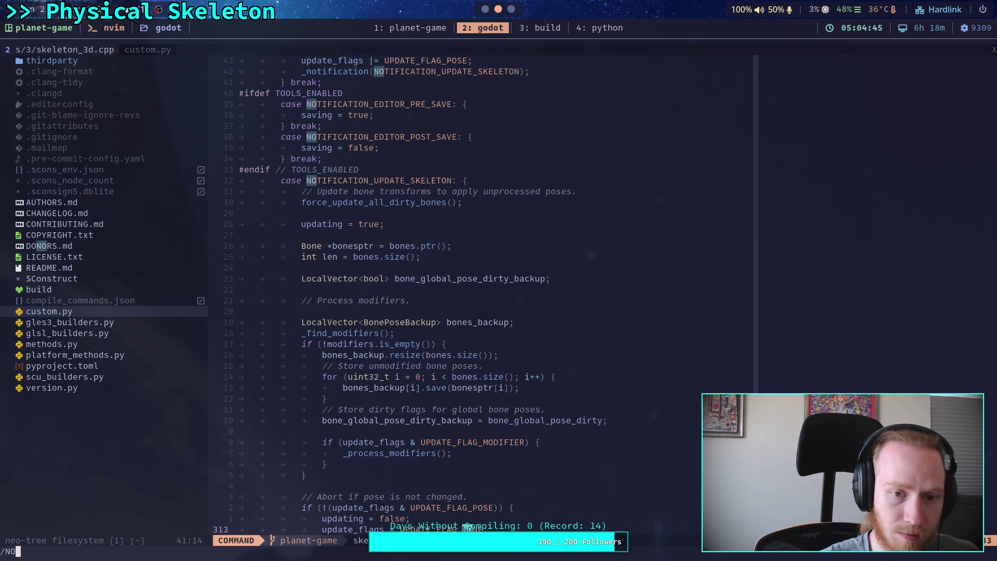
{"action": "type", "text": "TIFICATION_UPD"}
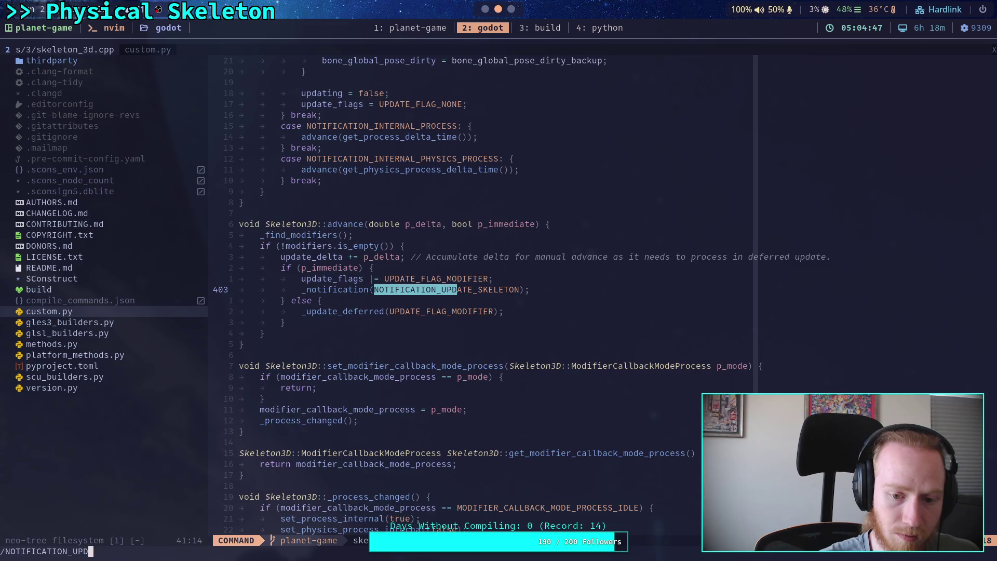
{"action": "type", "text": "ATE_SKELETON"}
{"action": "key", "text": "Return"}
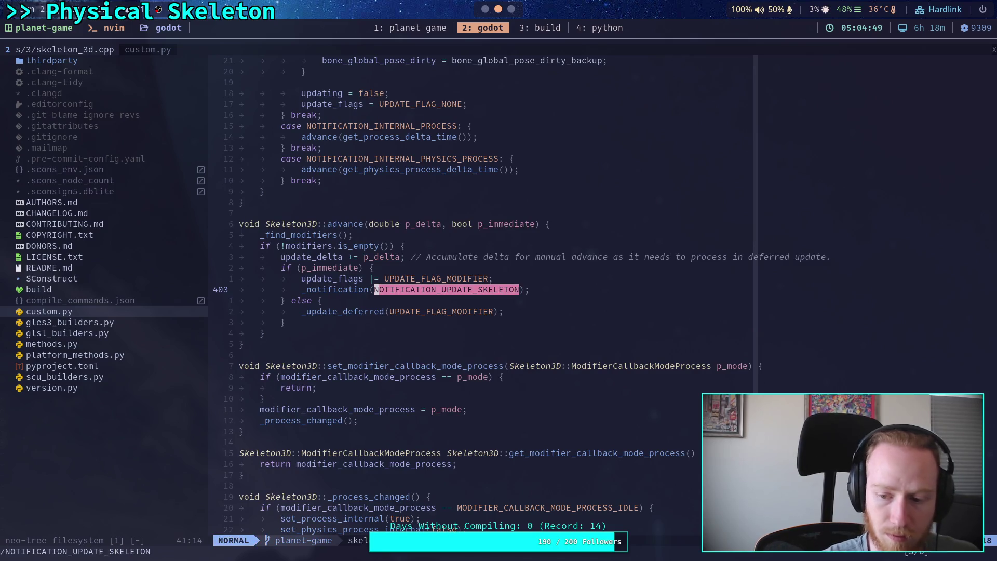
{"action": "key", "text": "n"}
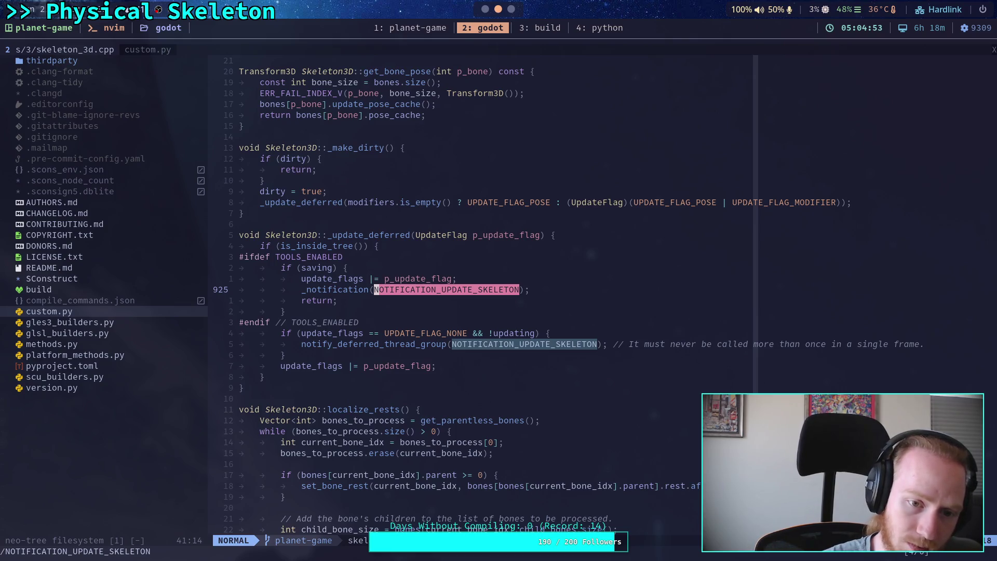
{"action": "key", "text": "n"}
{"action": "key", "text": "n"}
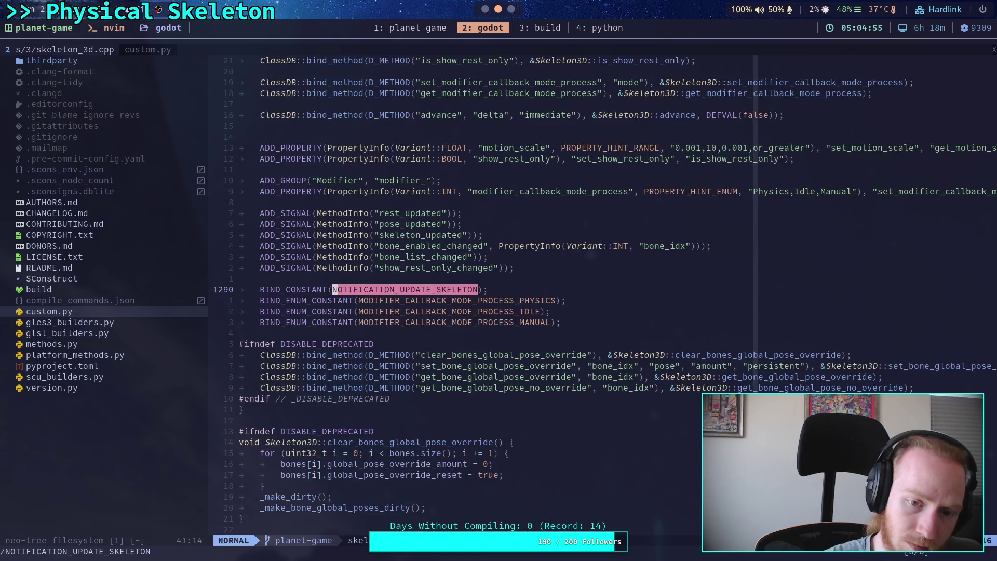
{"action": "key", "text": "n"}
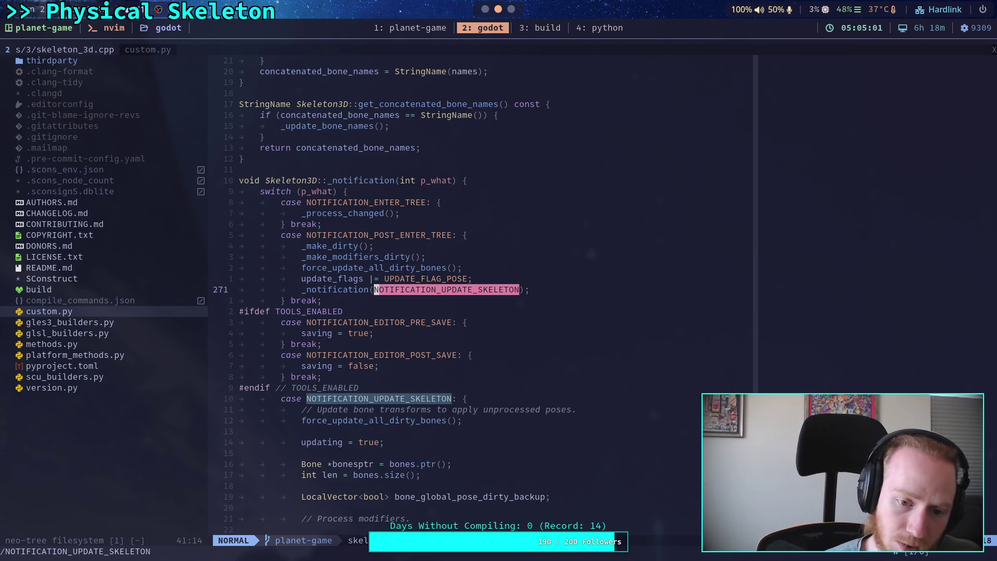
Read through the skeleton update code and set the cursor at the end of Skeleton3D::advance
{"action": "scroll", "coordinate": [468, 243], "scroll_direction": "down", "scroll_amount": 2}
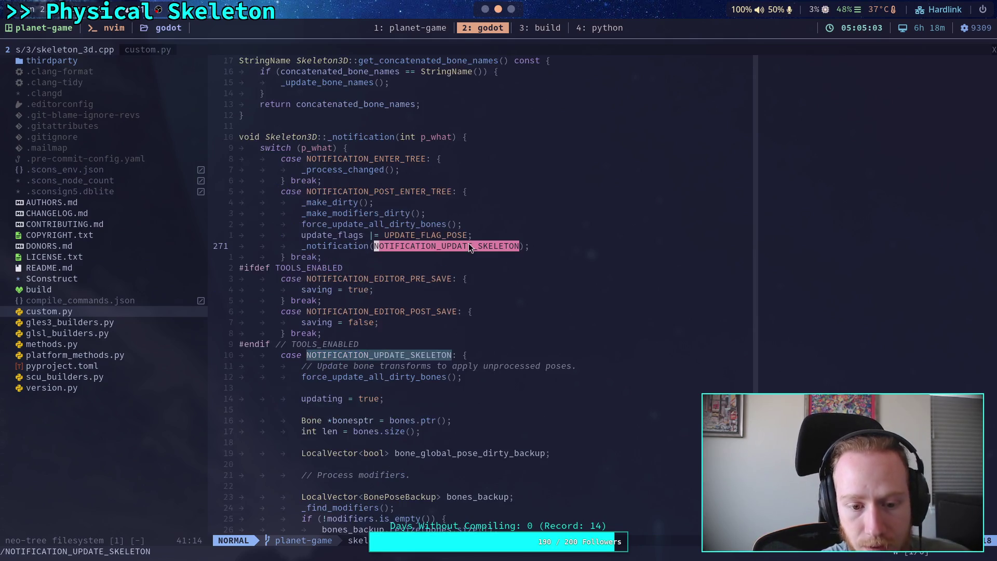
{"action": "scroll", "coordinate": [481, 264], "scroll_direction": "down", "scroll_amount": 2}
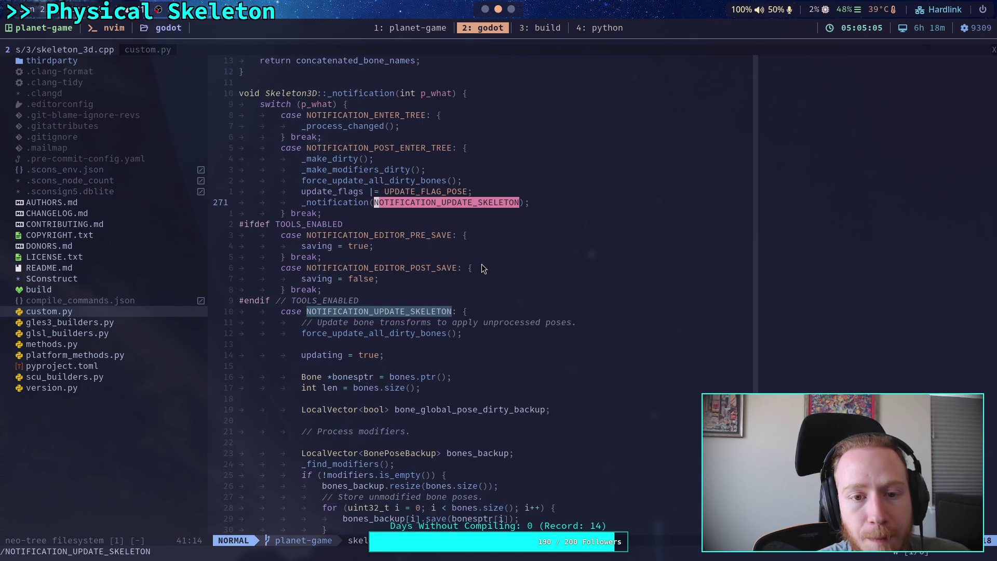
{"action": "scroll", "coordinate": [481, 264], "scroll_direction": "down", "scroll_amount": 15}
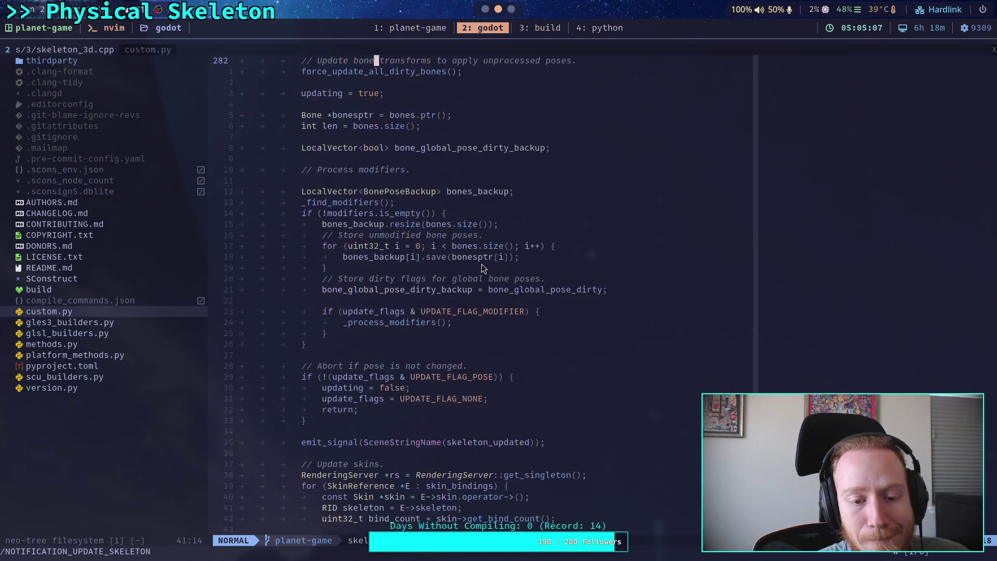
{"action": "scroll", "coordinate": [481, 264], "scroll_direction": "down", "scroll_amount": 20}
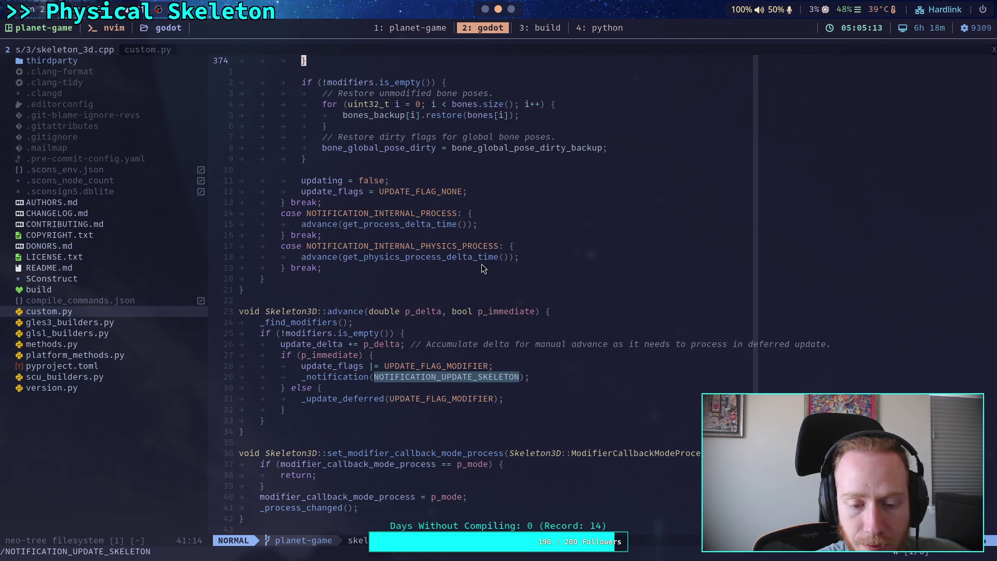
{"action": "scroll", "coordinate": [425, 327], "scroll_direction": "up", "scroll_amount": 20}
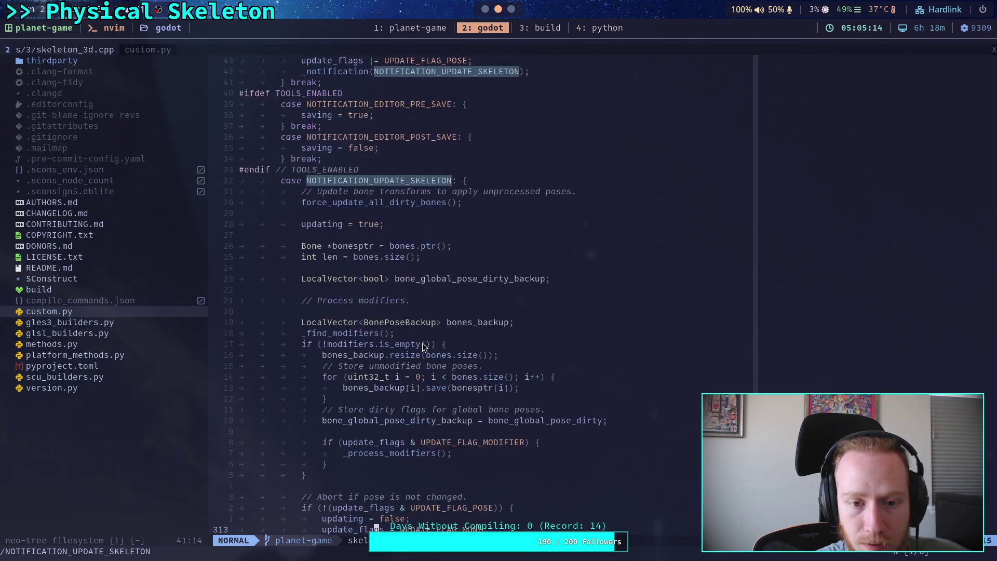
{"action": "scroll", "coordinate": [423, 344], "scroll_direction": "up", "scroll_amount": 4}
{"action": "scroll", "coordinate": [422, 343], "scroll_direction": "down", "scroll_amount": 8}
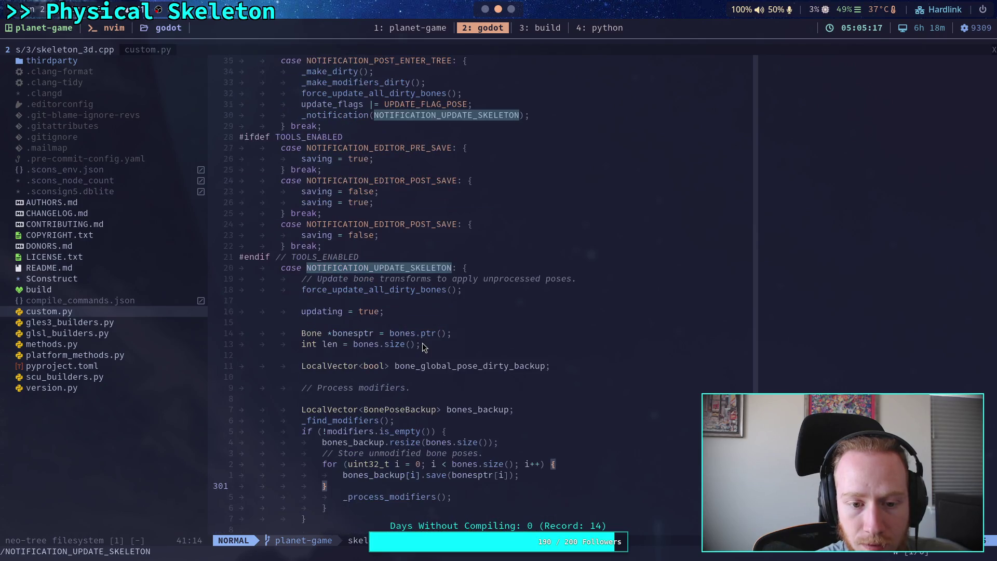
{"action": "scroll", "coordinate": [422, 343], "scroll_direction": "down", "scroll_amount": 7}
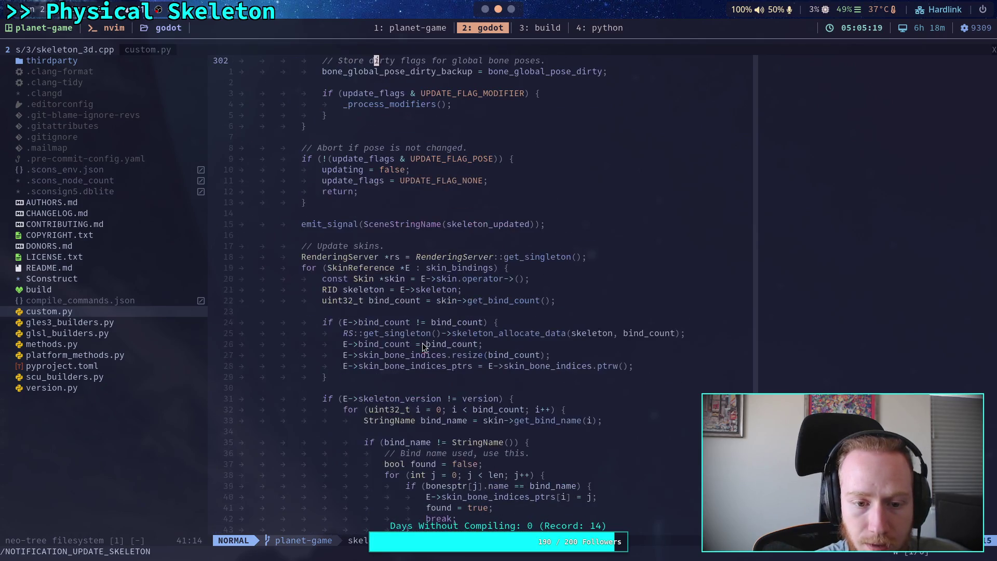
{"action": "scroll", "coordinate": [422, 342], "scroll_direction": "down", "scroll_amount": 20}
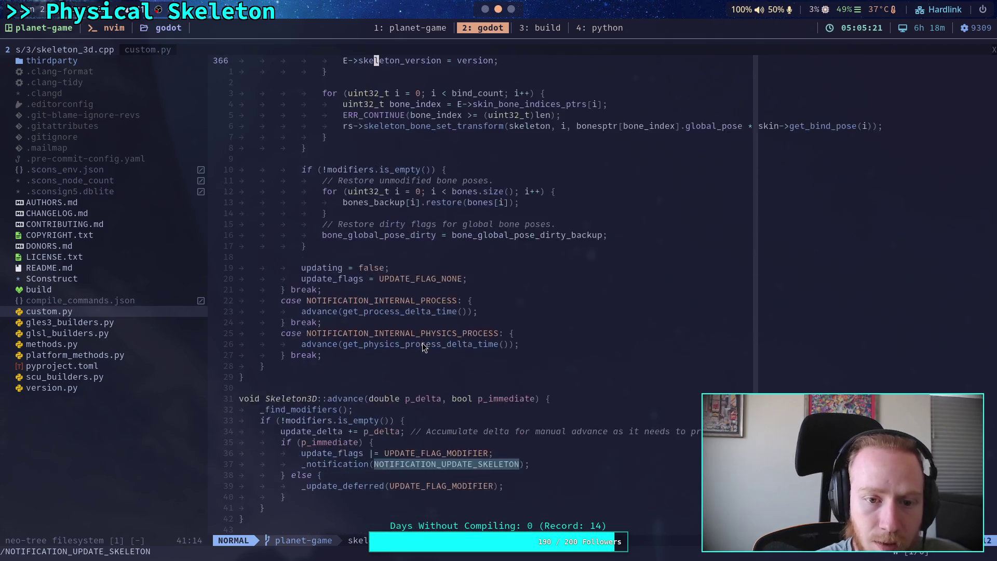
{"action": "scroll", "coordinate": [422, 347], "scroll_direction": "down", "scroll_amount": 1}
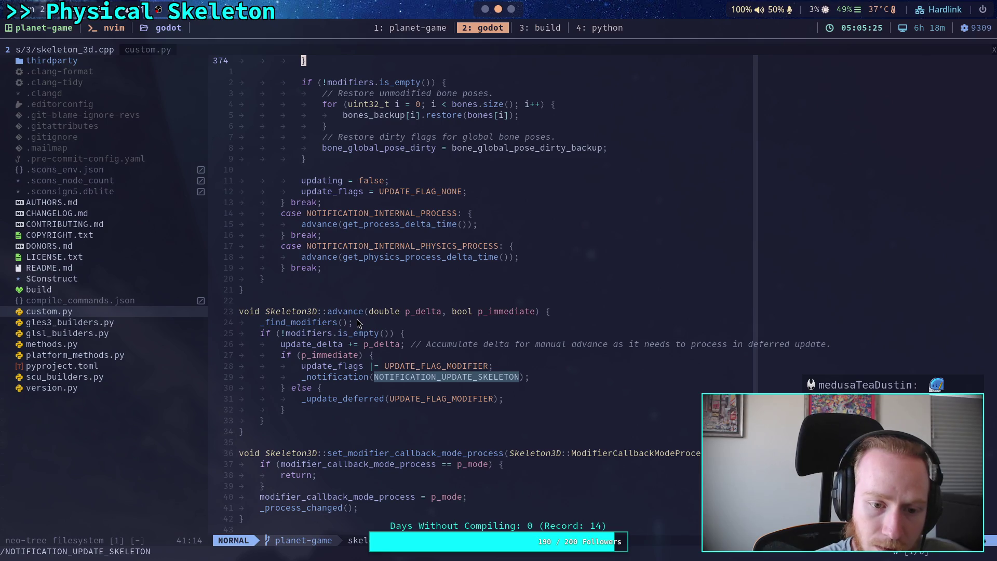
{"action": "scroll", "coordinate": [357, 318], "scroll_direction": "up", "scroll_amount": 20}
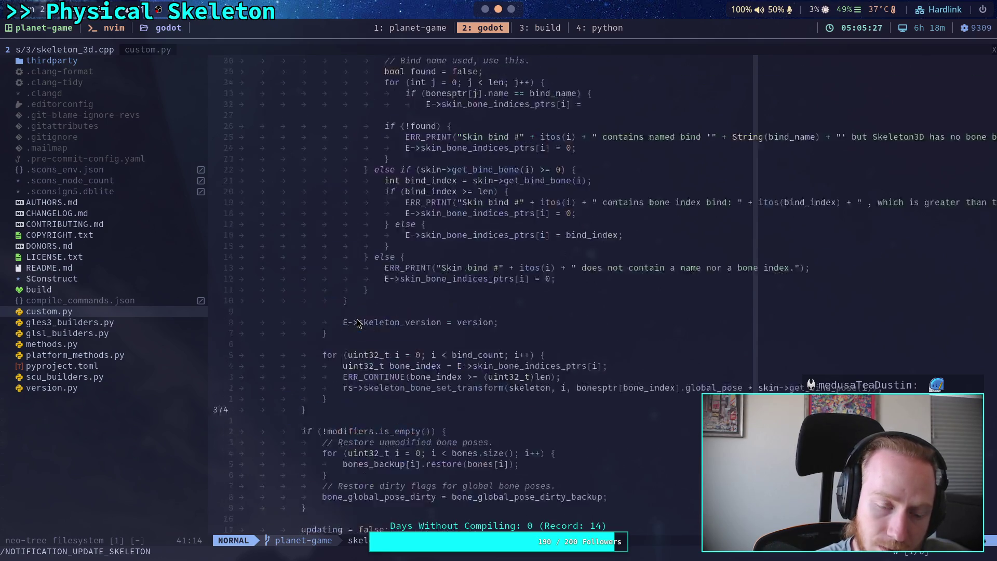
{"action": "scroll", "coordinate": [357, 318], "scroll_direction": "up", "scroll_amount": 7}
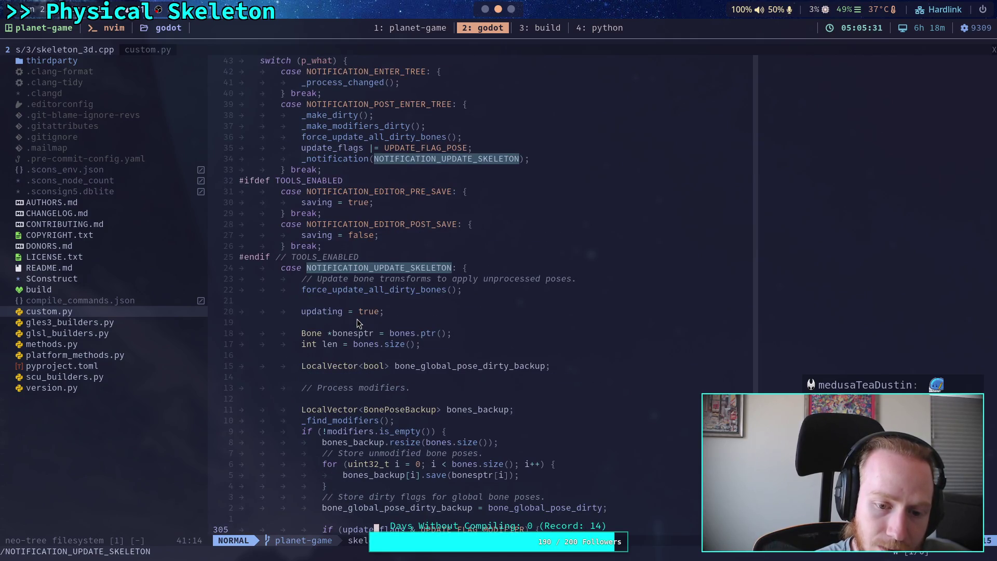
{"action": "scroll", "coordinate": [357, 319], "scroll_direction": "up", "scroll_amount": 5}
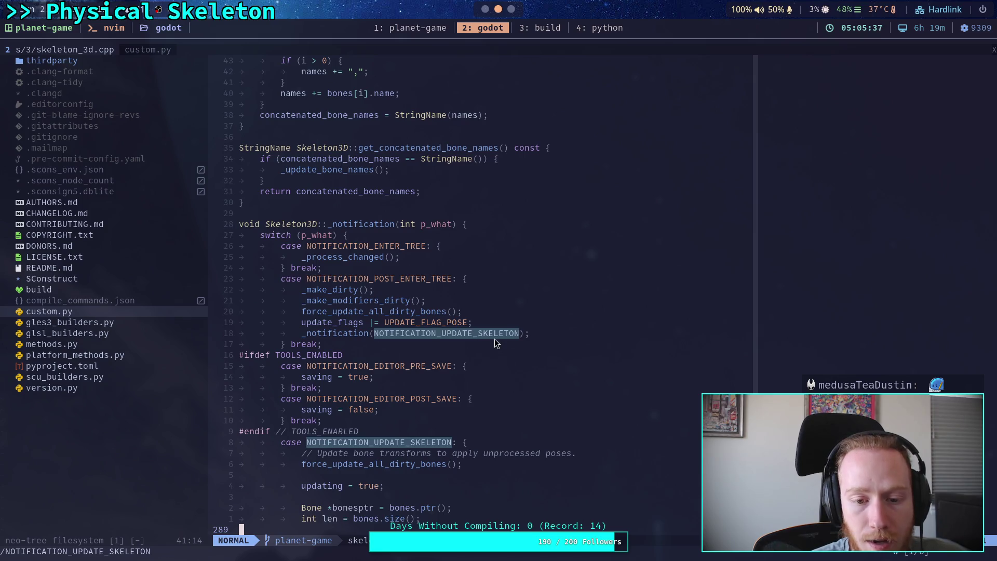
{"action": "scroll", "coordinate": [494, 343], "scroll_direction": "up", "scroll_amount": 9}
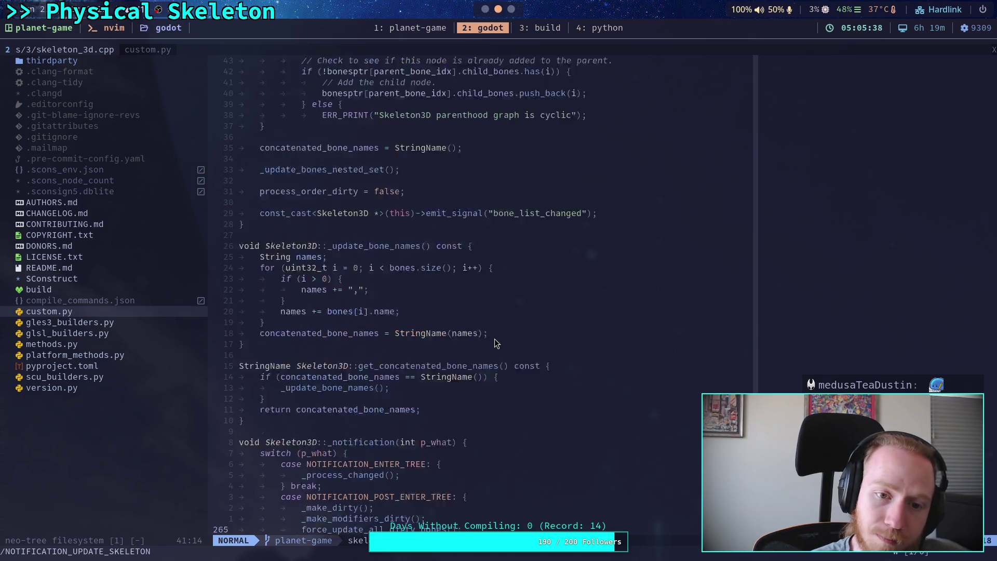
{"action": "scroll", "coordinate": [489, 341], "scroll_direction": "down", "scroll_amount": 20}
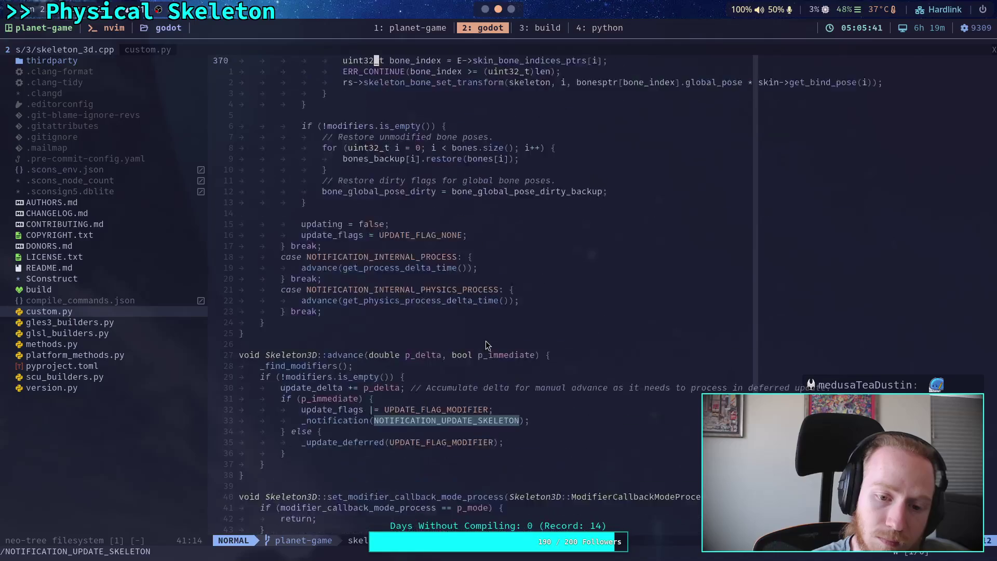
{"action": "left_click", "coordinate": [457, 250]}
{"action": "type", "text": "/"}
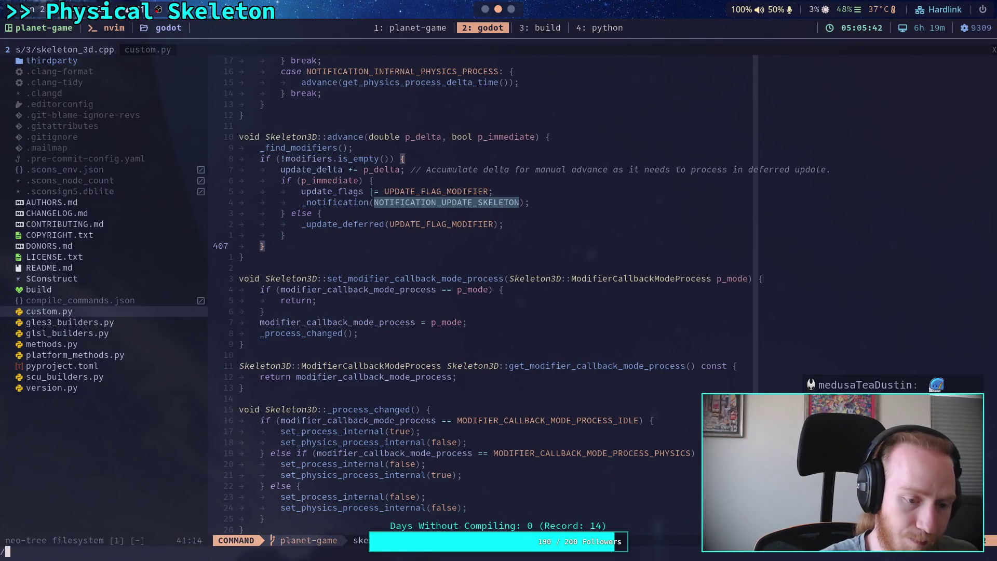
{"action": "type", "text": "update"}
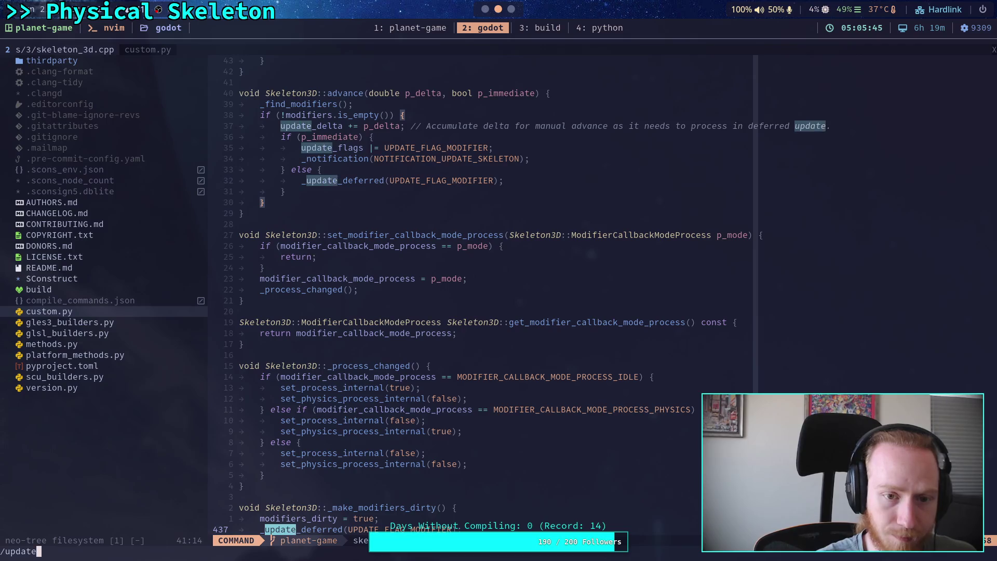
{"action": "type", "text": "_delta"}
Step through the update_delta matches: line 400, its use in advance, and line 1167
{"action": "key", "text": "Return"}
{"action": "type", "text": "/"}
{"action": "key", "text": "Return"}
{"action": "key", "text": "n"}
{"action": "key", "text": "n"}
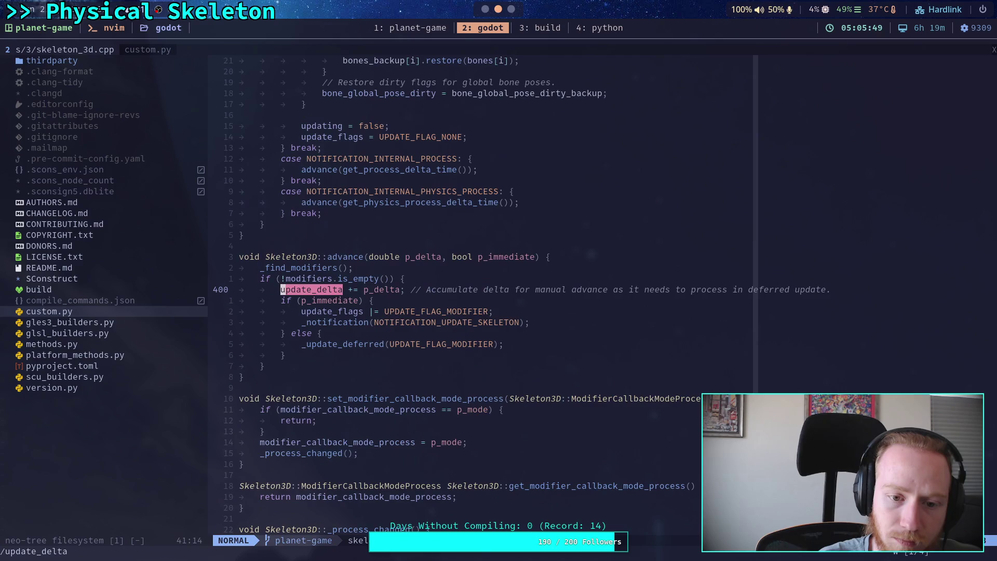
{"action": "type", "text": "n"}
{"action": "type", "text": "/"}
{"action": "key", "text": "Return"}
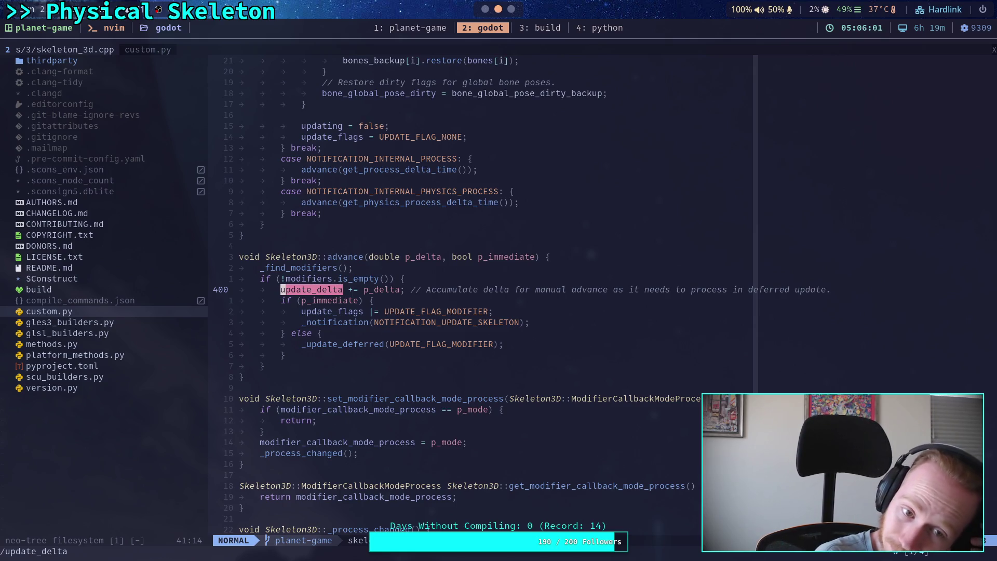
{"action": "key", "text": "n"}
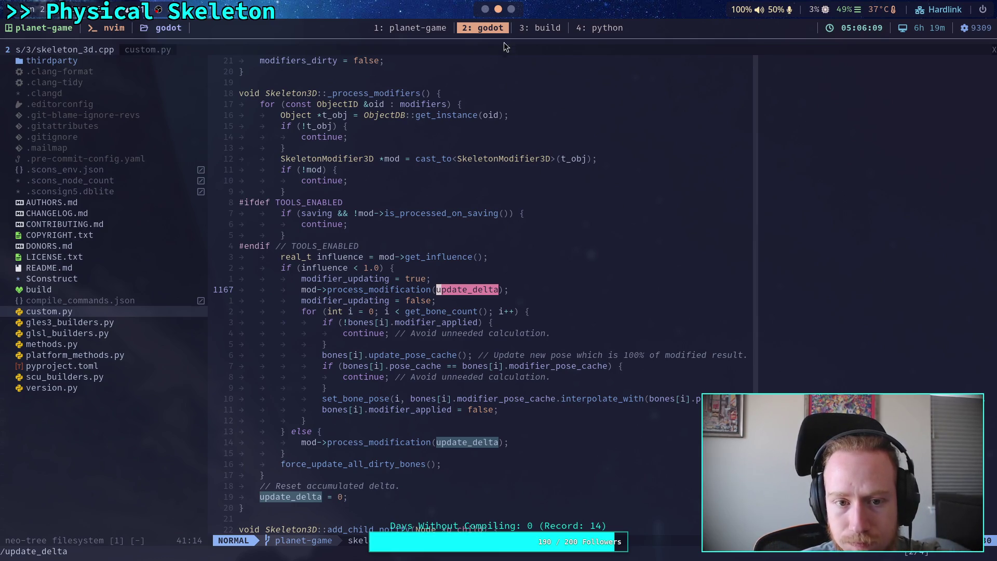
{"action": "scroll", "coordinate": [502, 15], "scroll_direction": "down", "scroll_amount": 1}
Back in Godot, move from CrawlerCharacter.gd to the physical_skeleton.gd script
{"action": "left_click", "coordinate": [487, 9]}
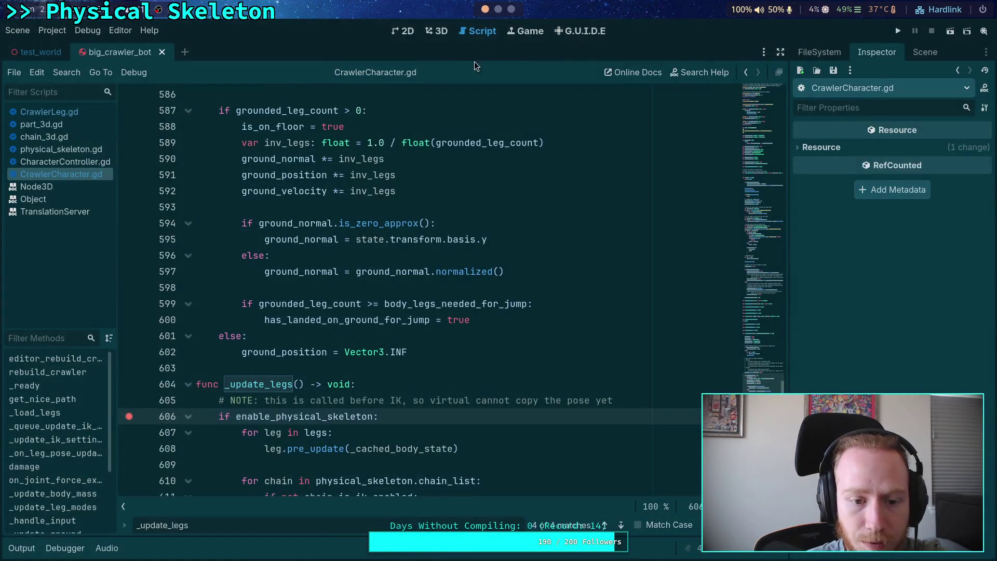
{"action": "left_click", "coordinate": [402, 368]}
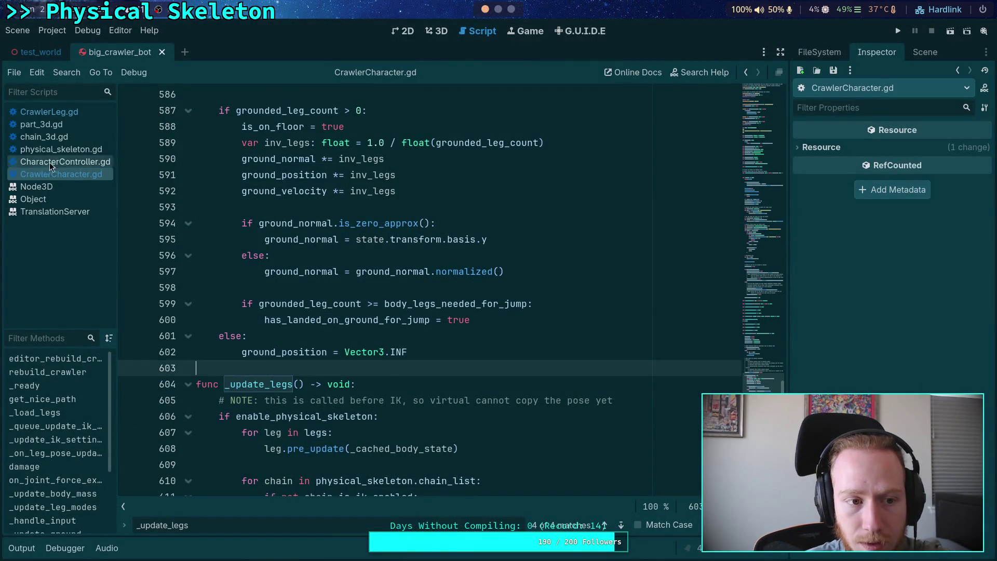
{"action": "left_click", "coordinate": [52, 149]}
{"action": "scroll", "coordinate": [457, 343], "scroll_direction": "up", "scroll_amount": 3}
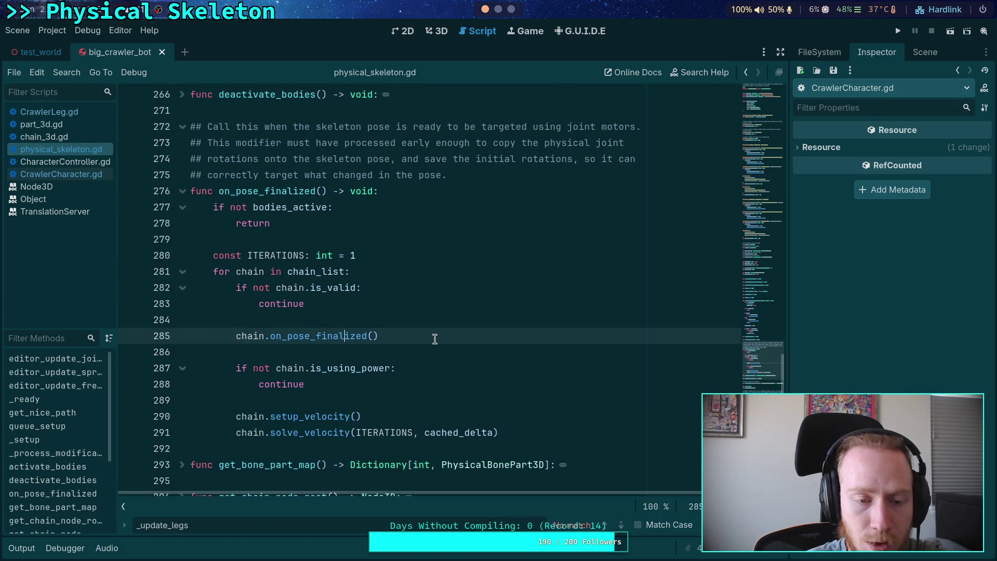
{"action": "scroll", "coordinate": [435, 339], "scroll_direction": "down", "scroll_amount": 3}
{"action": "scroll", "coordinate": [374, 322], "scroll_direction": "up", "scroll_amount": 10}
Fold on_pose_finalized, then look up the Skeleton3D type of the skeleton variable
{"action": "left_click", "coordinate": [183, 432]}
{"action": "scroll", "coordinate": [293, 342], "scroll_direction": "down", "scroll_amount": 5}
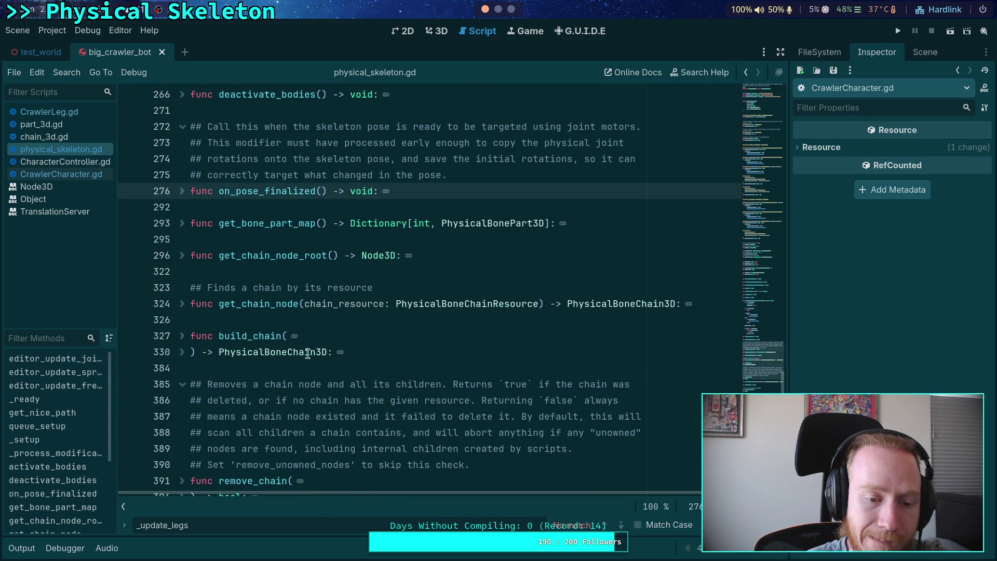
{"action": "scroll", "coordinate": [290, 354], "scroll_direction": "down", "scroll_amount": 2}
{"action": "scroll", "coordinate": [365, 301], "scroll_direction": "up", "scroll_amount": 3}
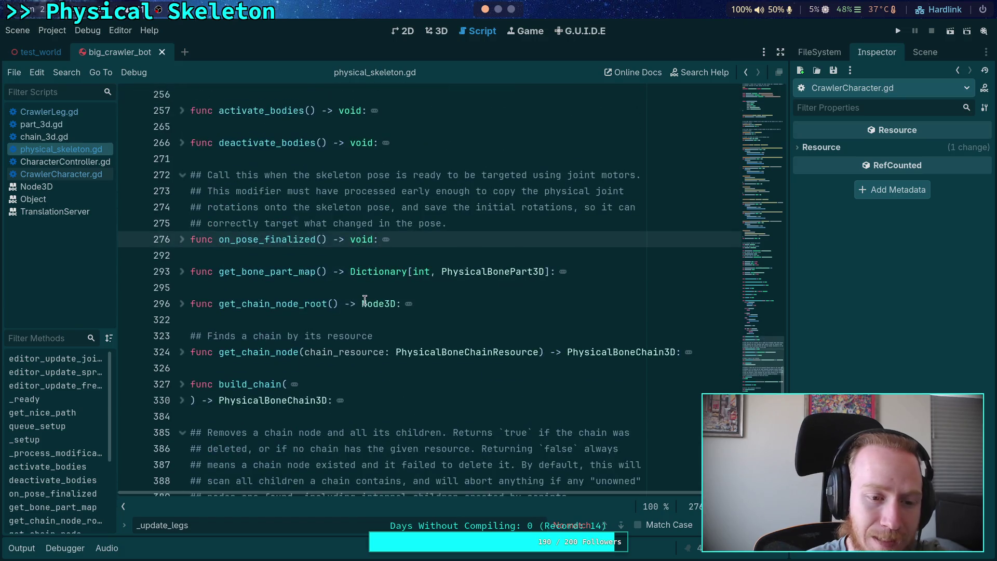
{"action": "scroll", "coordinate": [365, 300], "scroll_direction": "up", "scroll_amount": 20}
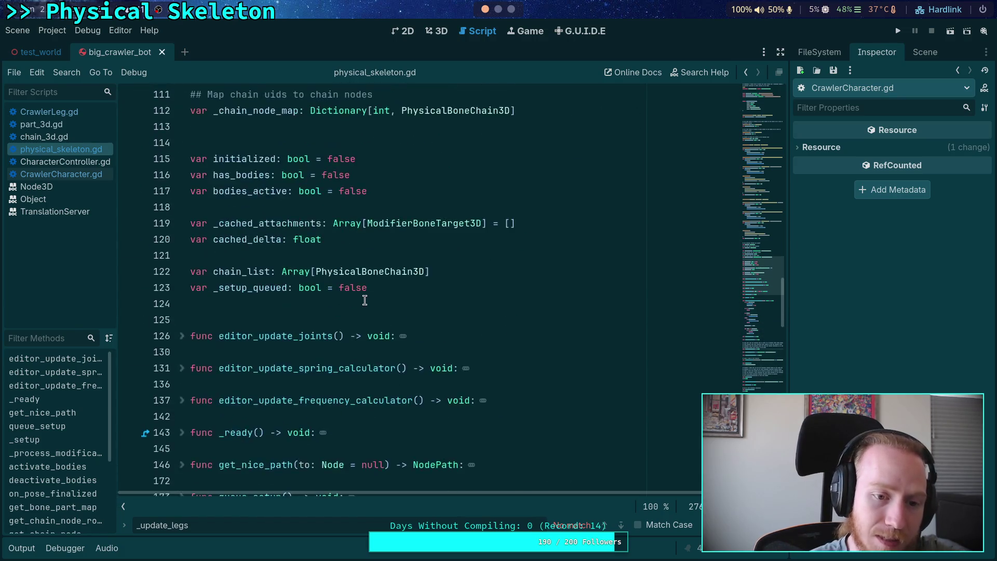
{"action": "scroll", "coordinate": [365, 300], "scroll_direction": "down", "scroll_amount": 2}
{"action": "right_click", "coordinate": [301, 226]}
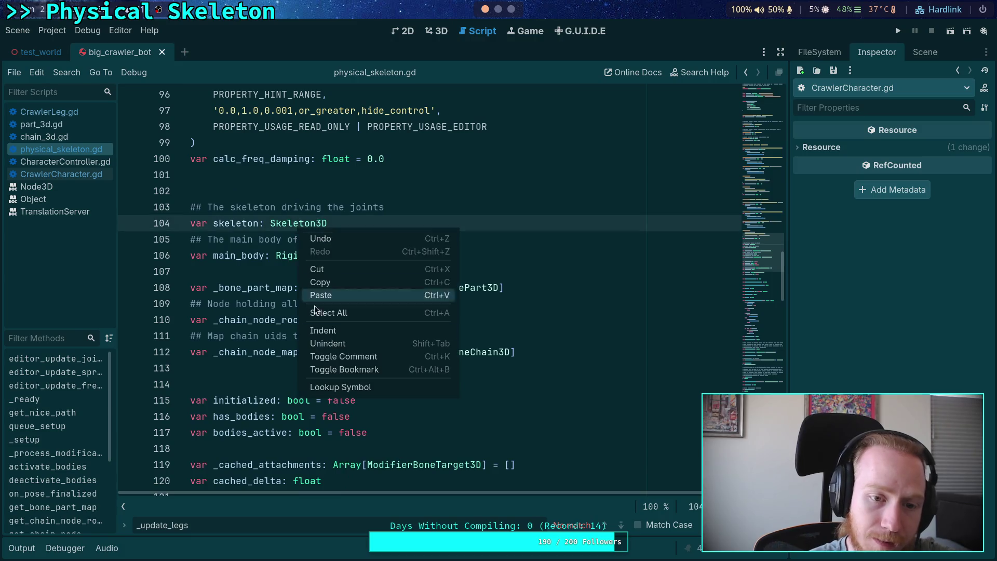
{"action": "left_click", "coordinate": [334, 387]}
Scroll down the Skeleton3D class reference through its properties and signals
{"action": "scroll", "coordinate": [425, 325], "scroll_direction": "down", "scroll_amount": 3}
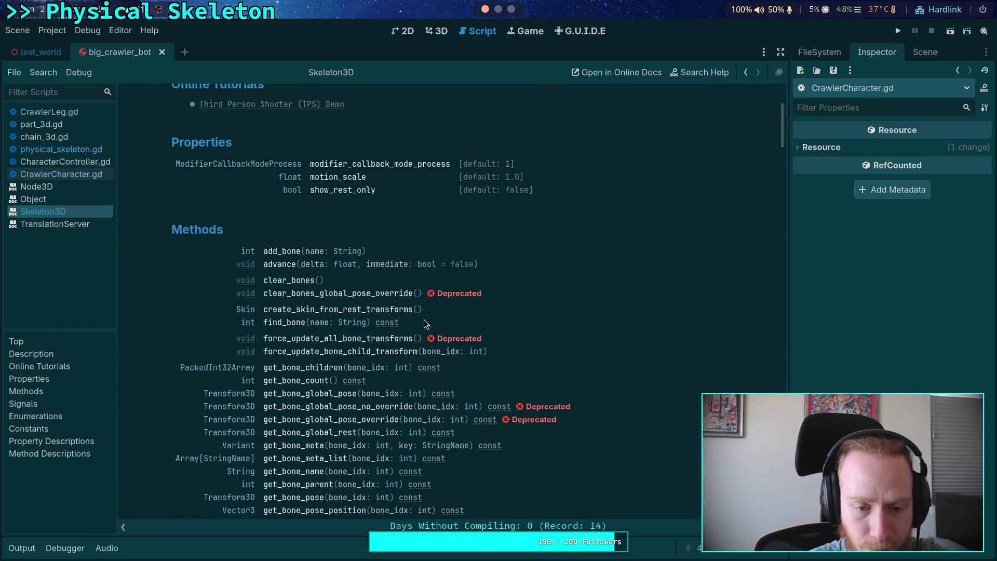
{"action": "scroll", "coordinate": [442, 310], "scroll_direction": "down", "scroll_amount": 2}
{"action": "scroll", "coordinate": [442, 310], "scroll_direction": "down", "scroll_amount": 4}
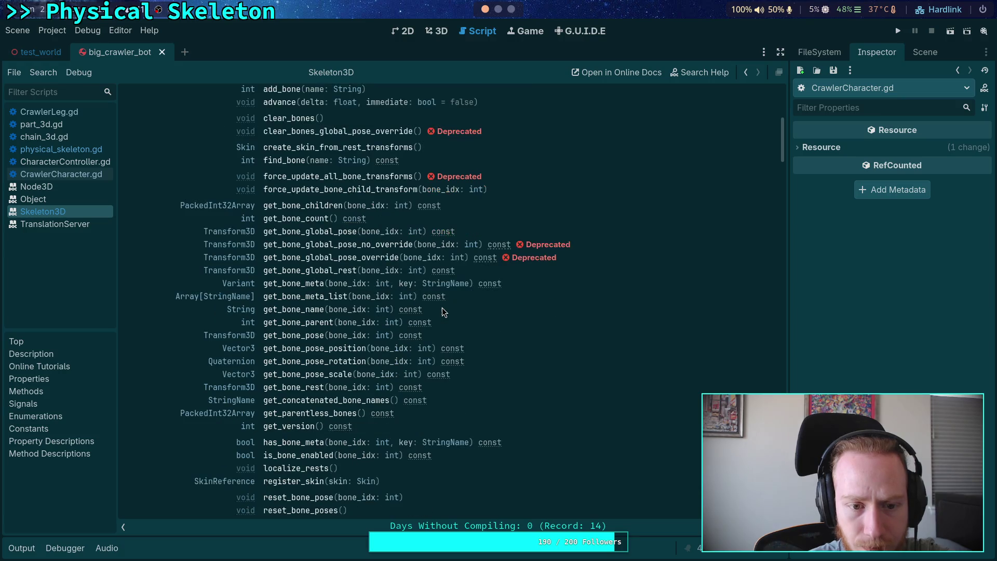
{"action": "scroll", "coordinate": [442, 310], "scroll_direction": "down", "scroll_amount": 1}
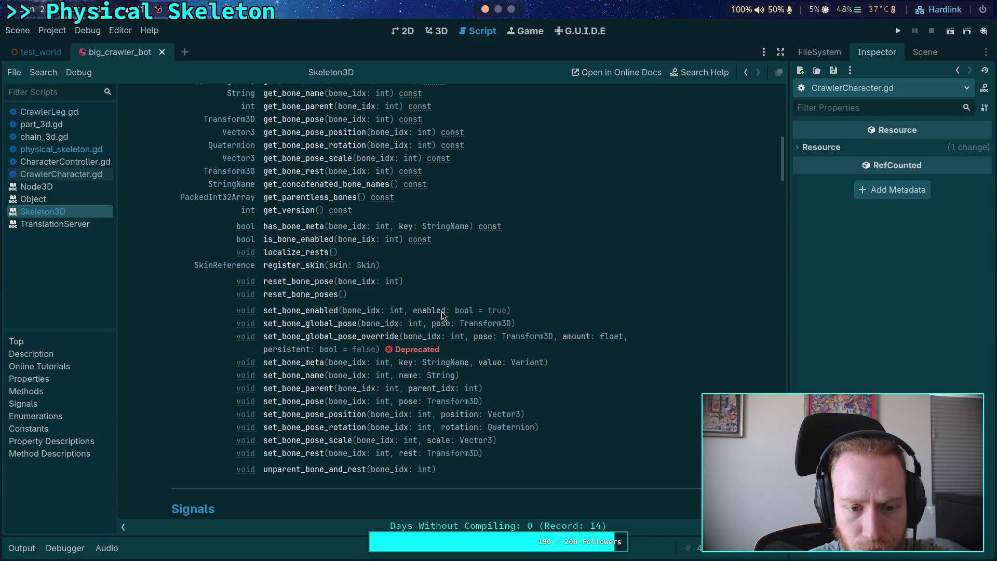
{"action": "scroll", "coordinate": [442, 314], "scroll_direction": "down", "scroll_amount": 2}
{"action": "scroll", "coordinate": [442, 314], "scroll_direction": "down", "scroll_amount": 2}
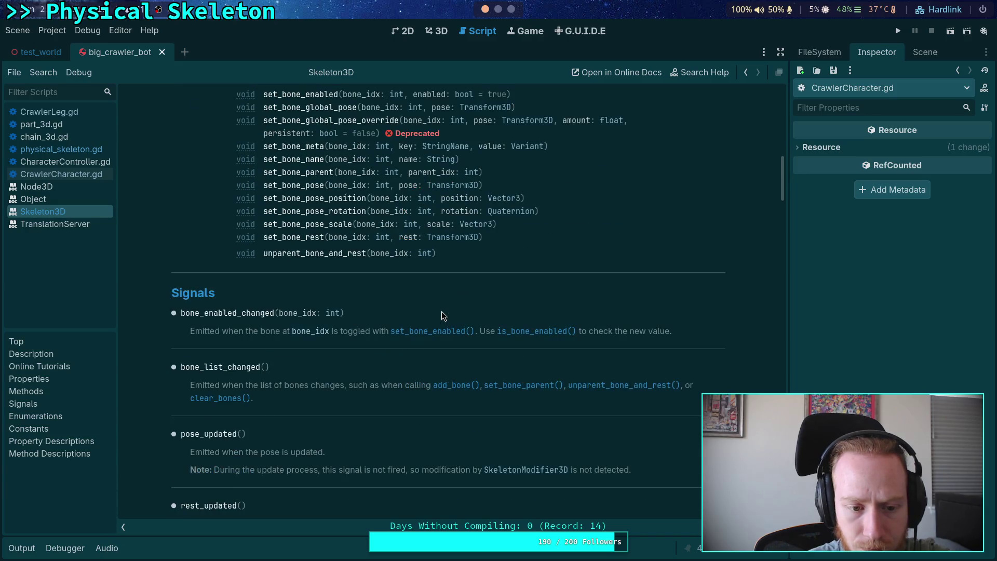
{"action": "scroll", "coordinate": [441, 311], "scroll_direction": "down", "scroll_amount": 2}
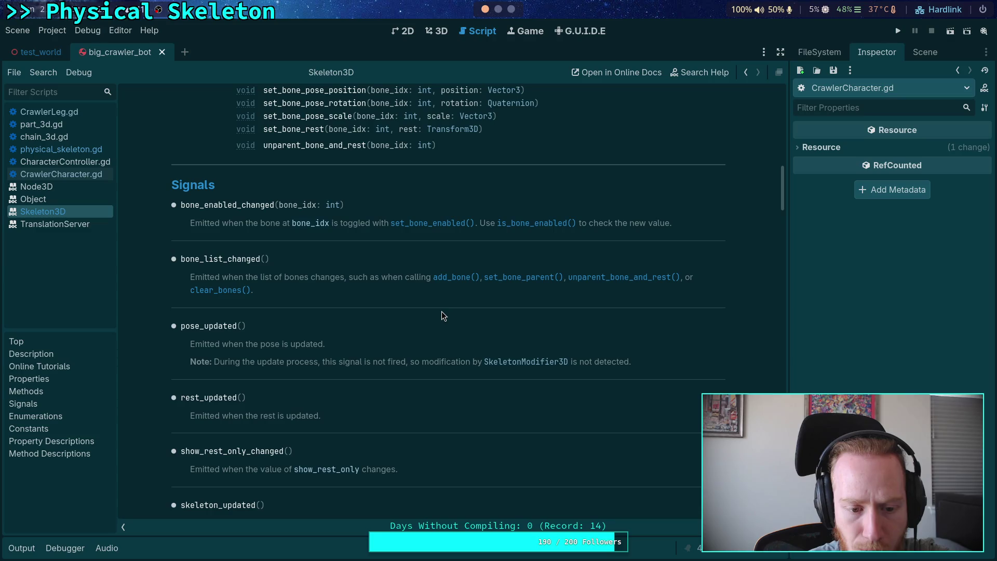
{"action": "scroll", "coordinate": [441, 310], "scroll_direction": "down", "scroll_amount": 2}
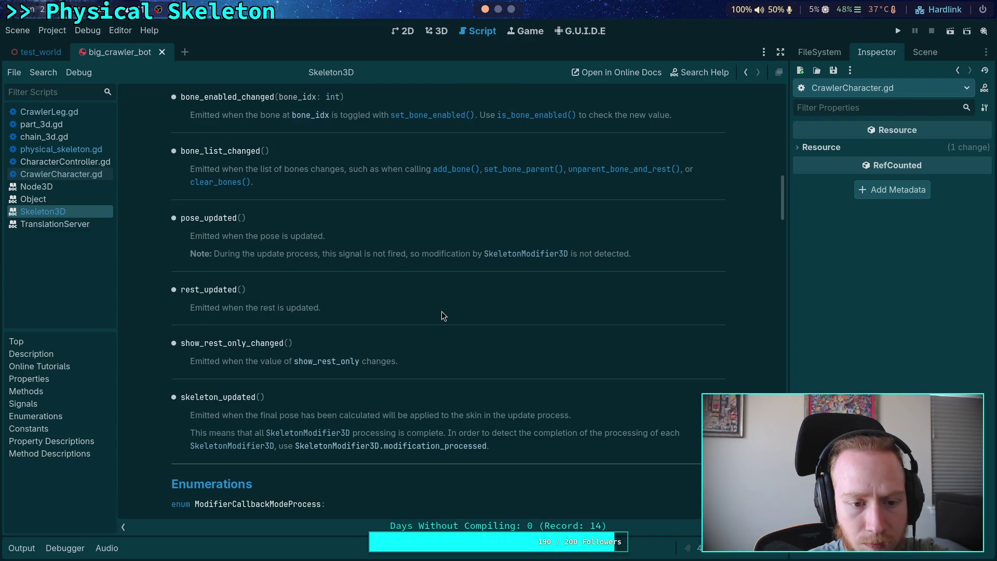
{"action": "scroll", "coordinate": [442, 310], "scroll_direction": "down", "scroll_amount": 2}
{"action": "scroll", "coordinate": [442, 310], "scroll_direction": "up", "scroll_amount": 2}
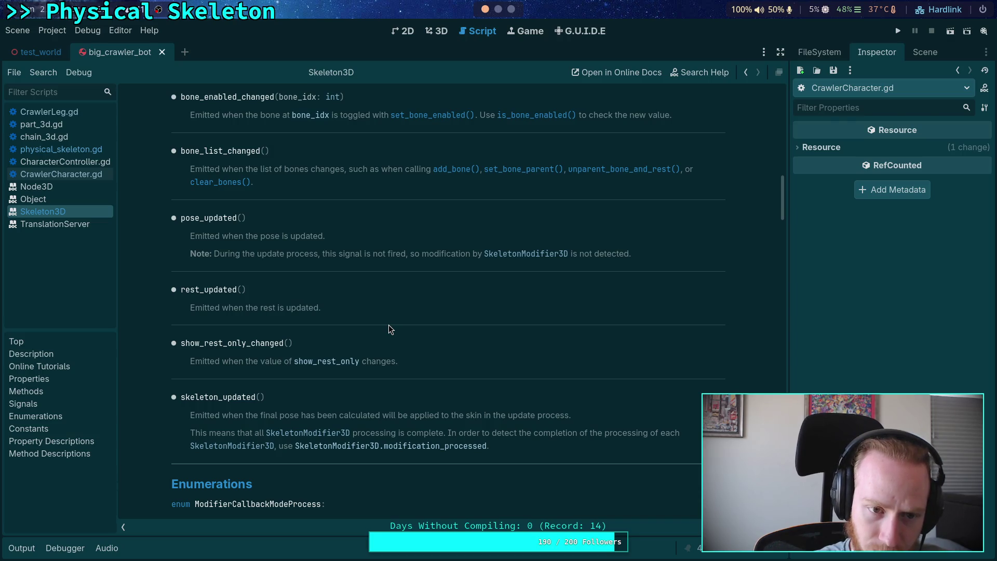
Read through the Skeleton3D method descriptions, then return to physical_skeleton.gd
{"action": "scroll", "coordinate": [388, 325], "scroll_direction": "down", "scroll_amount": 7}
{"action": "scroll", "coordinate": [389, 328], "scroll_direction": "down", "scroll_amount": 10}
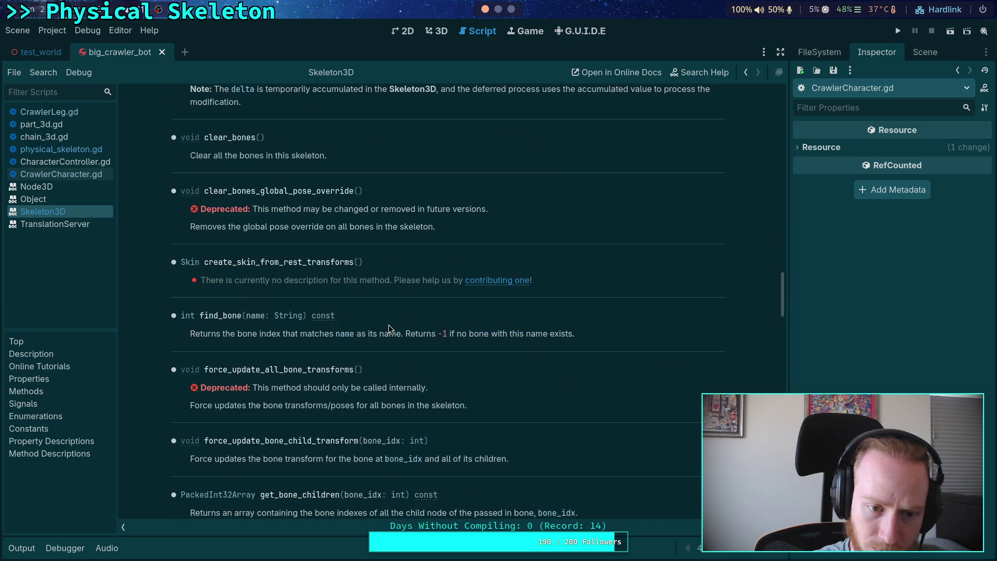
{"action": "scroll", "coordinate": [389, 325], "scroll_direction": "down", "scroll_amount": 5}
{"action": "scroll", "coordinate": [388, 325], "scroll_direction": "down", "scroll_amount": 4}
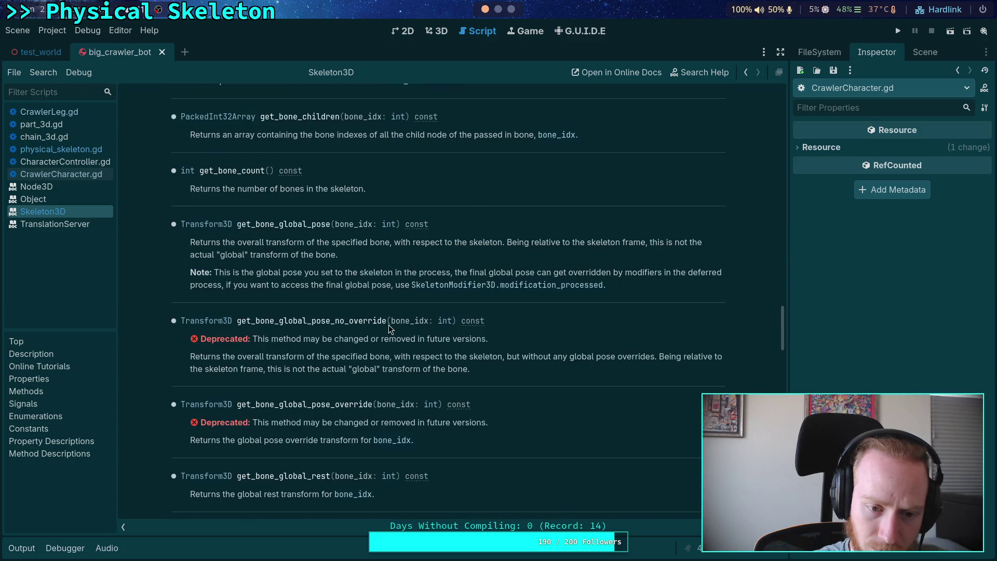
{"action": "scroll", "coordinate": [389, 325], "scroll_direction": "down", "scroll_amount": 10}
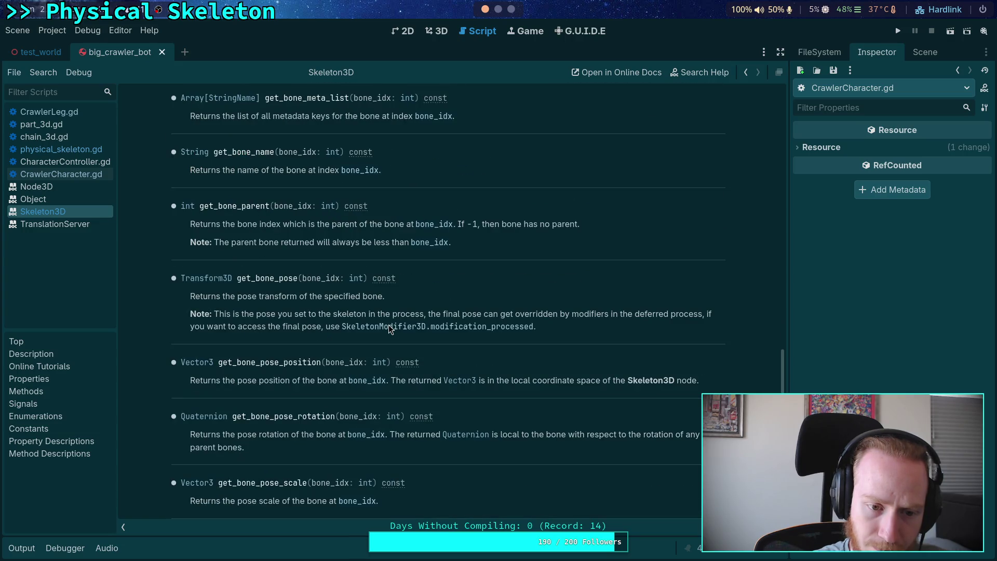
{"action": "scroll", "coordinate": [390, 328], "scroll_direction": "down", "scroll_amount": 10}
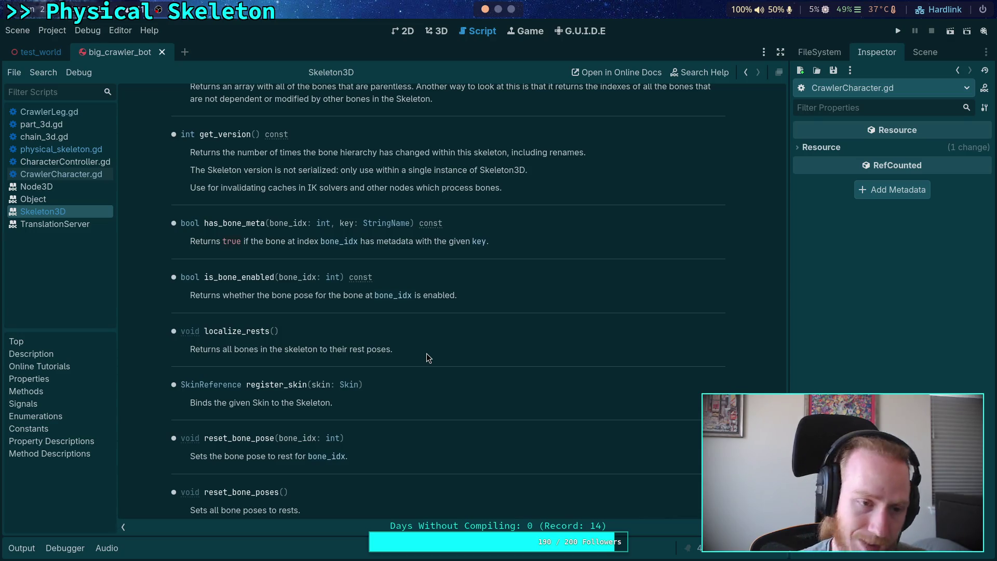
{"action": "left_click", "coordinate": [62, 150]}
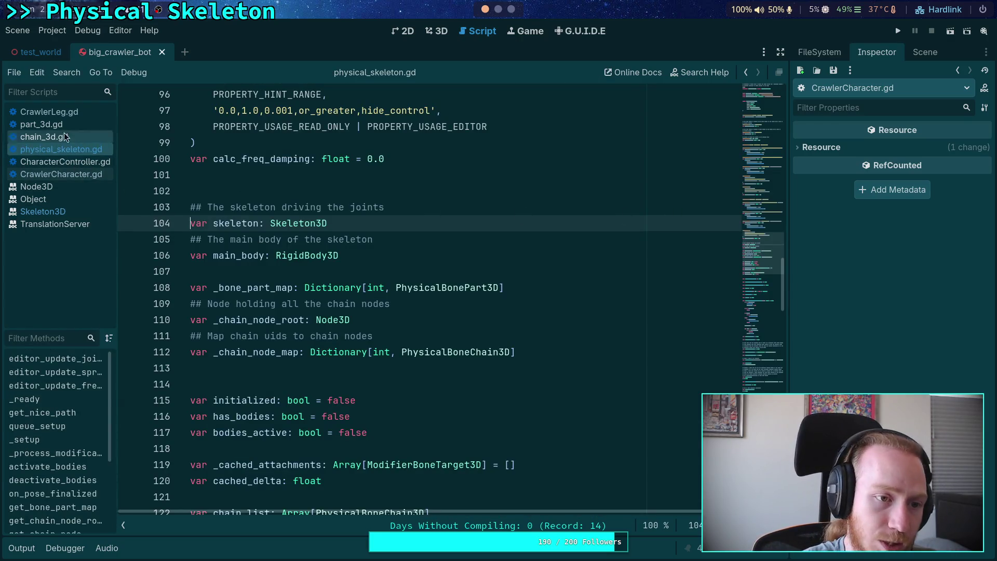
In CrawlerCharacter.gd, add 'if _cached_body_state:' under the enable_physical_skeleton check
{"action": "left_click", "coordinate": [61, 173]}
{"action": "left_click", "coordinate": [342, 315]}
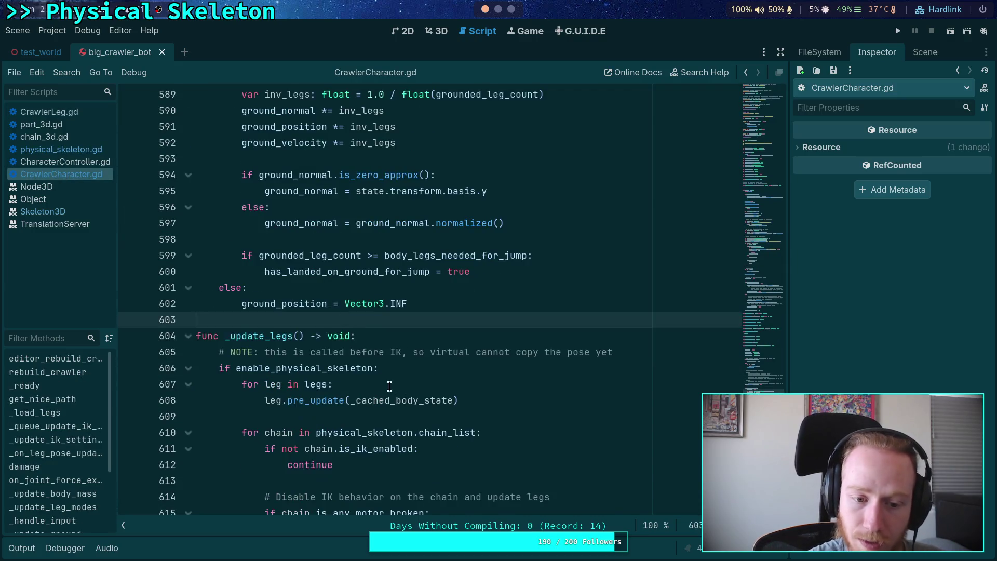
{"action": "scroll", "coordinate": [386, 384], "scroll_direction": "down", "scroll_amount": 2}
{"action": "left_click", "coordinate": [464, 272]}
{"action": "scroll", "coordinate": [464, 275], "scroll_direction": "down", "scroll_amount": 1}
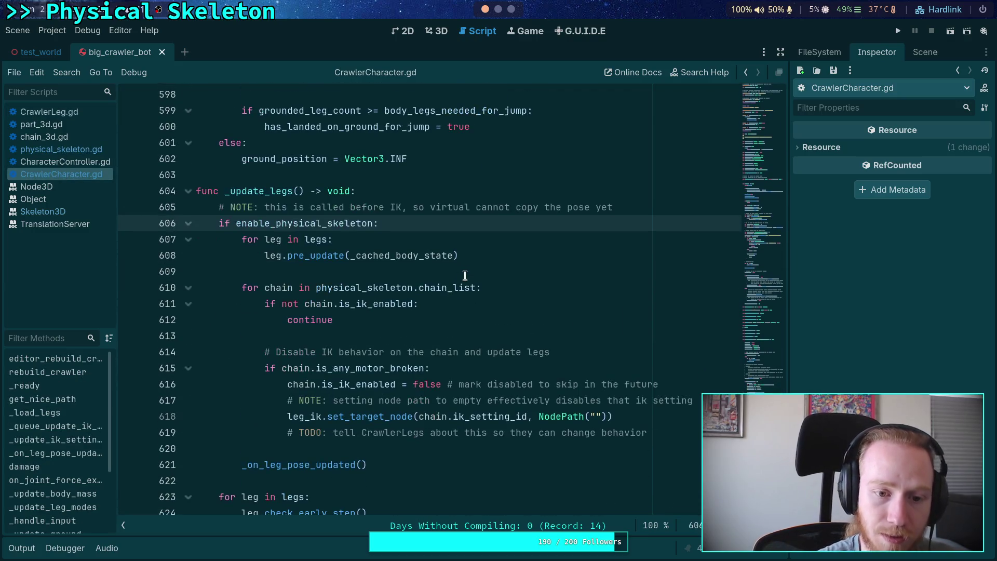
{"action": "key", "text": "Return"}
{"action": "type", "text": "if "}
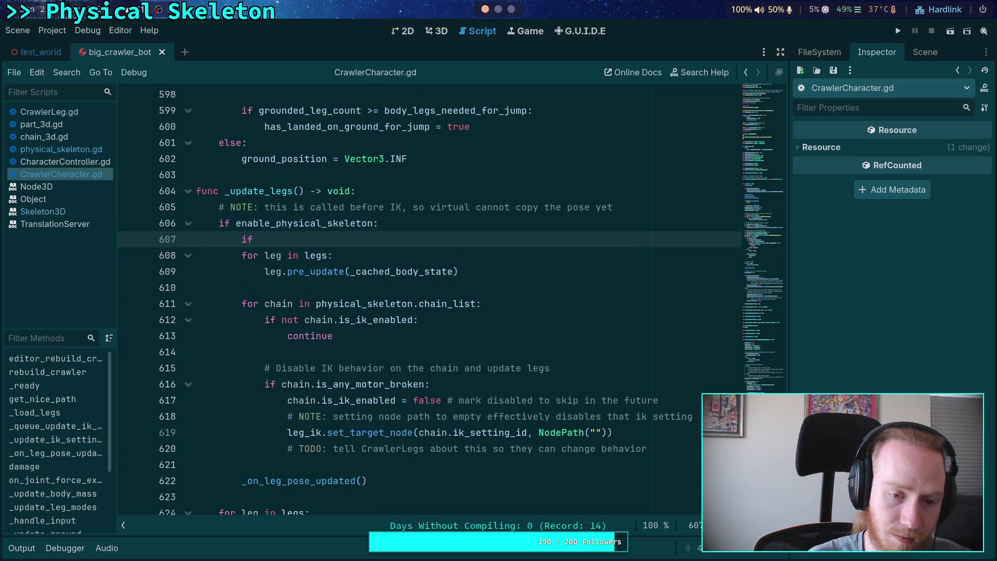
{"action": "type", "text": "_ca"}
{"action": "key", "text": "Return"}
{"action": "type", "text": ":"}
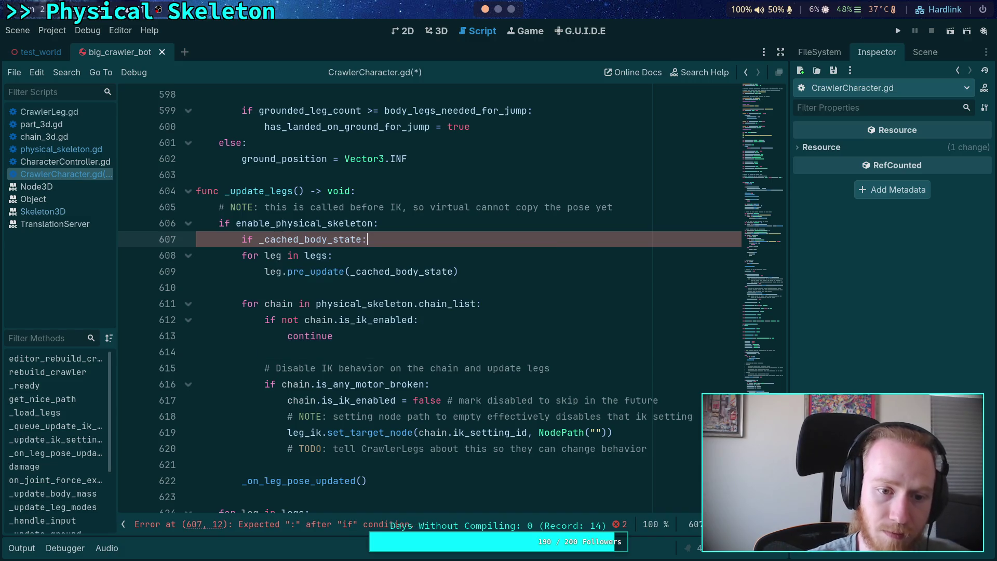
Indent the leg pre_update loop under the guard and start a '_cached_body_state = null' line after it
{"action": "left_click_drag", "start_coordinate": [276, 255], "coordinate": [282, 271]}
{"action": "key", "text": "Tab"}
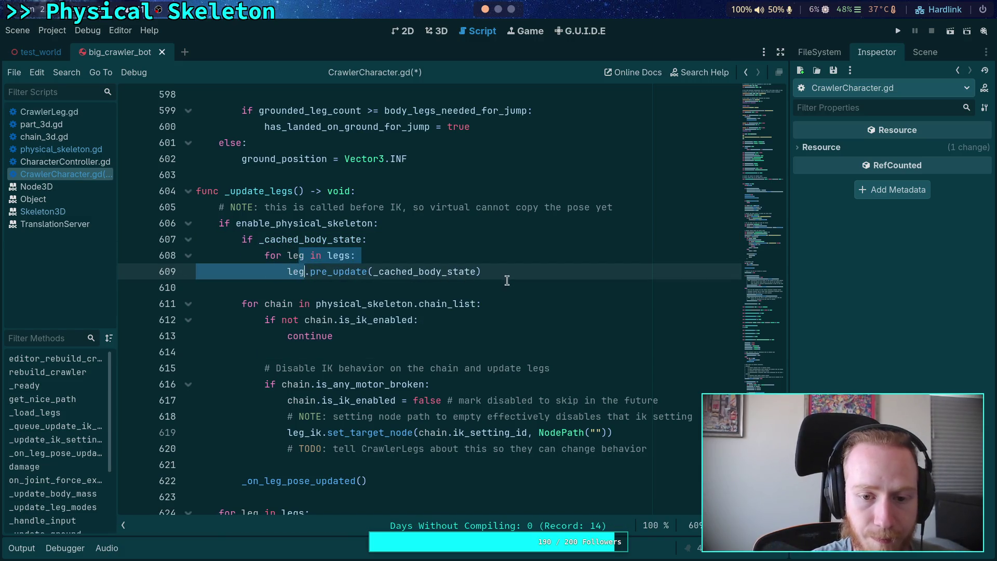
{"action": "left_click", "coordinate": [507, 280]}
{"action": "key", "text": "Return"}
{"action": "key", "text": "BackSpace"}
{"action": "type", "text": "_cached_body_state"}
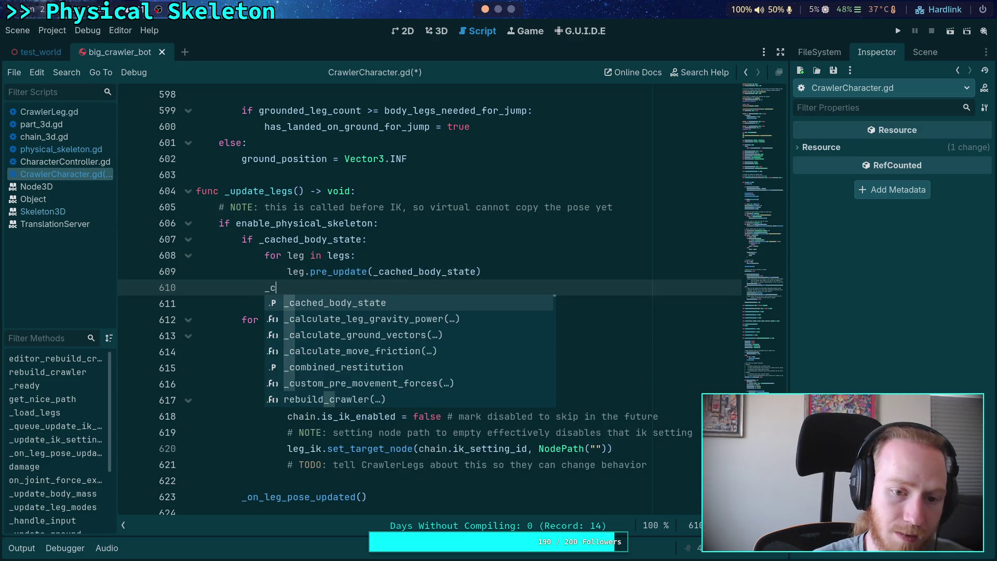
{"action": "key", "text": "Return"}
{"action": "type", "text": "= null"}
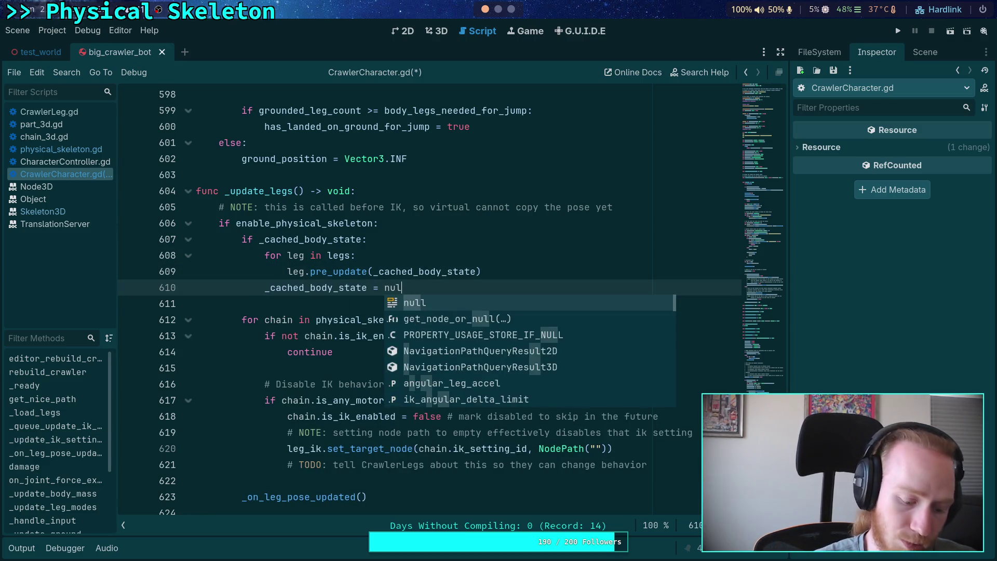